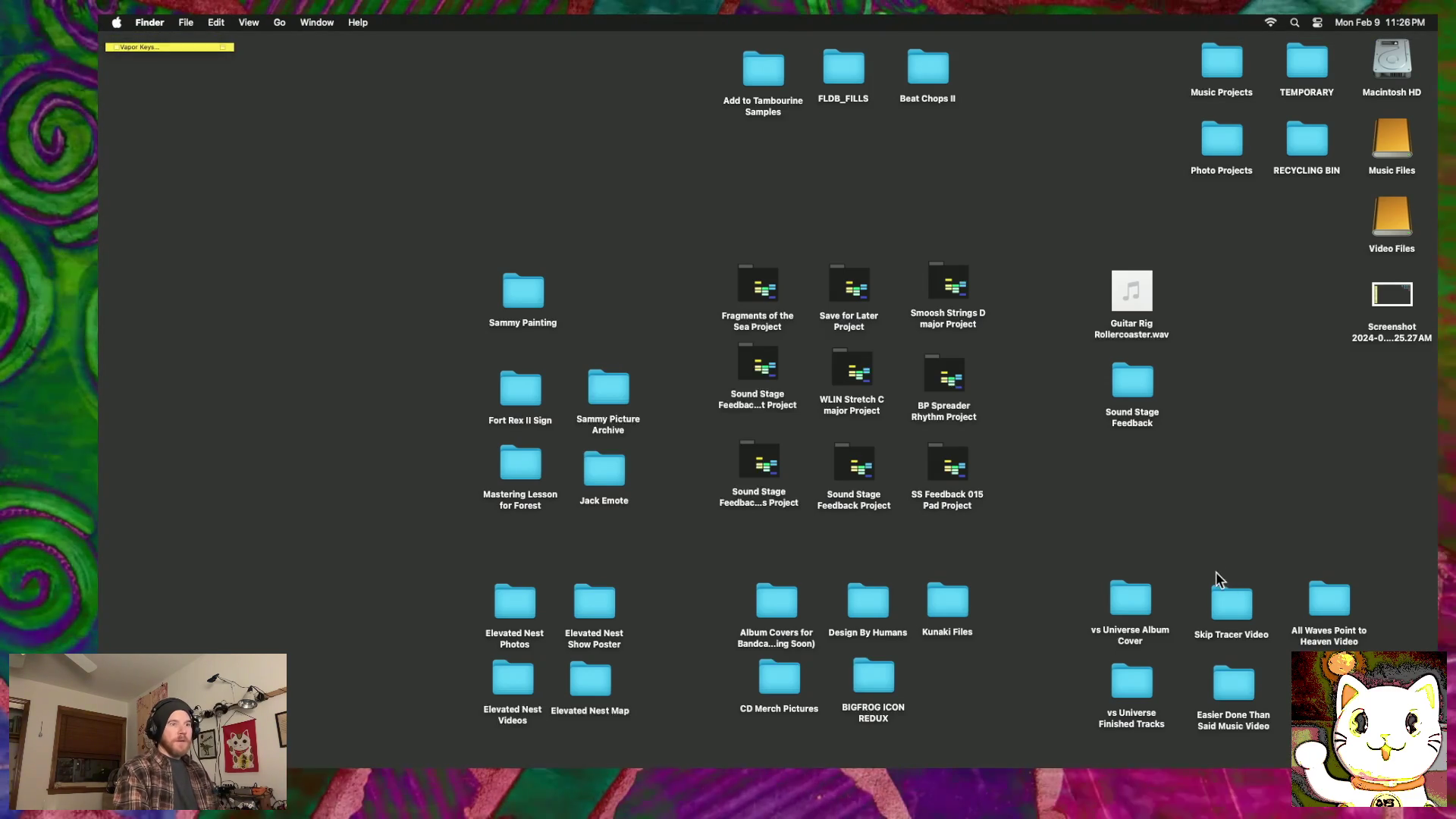
Step: Open the All Waves Point to Heaven Video folder from the desktop in Finder
click(1337, 608)
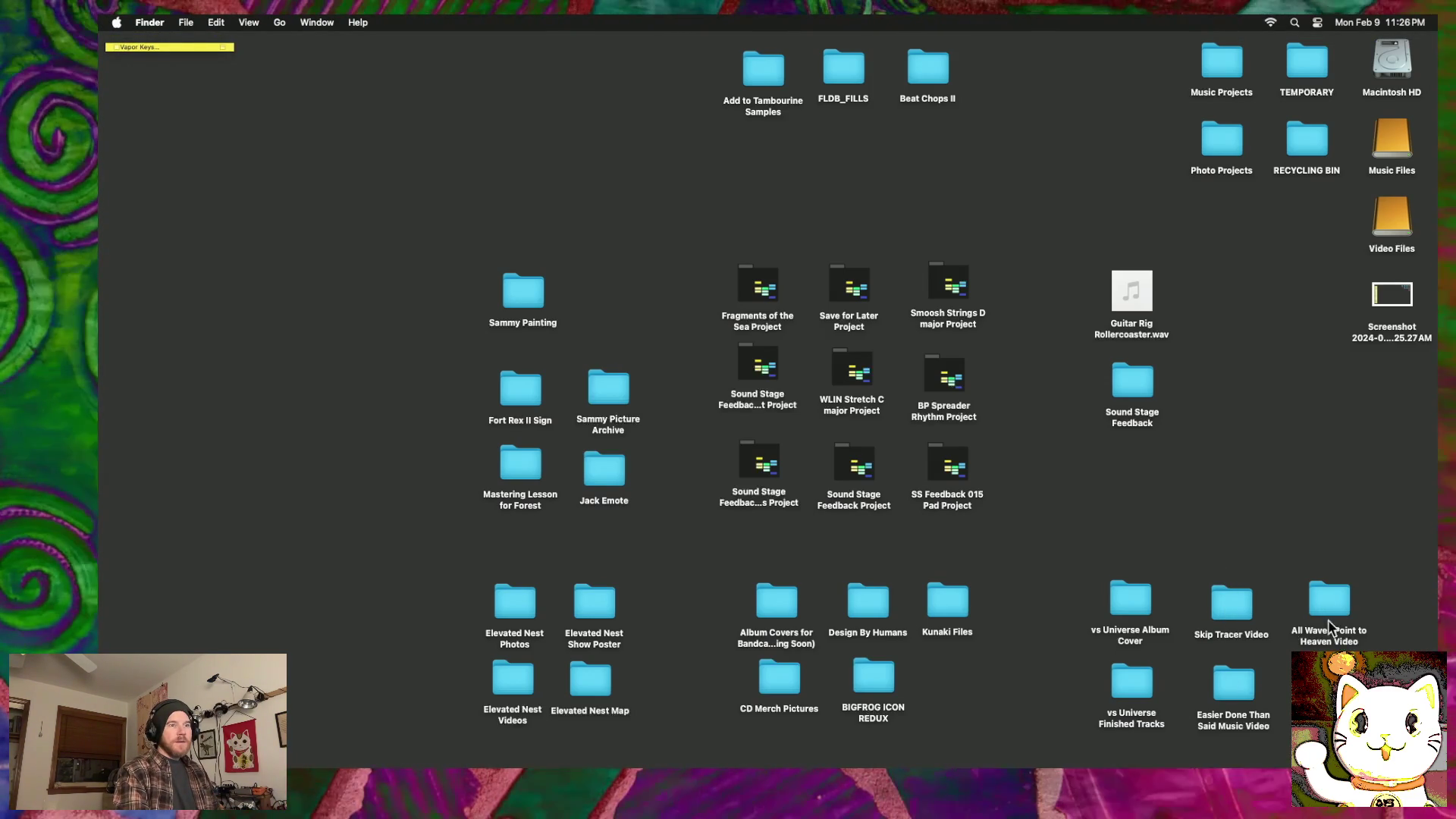
double_click(1338, 608)
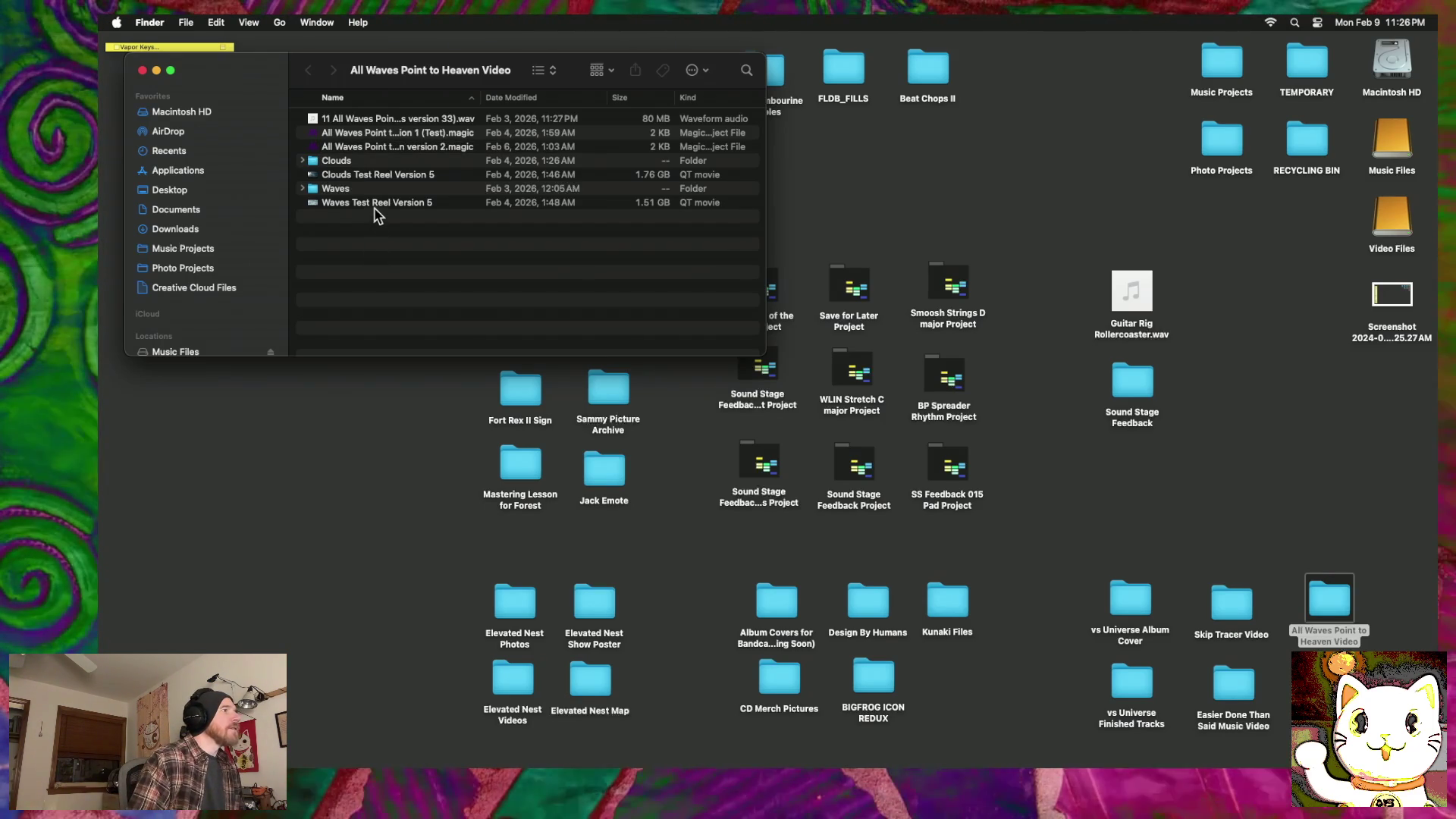
Step: Launch DaVinci Resolve and open the All Waves Point to Heaven version 2 project
mouse_move(729, 808)
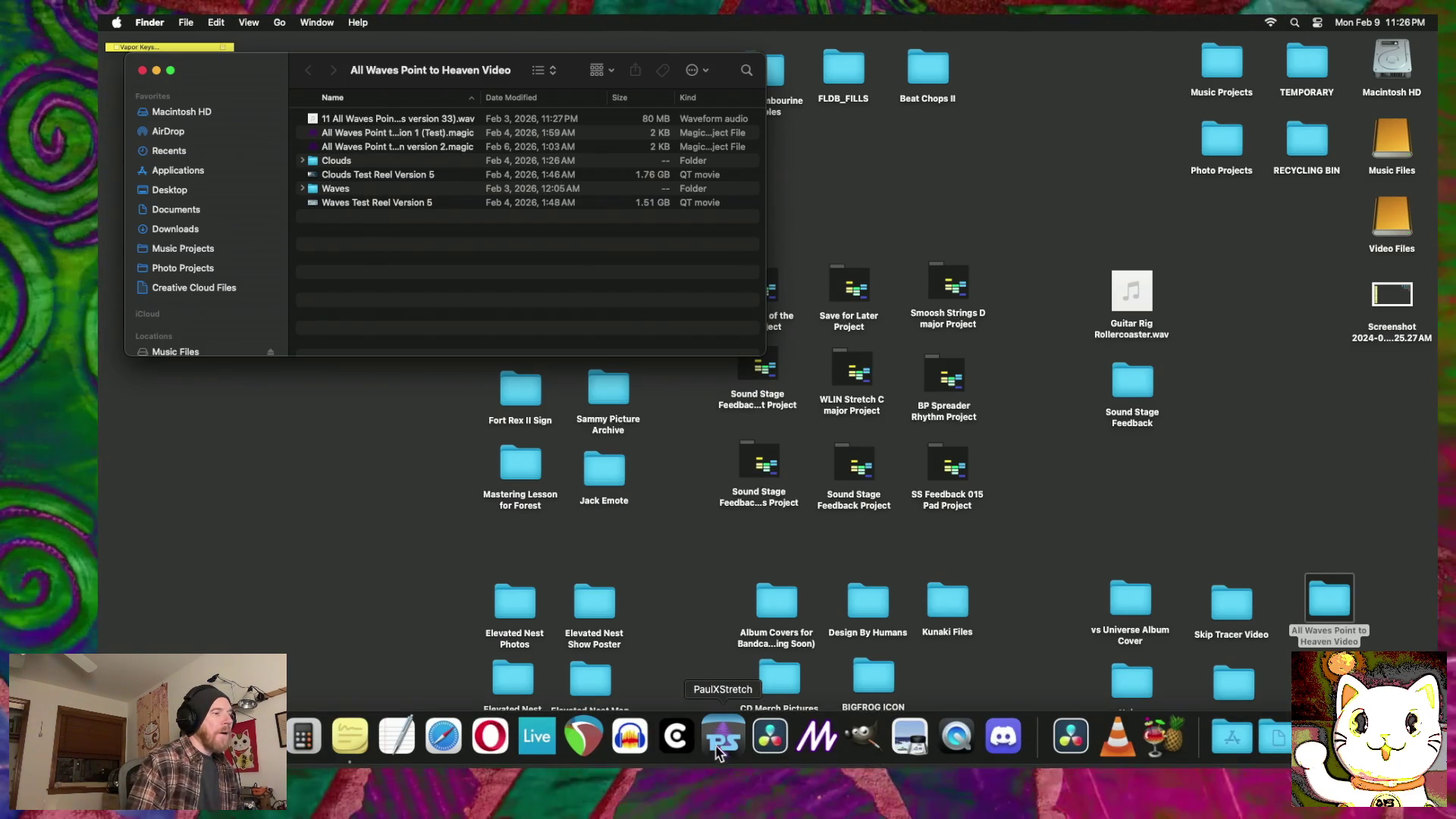
click(775, 742)
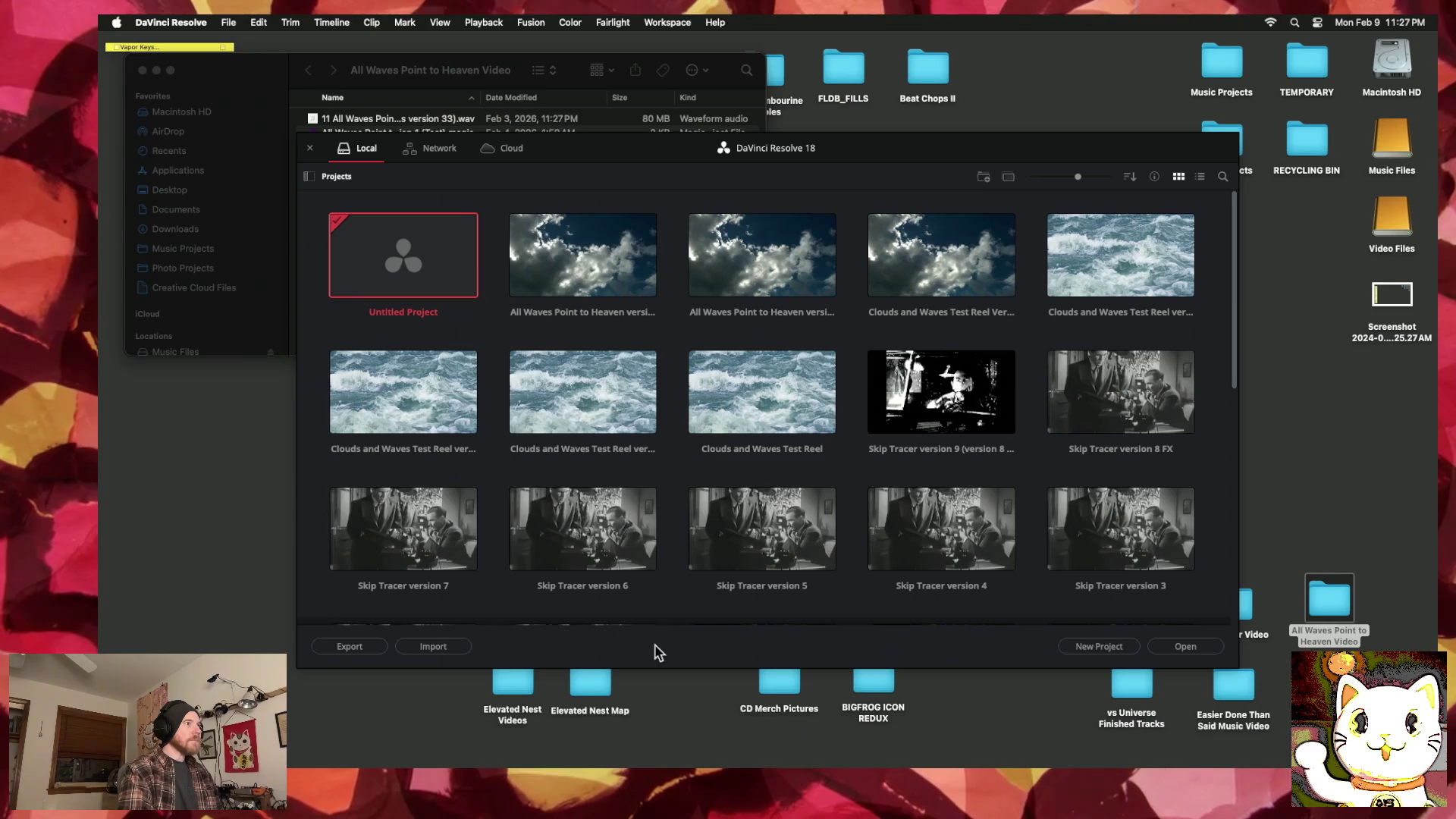
click(571, 258)
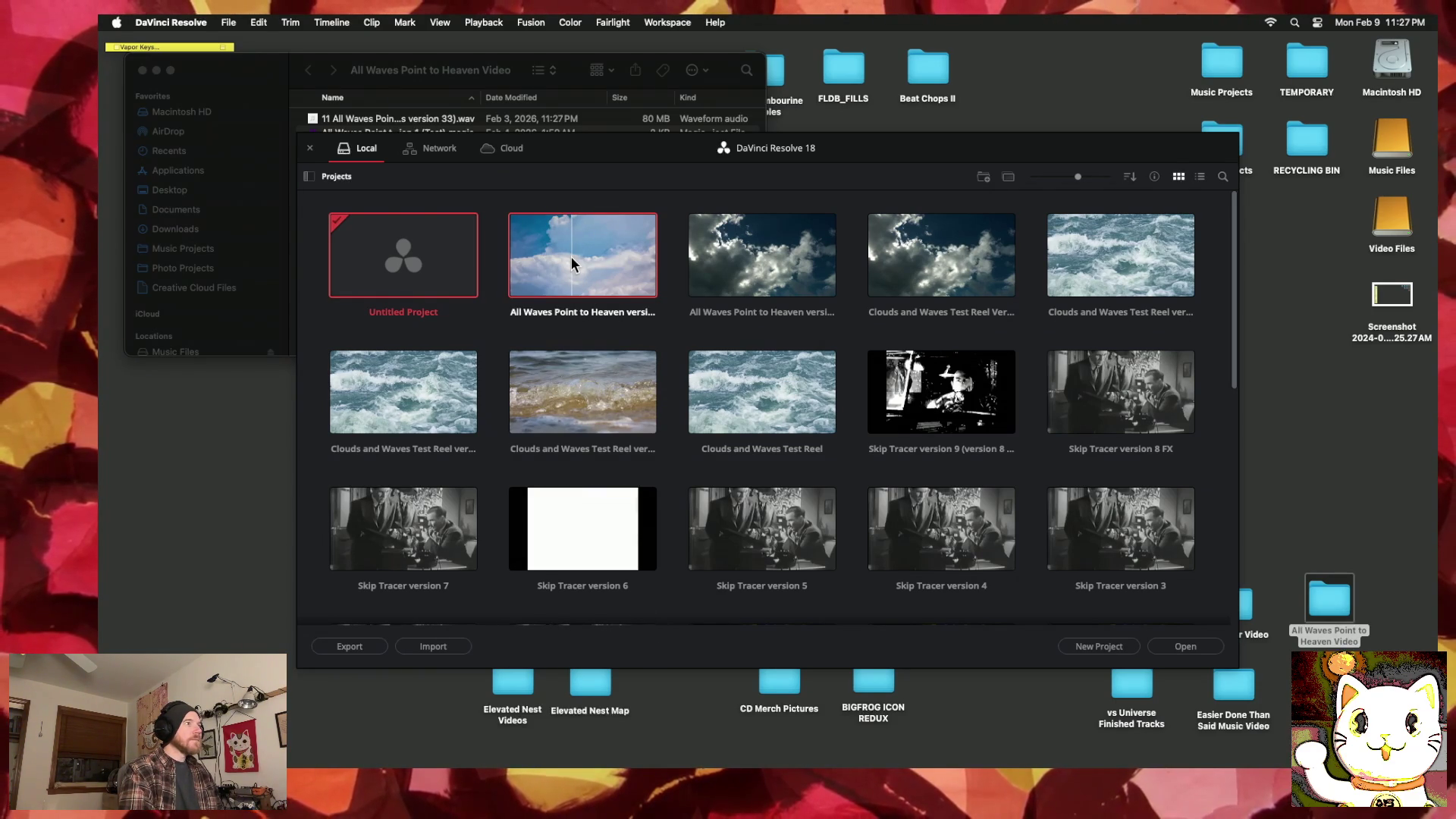
double_click(571, 256)
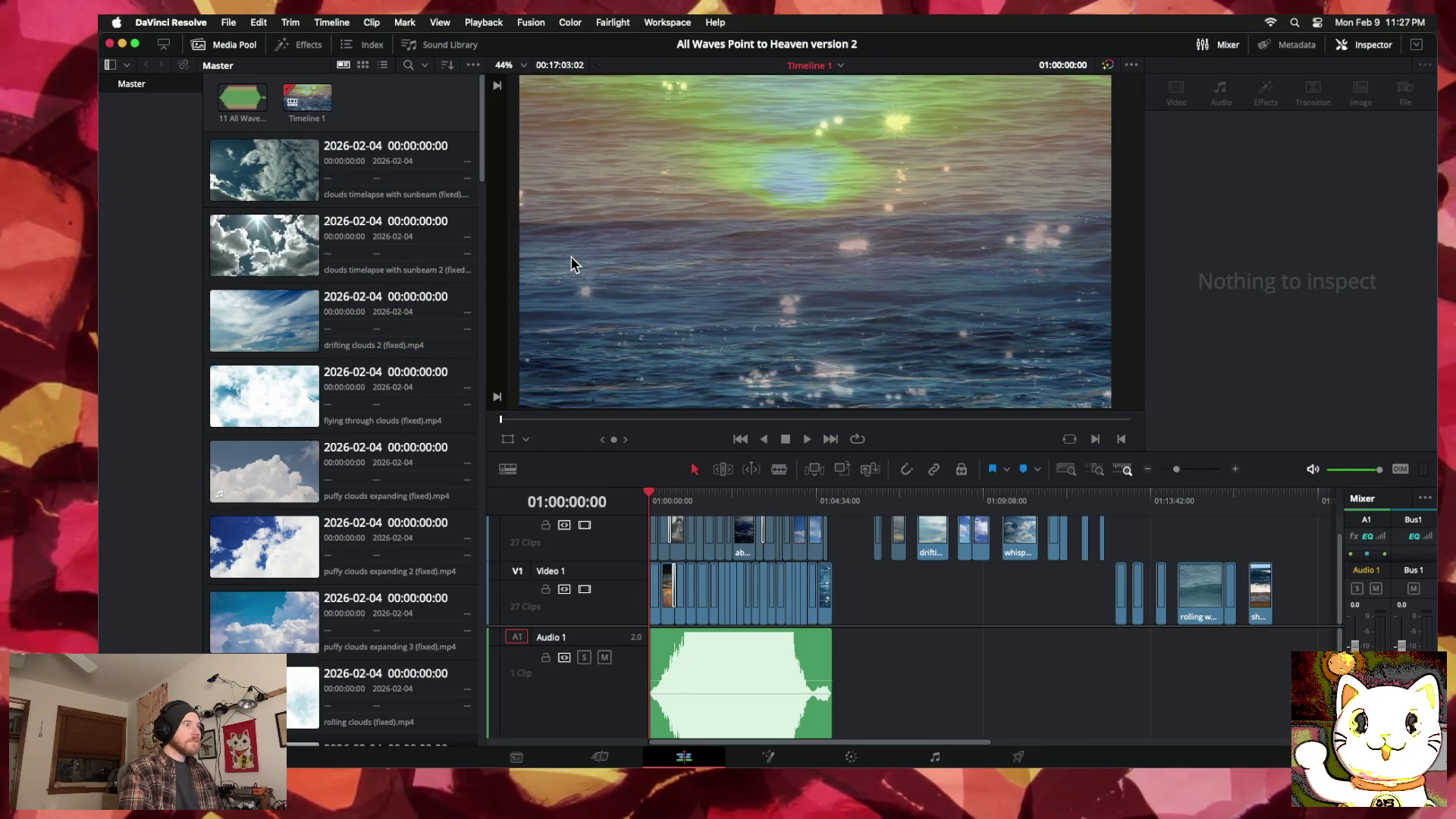
Step: Play the timeline from the start to watch the clouds blending over the wave clips
key(space)
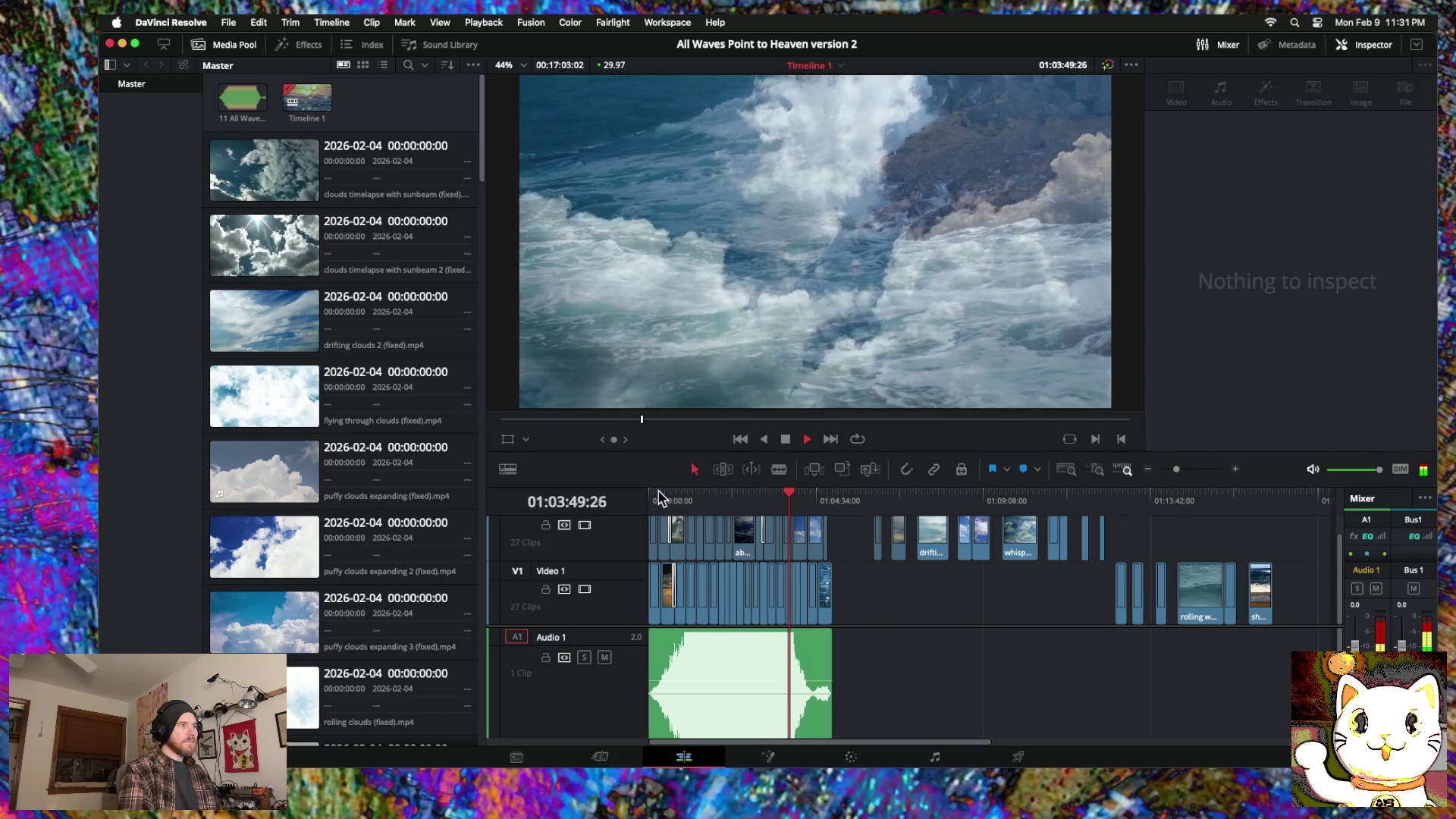
Step: Stop playback on the beach shot near 01:03:39 and zoom into the timeline
click(661, 497)
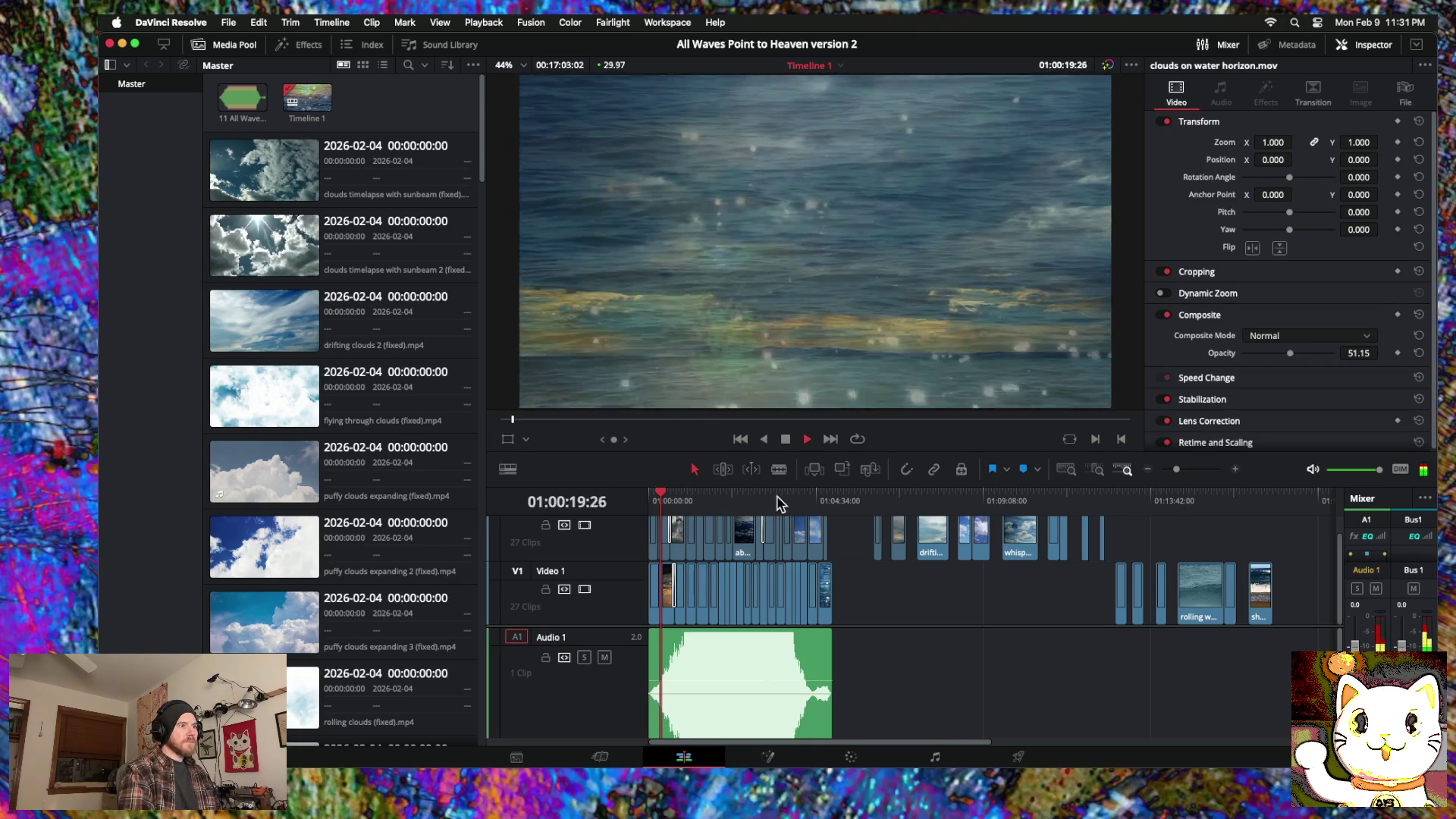
click(784, 501)
key(space)
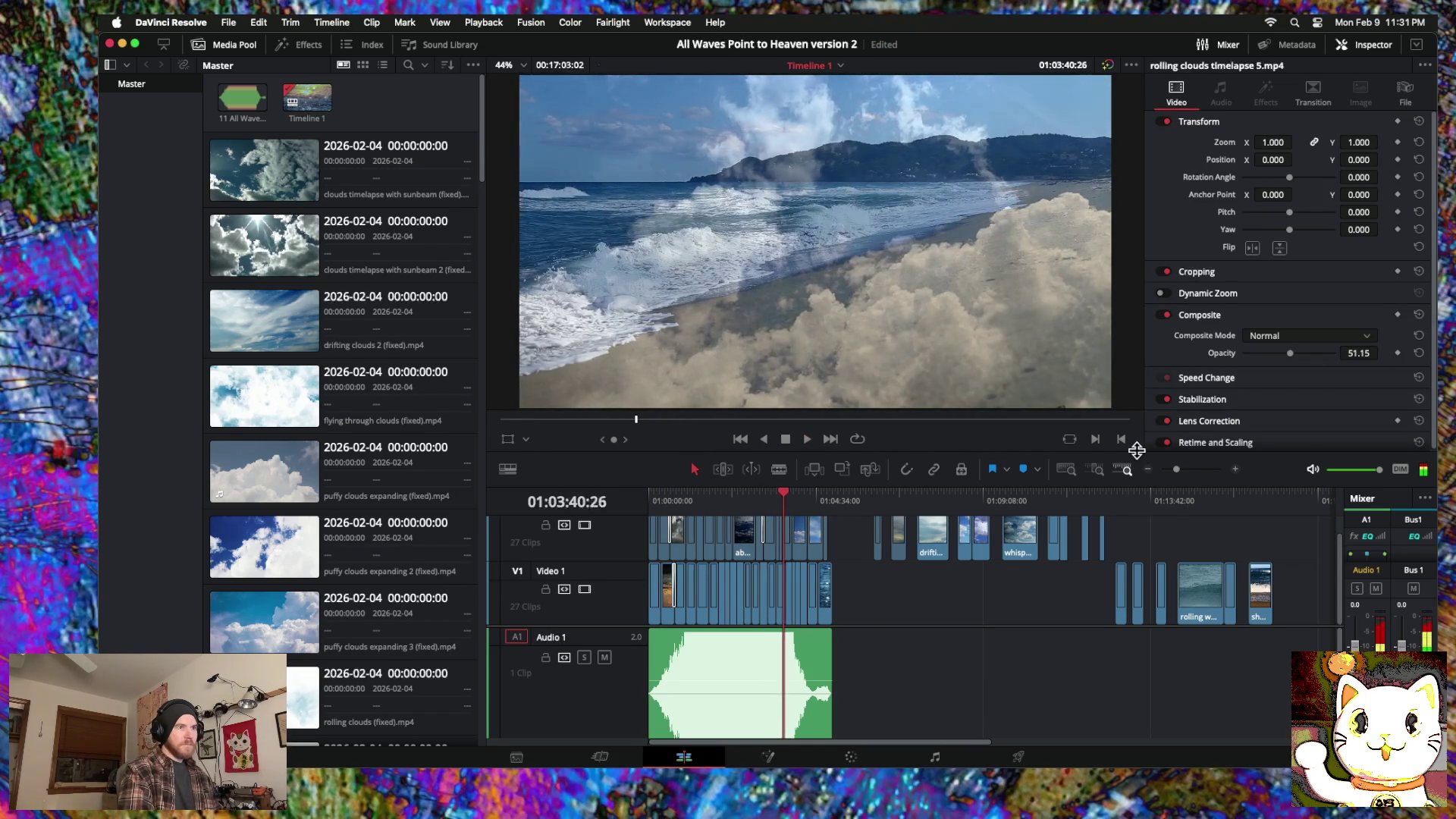
click(1239, 470)
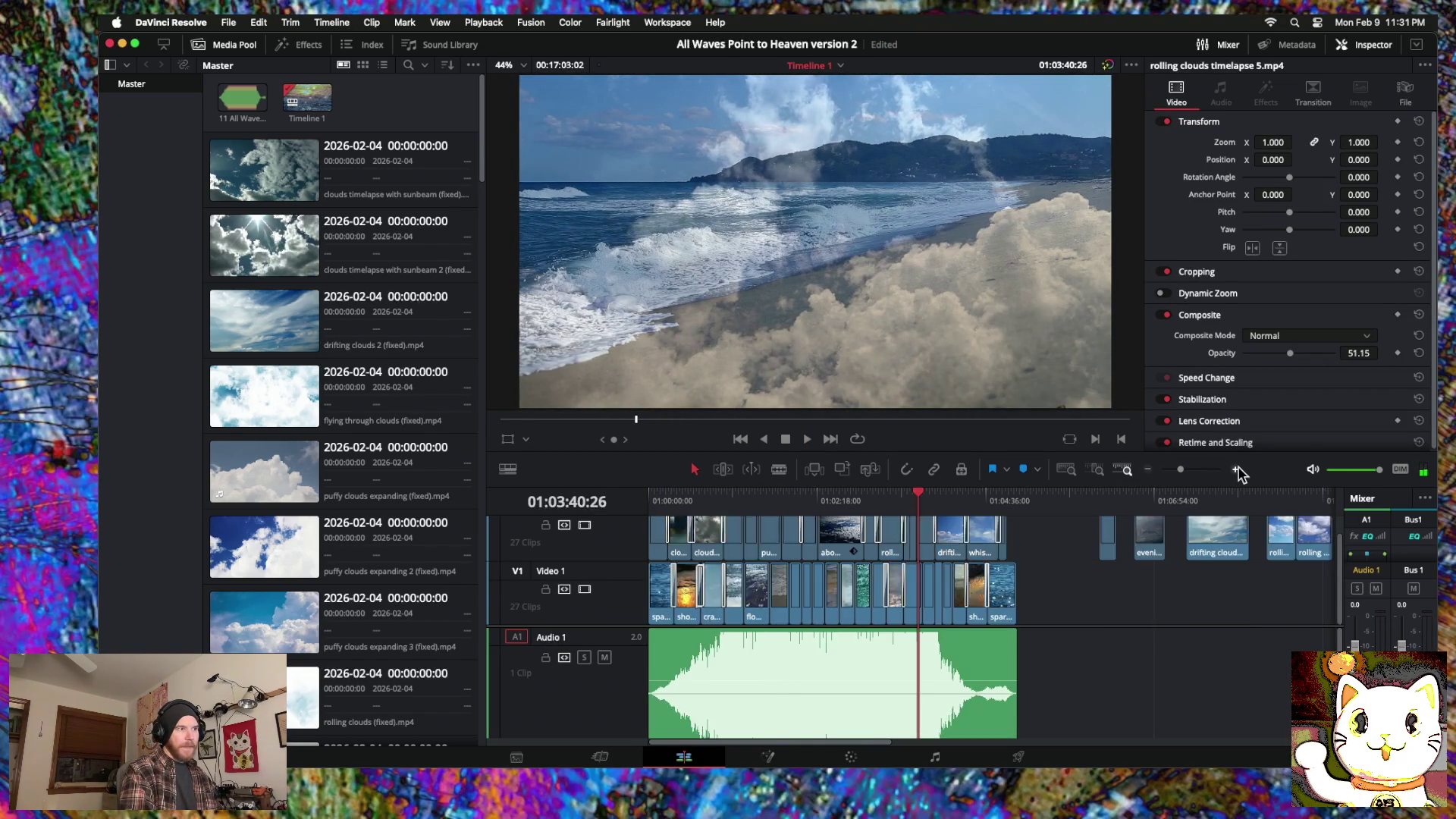
click(1238, 470)
scroll(832, 522, up, 1)
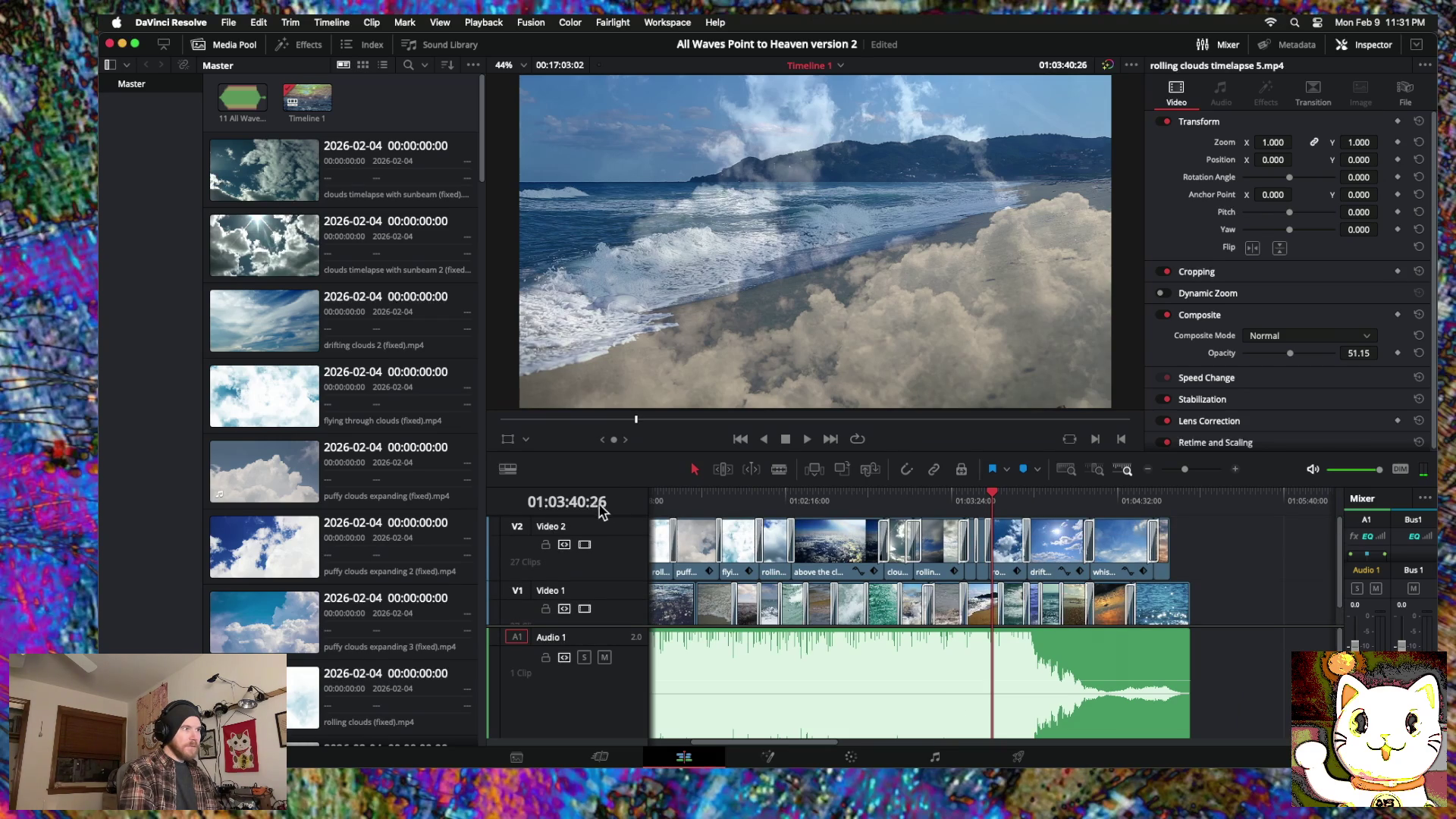
Step: Add a new empty video track above Video 2
right_click(603, 531)
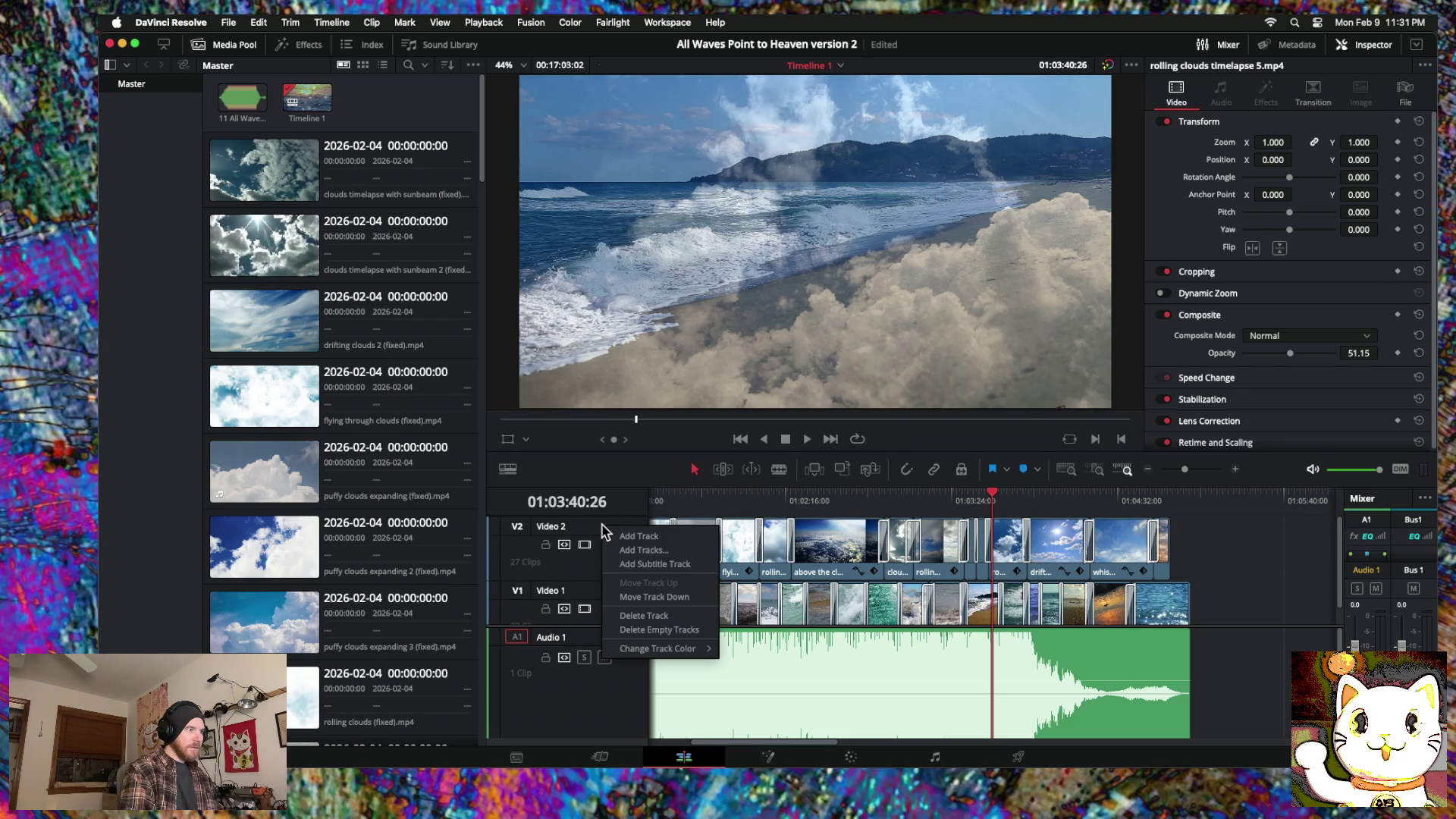
click(634, 564)
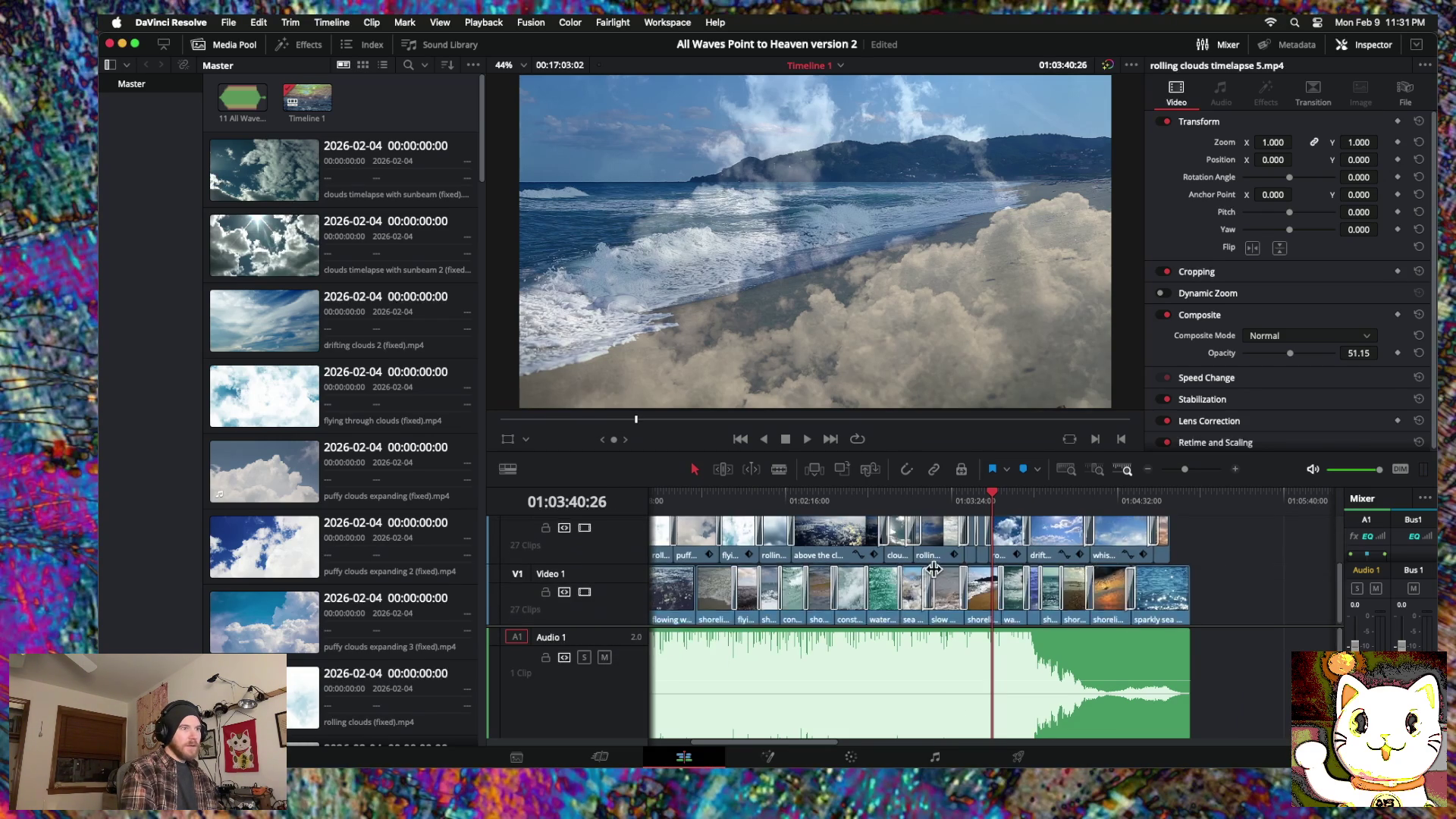
scroll(973, 561, right, 1)
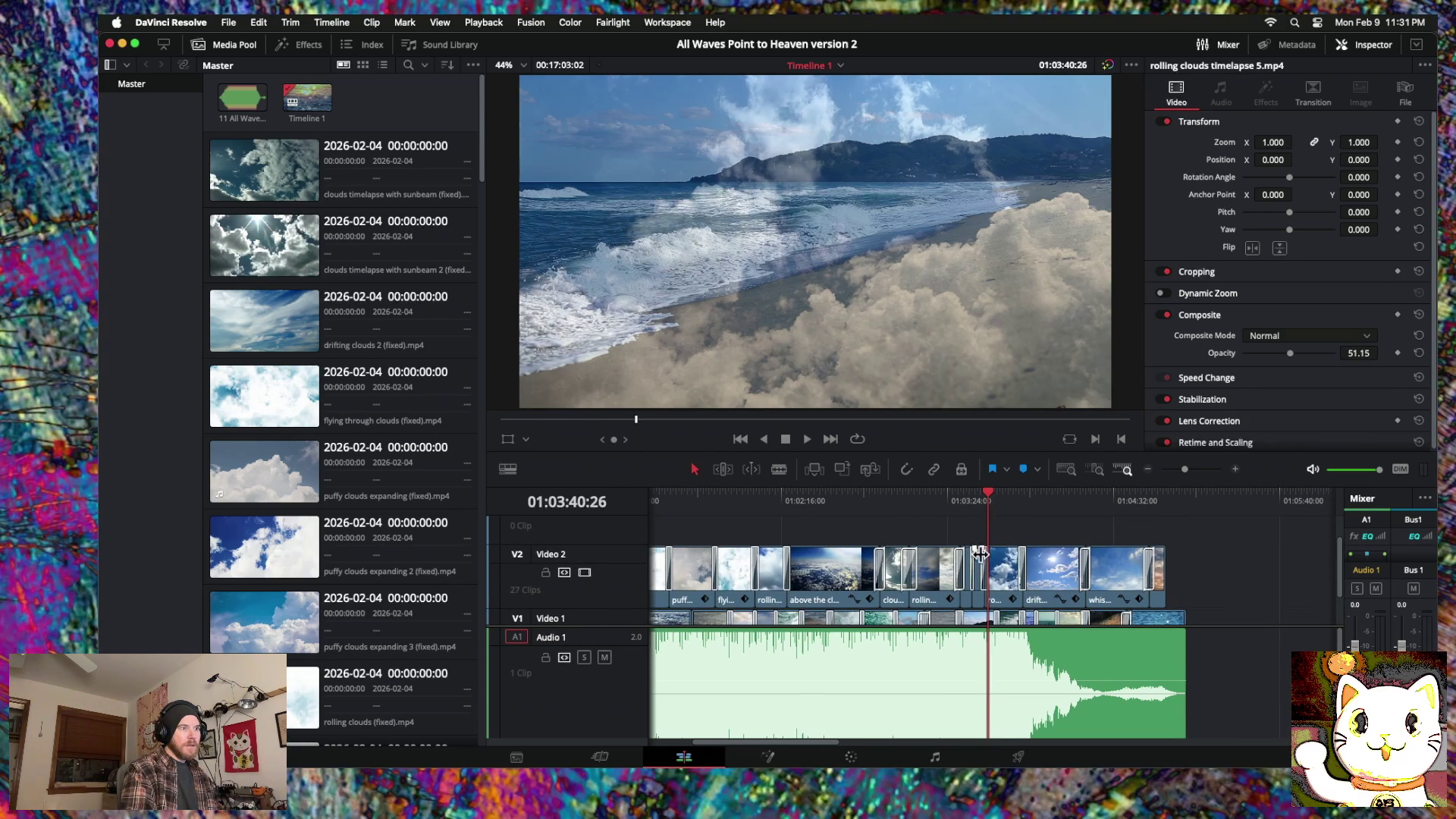
scroll(980, 557, down, 3)
Step: Move the shoreline waves with beach clip from V1 onto the new V3 near the start
mouse_move(973, 595)
mouse_down()
mouse_move(954, 526)
mouse_move(680, 534)
mouse_up()
scroll(751, 538, left, 5)
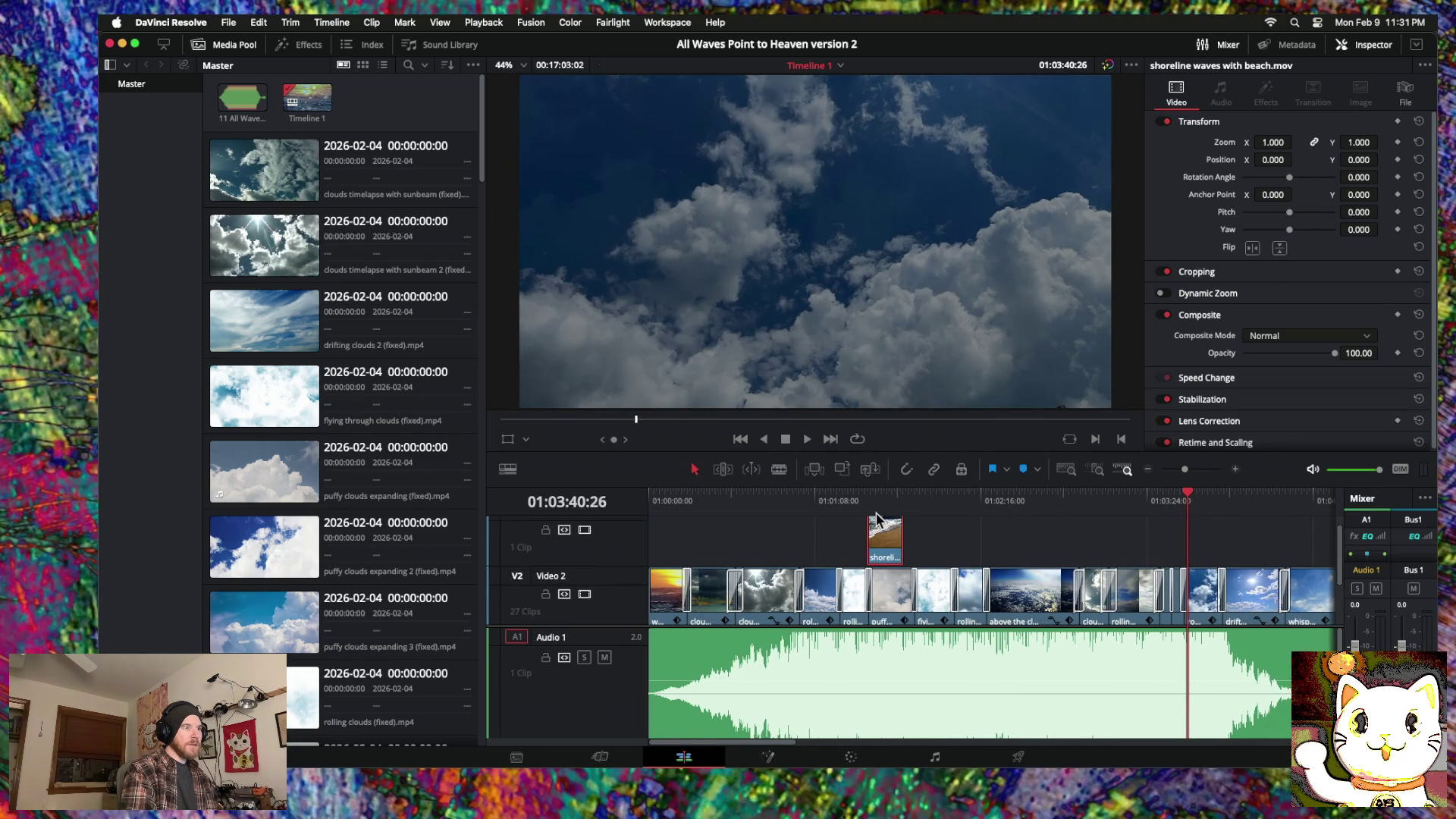
drag(877, 535, 686, 533)
scroll(685, 535, down, 2)
scroll(685, 535, up, 3)
scroll(685, 533, down, 2)
scroll(686, 533, up, 2)
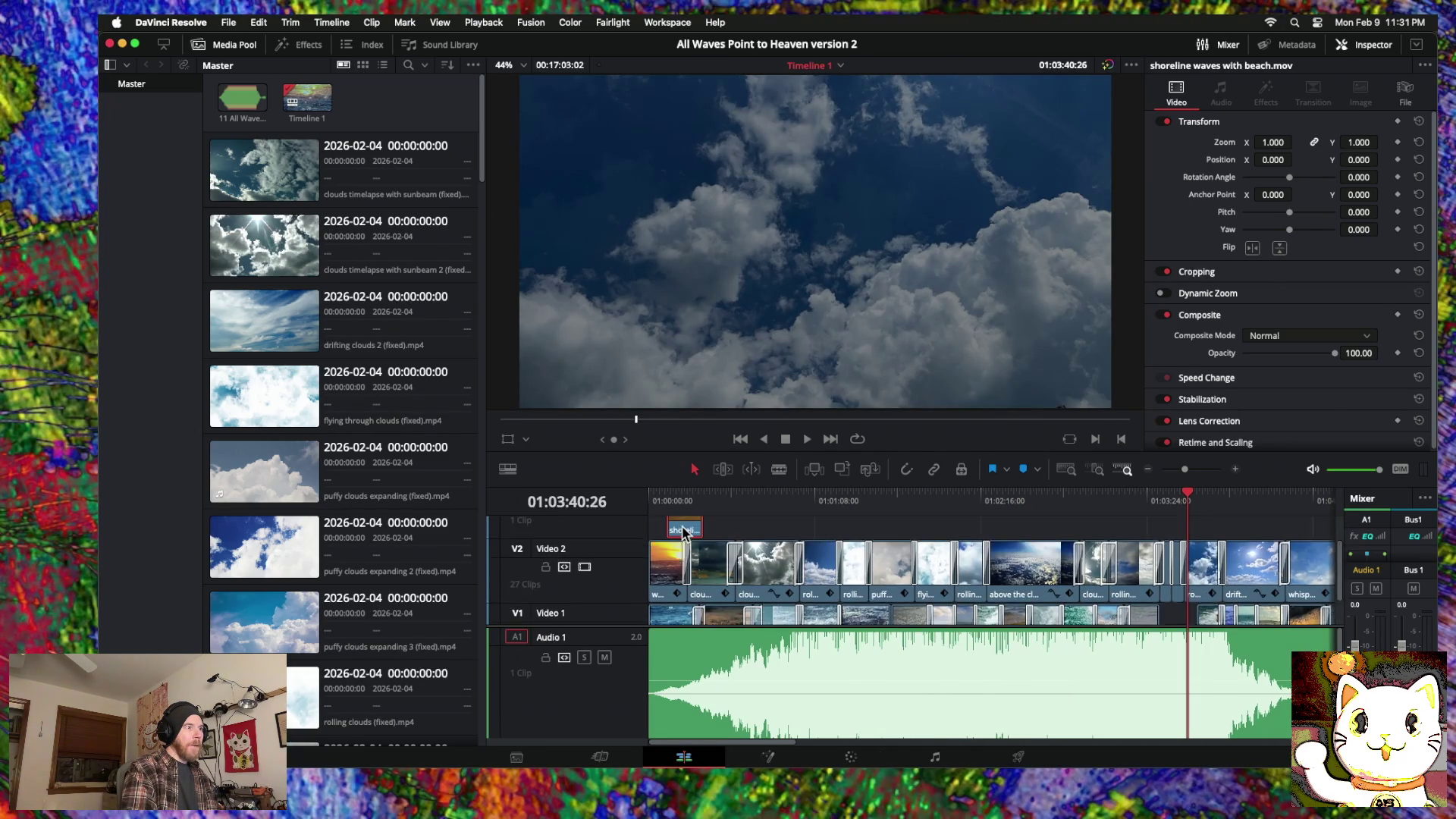
scroll(685, 533, down, 2)
scroll(684, 533, up, 2)
scroll(685, 533, down, 2)
scroll(685, 533, up, 2)
scroll(685, 533, down, 2)
scroll(685, 533, up, 2)
scroll(685, 533, down, 2)
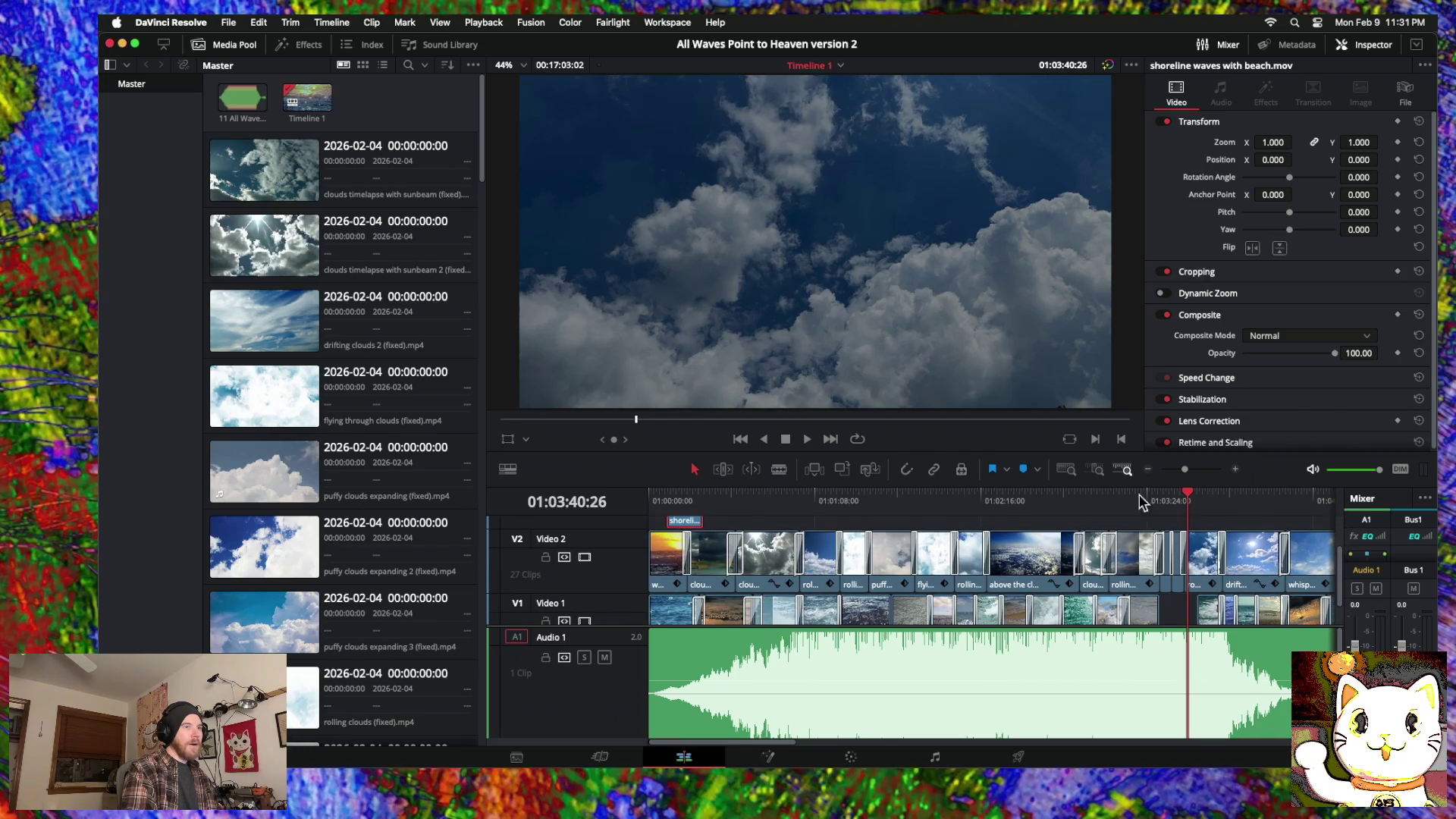
click(1235, 470)
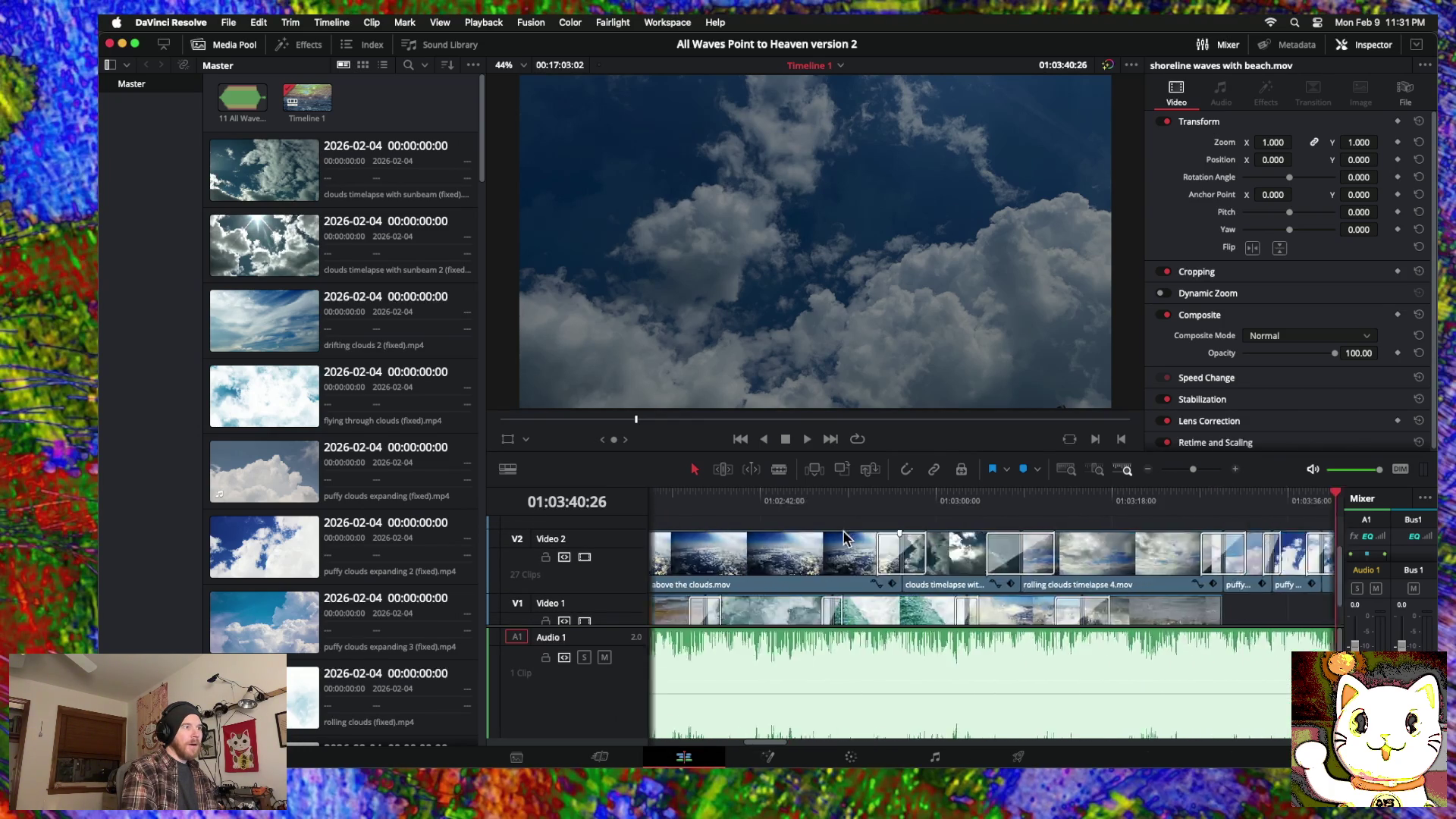
Step: Move the shoreline waves clip onto Video 2 right after the sunset clip
scroll(847, 540, right, 3)
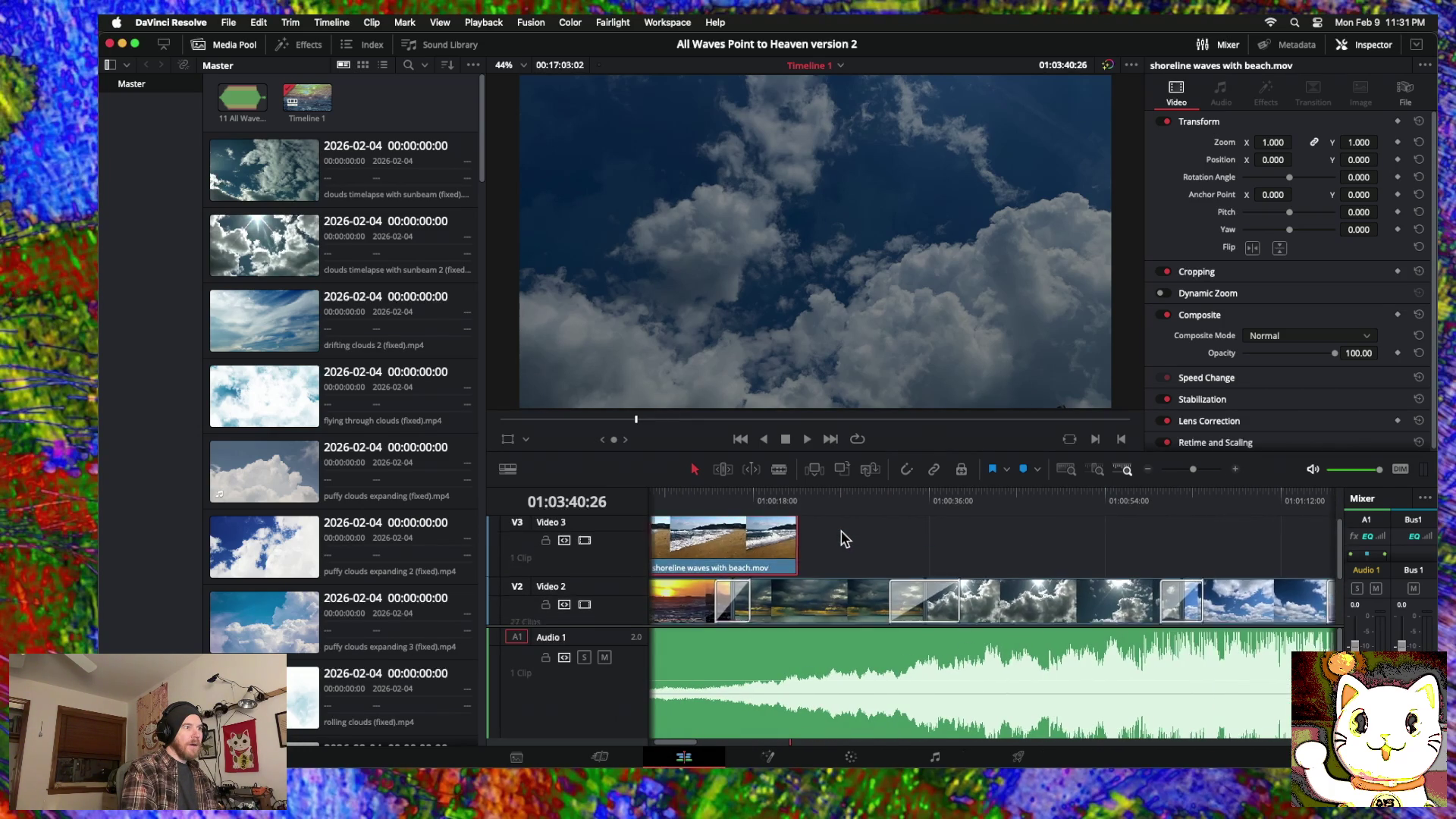
scroll(812, 538, up, 1)
mouse_move(758, 537)
mouse_down()
mouse_move(807, 538)
mouse_move(813, 562)
mouse_move(807, 517)
mouse_move(776, 546)
mouse_move(713, 545)
mouse_up()
scroll(776, 540, down, 2)
scroll(775, 541, up, 3)
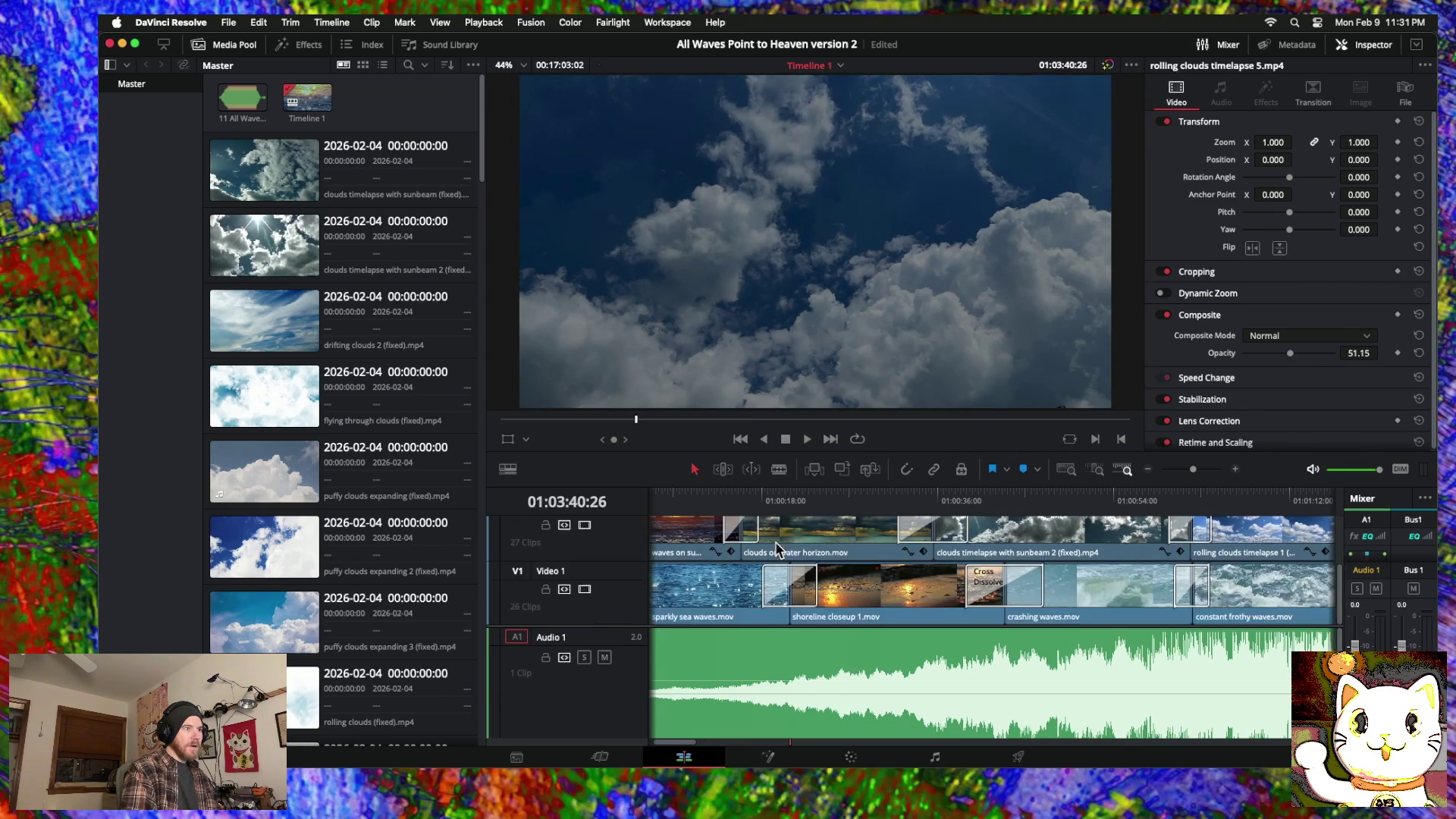
drag(763, 546, 766, 578)
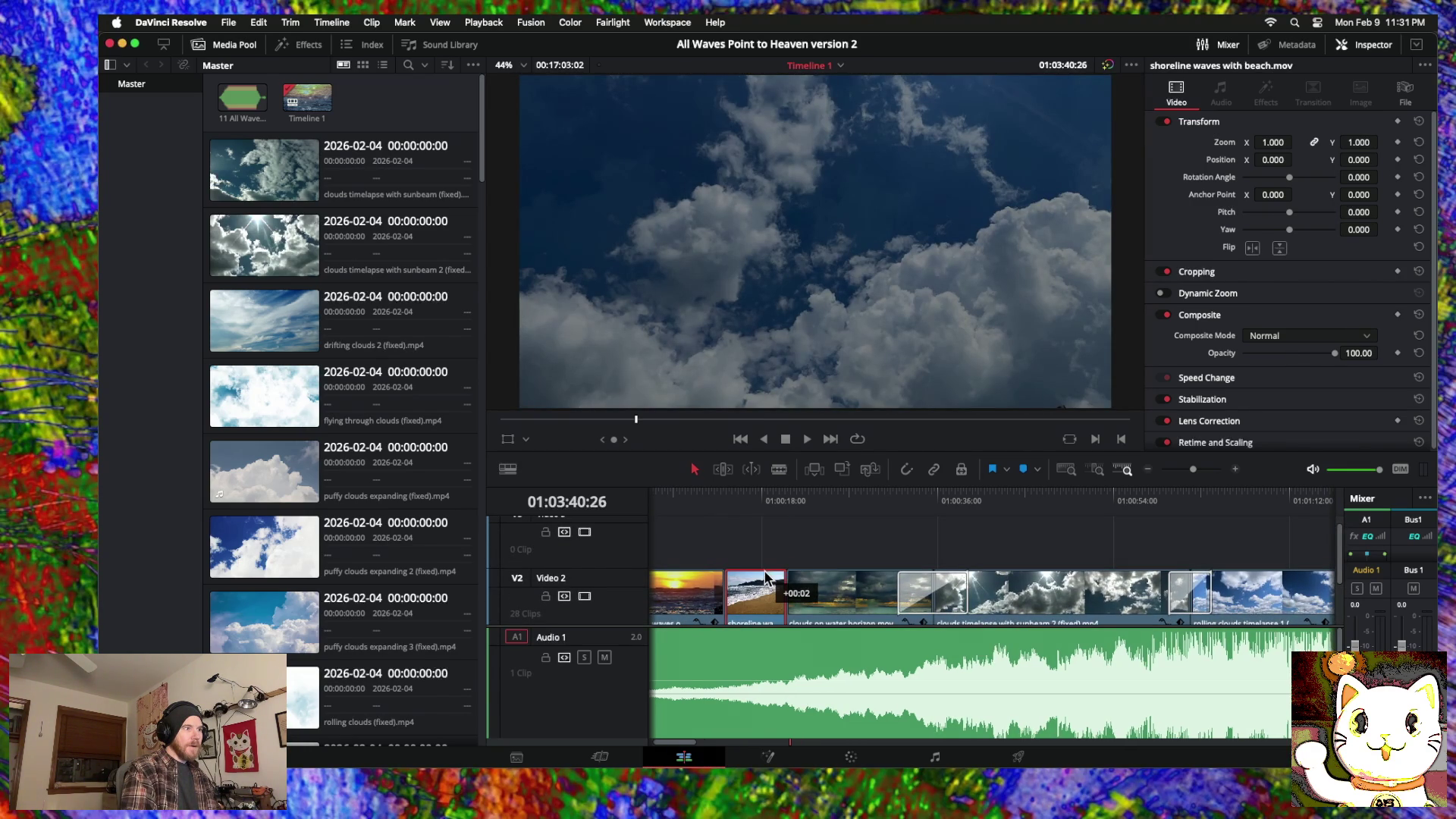
Step: Trim the cut after the shoreline clip and play back the edit
scroll(765, 578, down, 2)
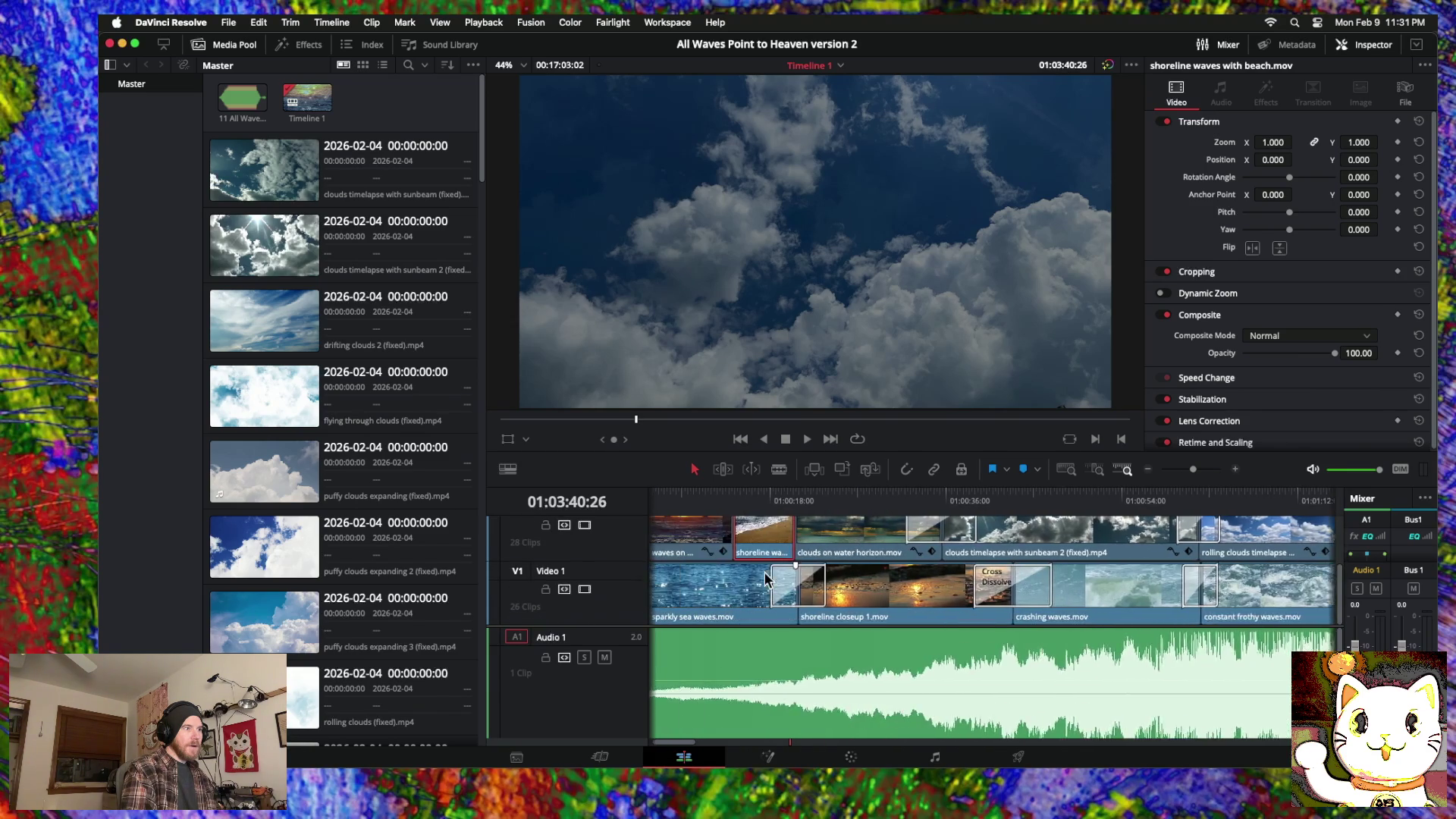
scroll(768, 579, left, 1)
scroll(780, 559, up, 1)
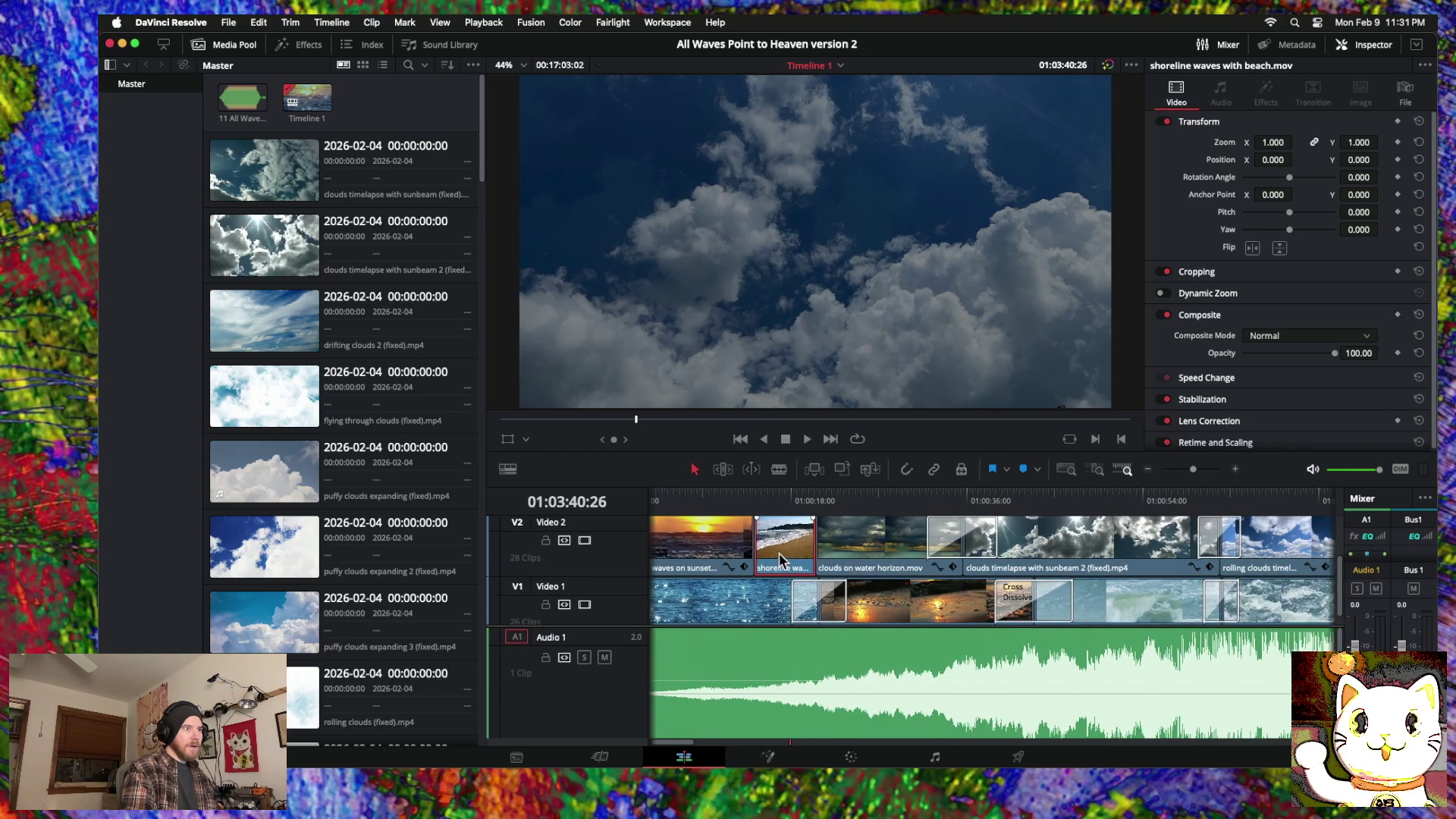
drag(810, 552, 865, 551)
scroll(864, 550, right, 2)
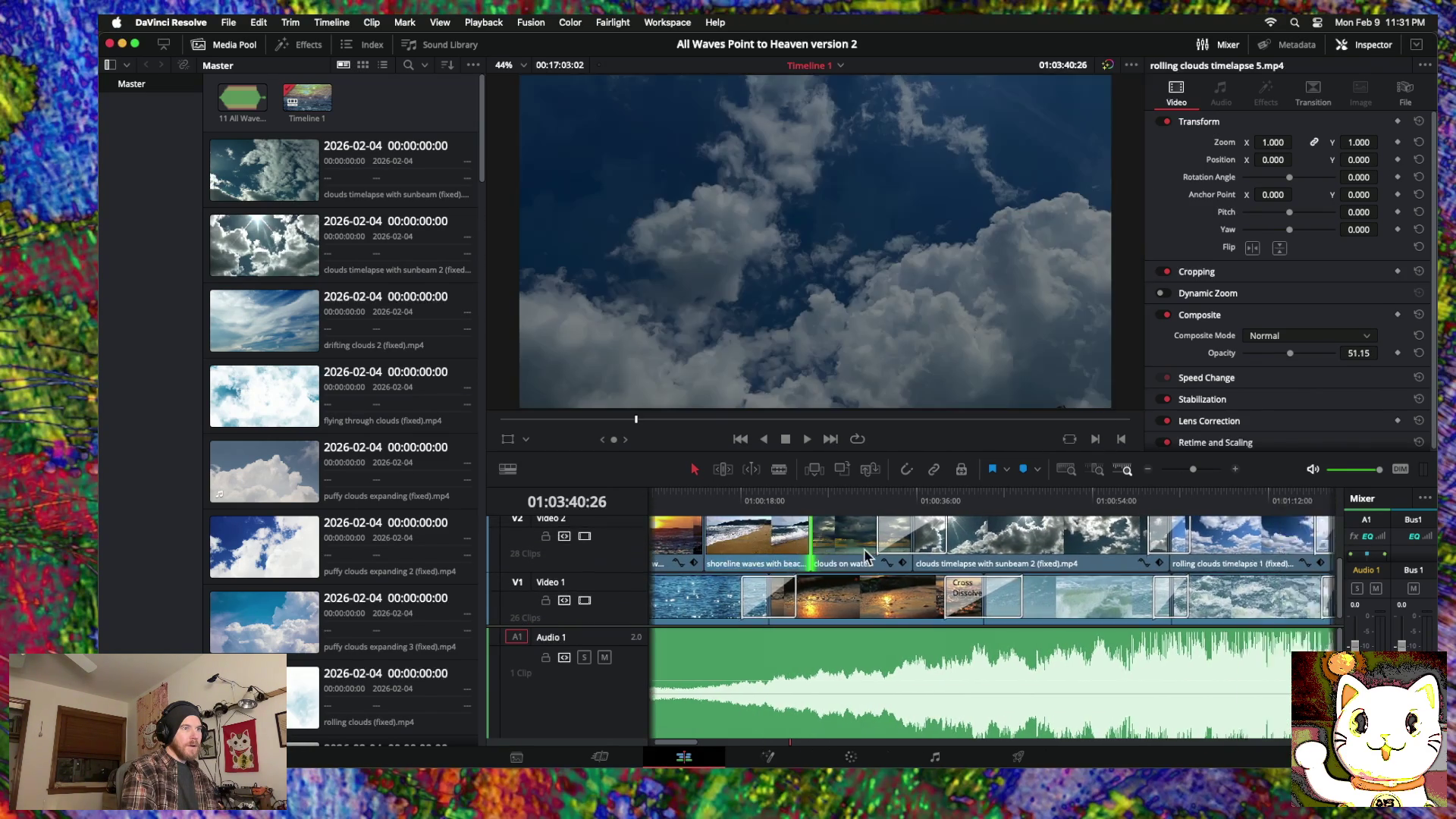
scroll(865, 550, up, 1)
scroll(865, 556, left, 1)
scroll(865, 558, down, 1)
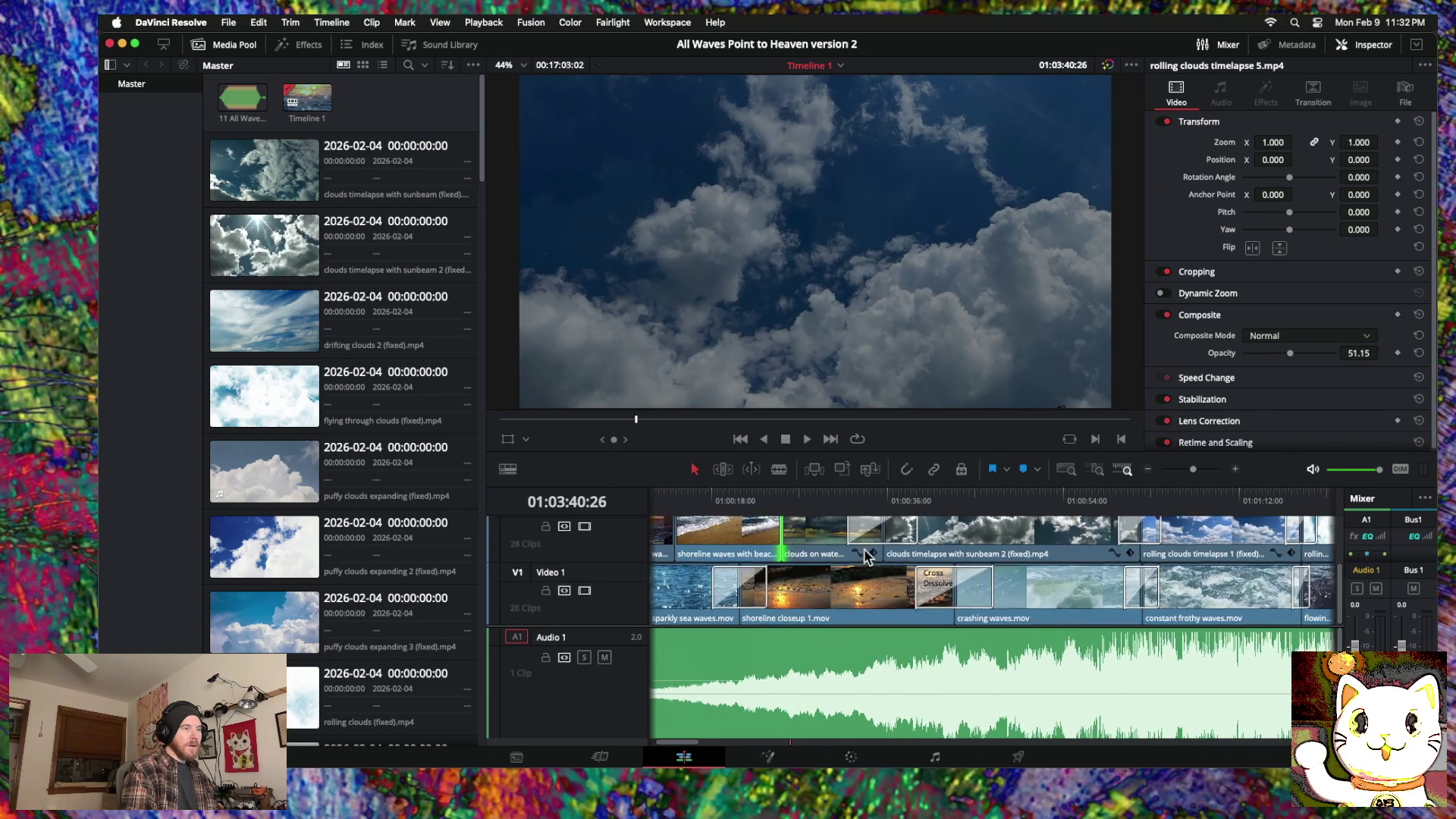
scroll(817, 554, left, 6)
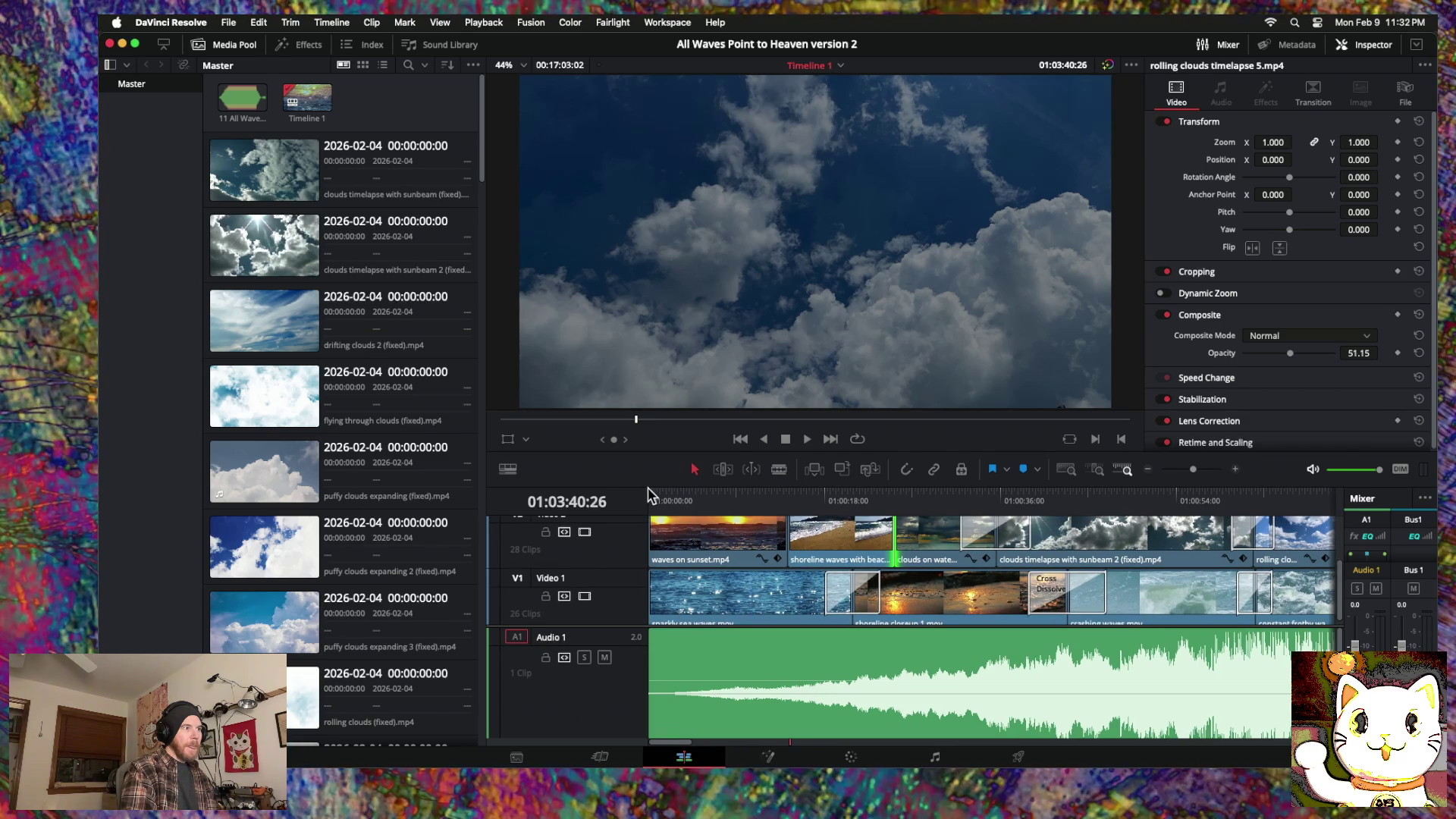
key(space)
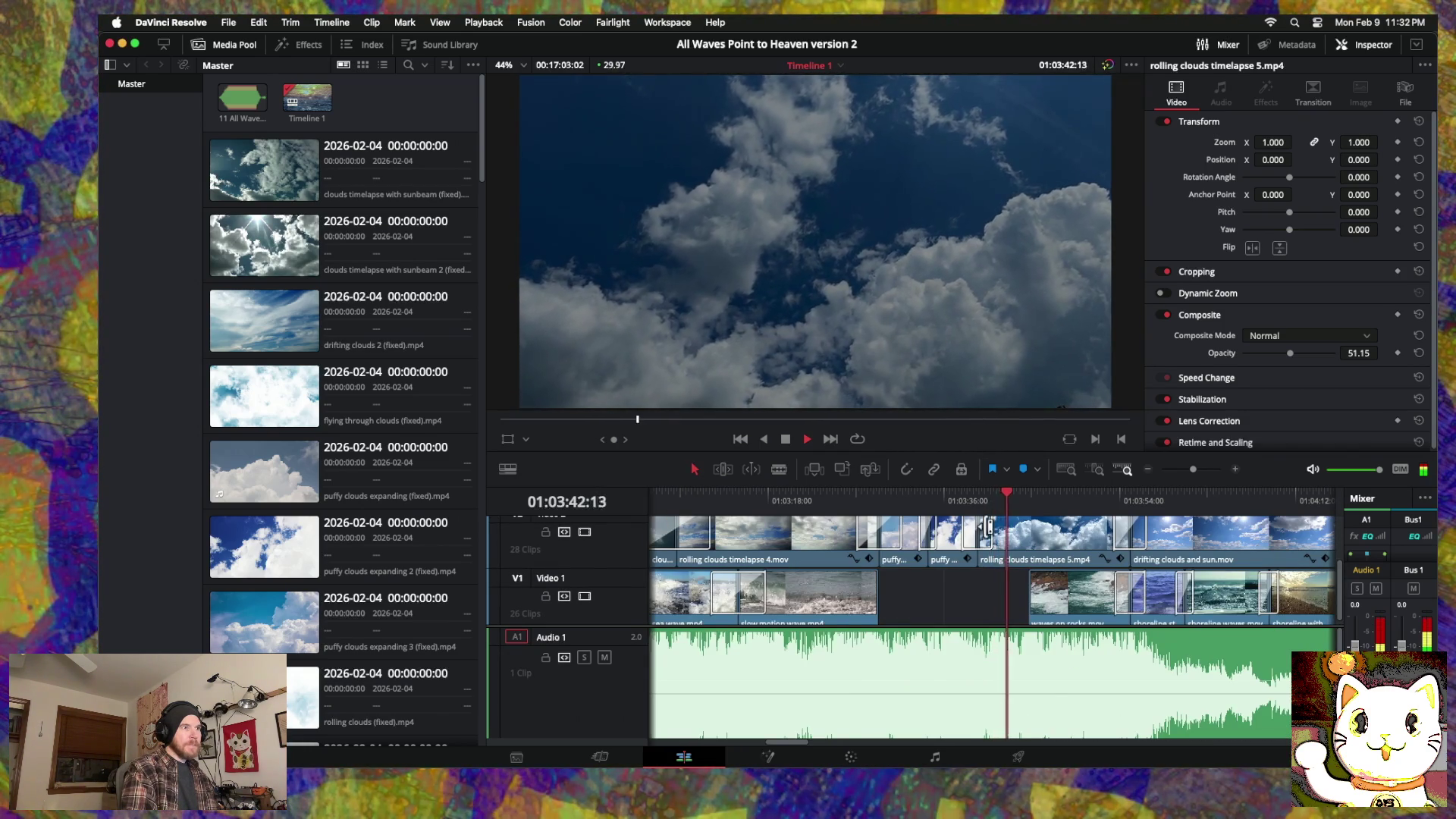
Step: Zoom the timeline out and scrub over to the stray wave clips around 01:13
scroll(988, 528, right, 10)
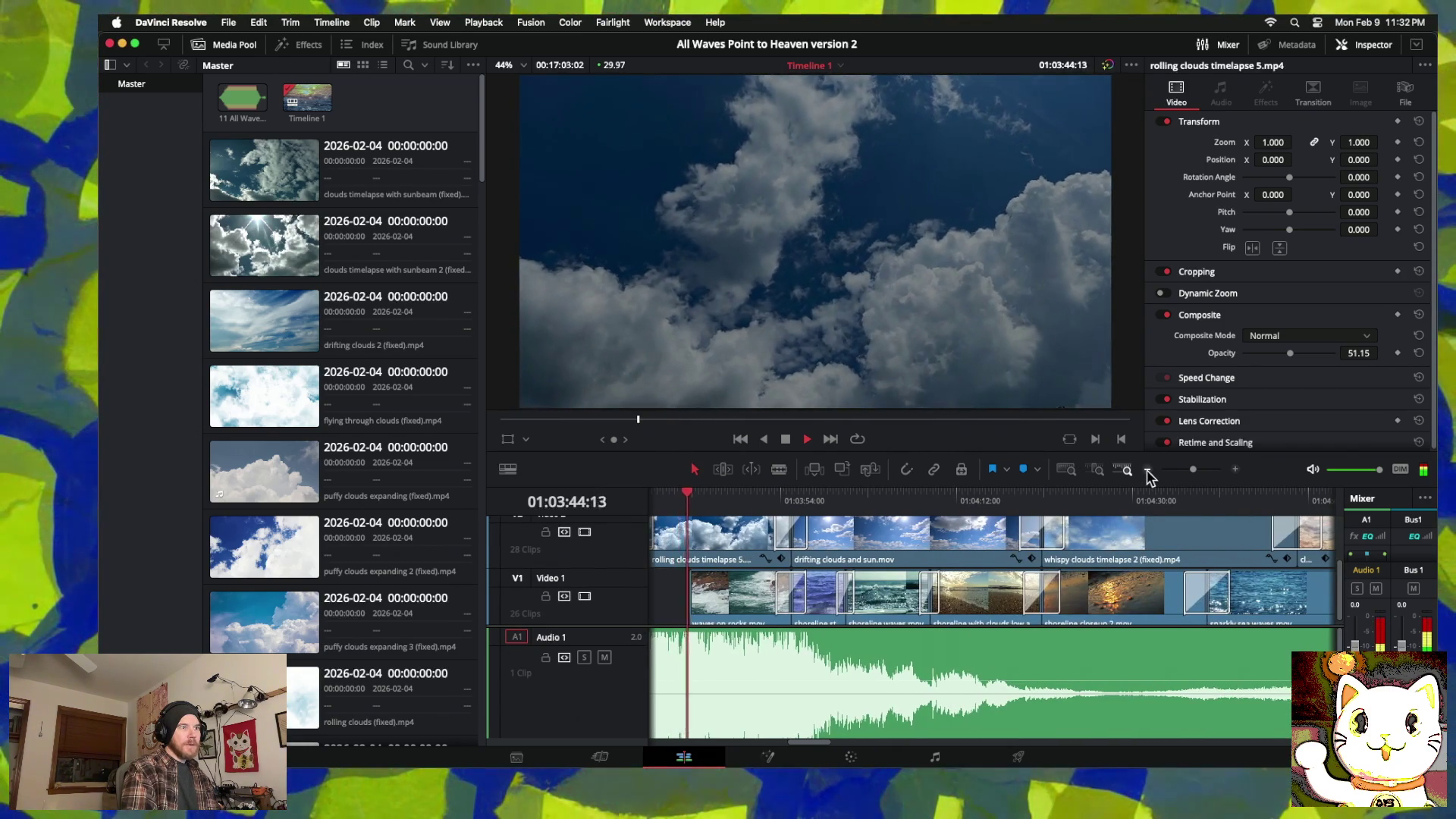
click(1148, 470)
click(1147, 470)
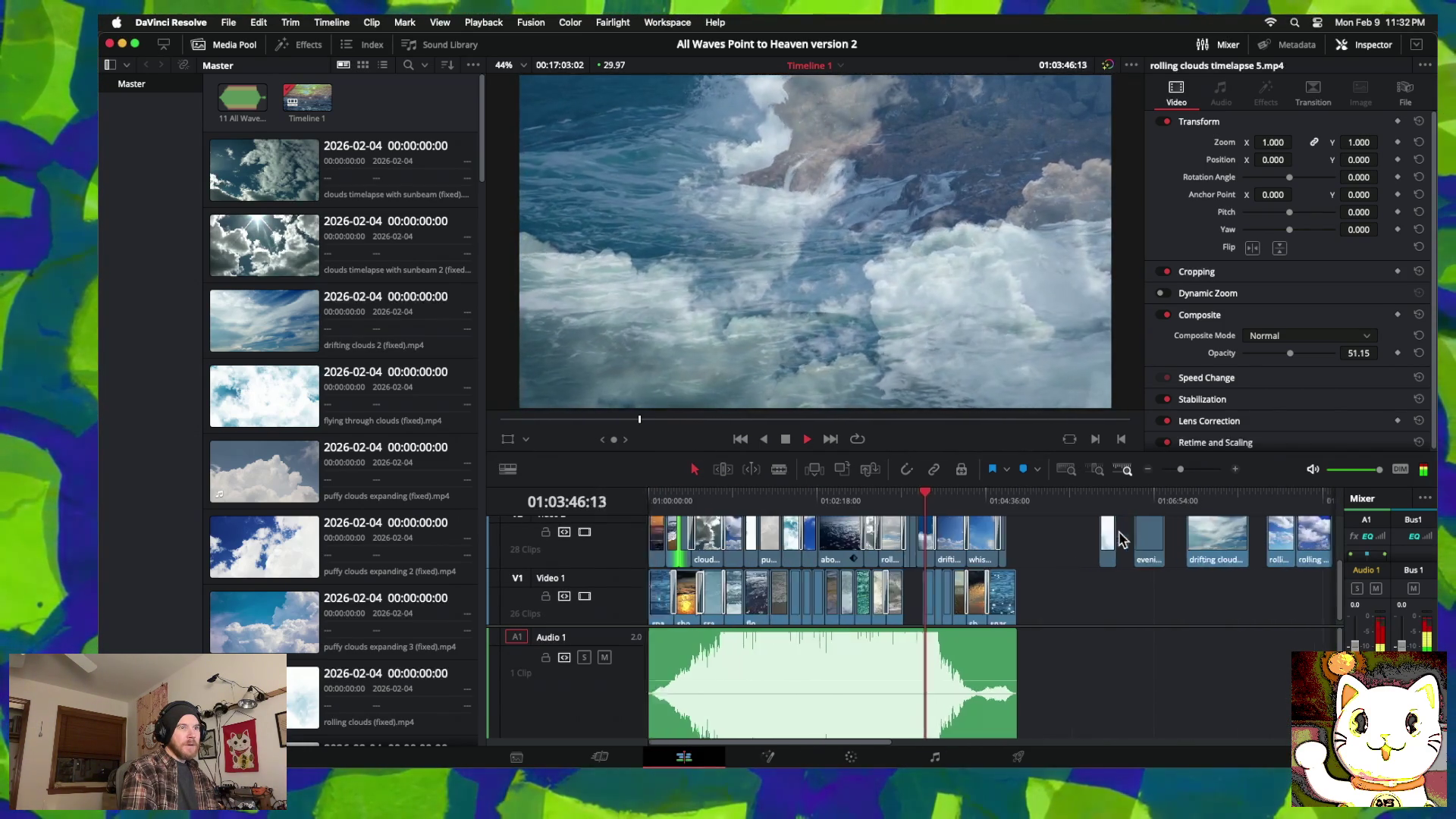
key(space)
scroll(1130, 546, right, 12)
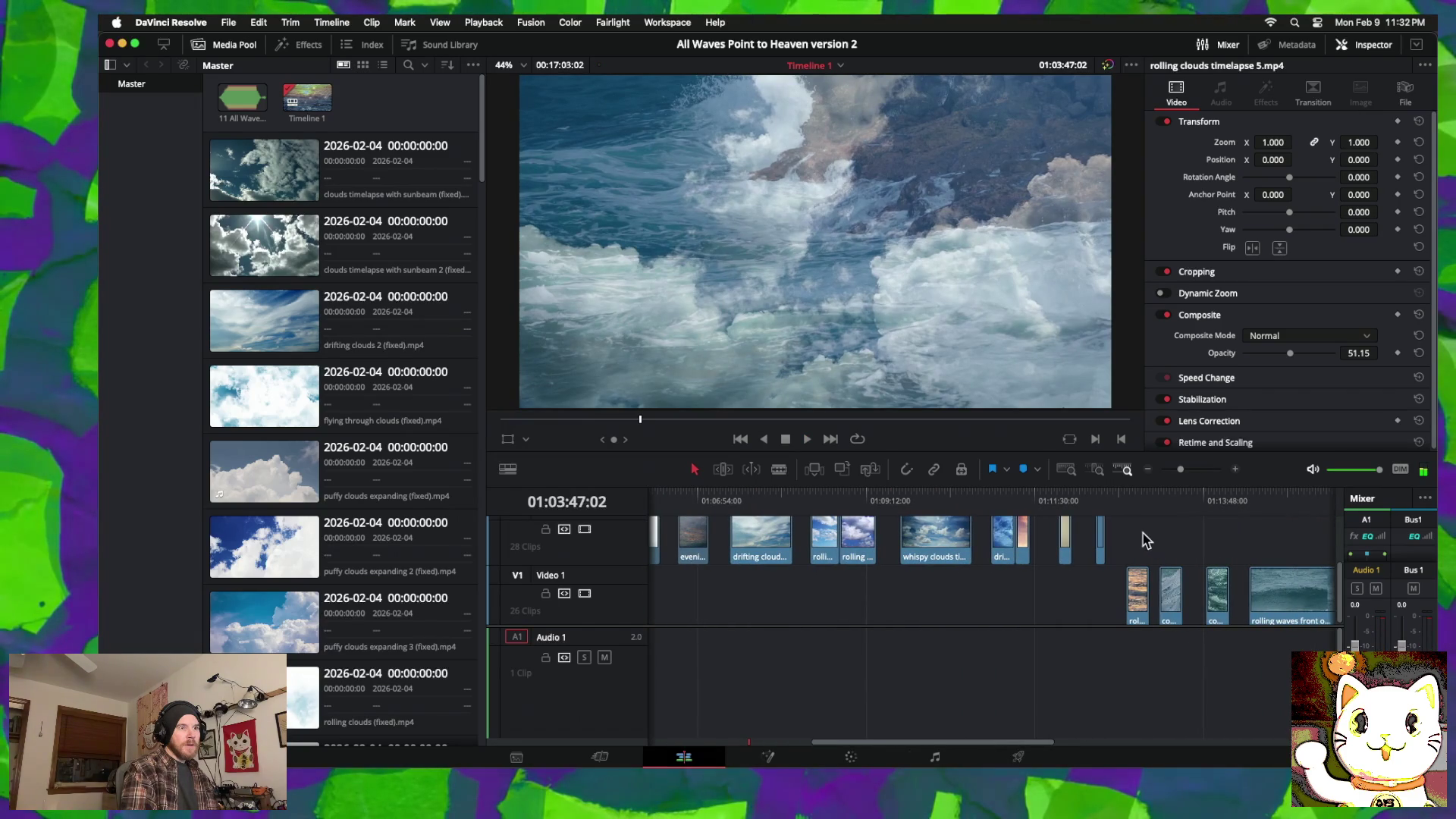
mouse_move(1138, 496)
mouse_down()
mouse_move(1194, 500)
mouse_move(1164, 495)
mouse_up()
scroll(1044, 589, left, 10)
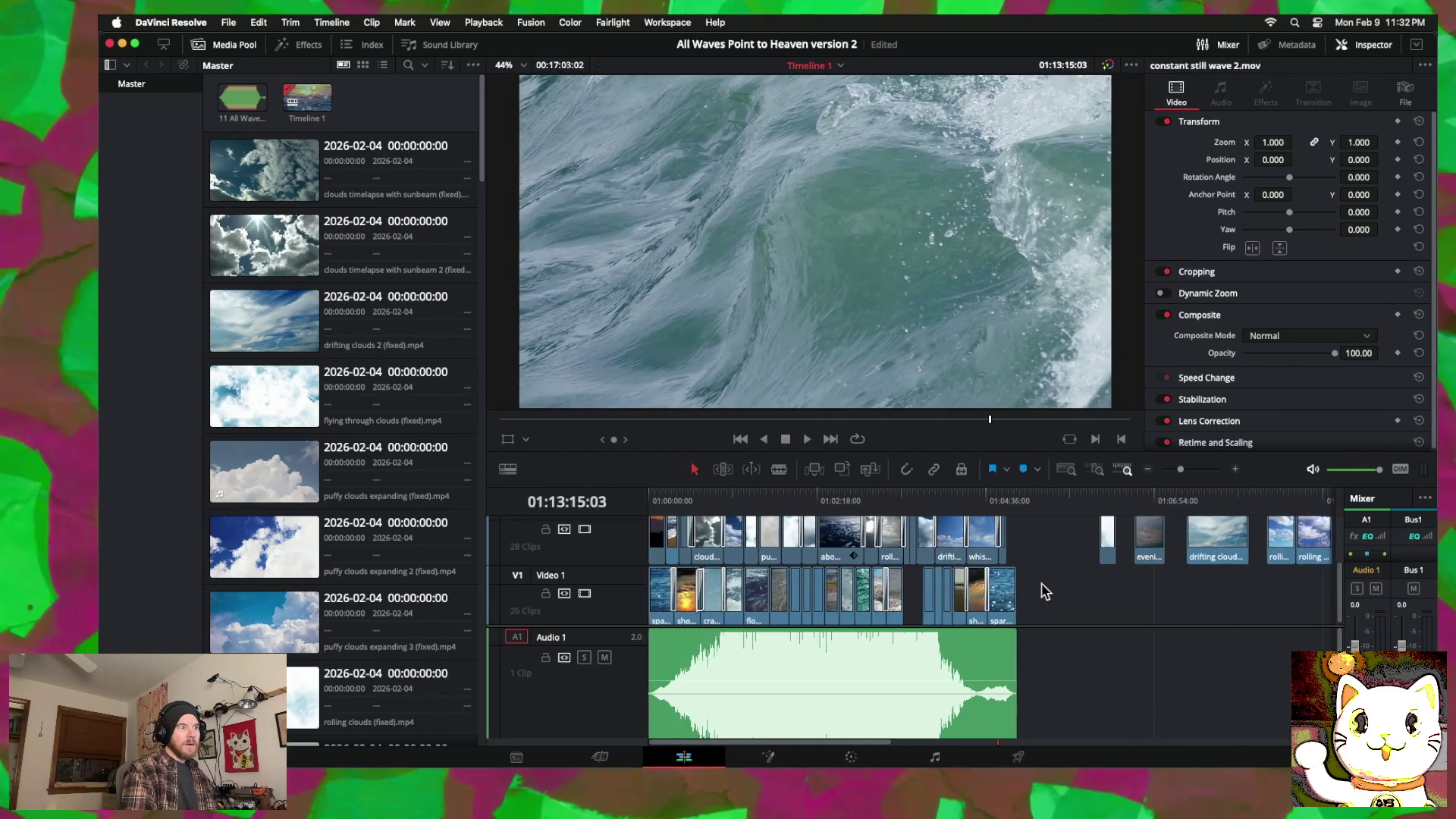
scroll(1044, 589, right, 2)
scroll(1201, 594, right, 9)
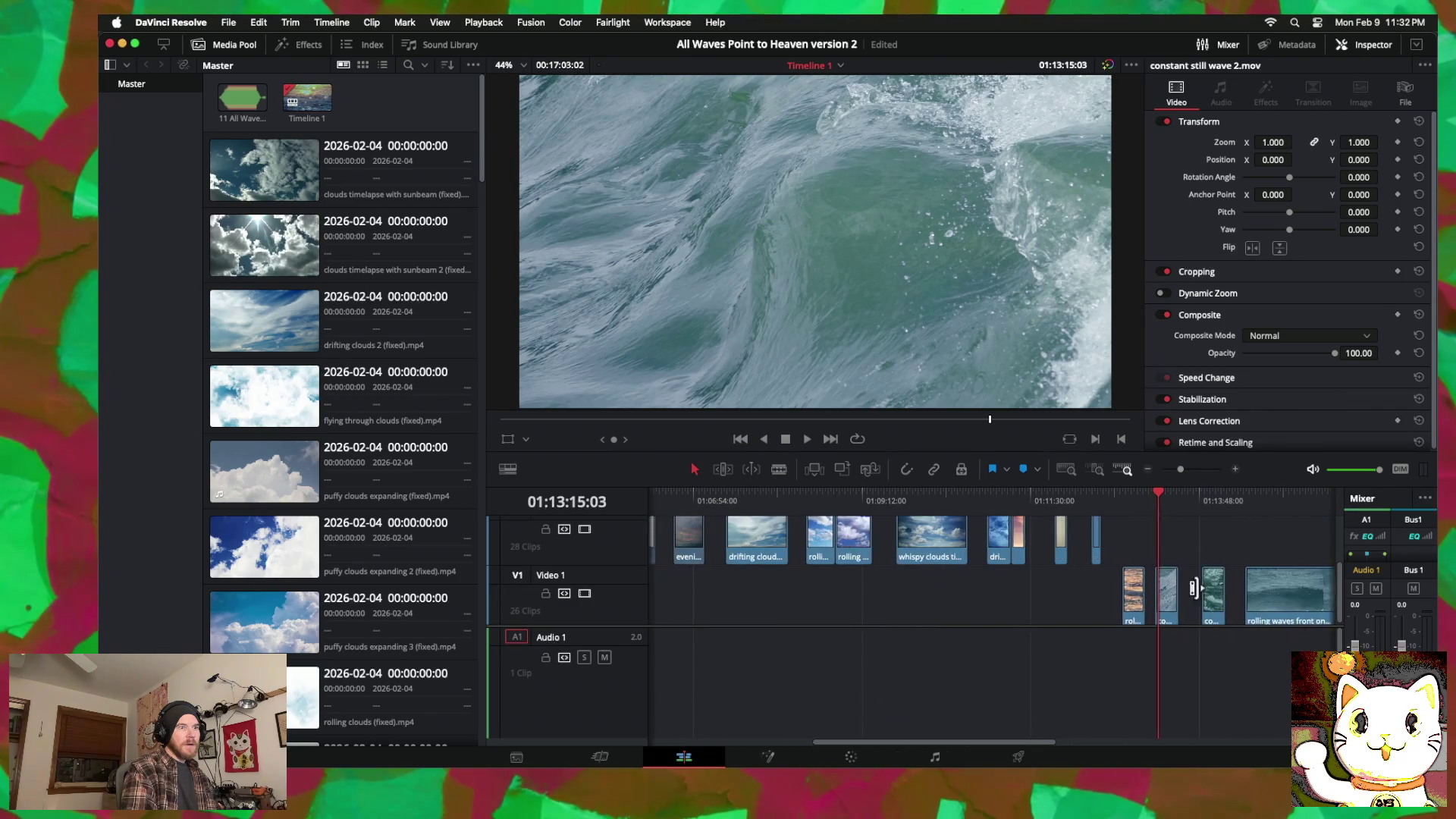
Step: Drag constant still wave 2 back beside the other waves, then preview around 01:03:21–01:03:36
mouse_move(1230, 599)
mouse_down()
mouse_move(660, 603)
mouse_move(914, 606)
mouse_up()
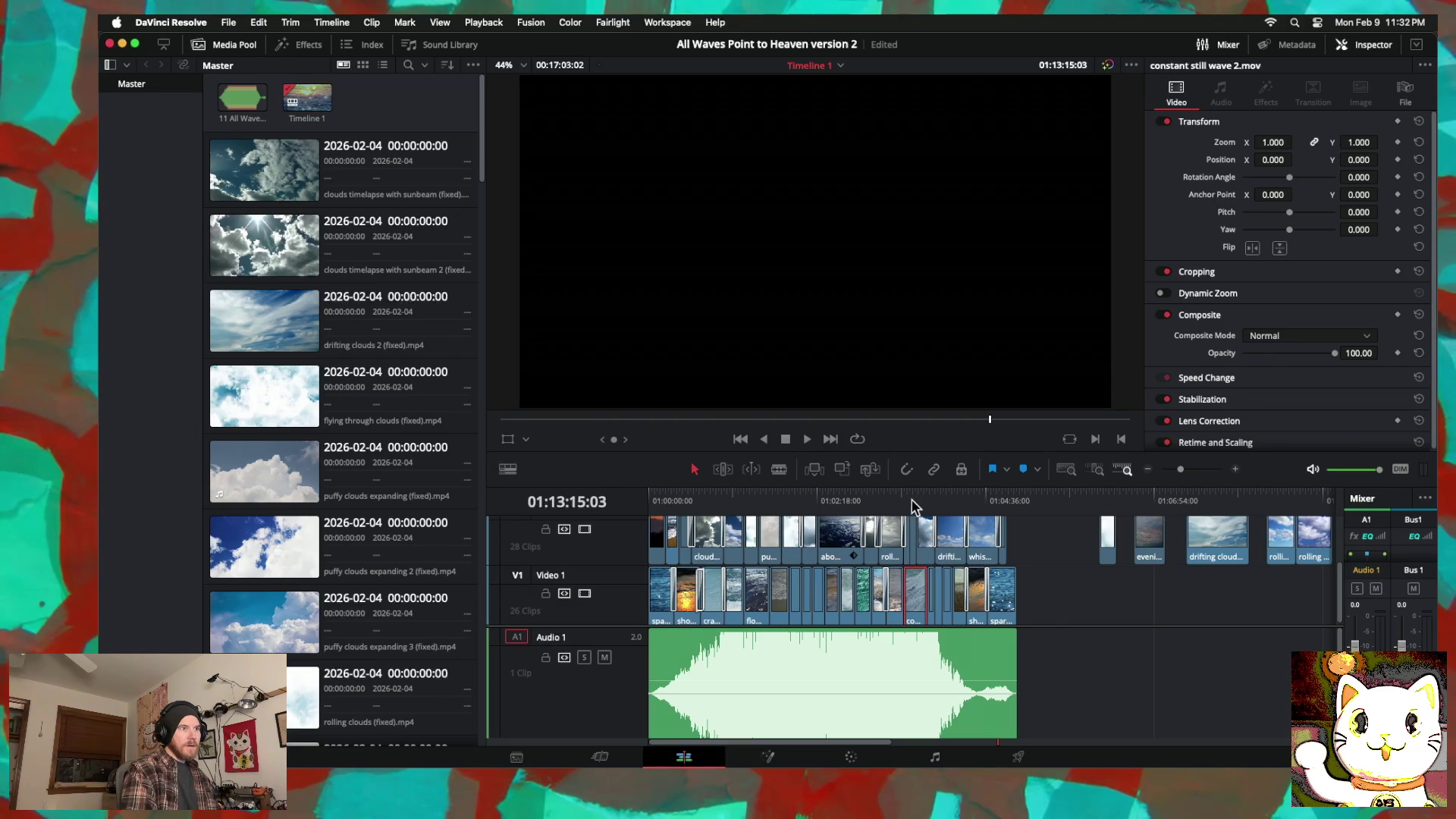
key(space)
mouse_move(1046, 519)
mouse_down()
mouse_move(1063, 515)
mouse_move(754, 517)
mouse_up()
scroll(751, 531, left, 10)
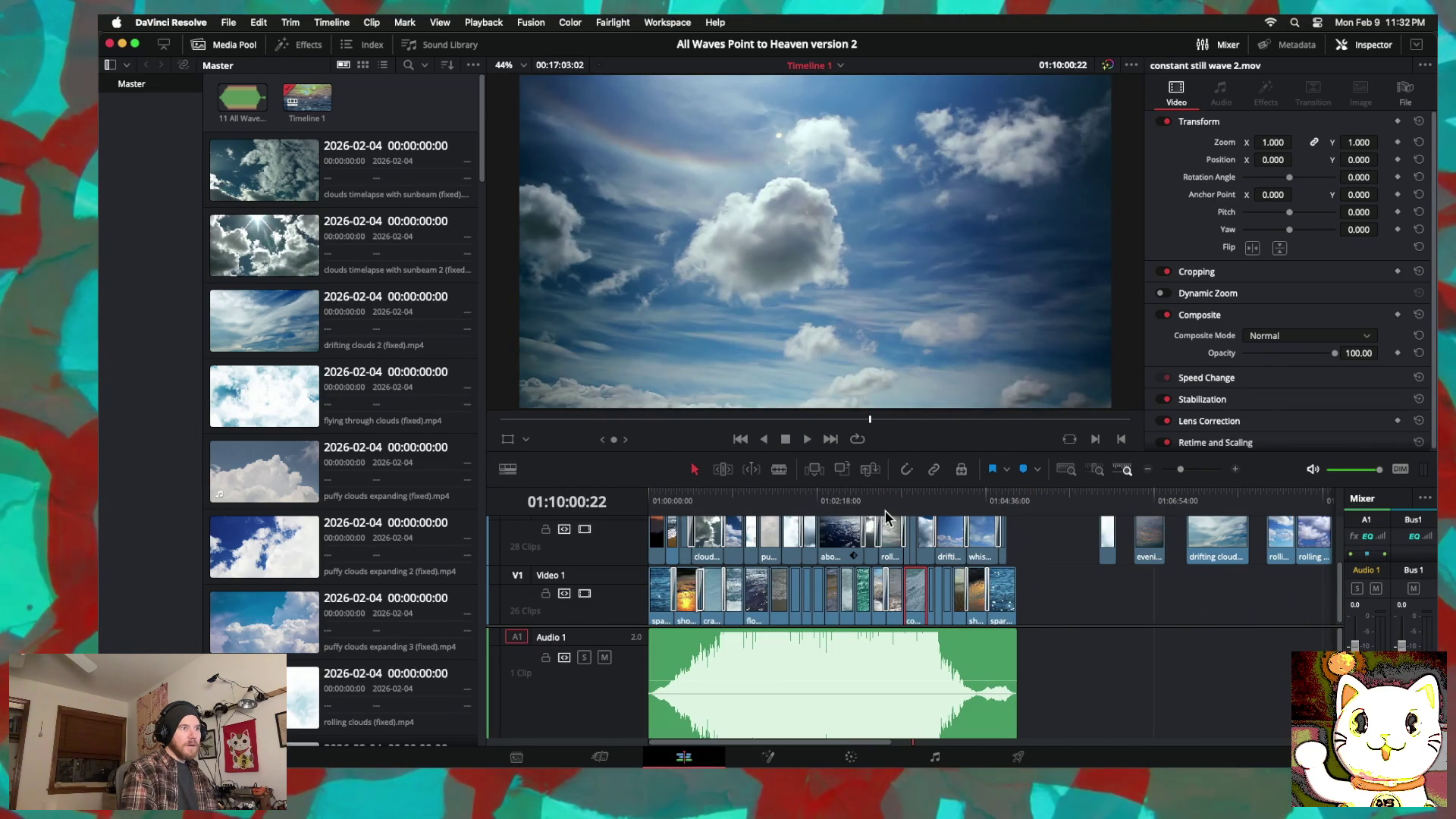
mouse_move(885, 510)
mouse_down()
mouse_move(867, 504)
mouse_move(957, 502)
mouse_move(914, 502)
mouse_up()
key(space)
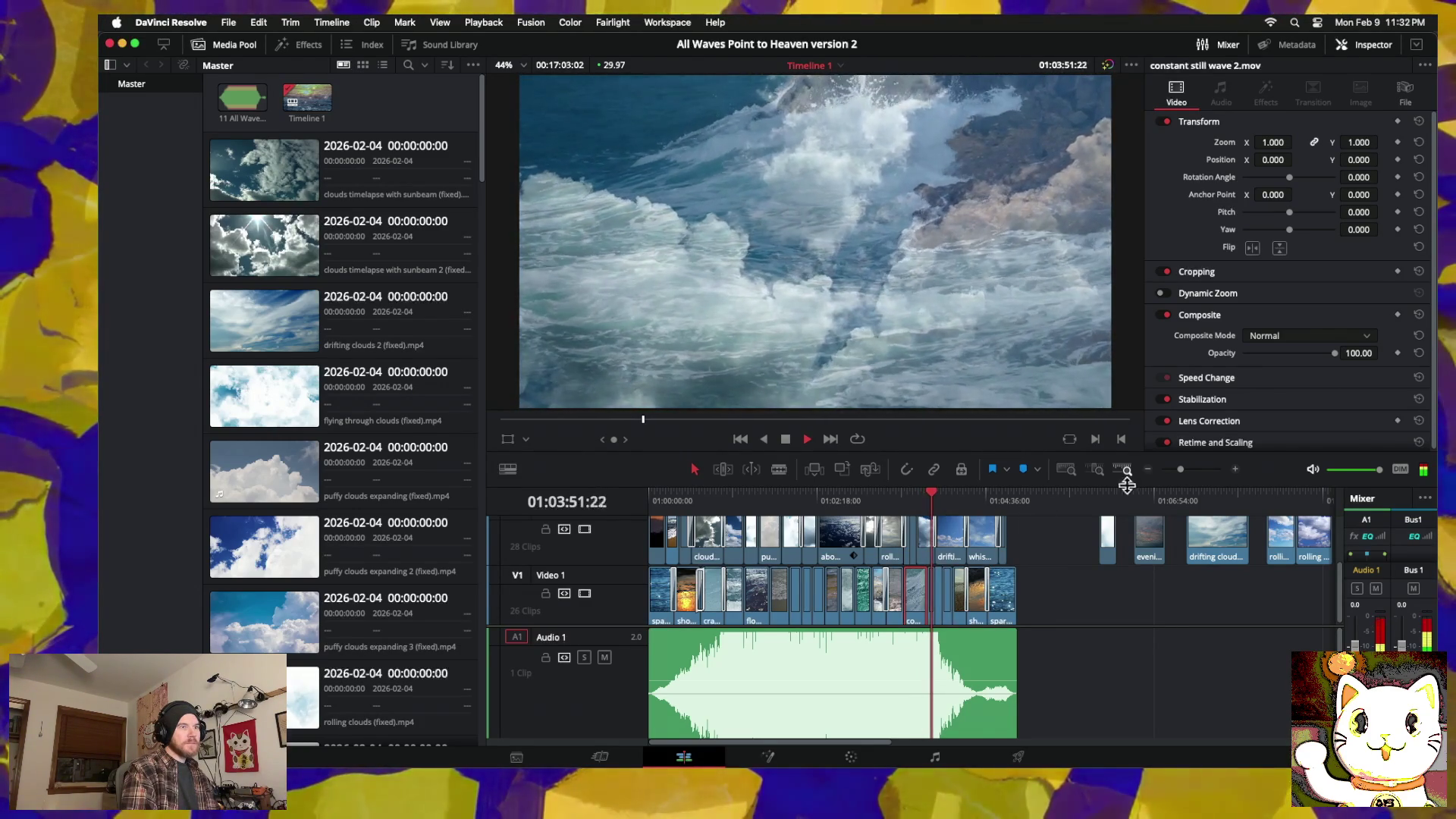
Step: Trim the Video 1 wave clip by four seconds and add a 4-second cross dissolve there
click(1236, 469)
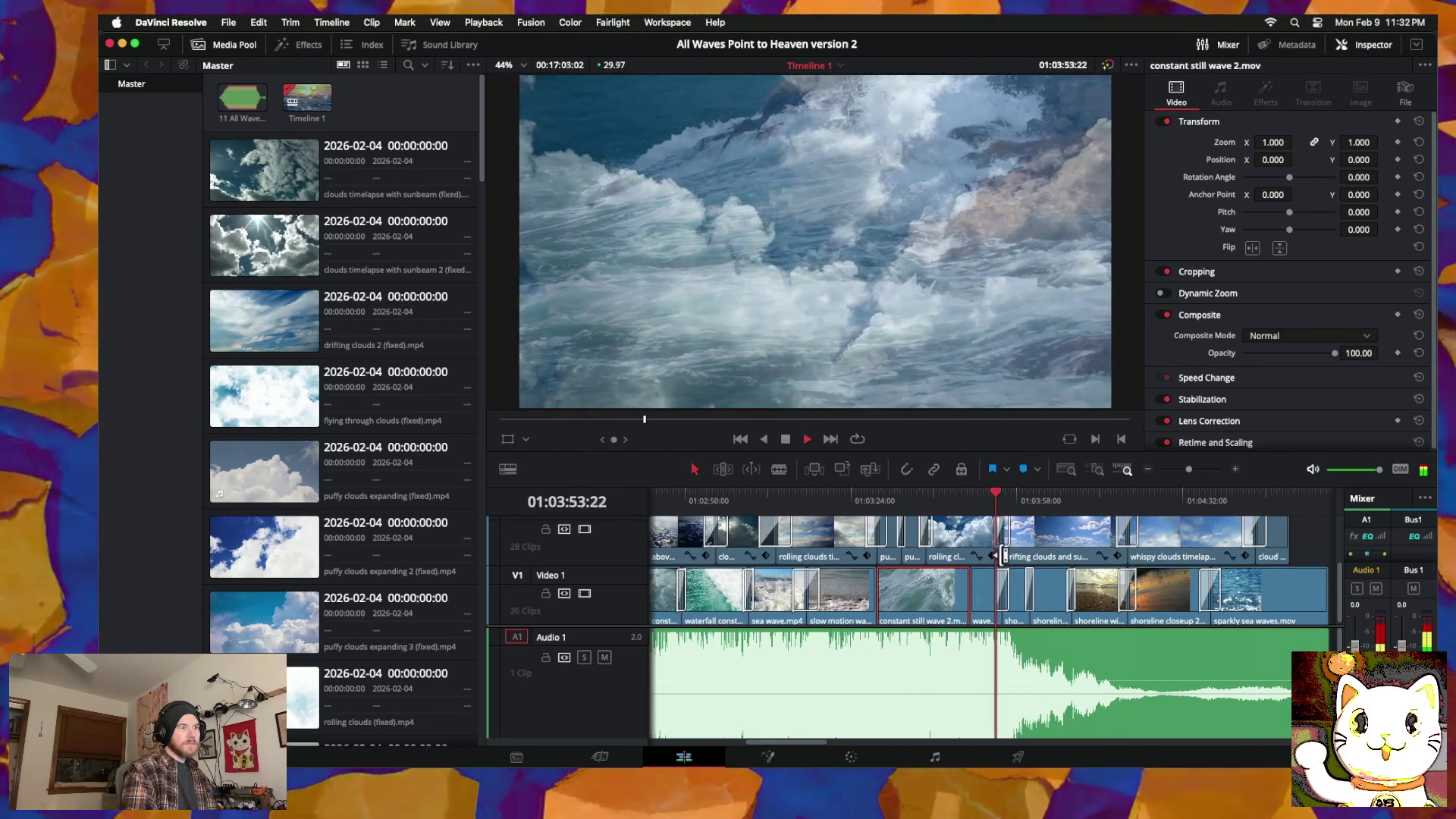
drag(968, 588, 950, 594)
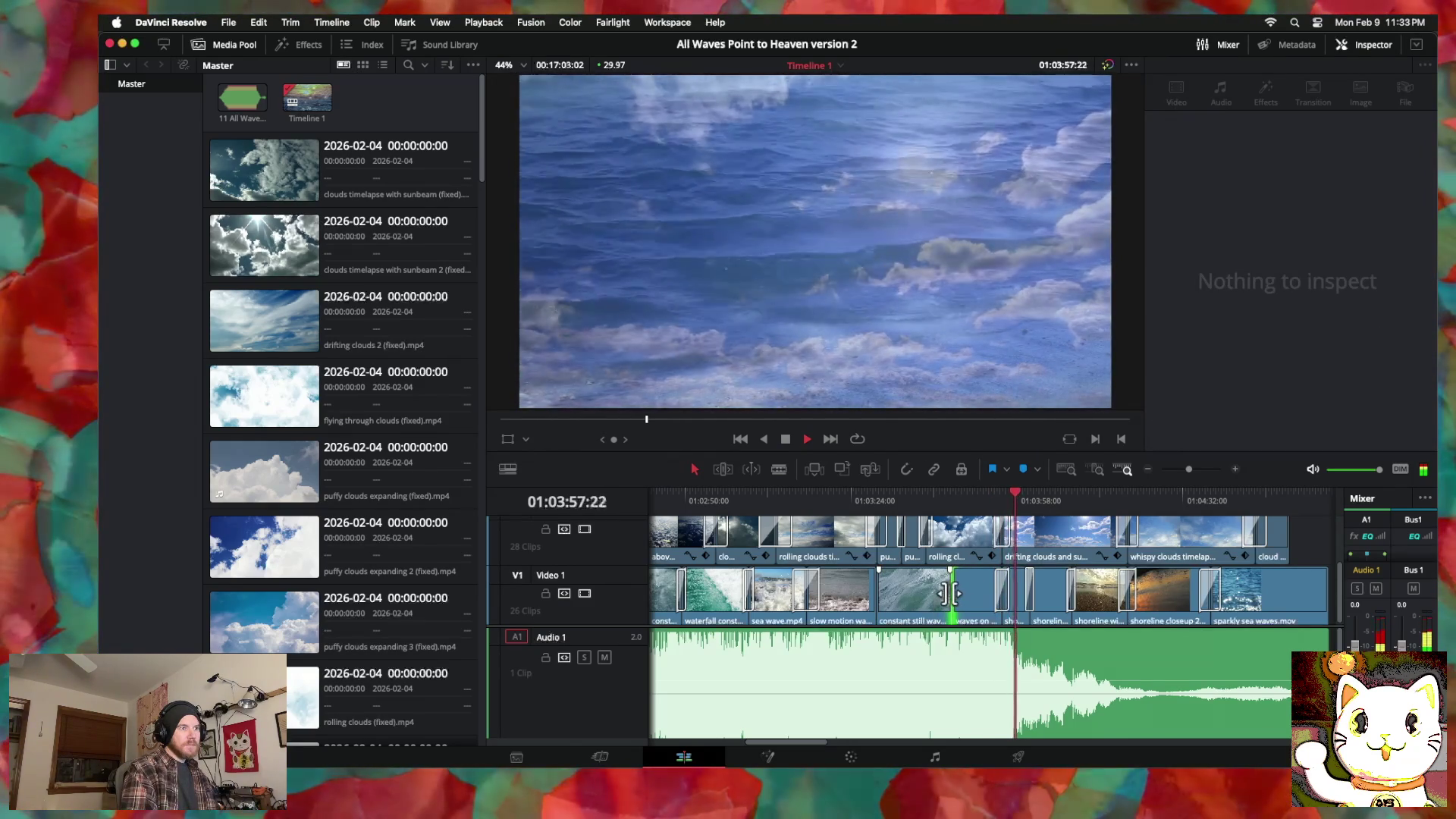
right_click(951, 596)
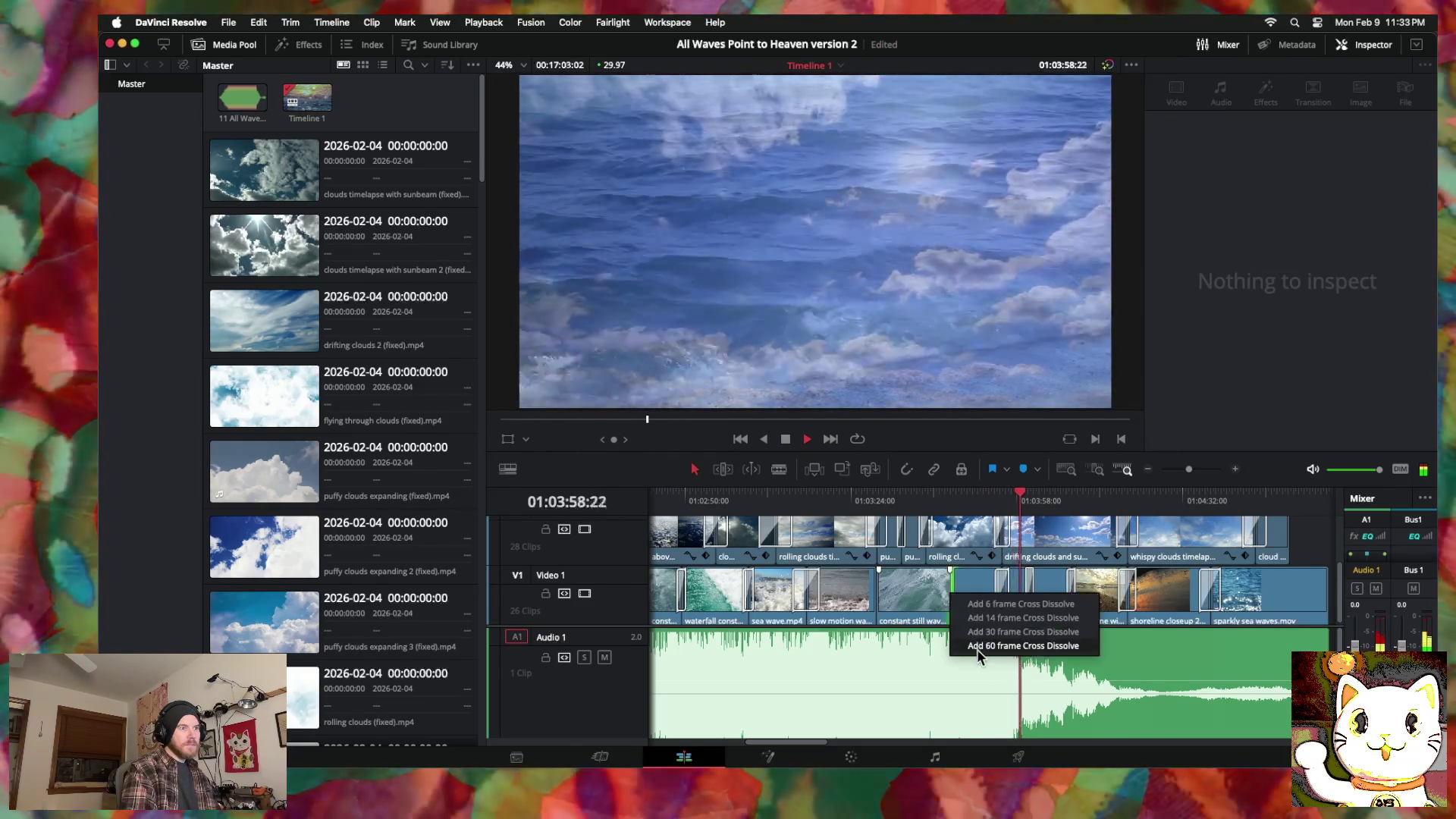
click(979, 646)
drag(965, 589, 959, 586)
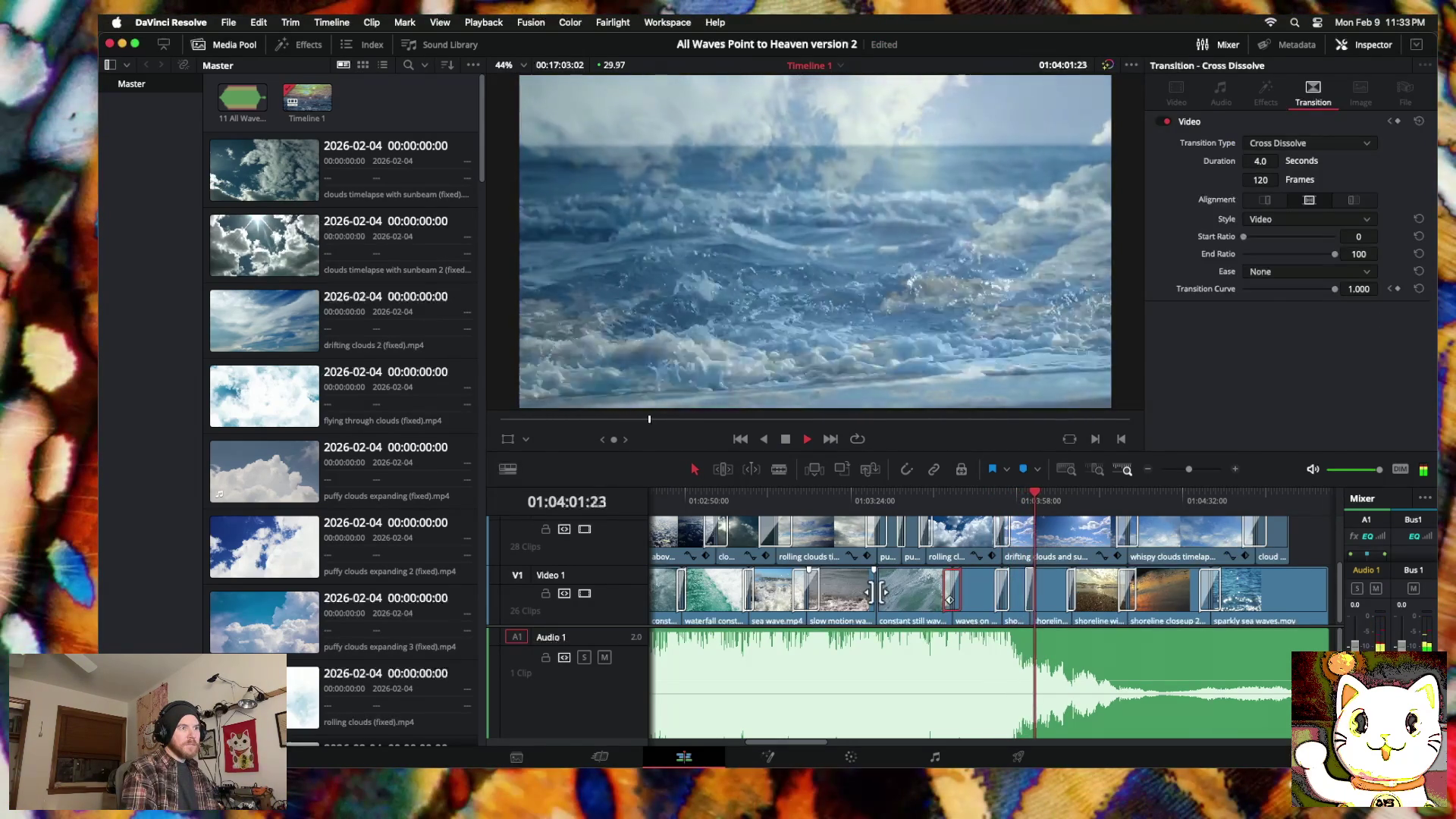
Step: Try a cross dissolve at the next Video 1 edit, cancelling it because the clips lack handles
click(878, 592)
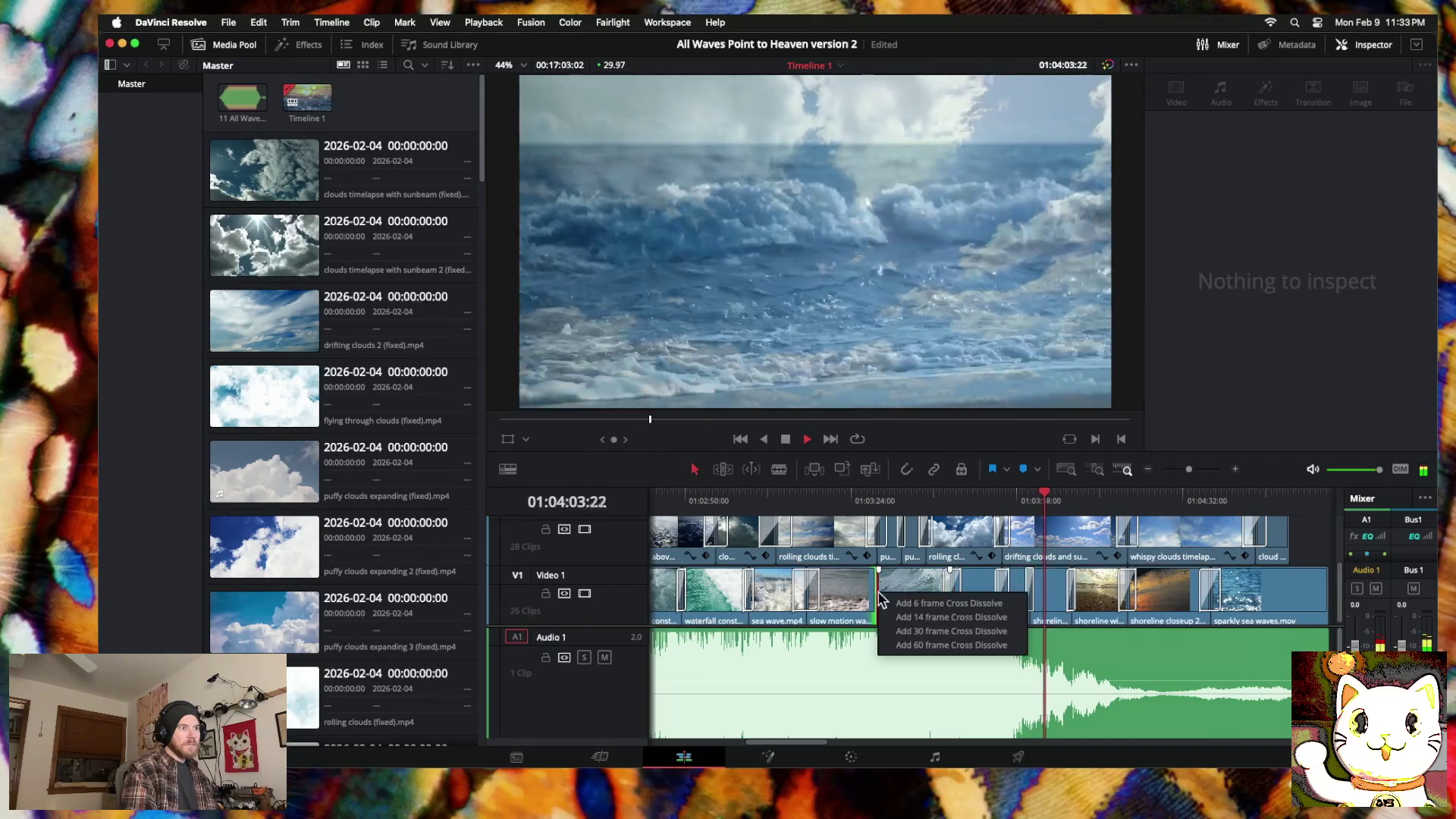
right_click(880, 592)
click(892, 594)
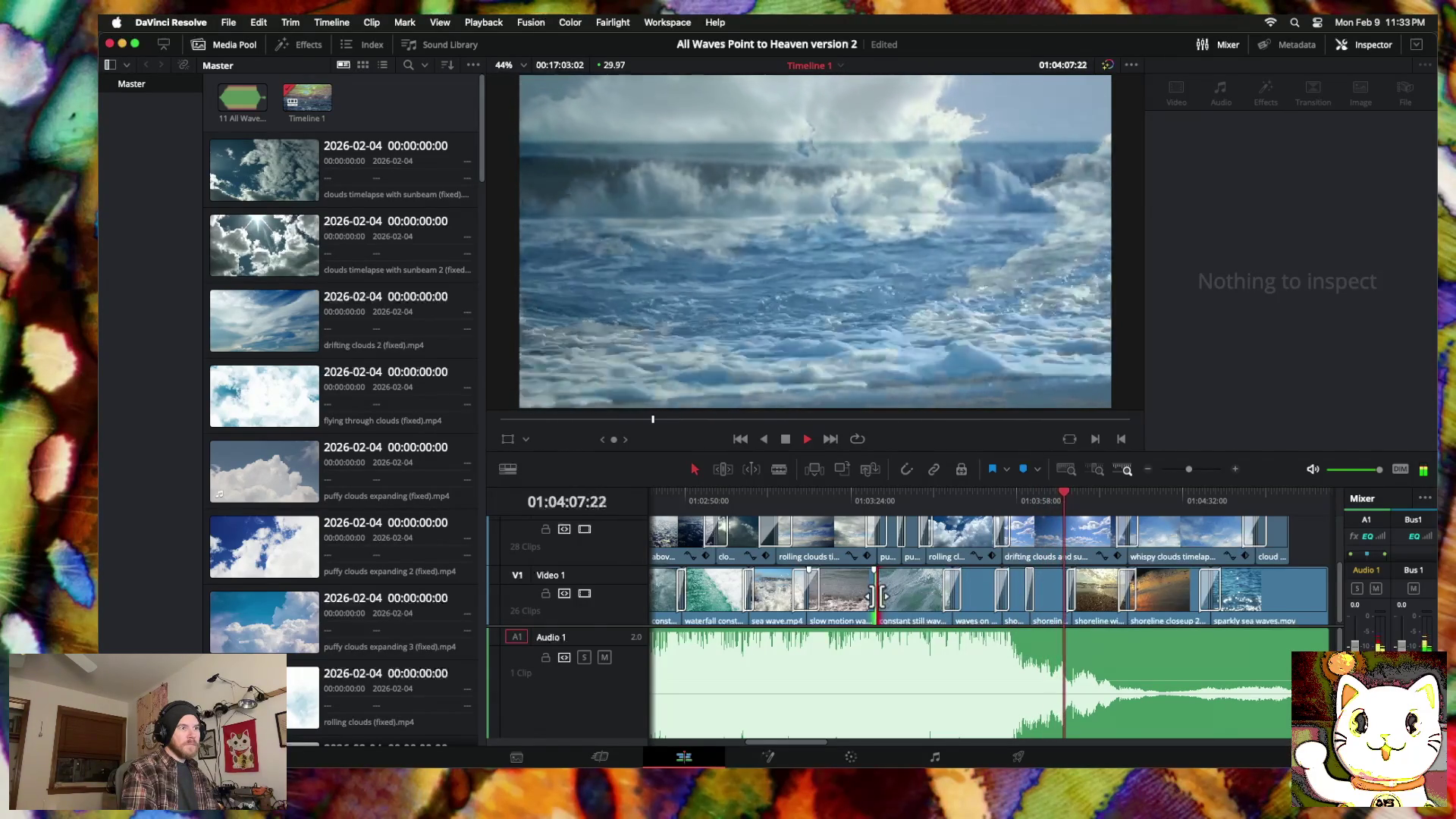
right_click(880, 595)
click(903, 645)
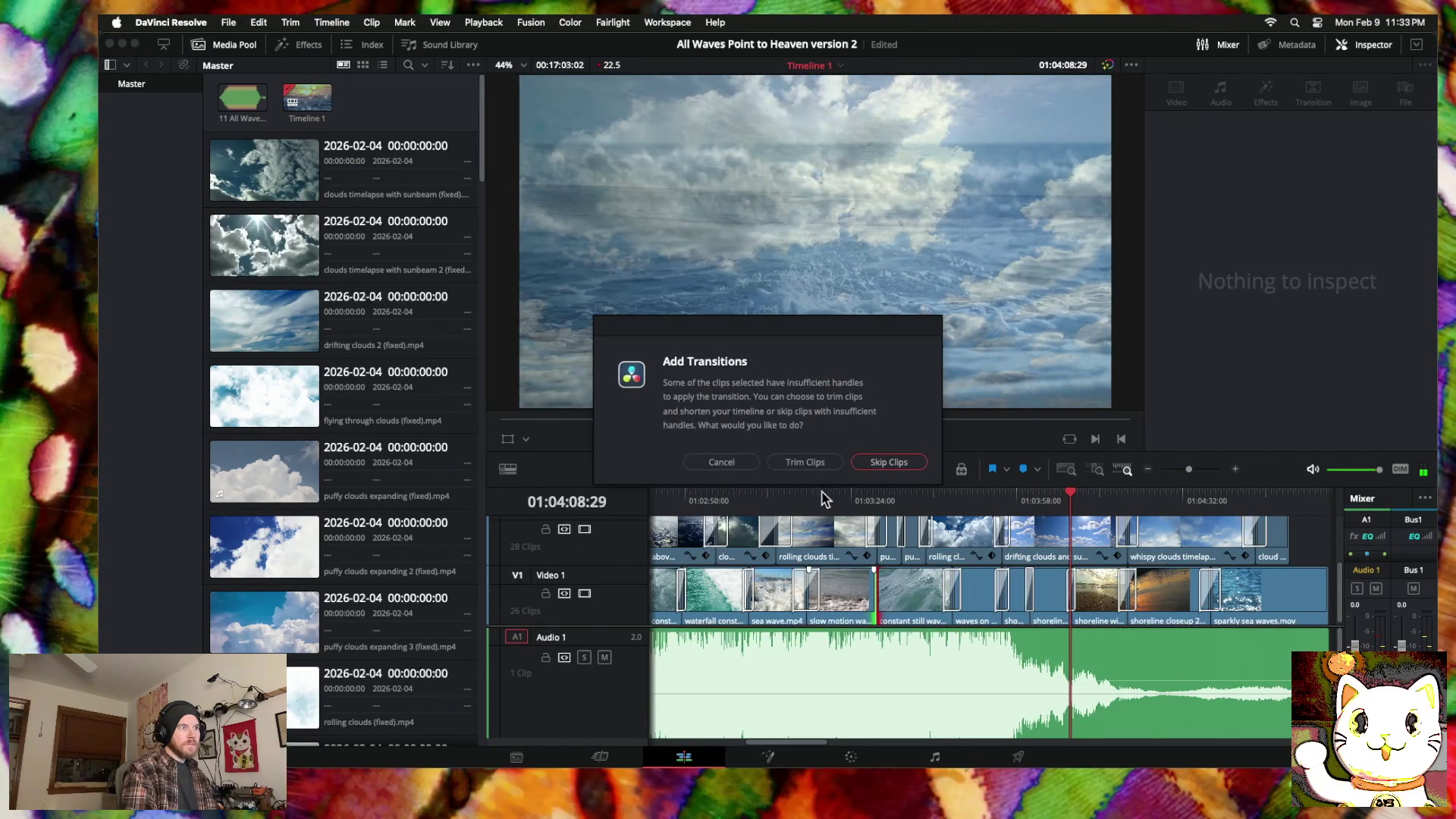
click(736, 464)
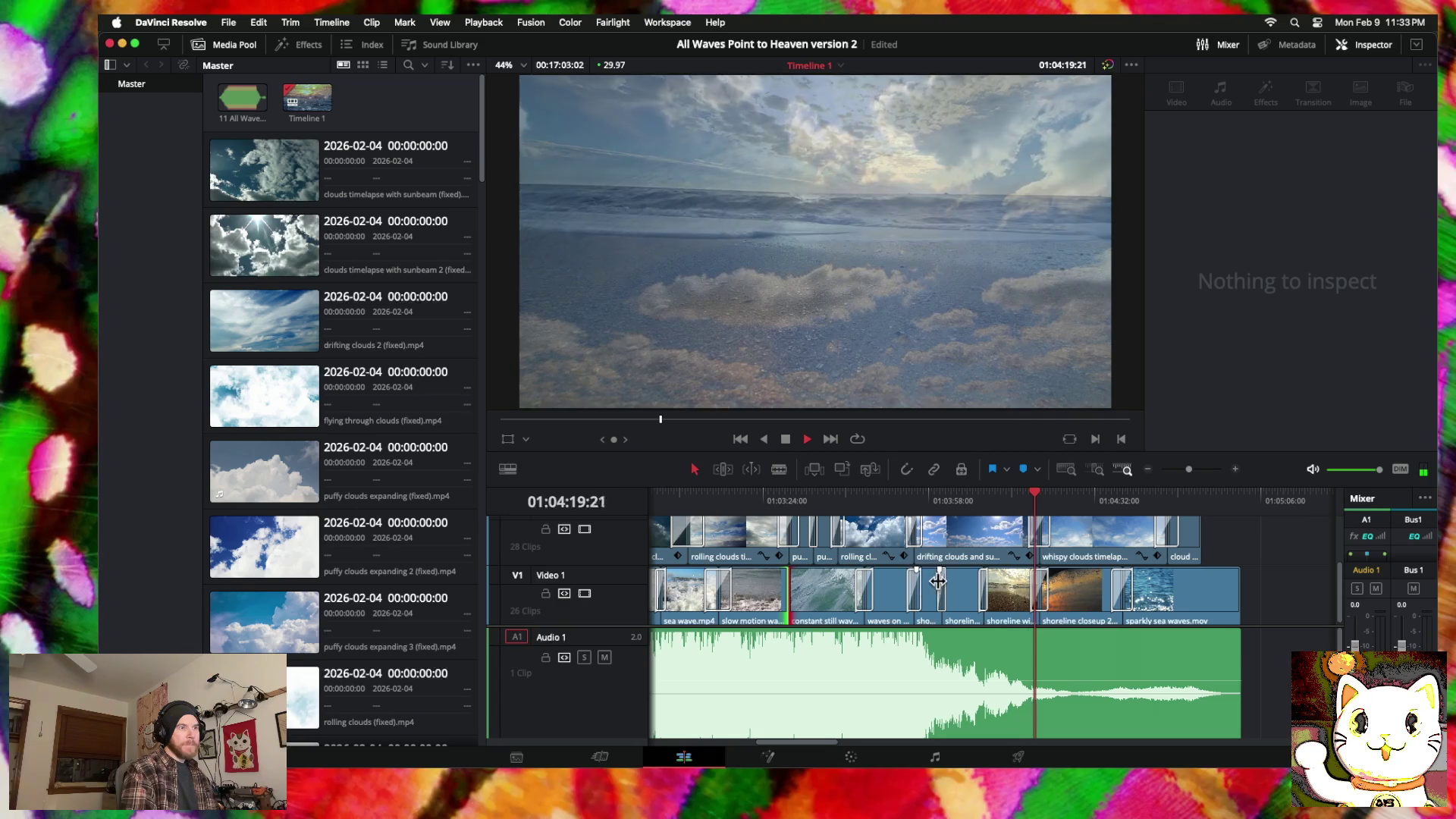
click(1149, 470)
click(1149, 470)
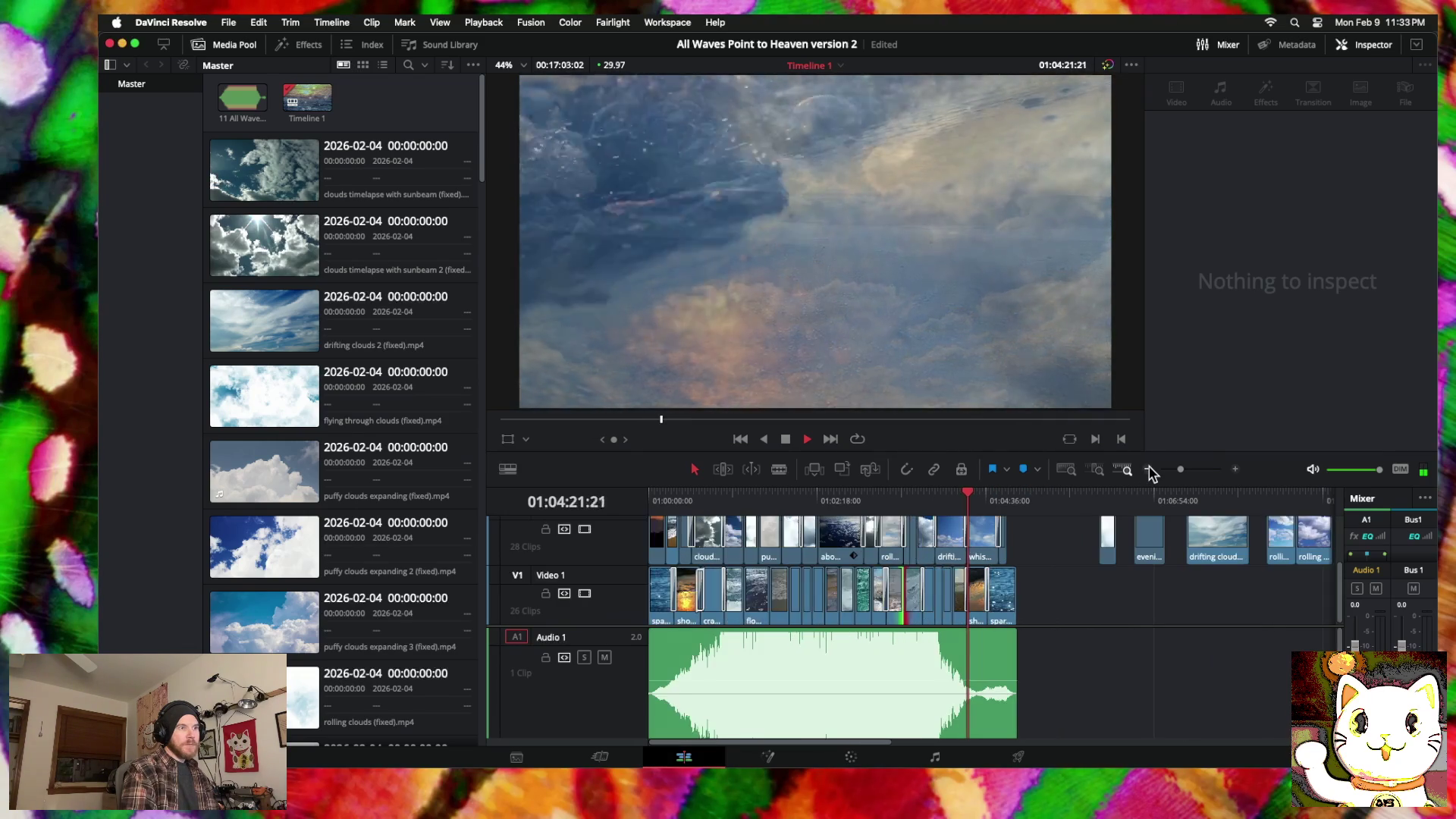
Step: Add a cross dissolve between waves on sunset and shoreline waves with beach on Video 2
click(1148, 470)
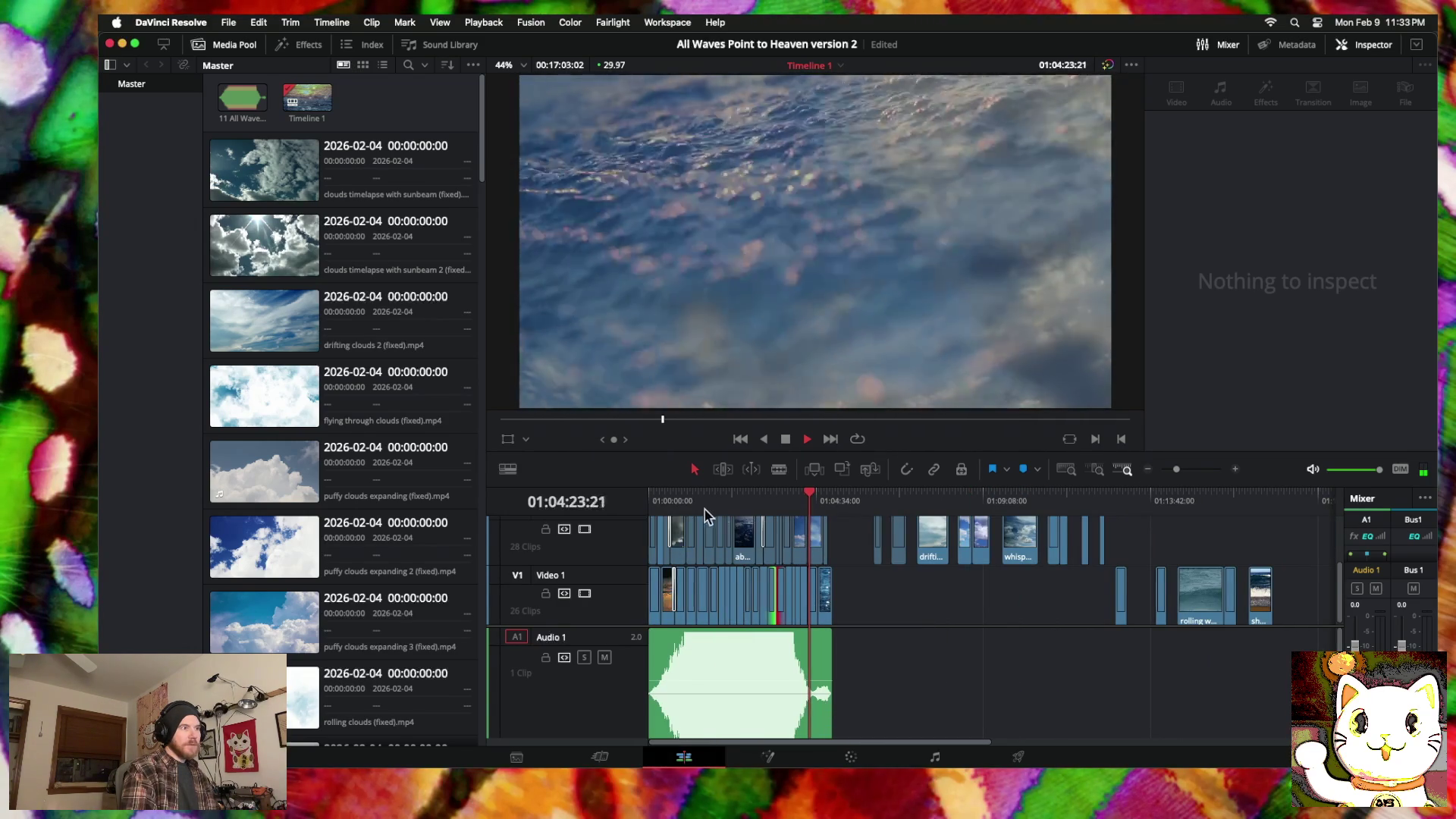
click(649, 495)
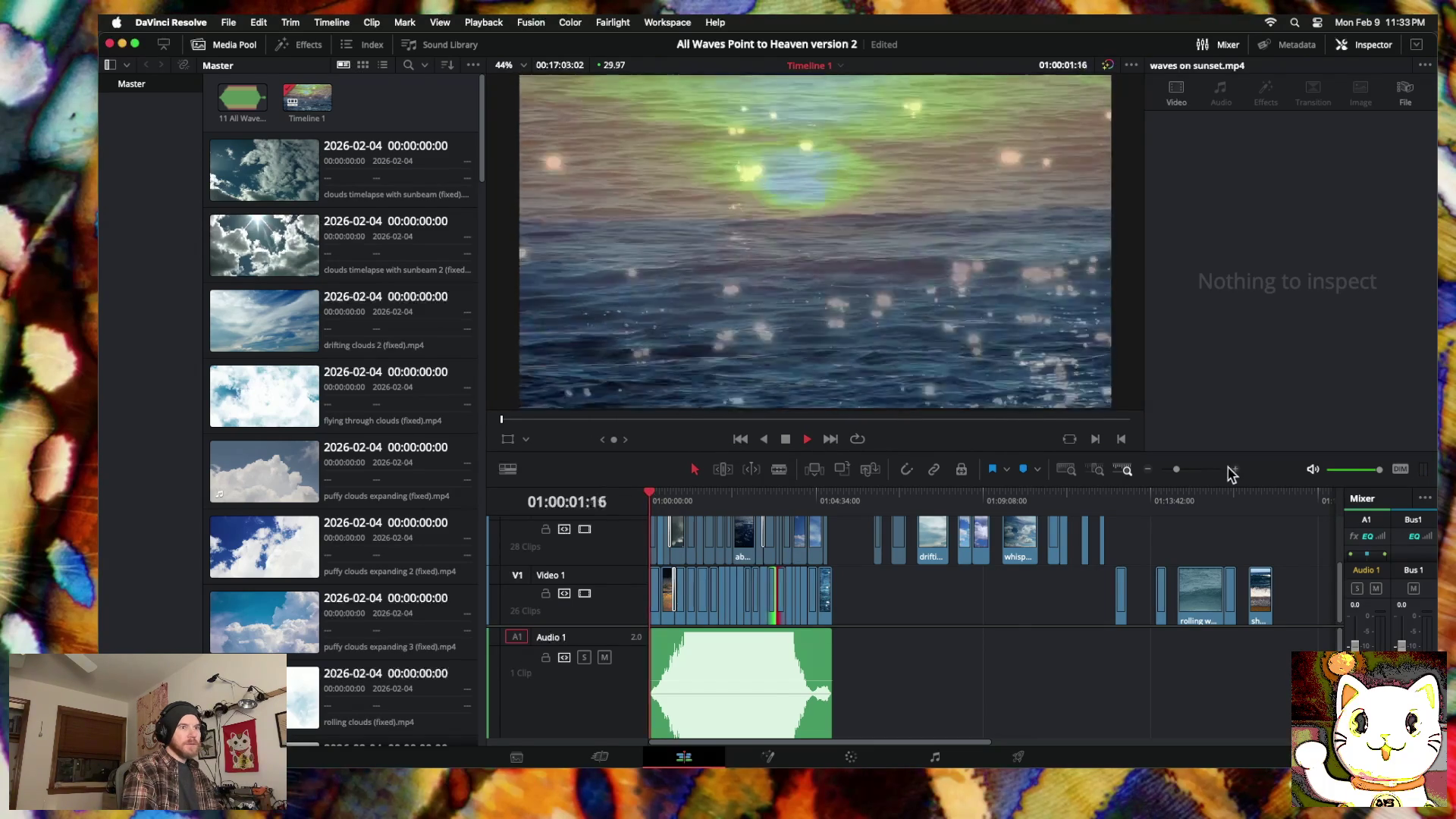
click(1233, 470)
click(1235, 470)
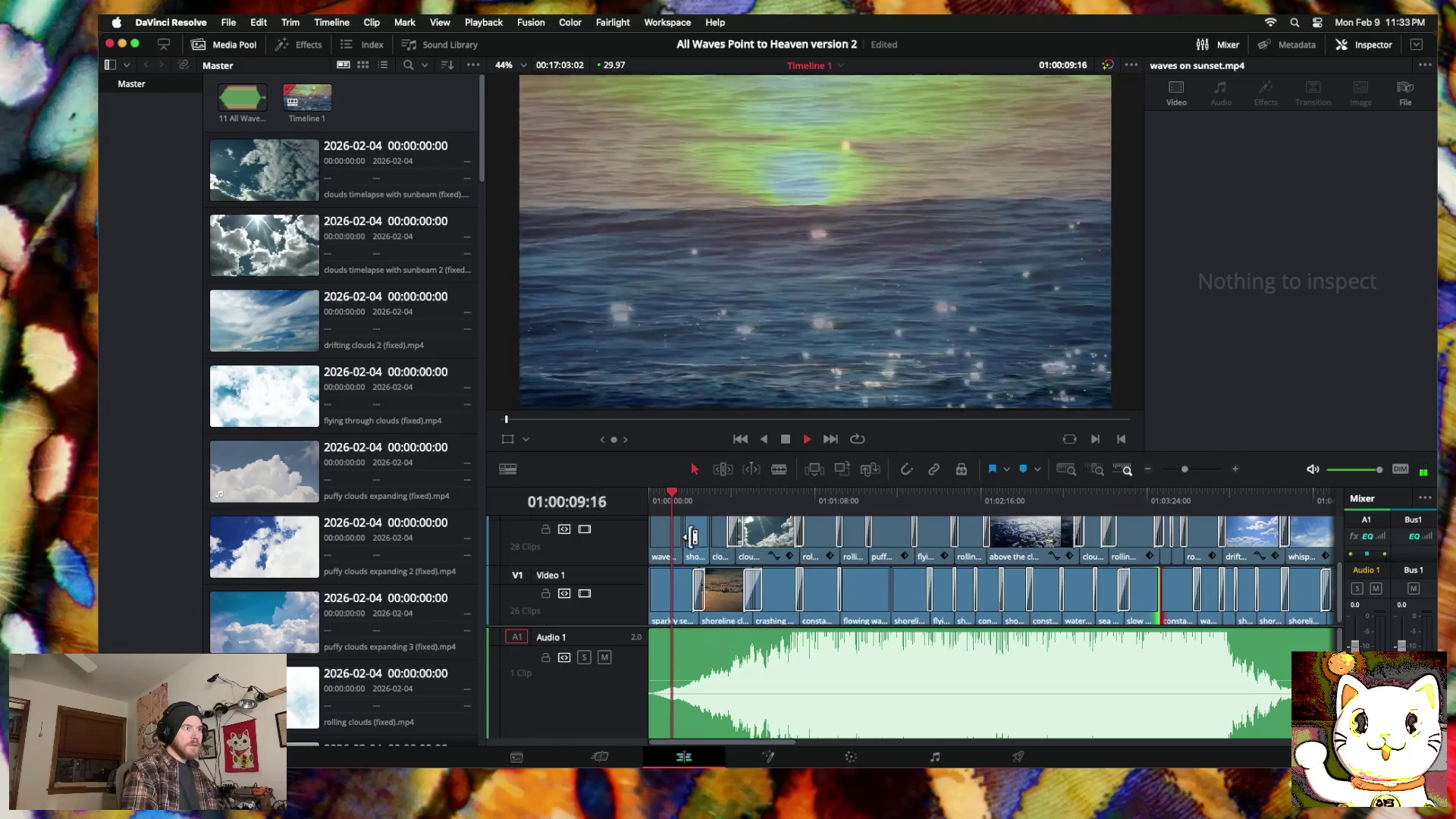
right_click(683, 539)
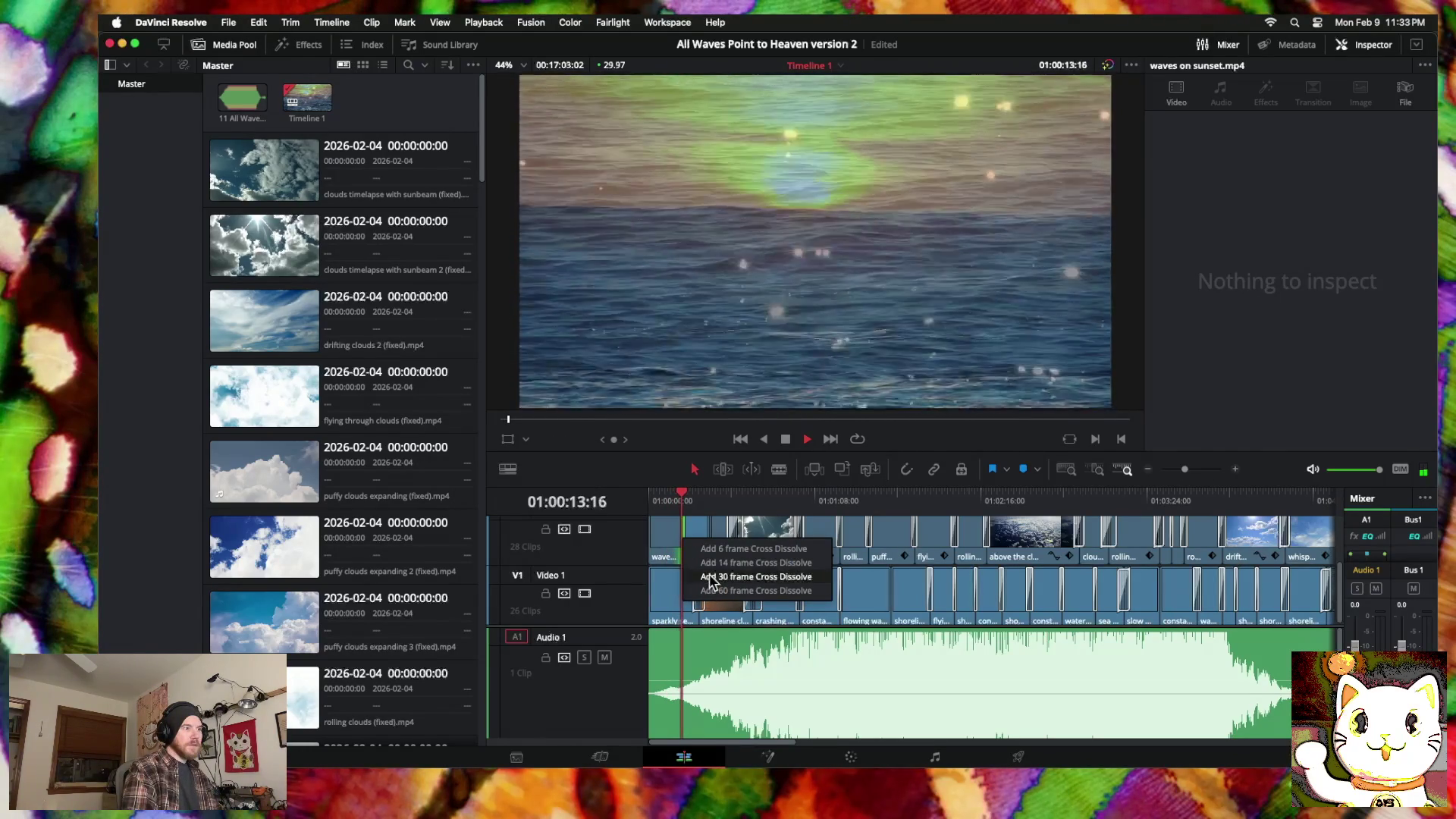
click(711, 578)
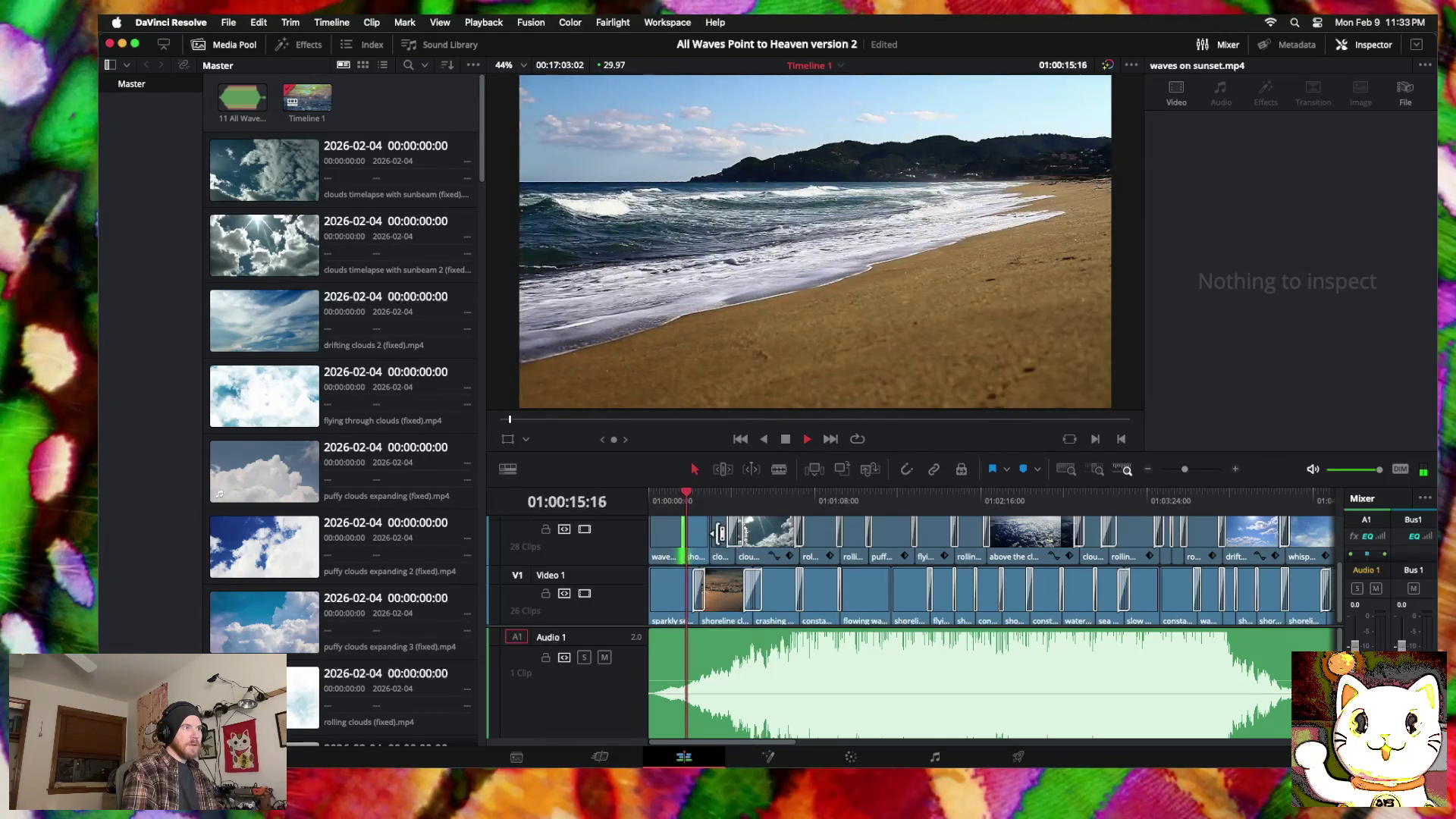
Step: Check the shoreline clip's 51.91 opacity and play it in the source viewer before returning to Timeline 1
click(698, 537)
key(space)
double_click(699, 540)
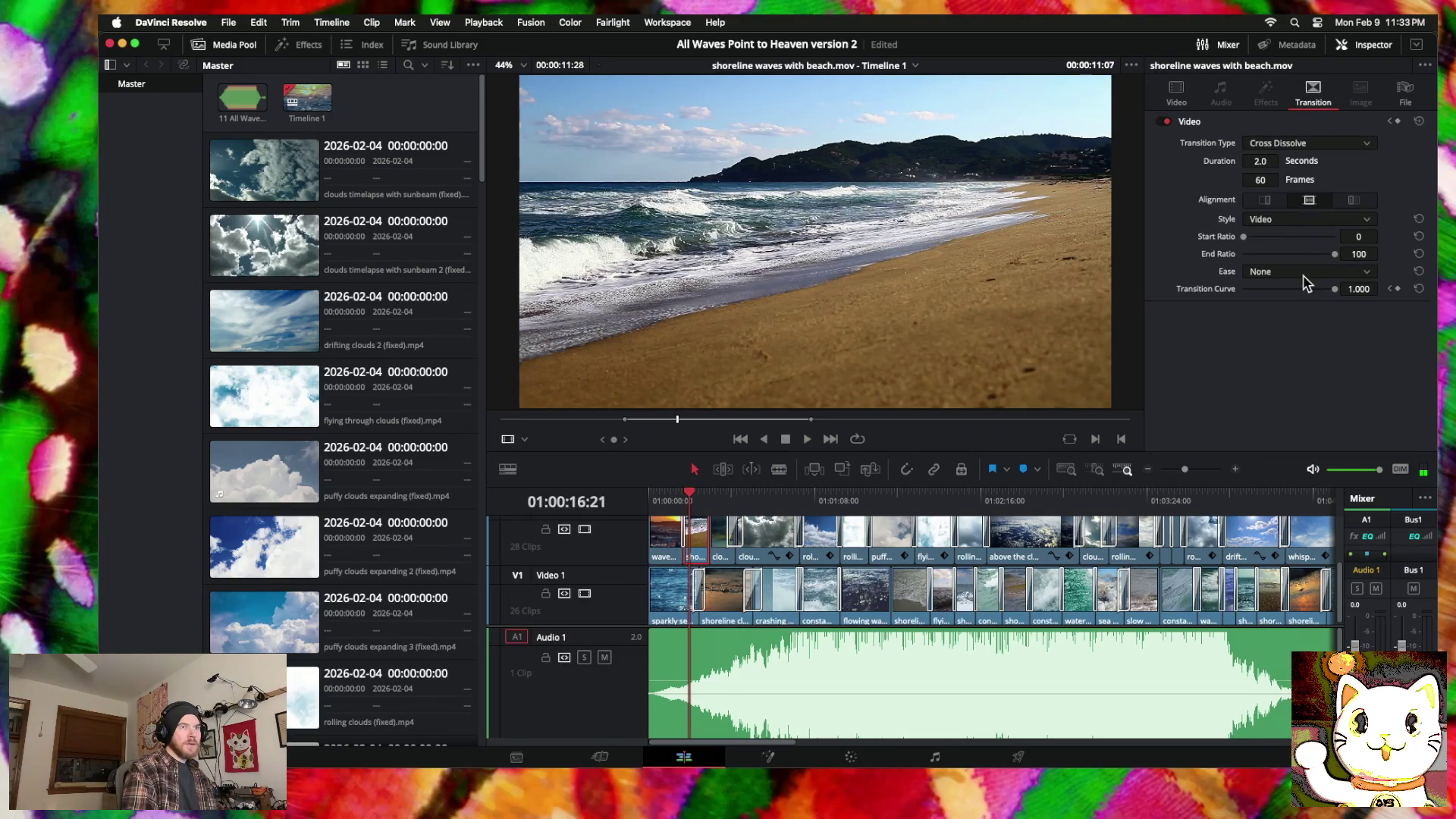
click(1176, 94)
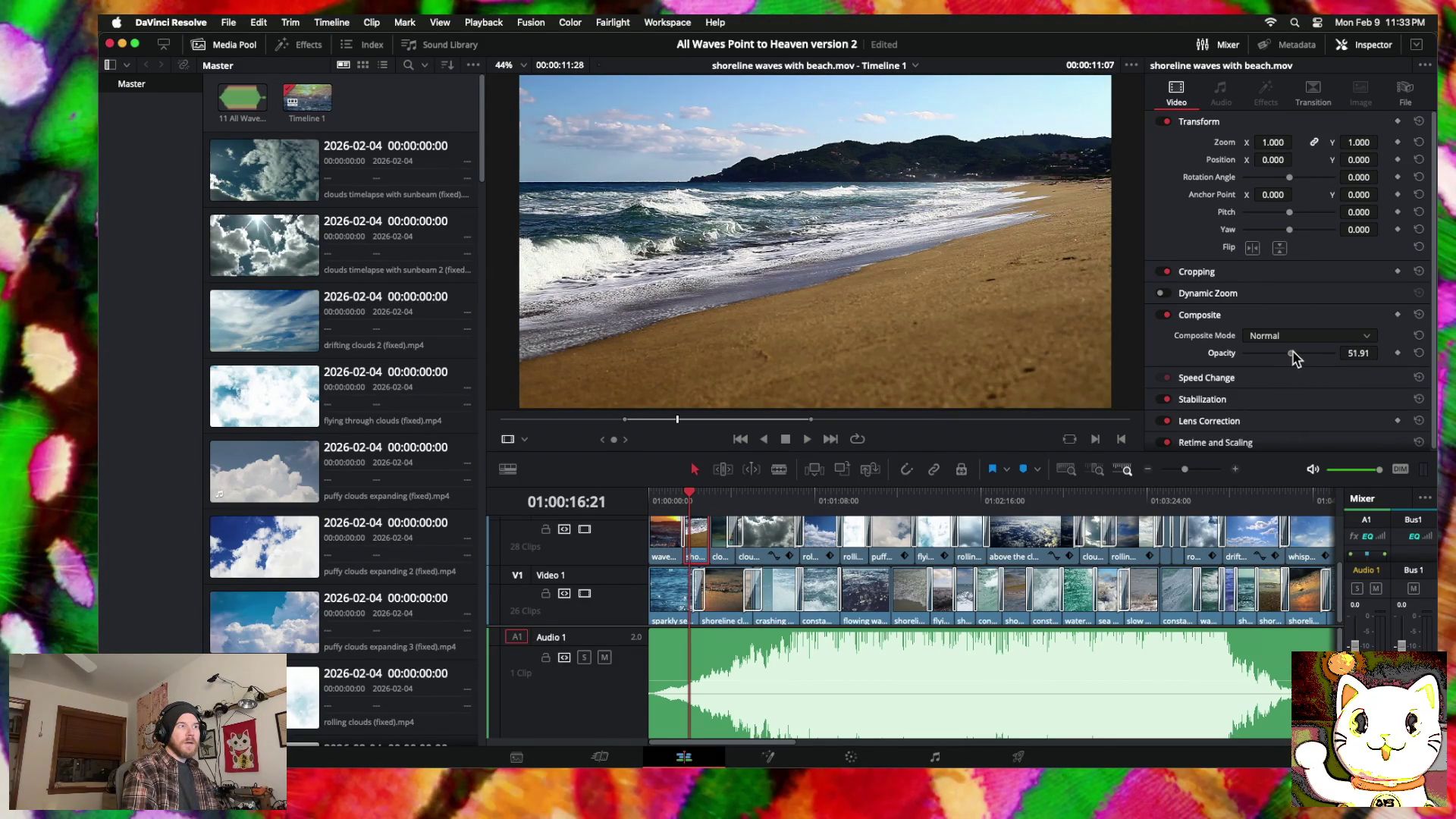
key(space)
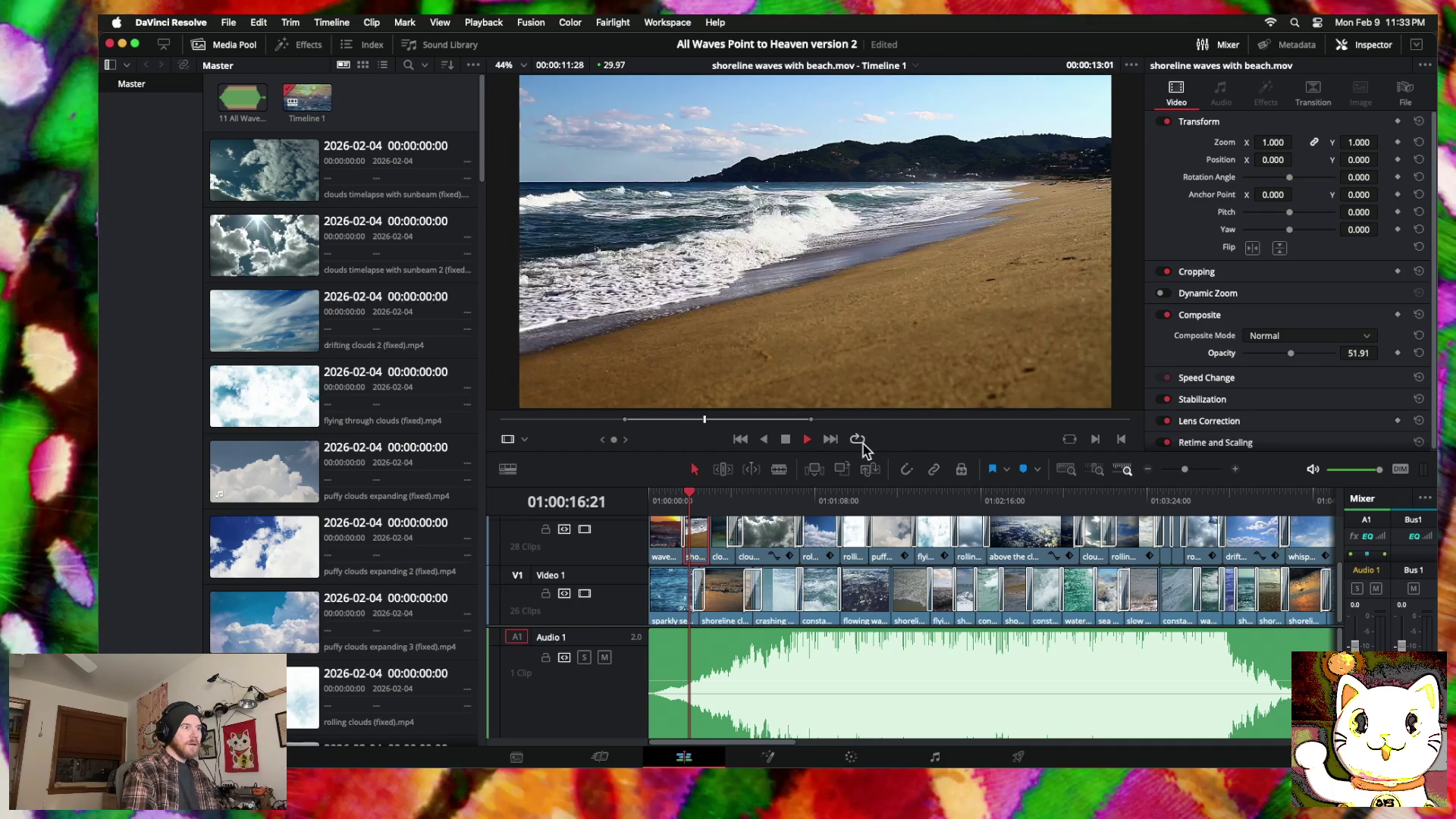
key(space)
click(687, 500)
key(Home)
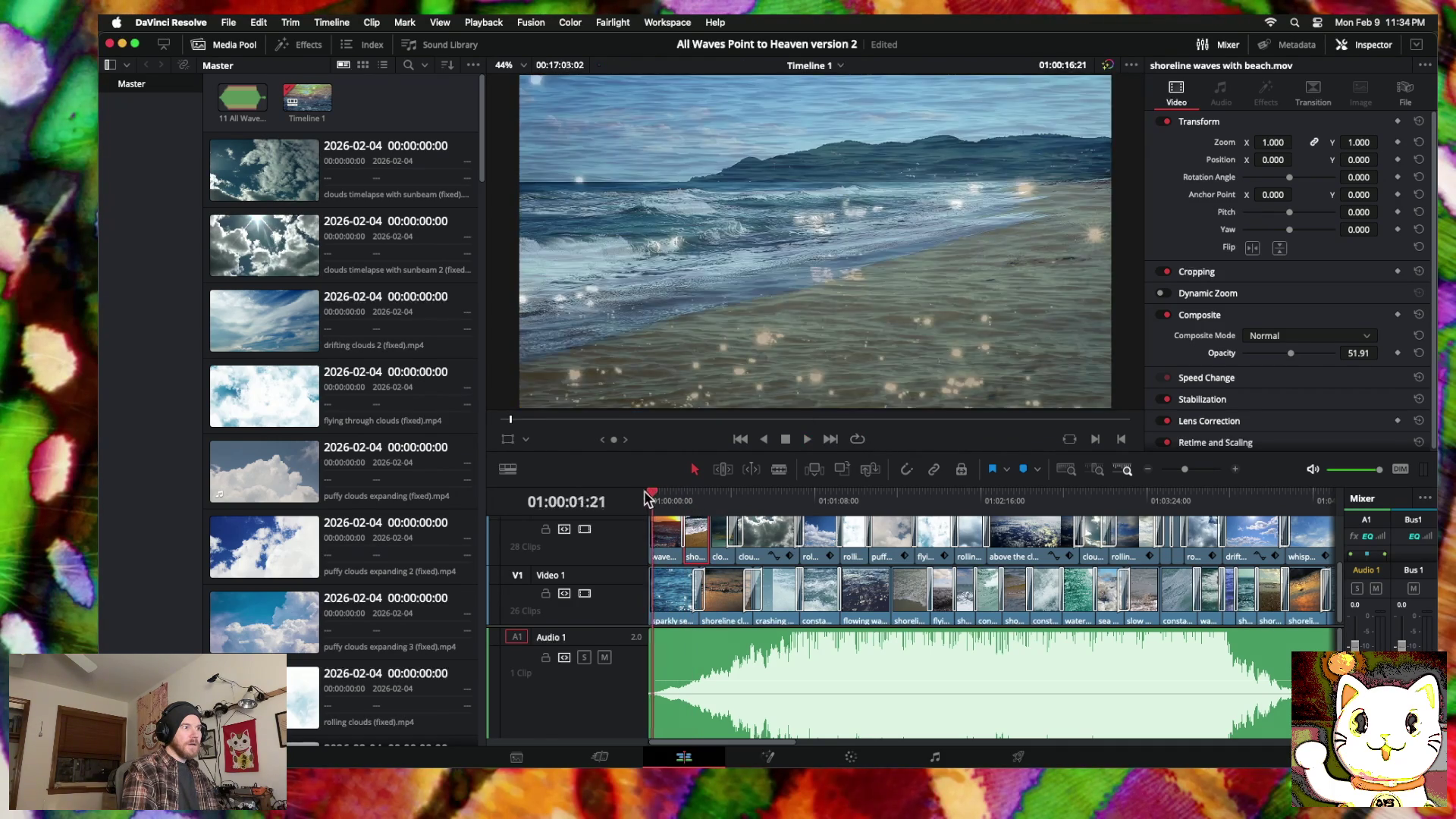
key(space)
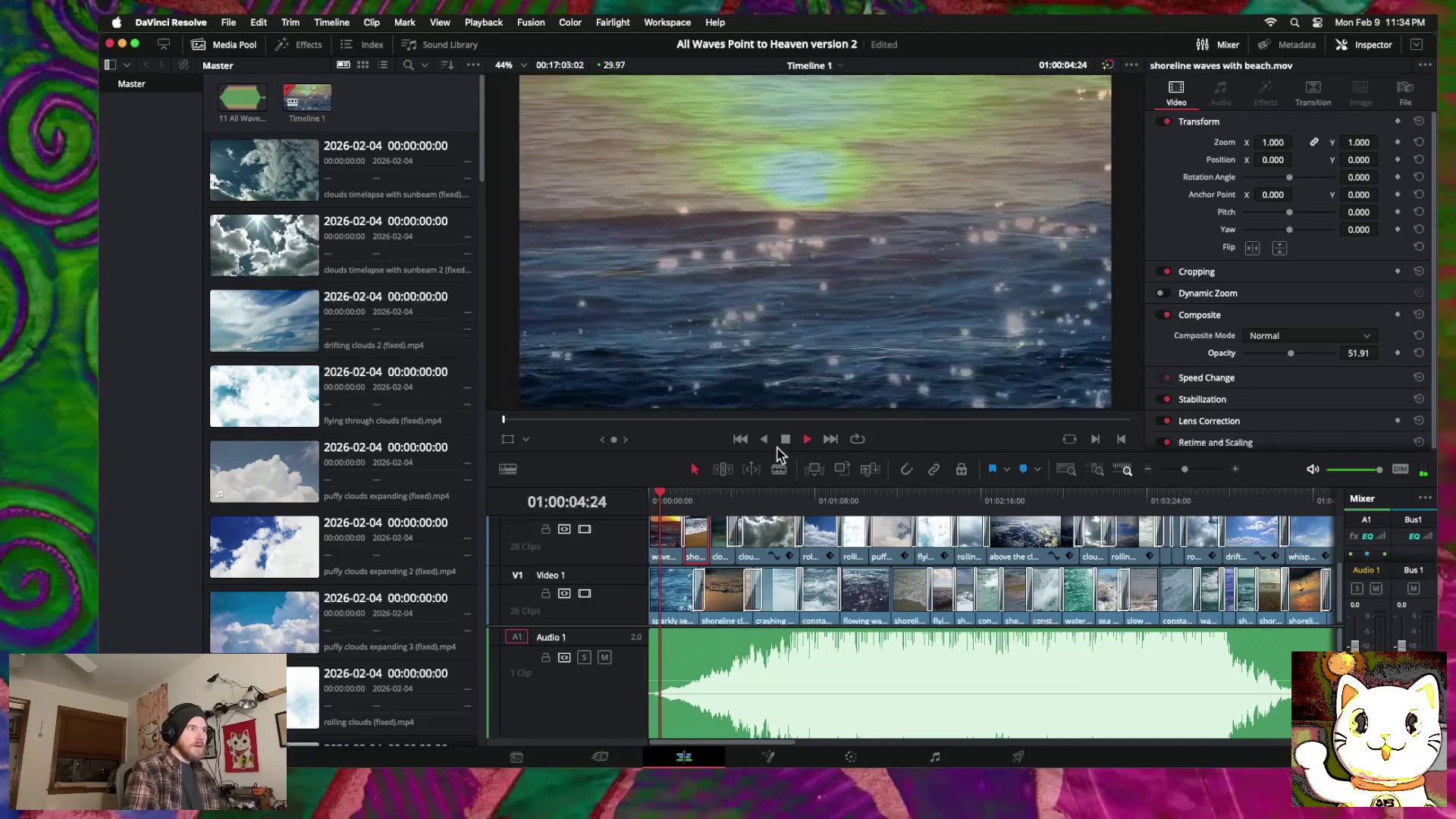
scroll(666, 553, up, 2)
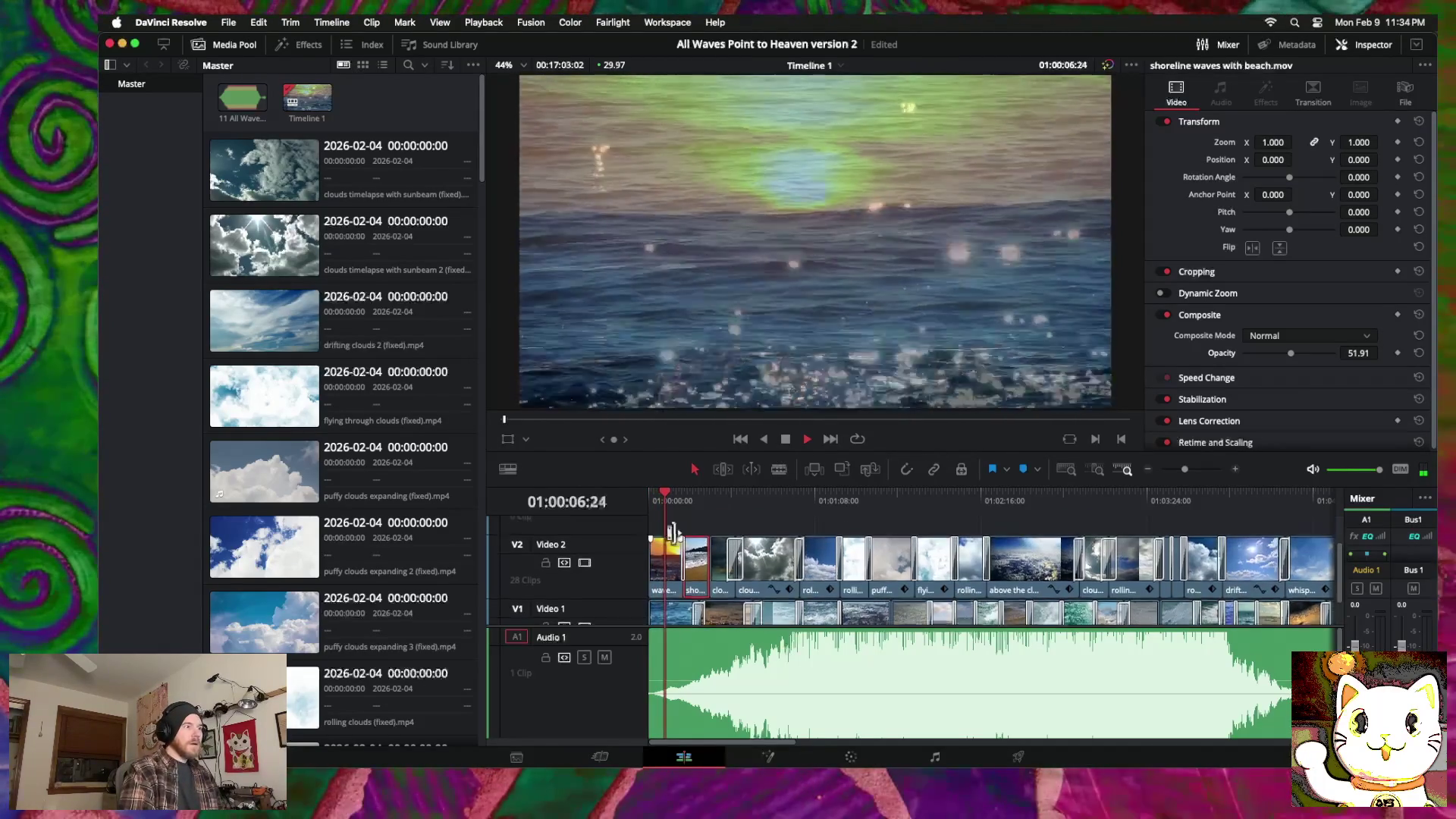
click(666, 560)
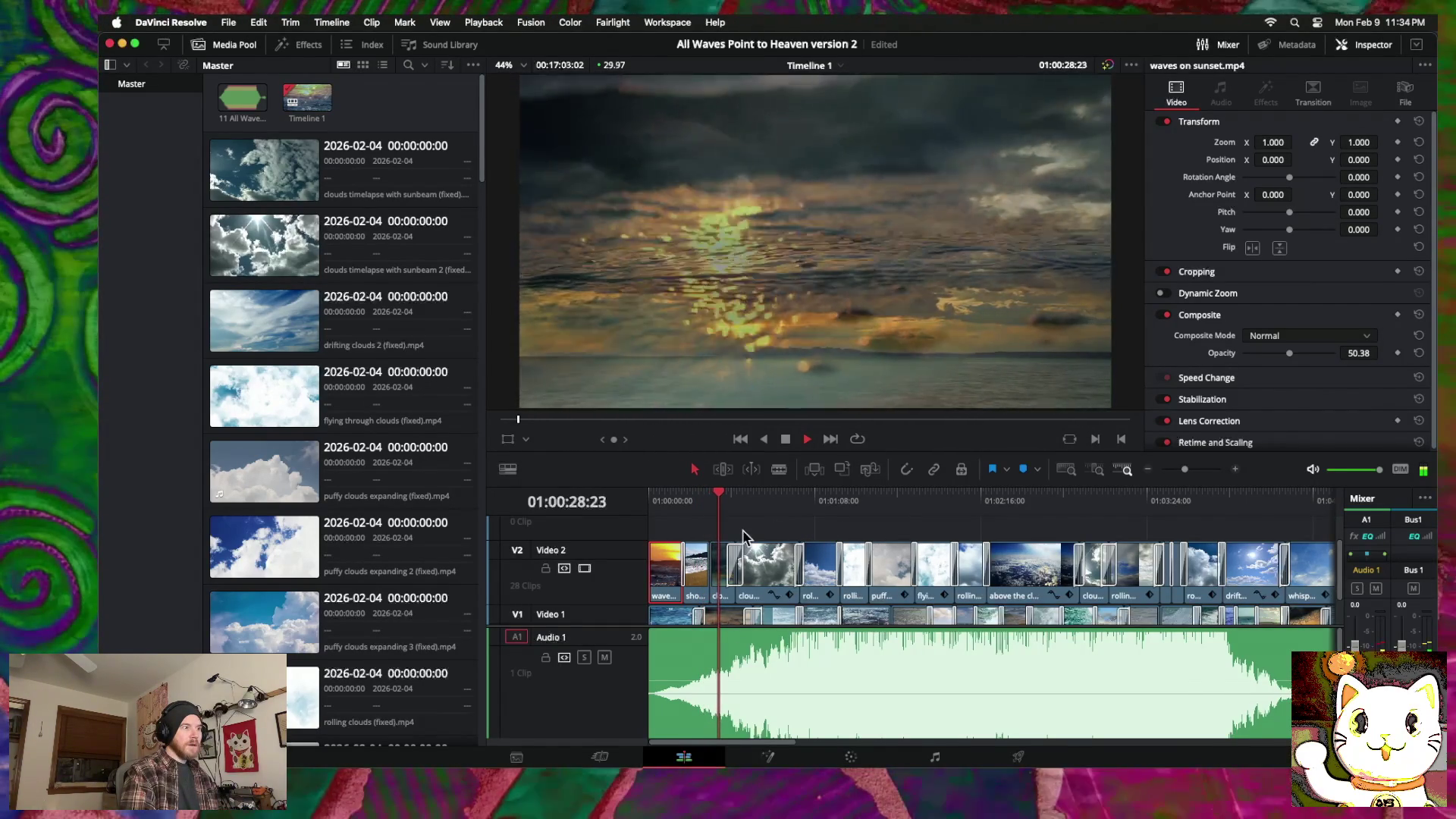
scroll(743, 535, down, 2)
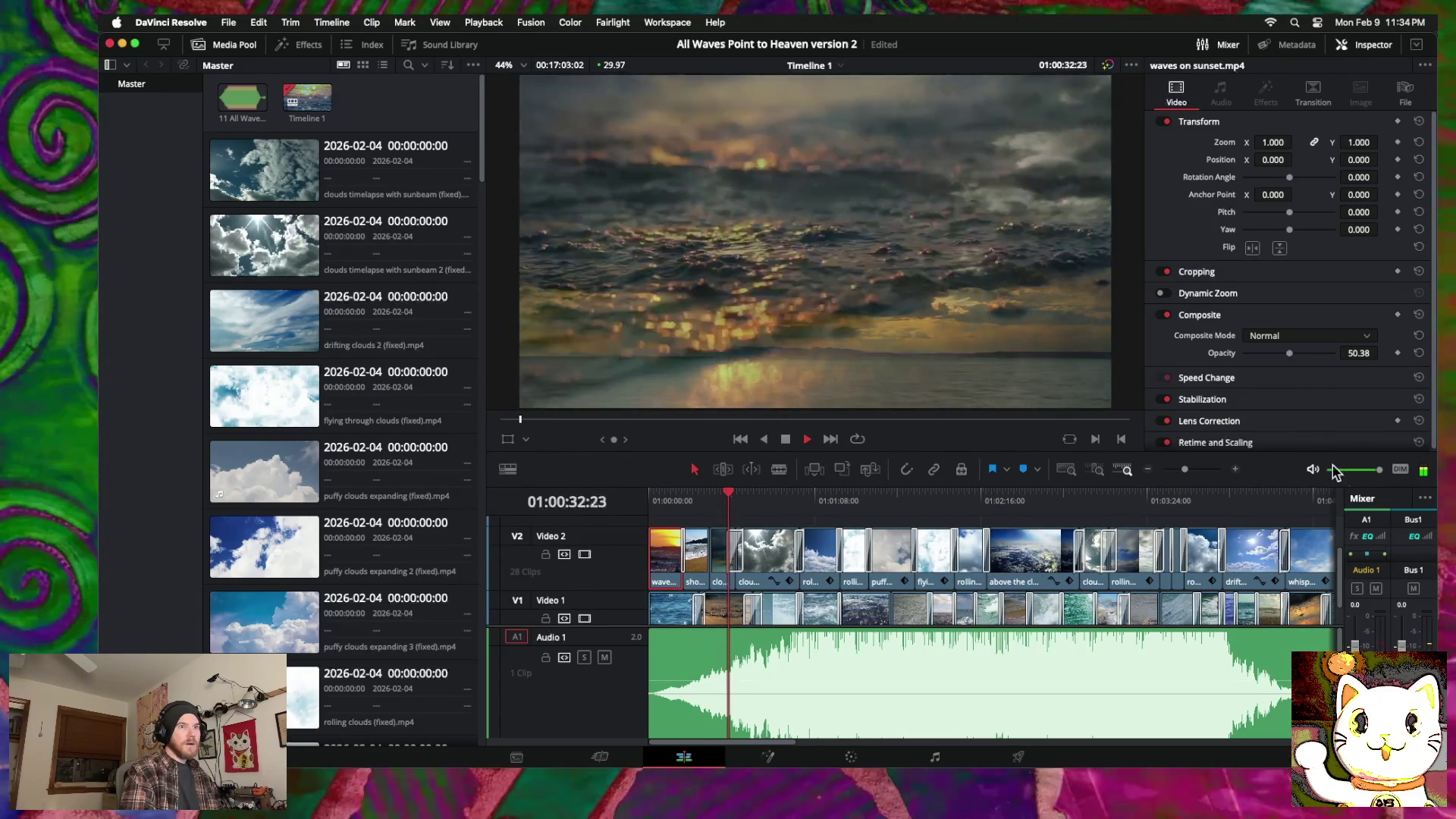
click(1235, 470)
click(1235, 469)
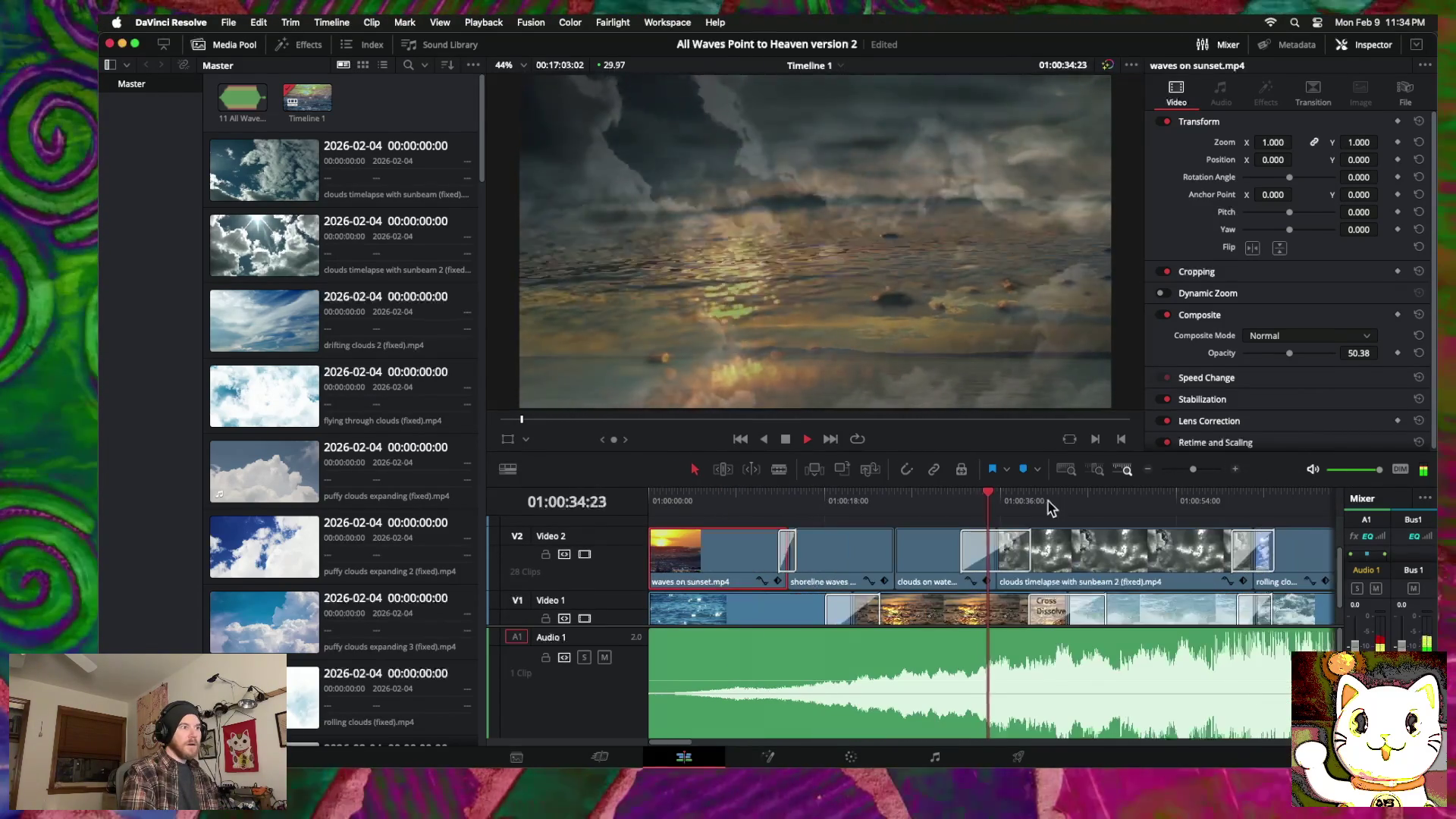
Step: Place clouds on water horizon before the shoreline clip on V2 and trim the shoreline clip's start to meet it
key(space)
mouse_move(931, 565)
mouse_down()
mouse_move(759, 563)
mouse_move(785, 567)
mouse_up()
drag(878, 567, 992, 559)
drag(903, 558, 851, 558)
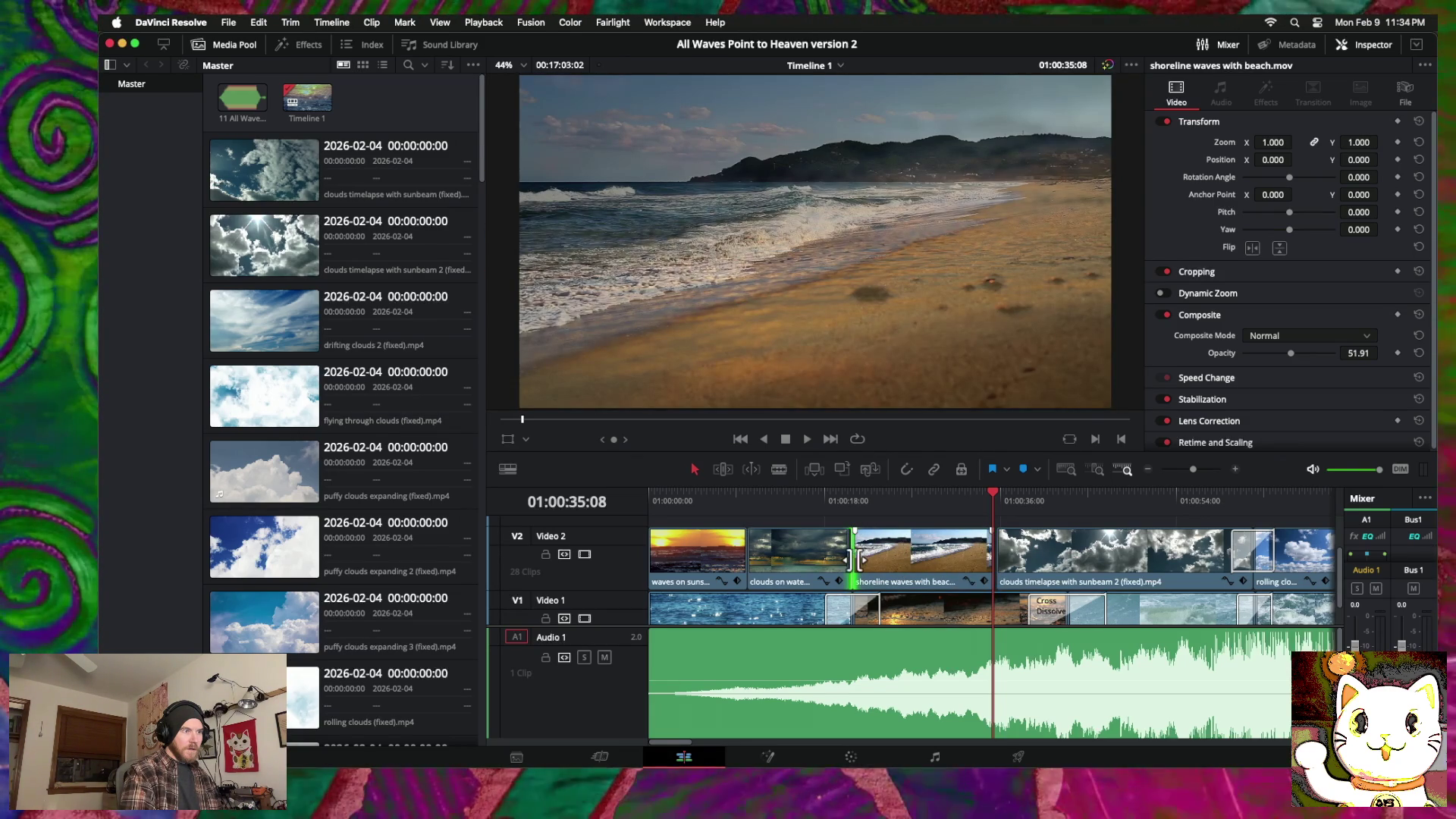
drag(861, 559, 898, 560)
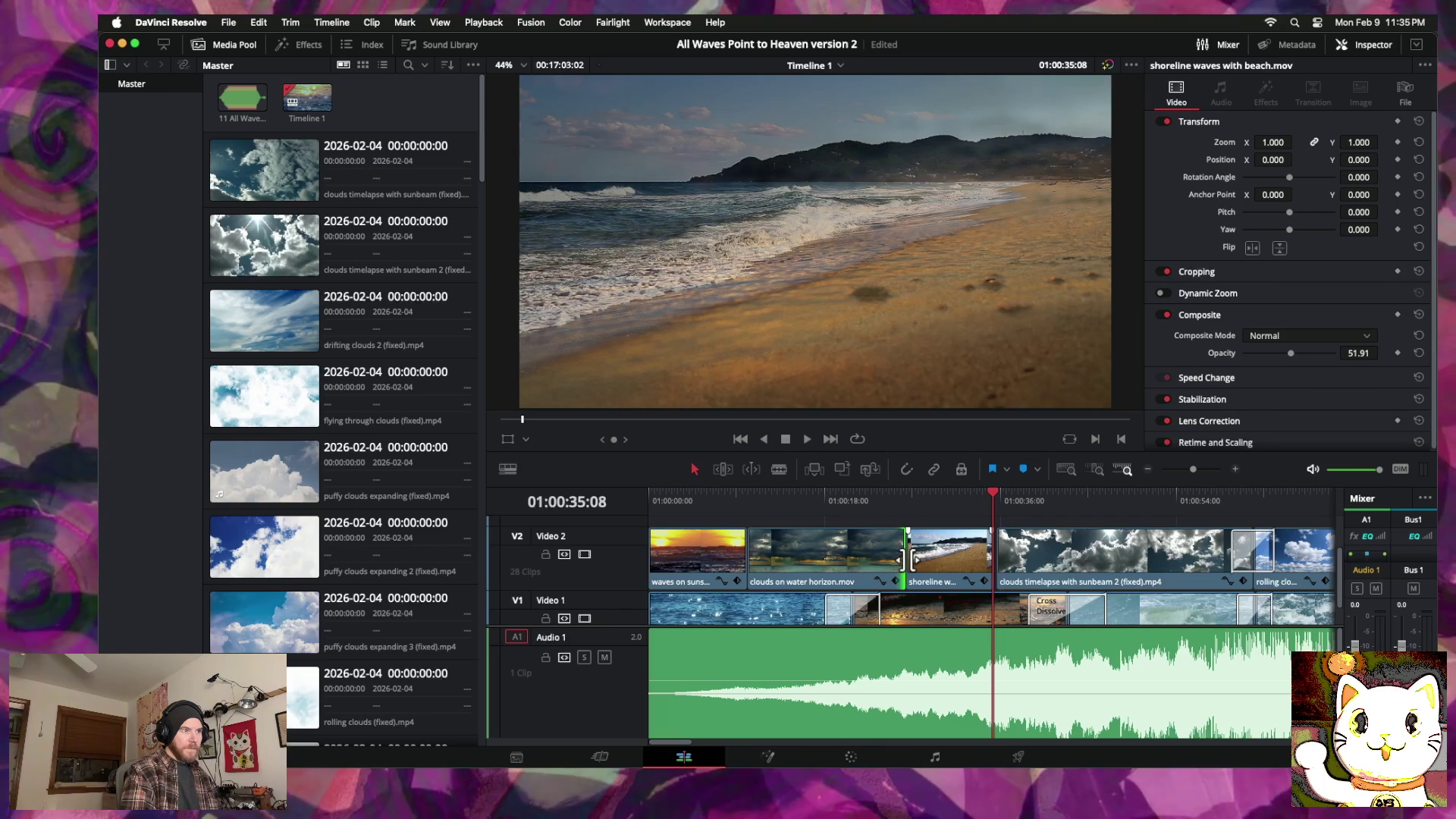
right_click(909, 561)
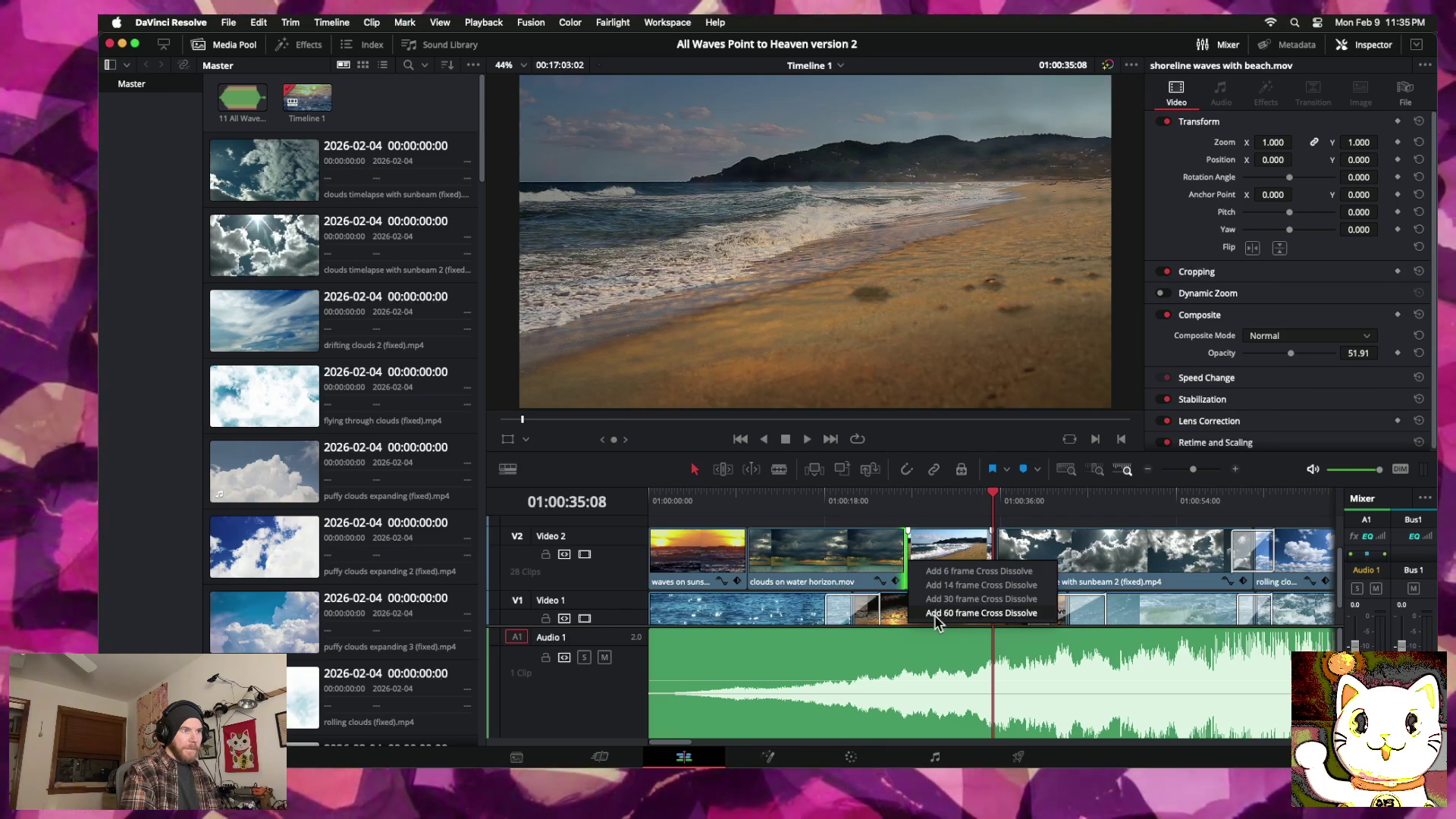
Step: Add 60-frame cross dissolves at two Video 2 edits, including after waves on sunset
click(936, 613)
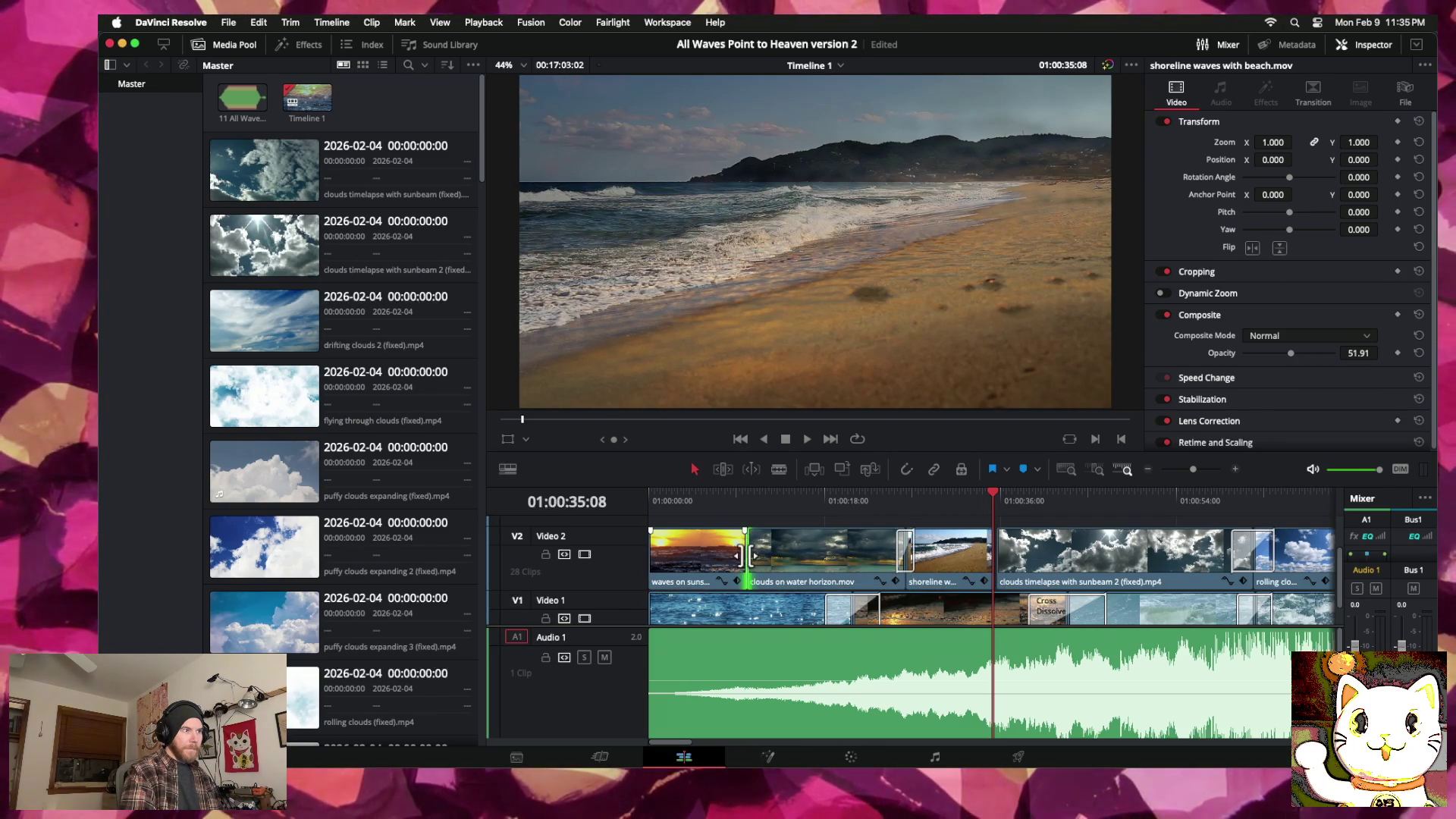
right_click(747, 558)
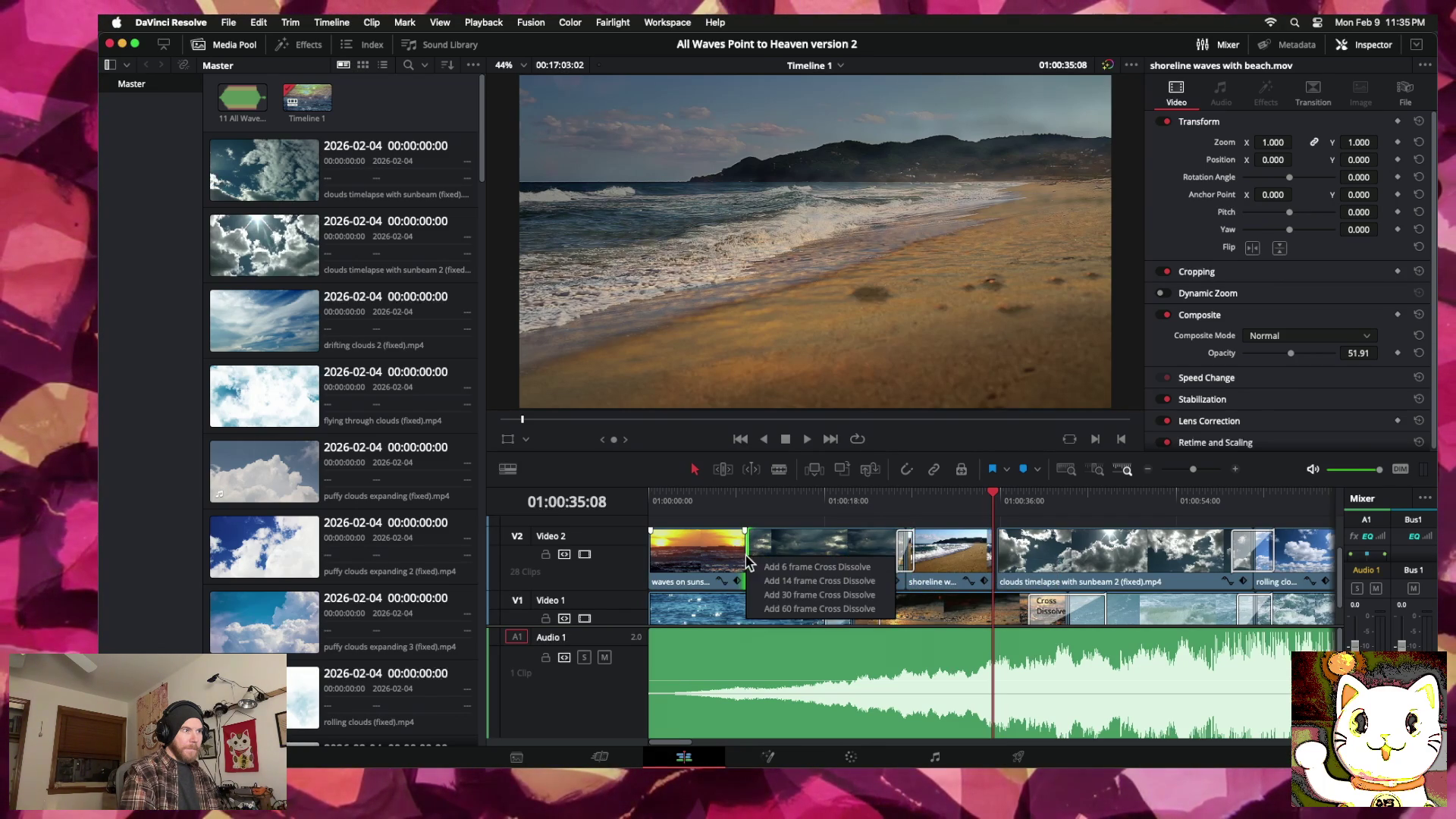
click(785, 610)
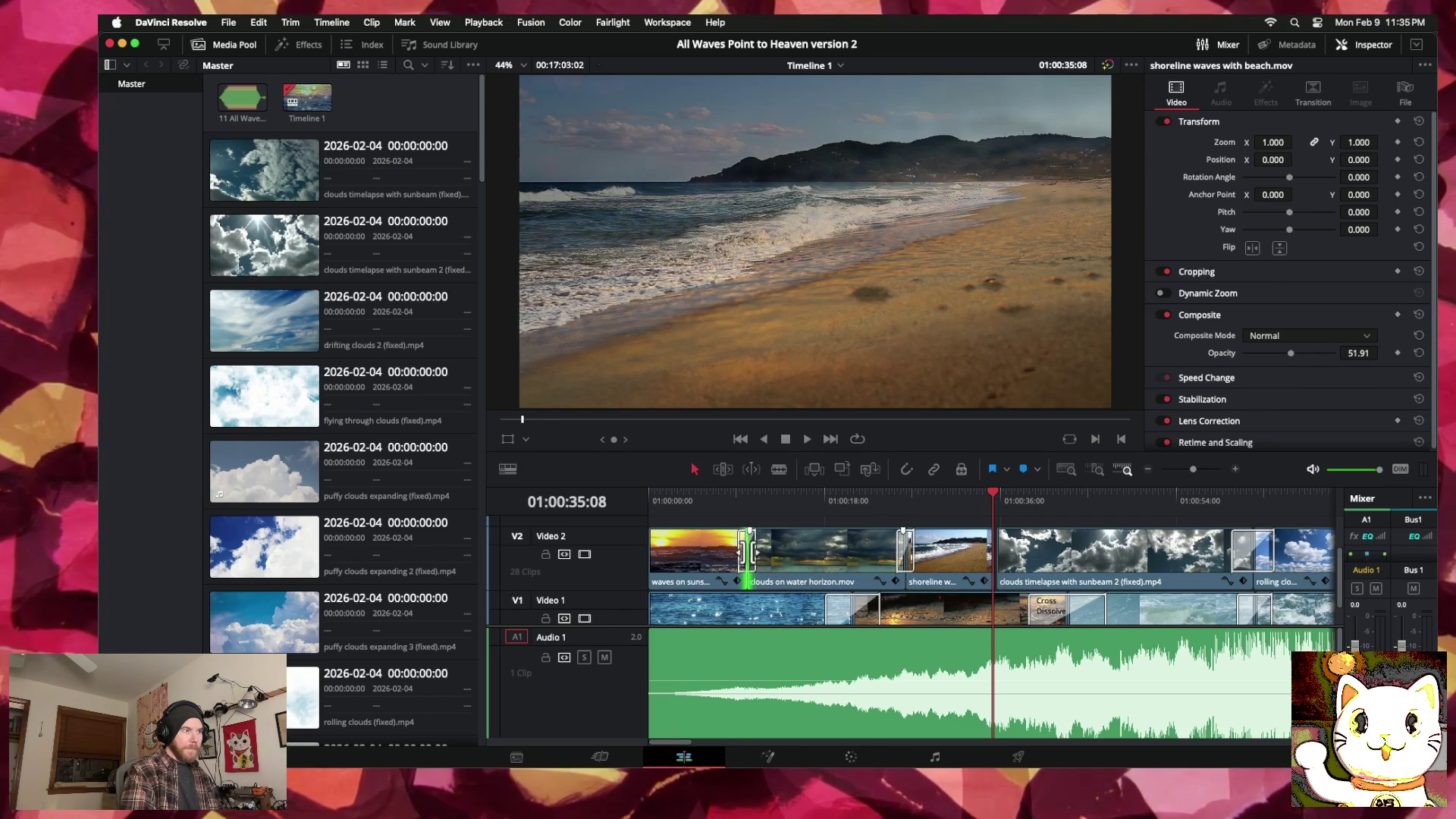
Step: Return waves on sunset to its first opacity keyframe at 49.62 and play from the start
click(698, 560)
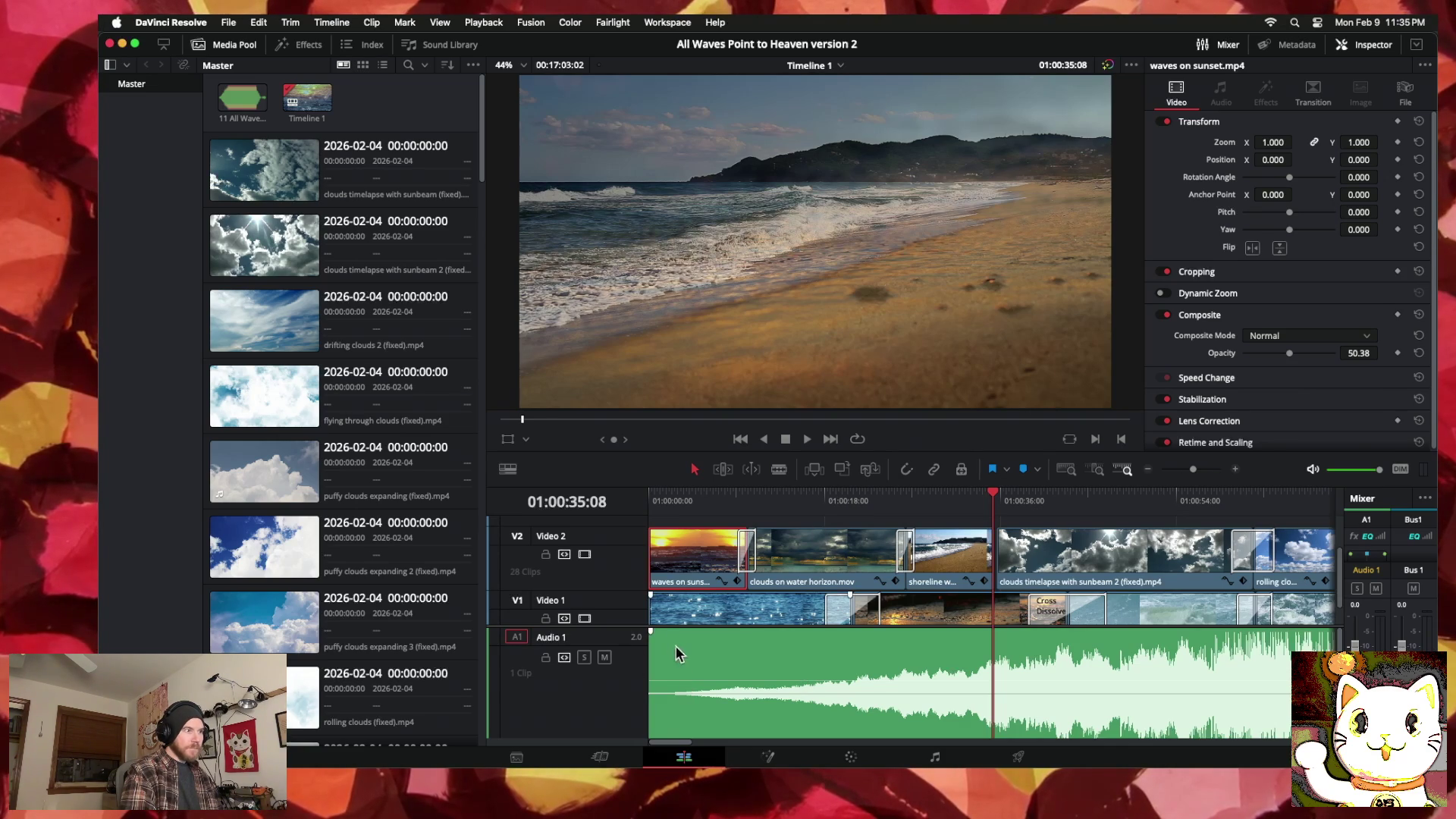
click(650, 507)
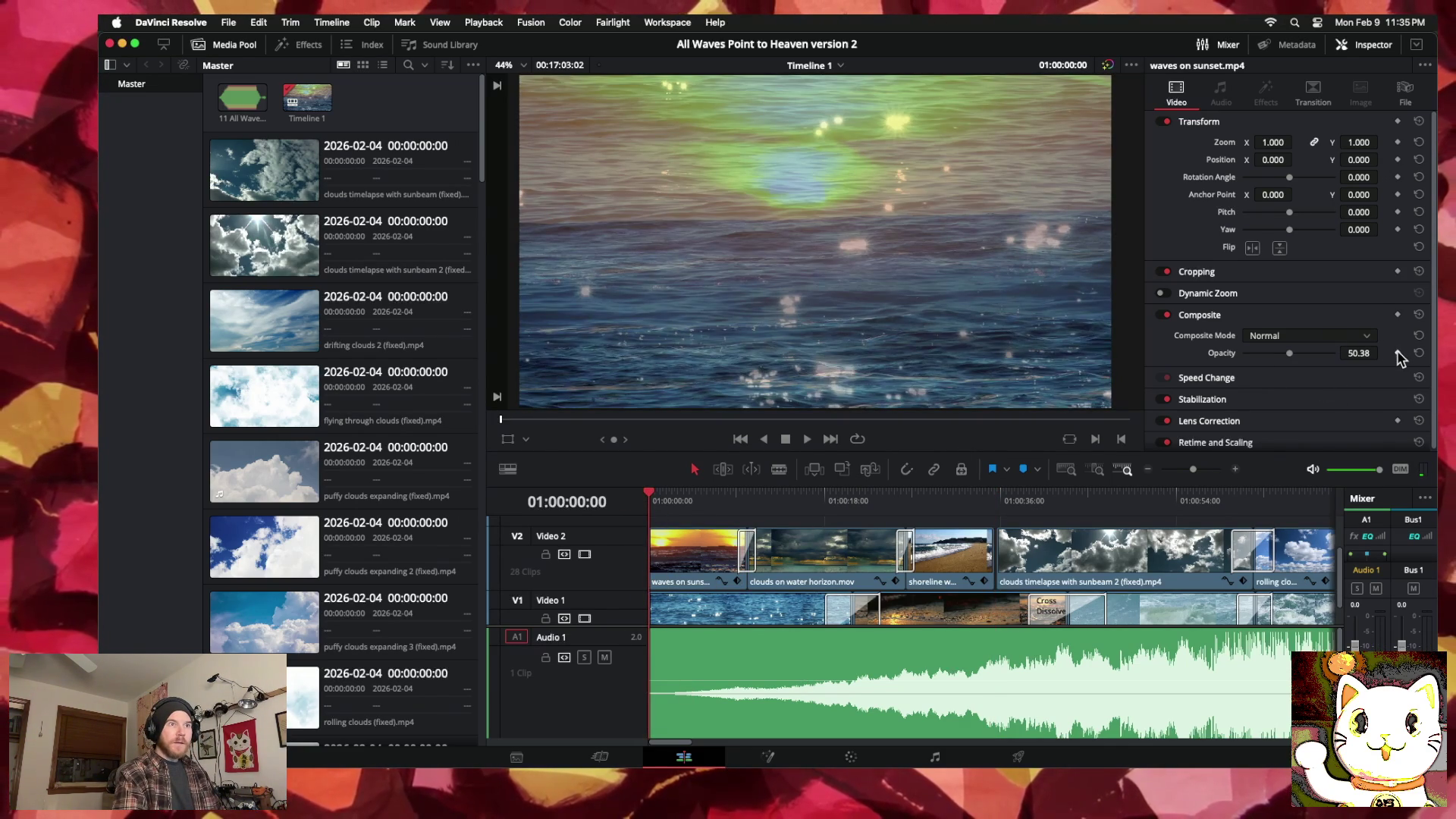
drag(647, 496, 747, 493)
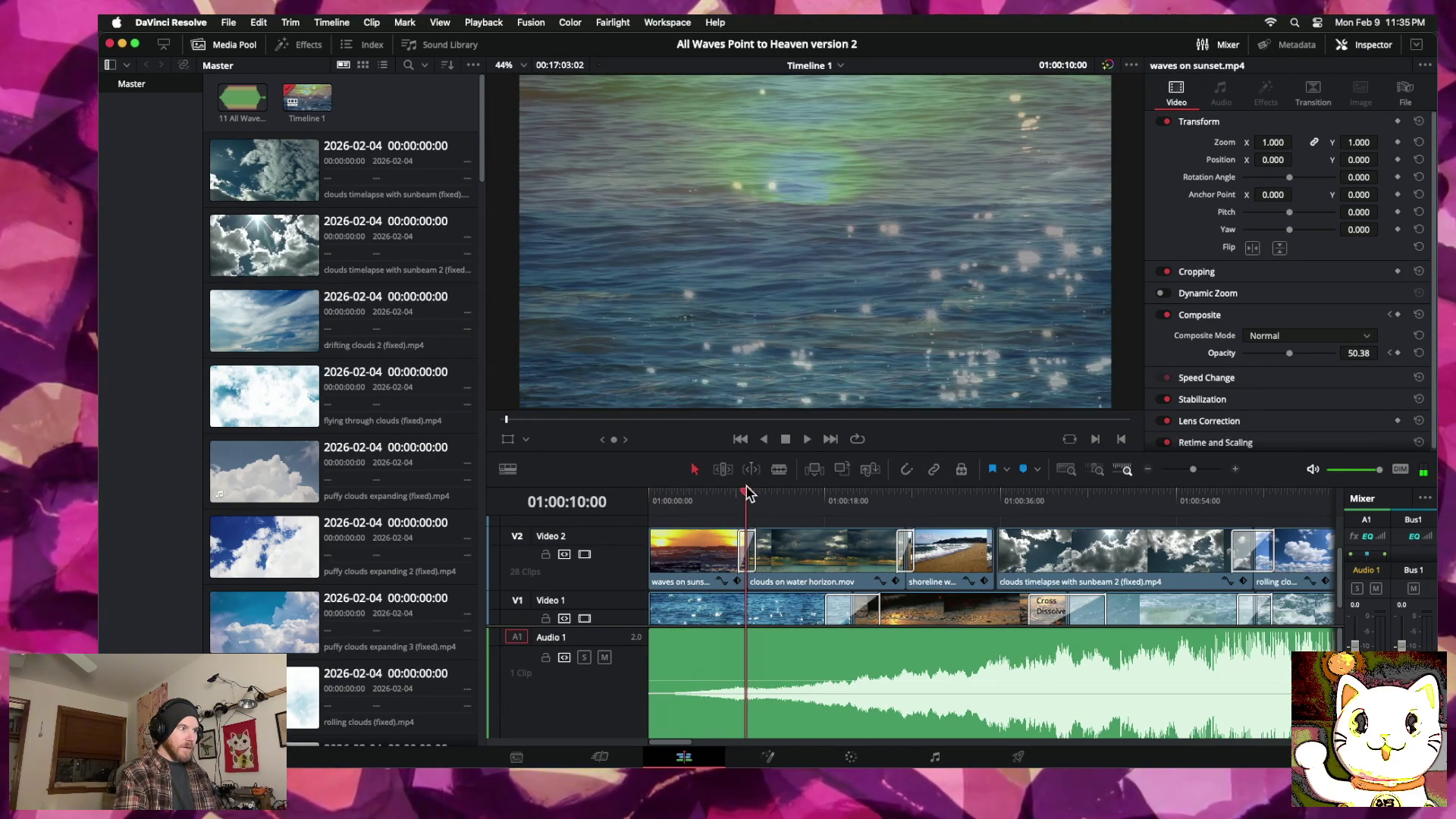
click(1390, 353)
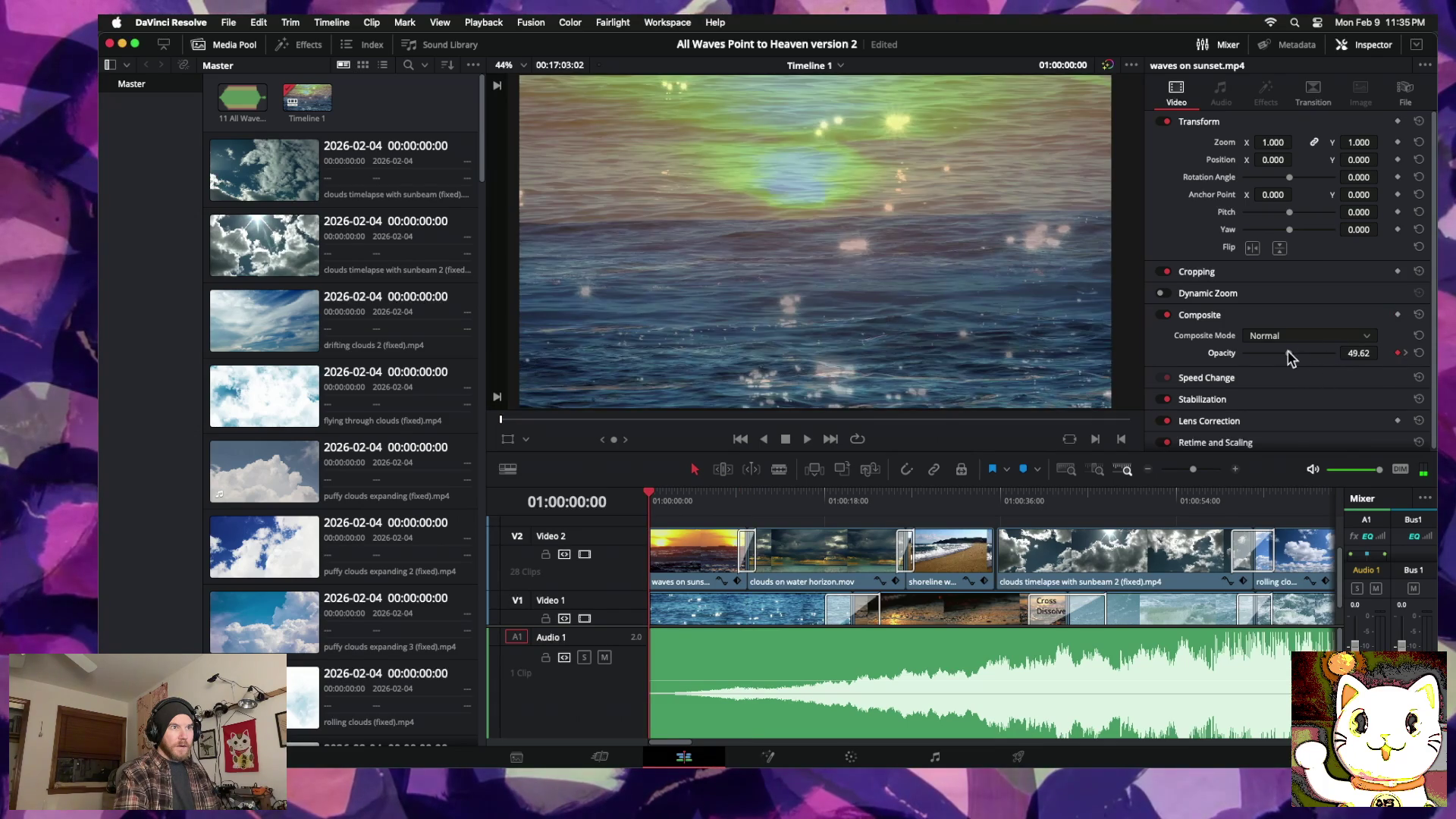
key(space)
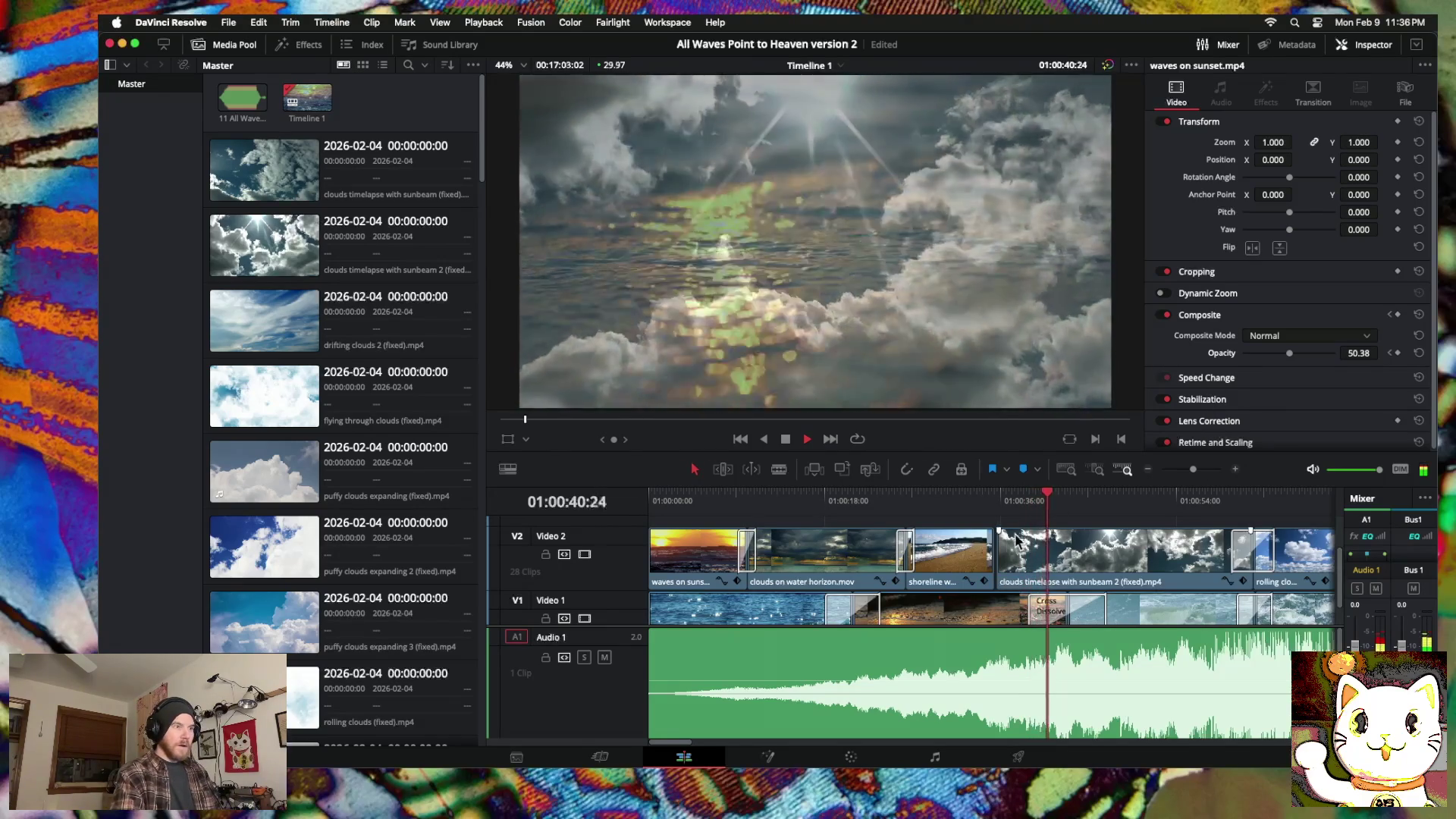
Step: Extend the shoreline clip's end and add a 60-frame cross dissolve at the V2 edit
drag(988, 559, 1003, 559)
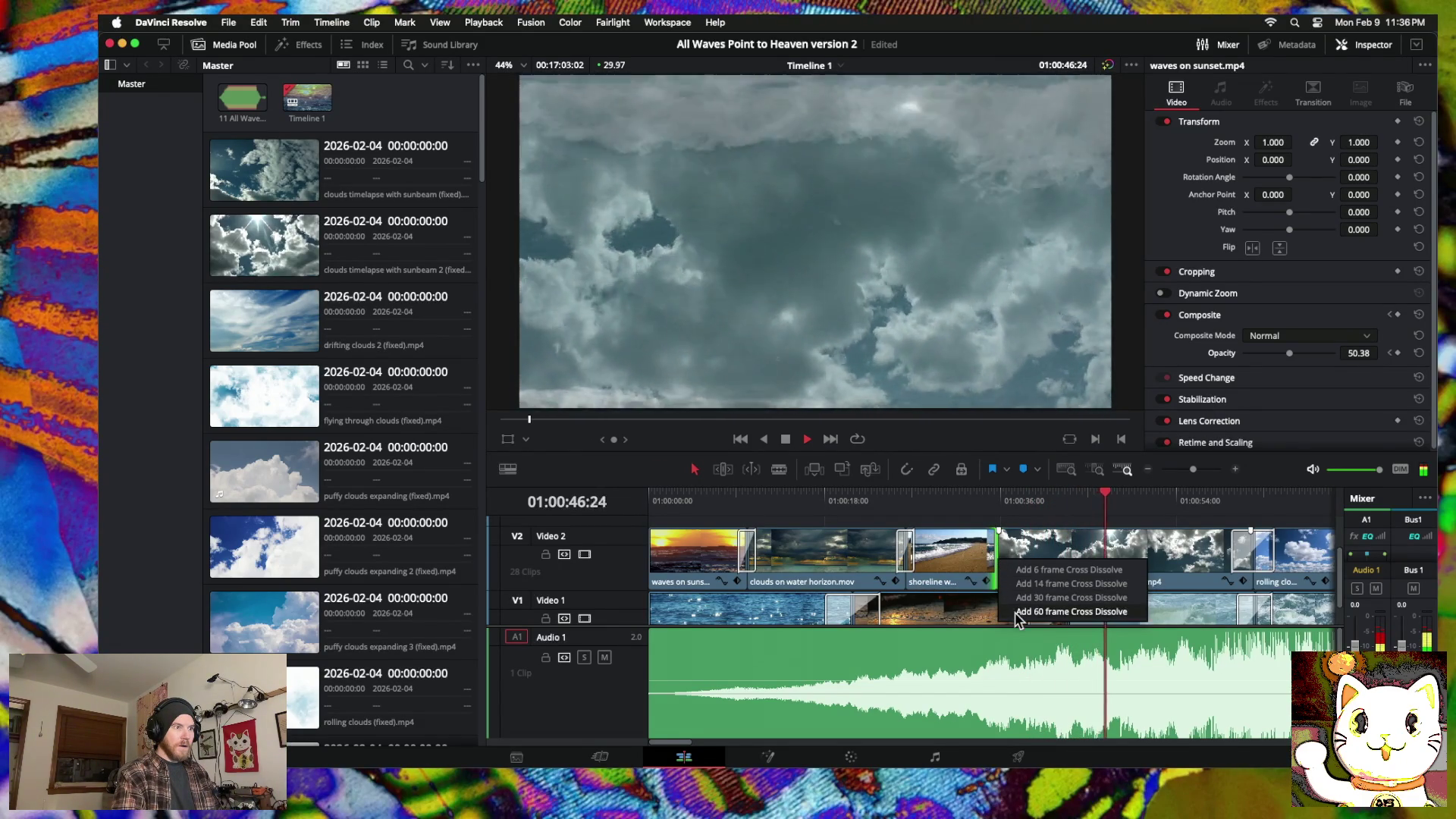
click(997, 553)
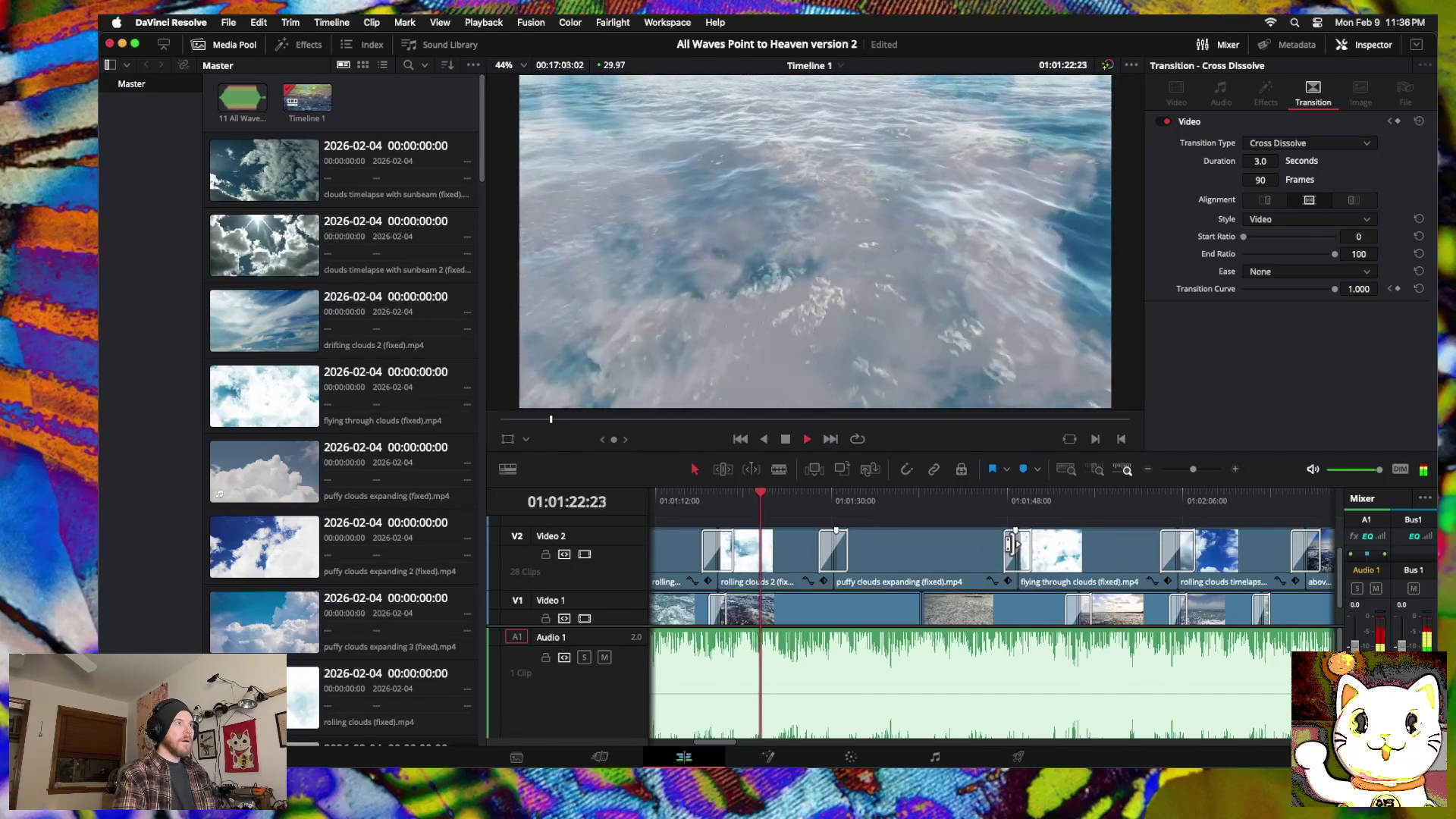
Step: Move the flying through clouds clip earlier on V2 and roll its join with puffy clouds later
click(1147, 470)
mouse_move(935, 550)
mouse_down()
mouse_move(841, 547)
mouse_move(933, 550)
mouse_move(924, 583)
mouse_move(950, 603)
mouse_move(933, 594)
mouse_up()
scroll(948, 585, down, 2)
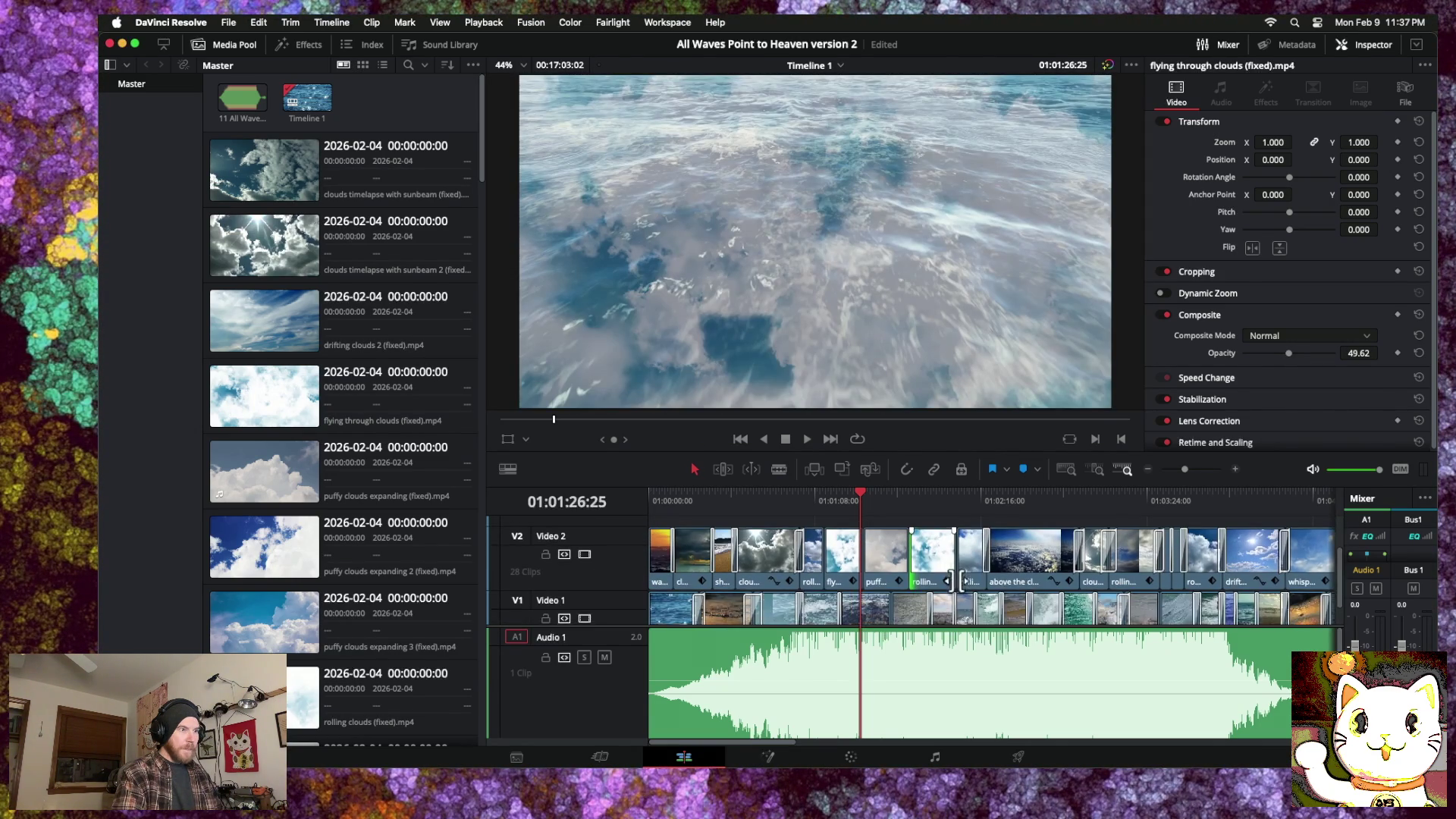
drag(855, 559, 860, 559)
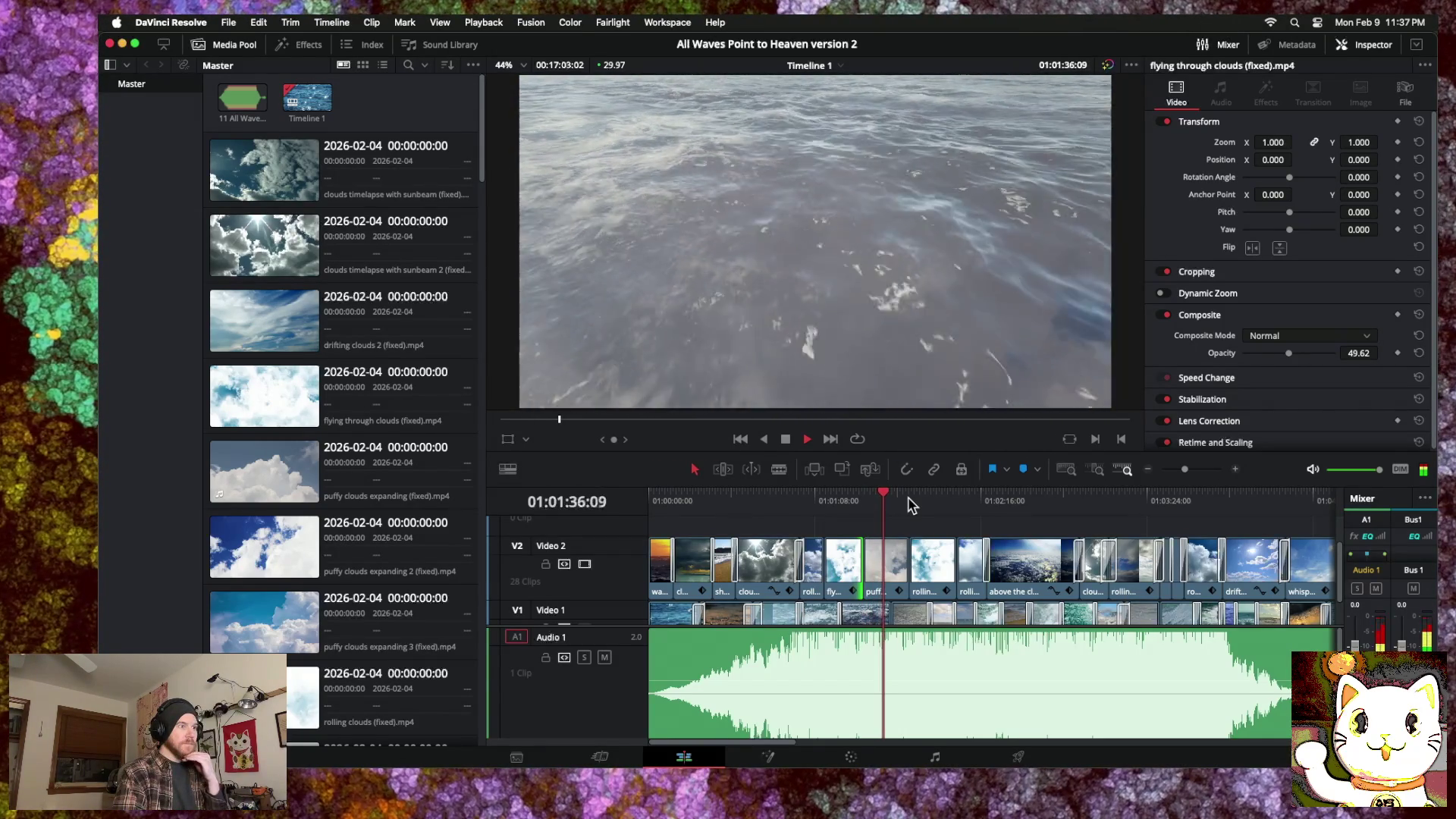
click(837, 503)
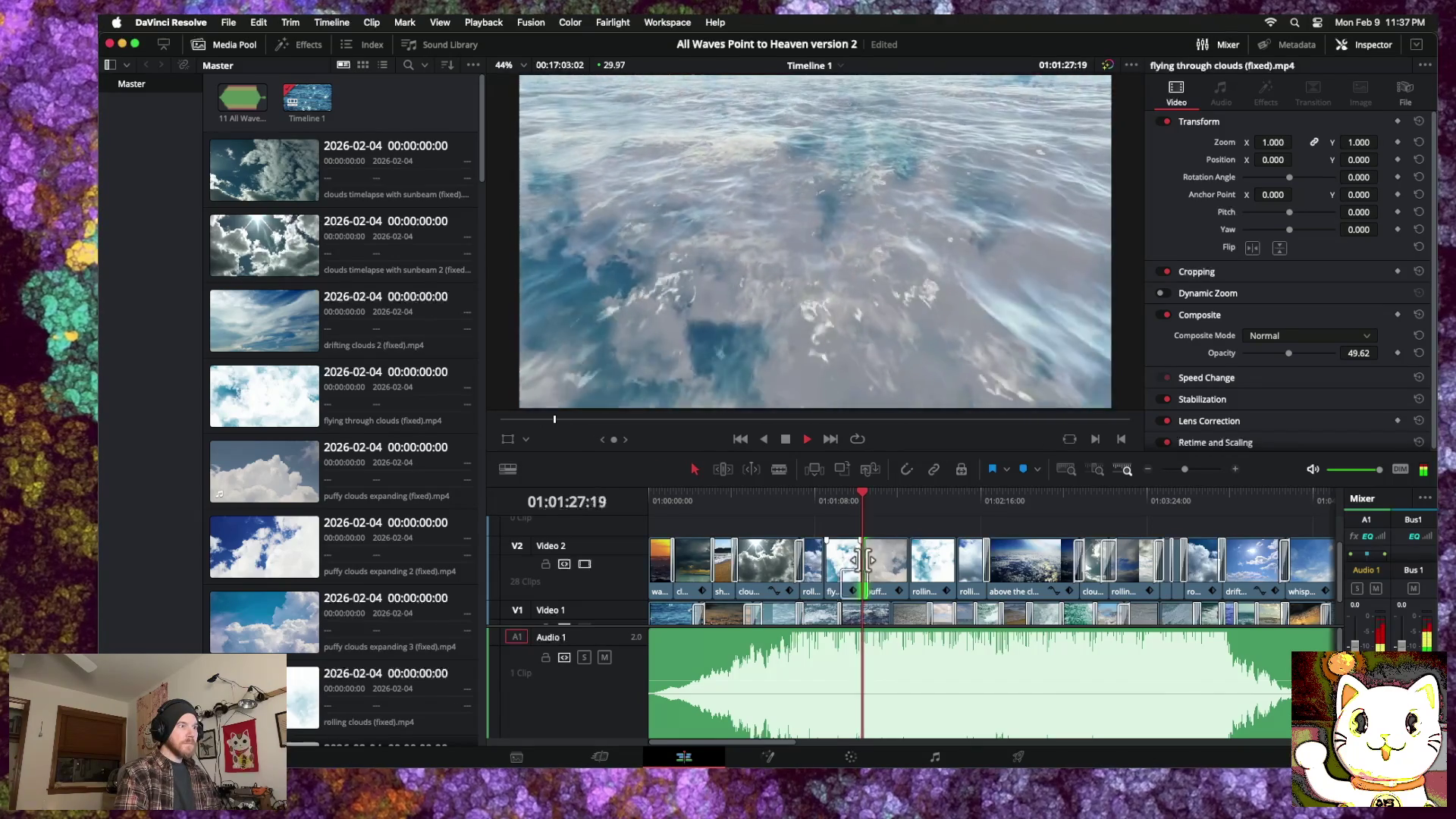
drag(864, 561, 871, 562)
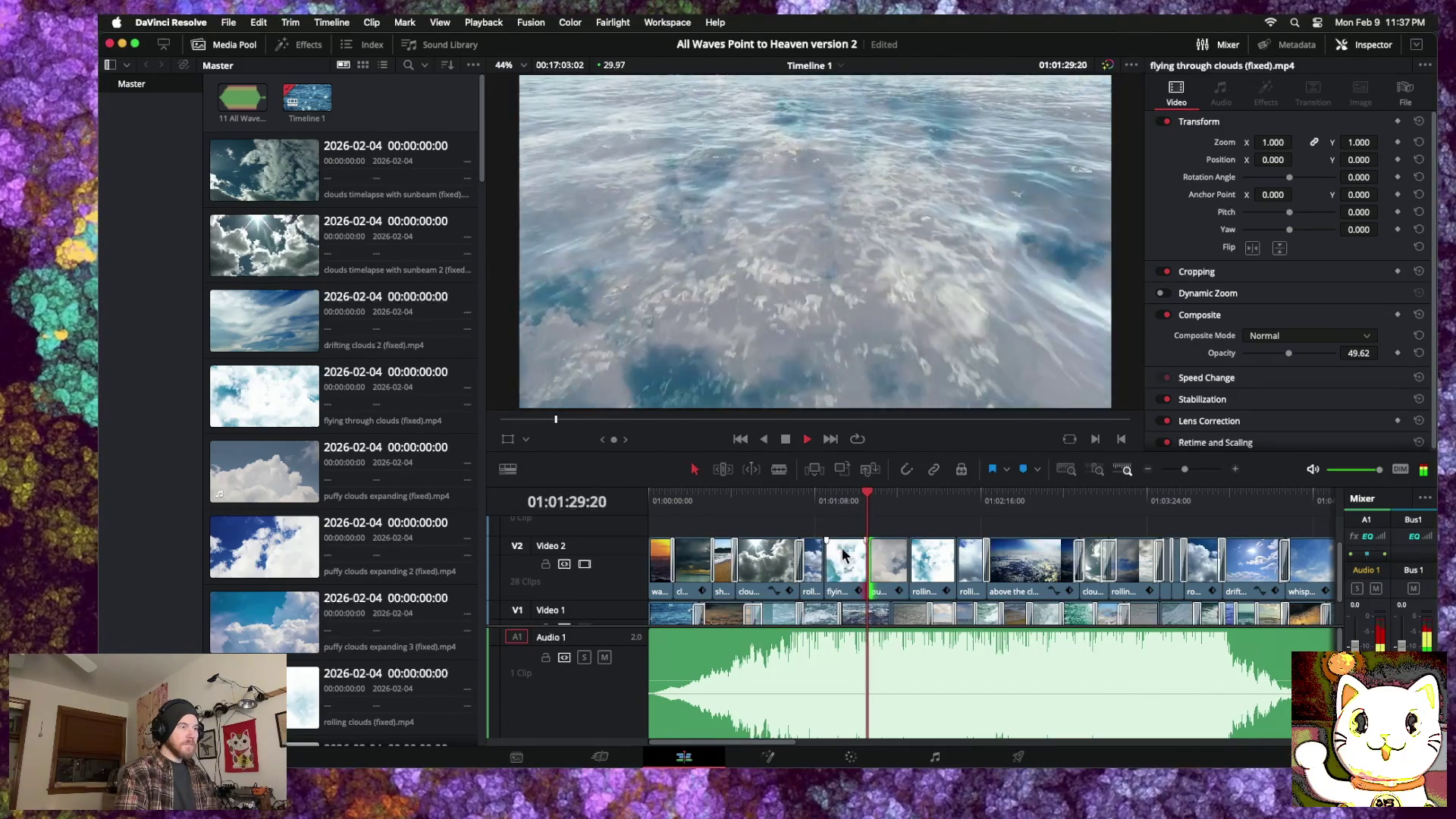
click(1231, 471)
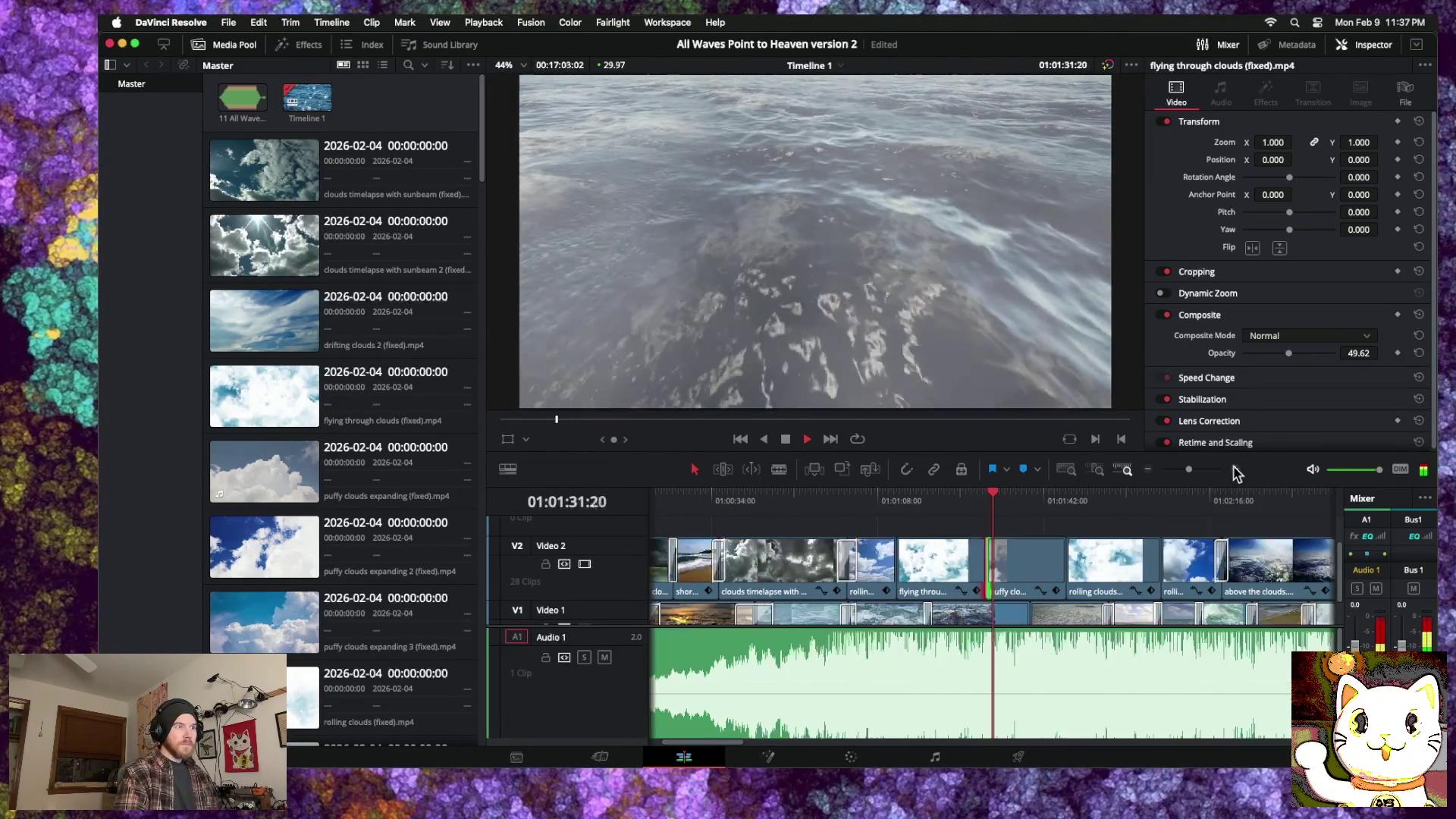
Step: Drag rolling clouds 2's start leftward to close the gap with puffy clouds, then play it back
click(1230, 470)
click(1231, 470)
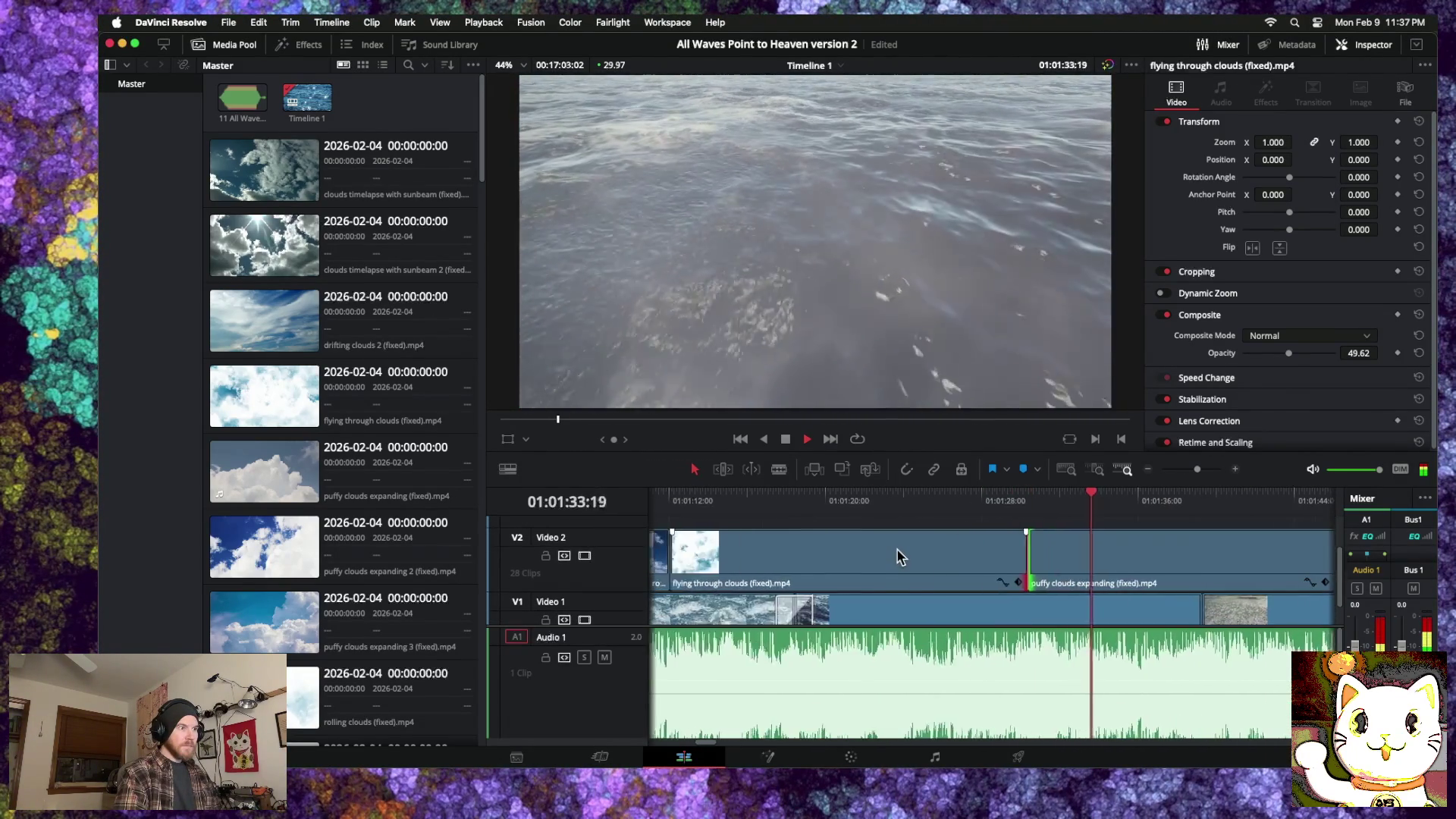
scroll(897, 549, left, 5)
scroll(896, 549, down, 1)
scroll(898, 557, up, 1)
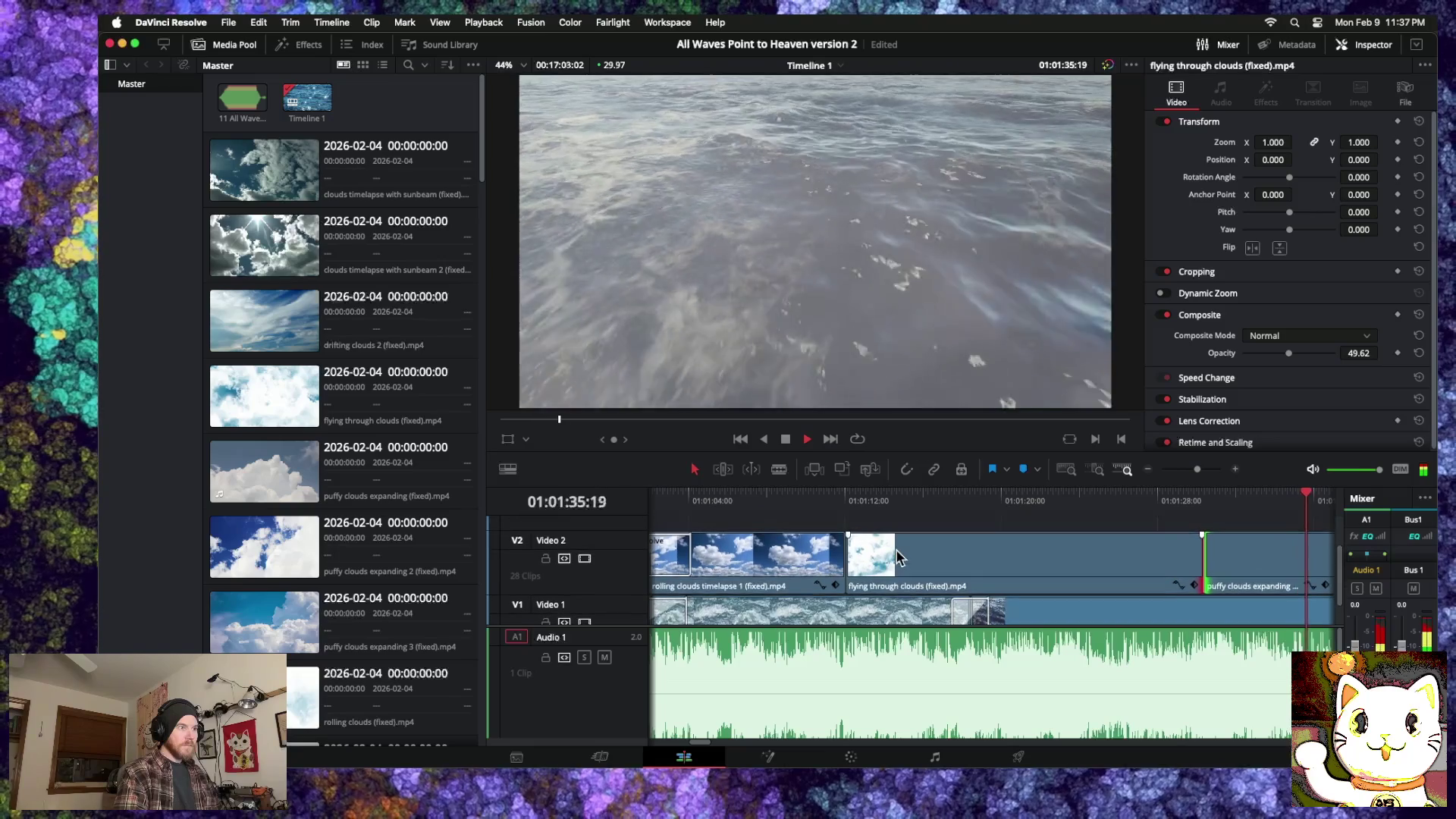
scroll(897, 557, right, 6)
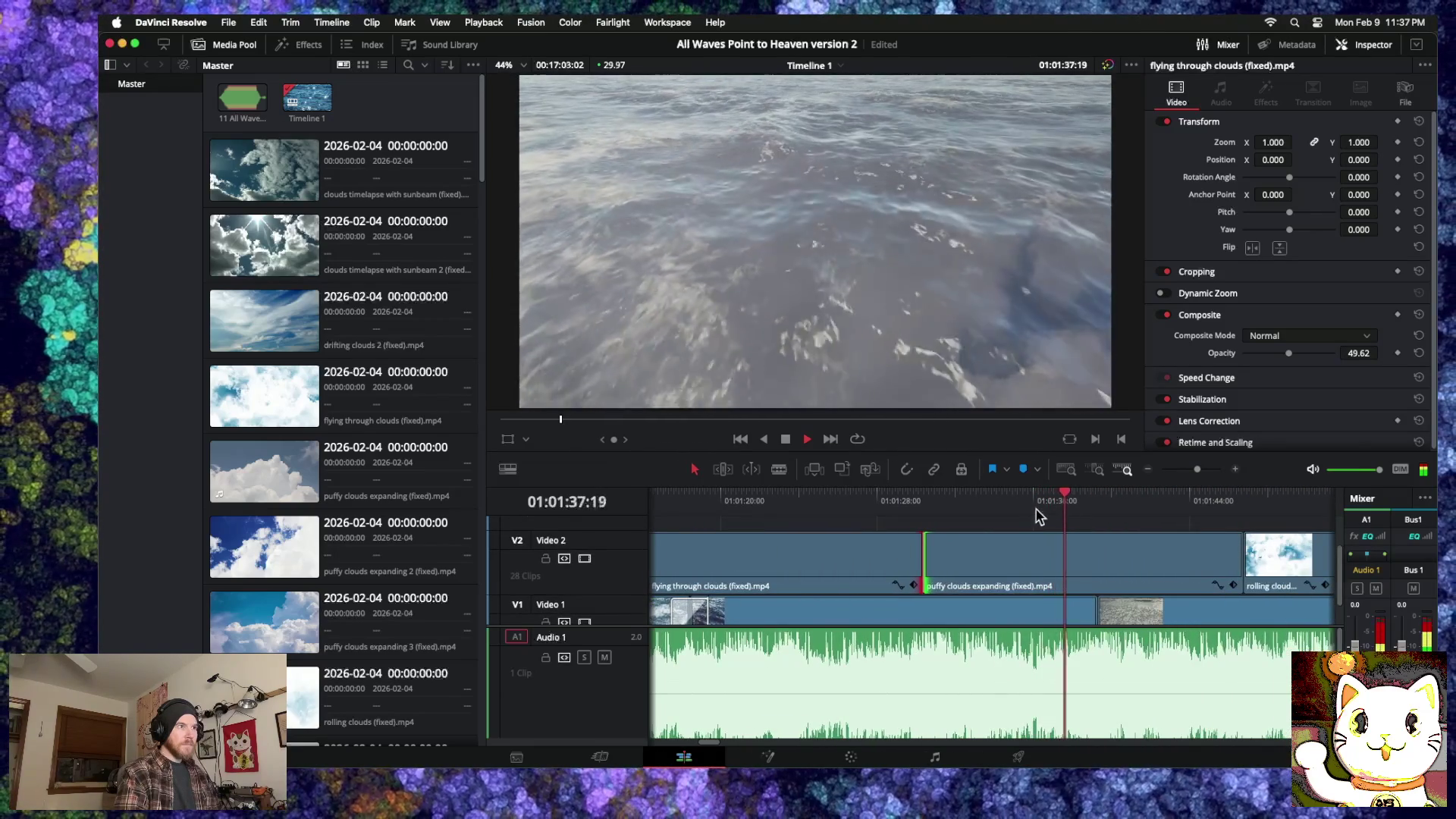
scroll(1039, 524, right, 2)
scroll(1007, 554, right, 2)
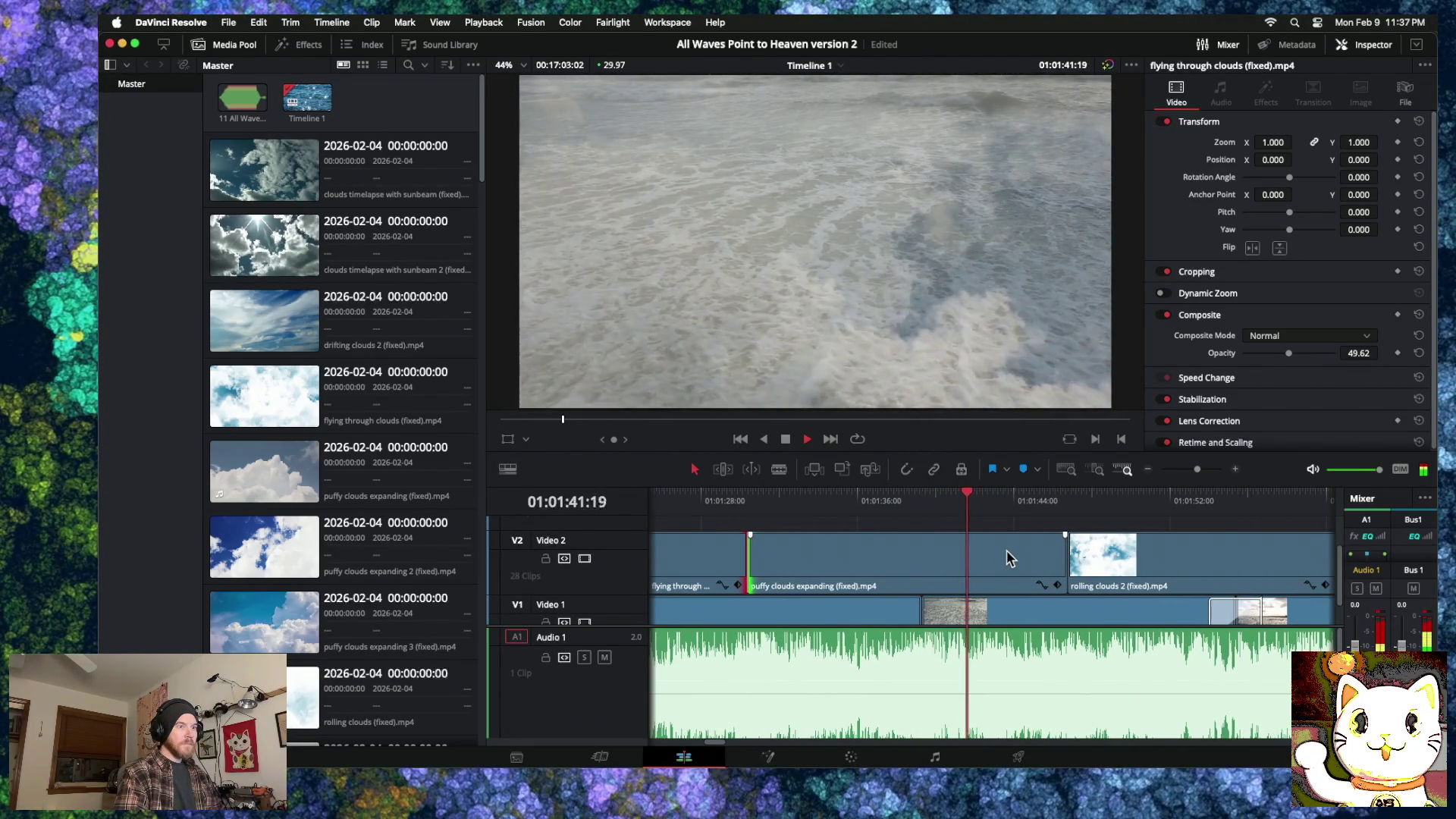
scroll(1007, 549, down, 1)
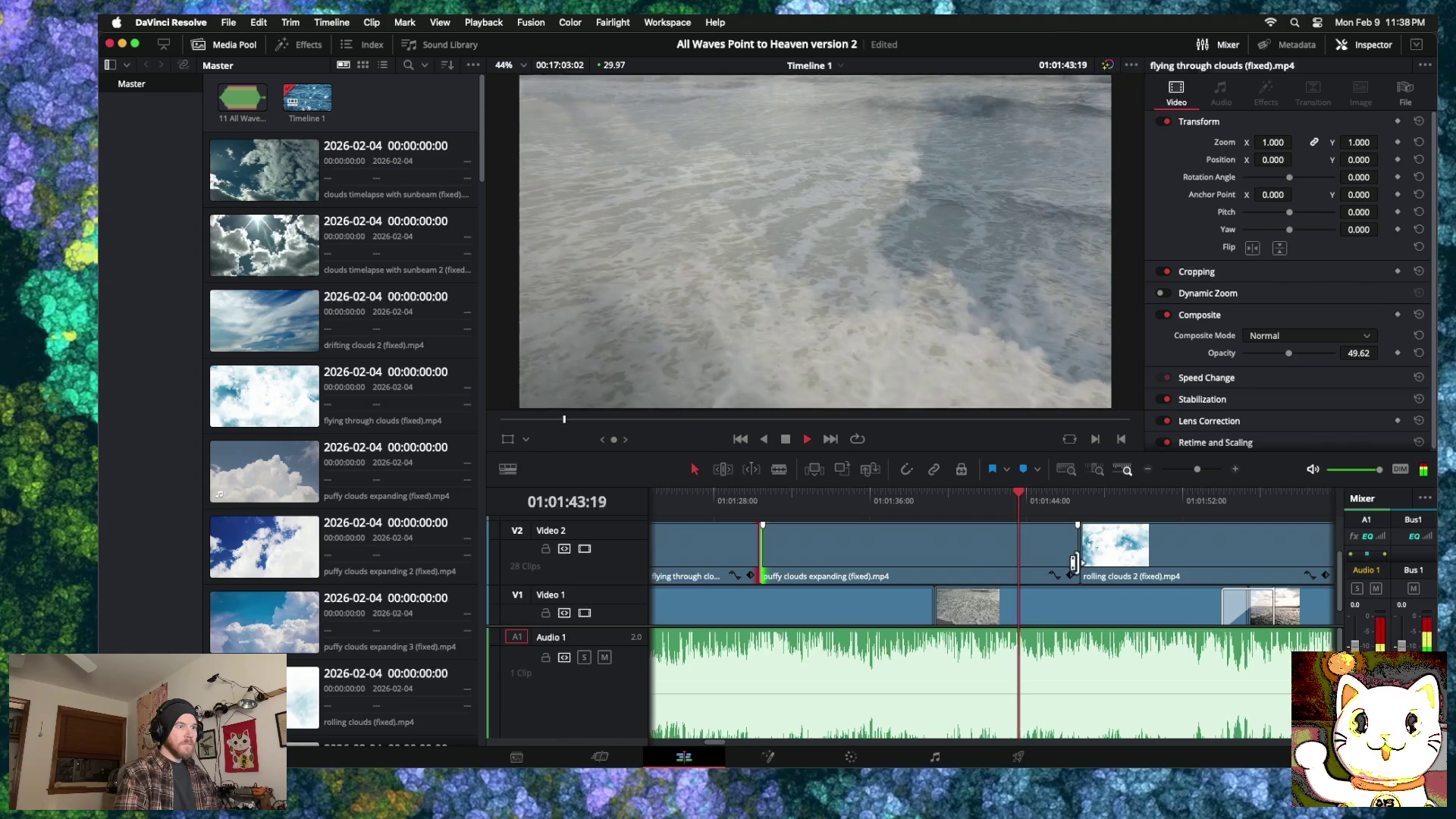
key(space)
drag(1074, 562, 962, 566)
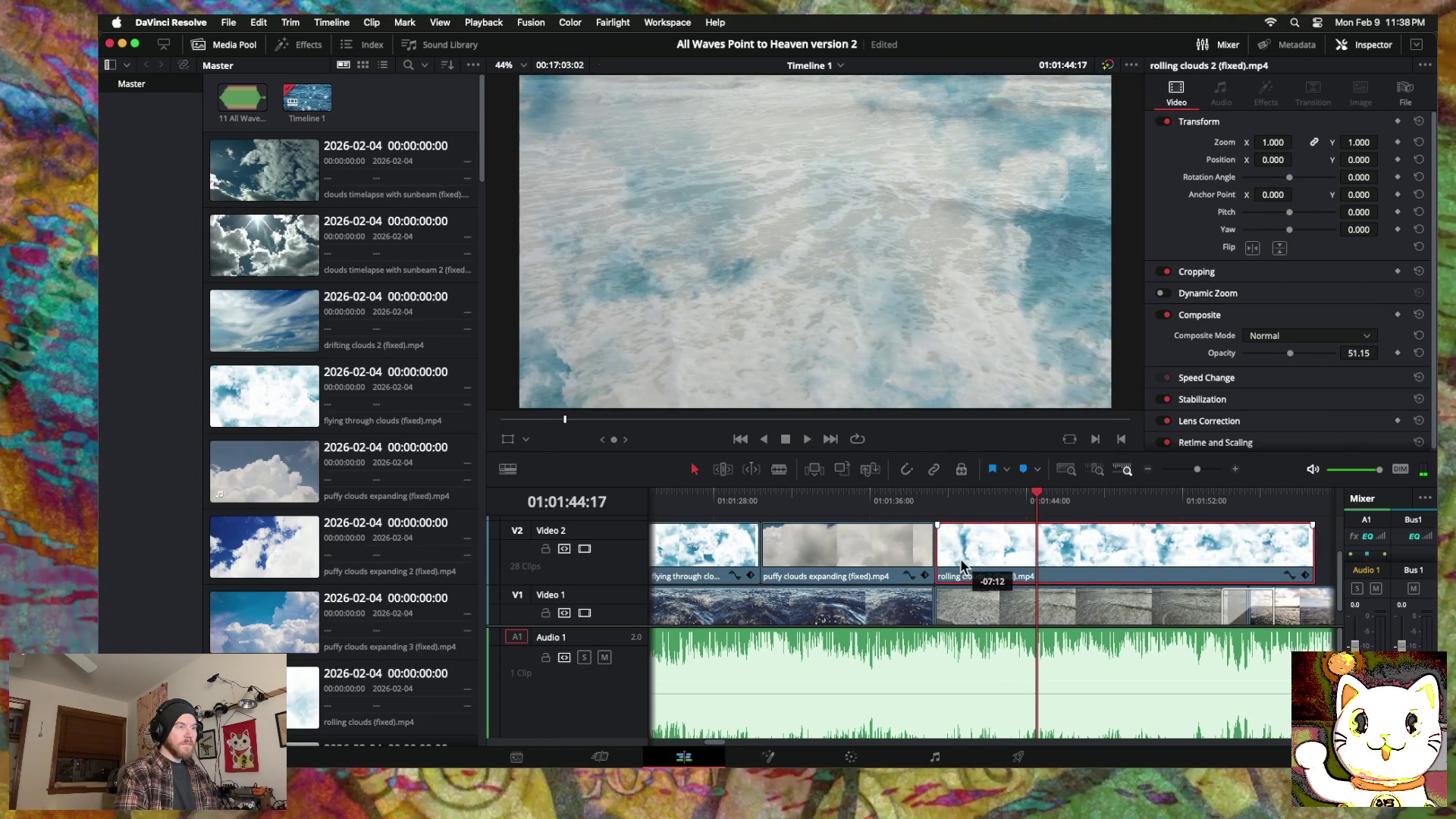
key(space)
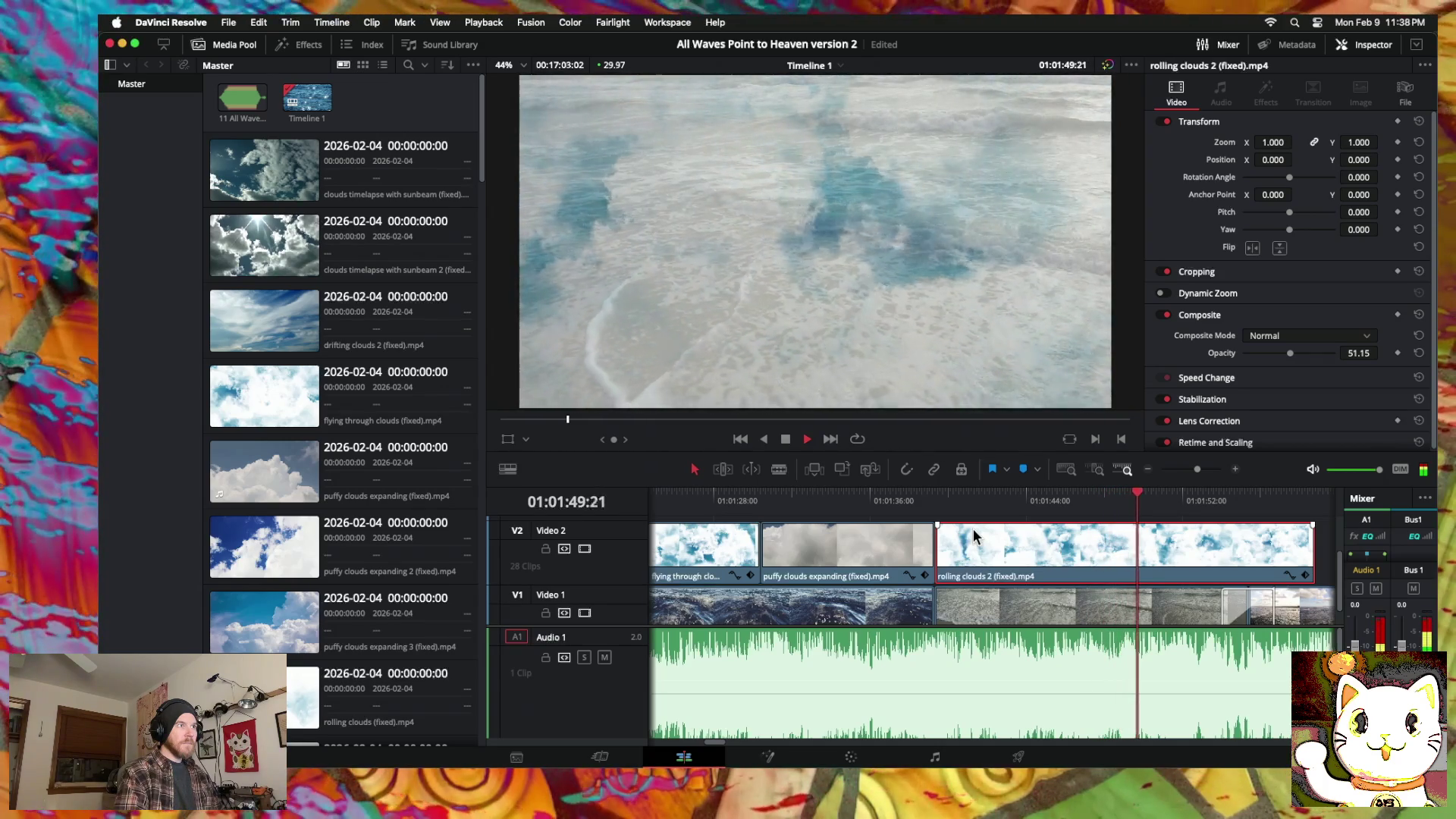
key(space)
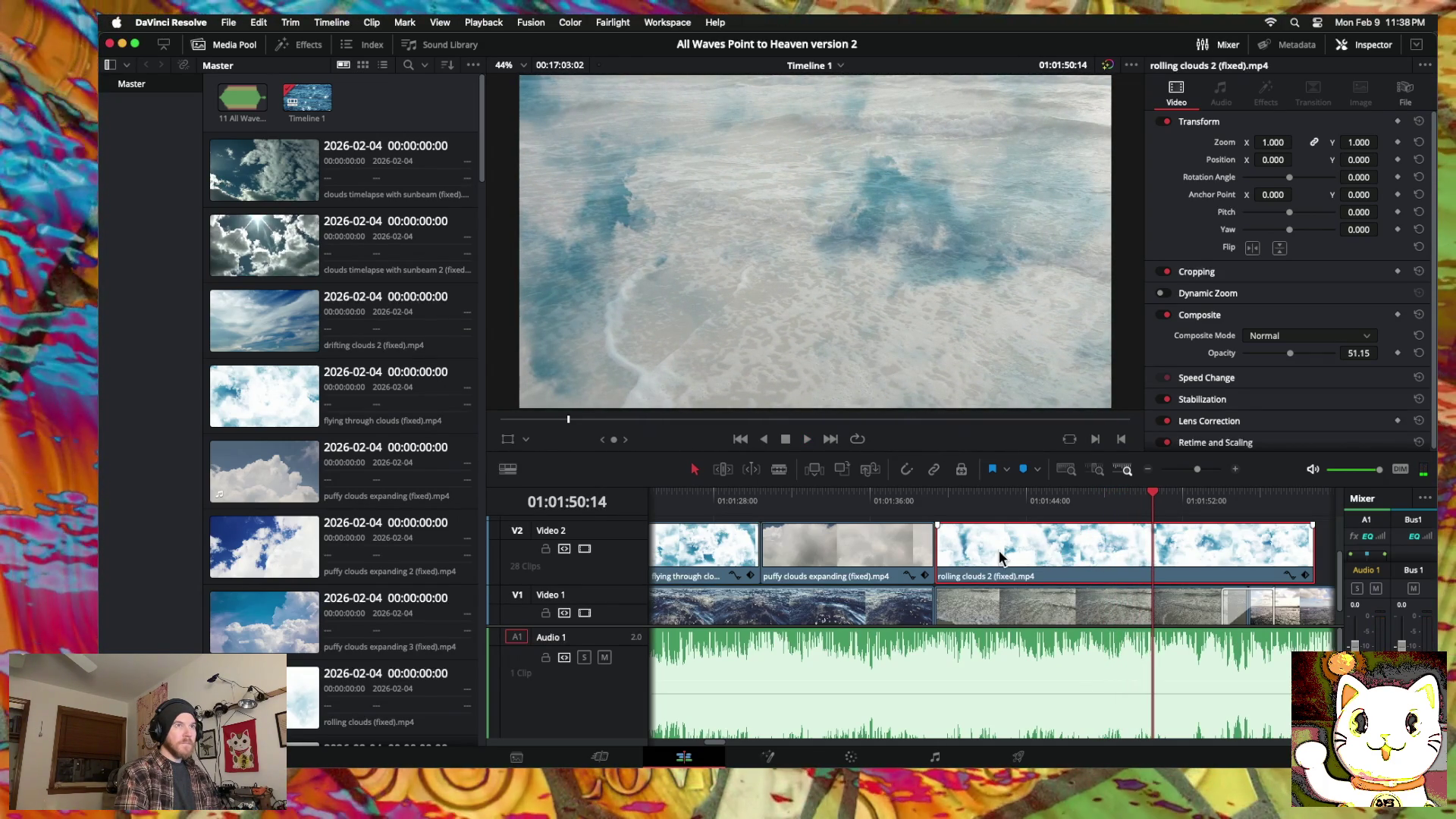
Step: Flip rolling clouds 2 horizontally in the Inspector's Transform section and review the playback
click(1253, 248)
key(space)
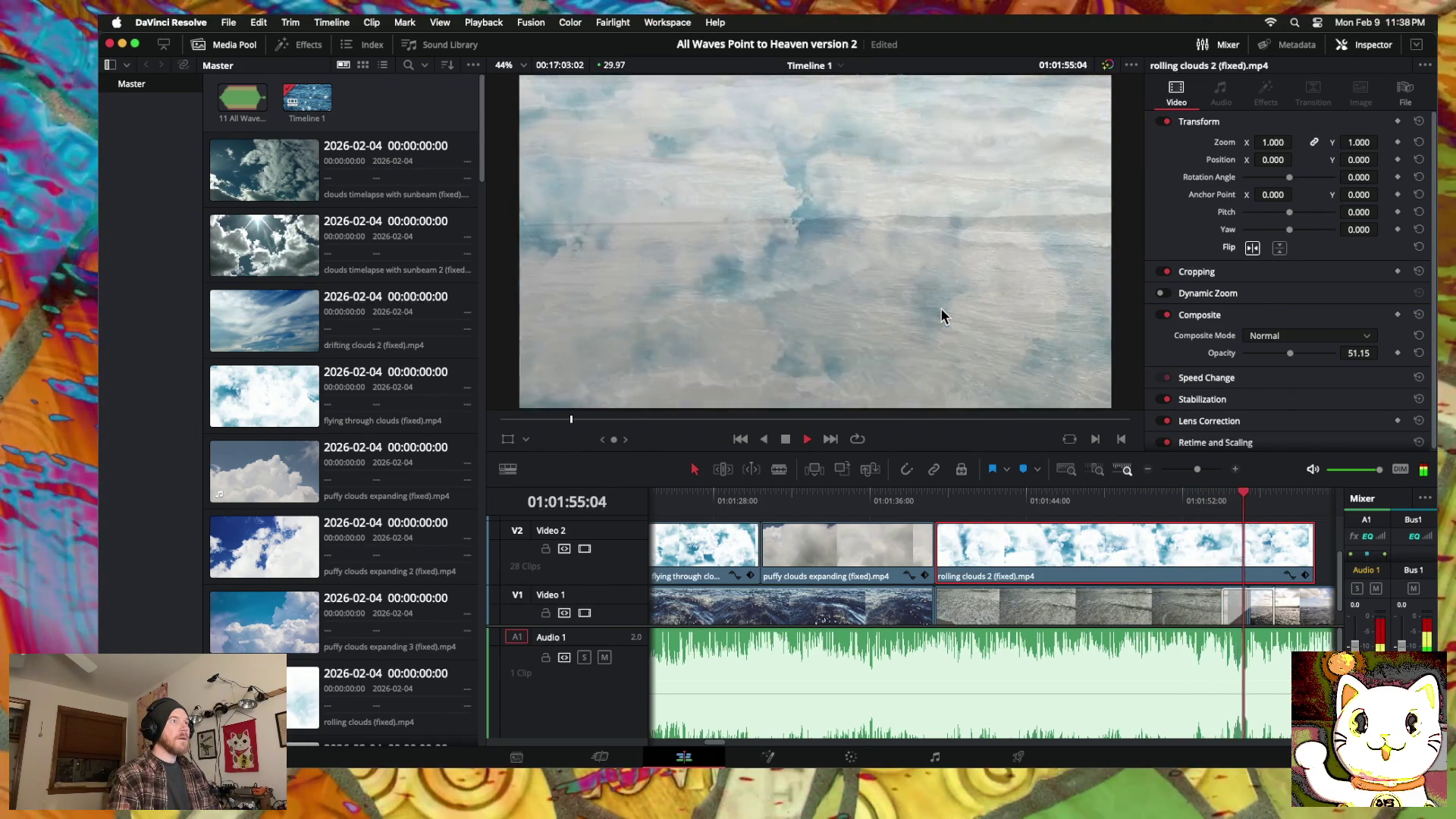
scroll(940, 314, down, 2)
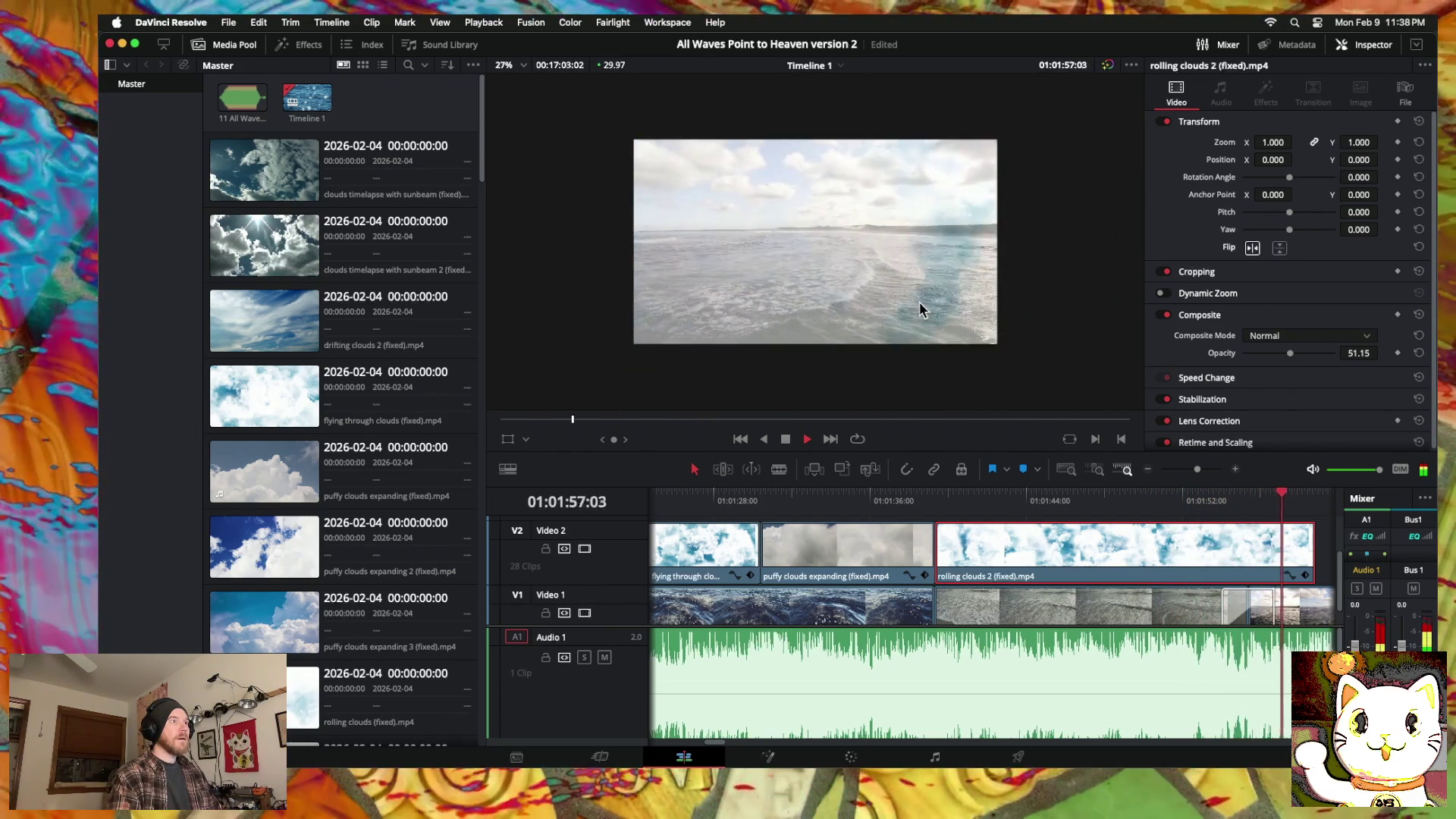
scroll(917, 308, up, 1)
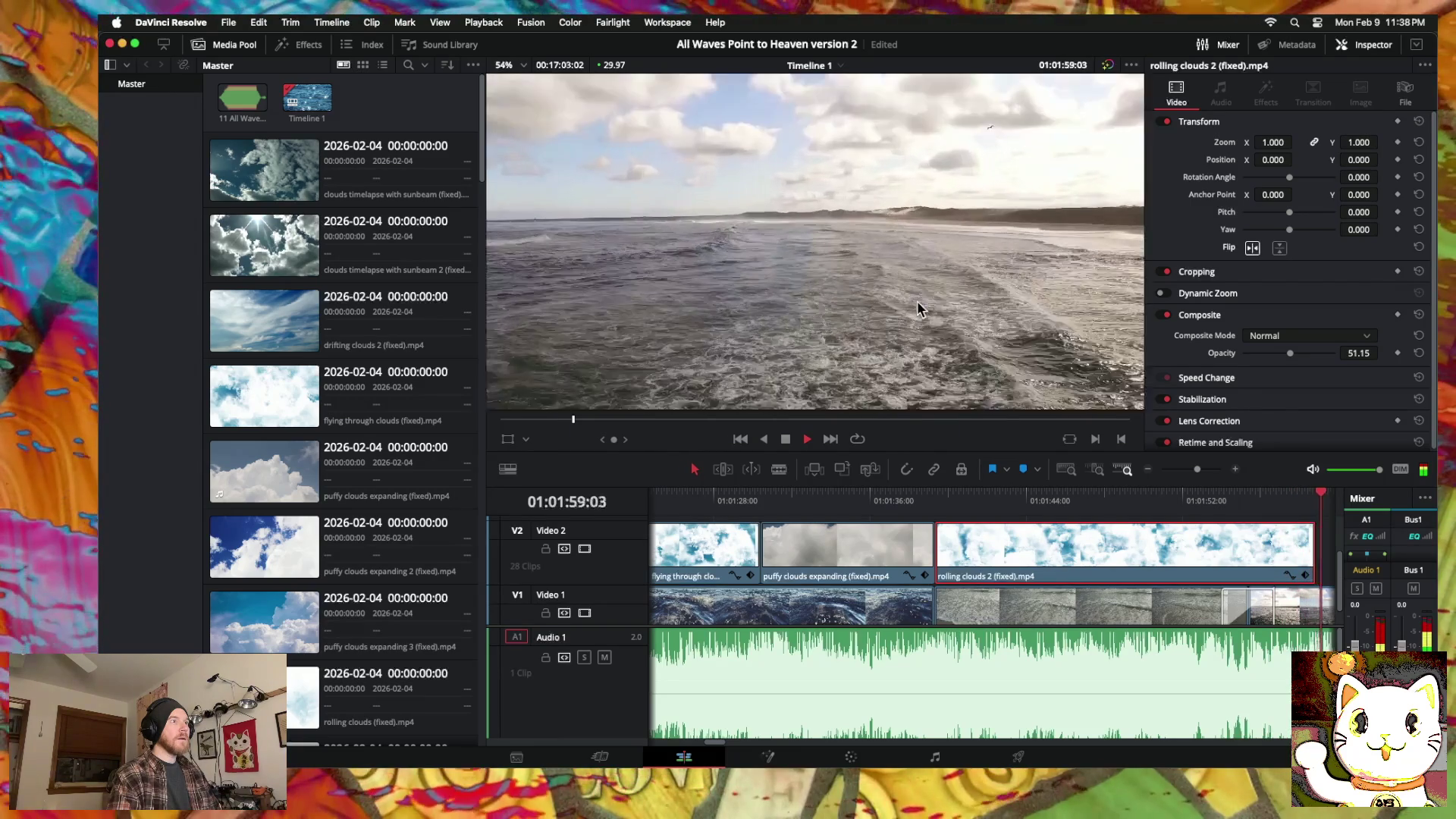
scroll(917, 302, up, 1)
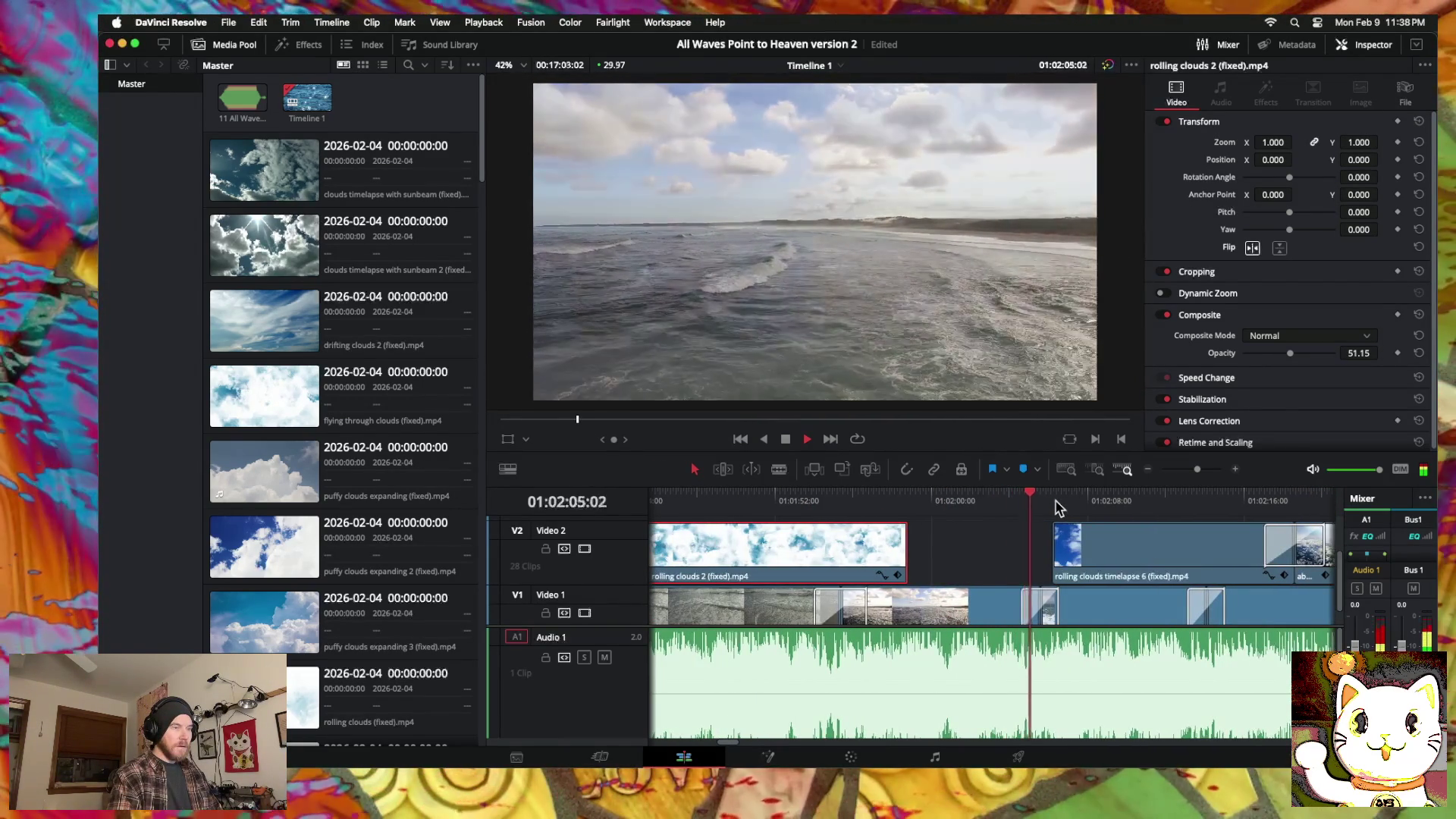
key(space)
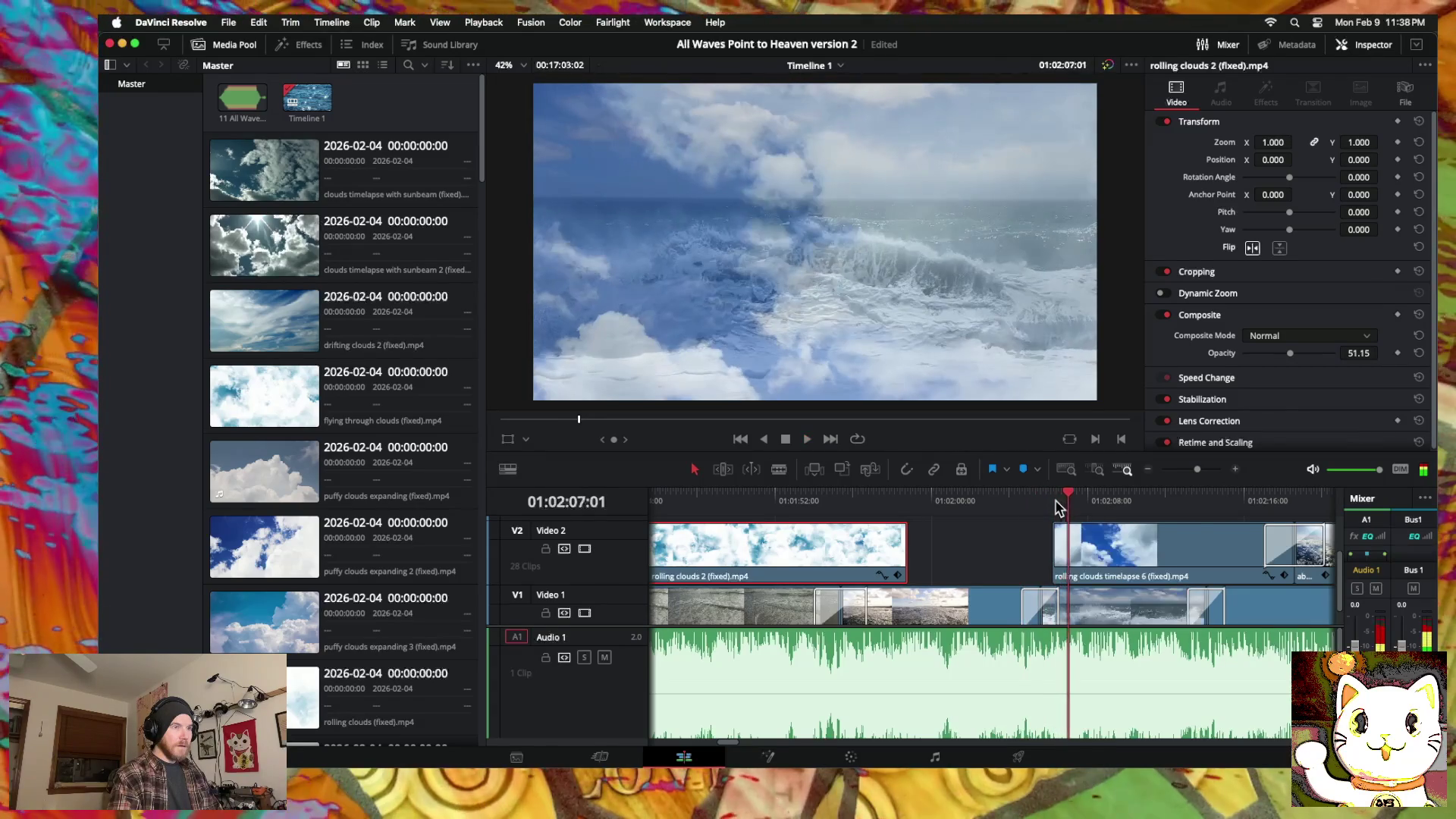
click(1148, 469)
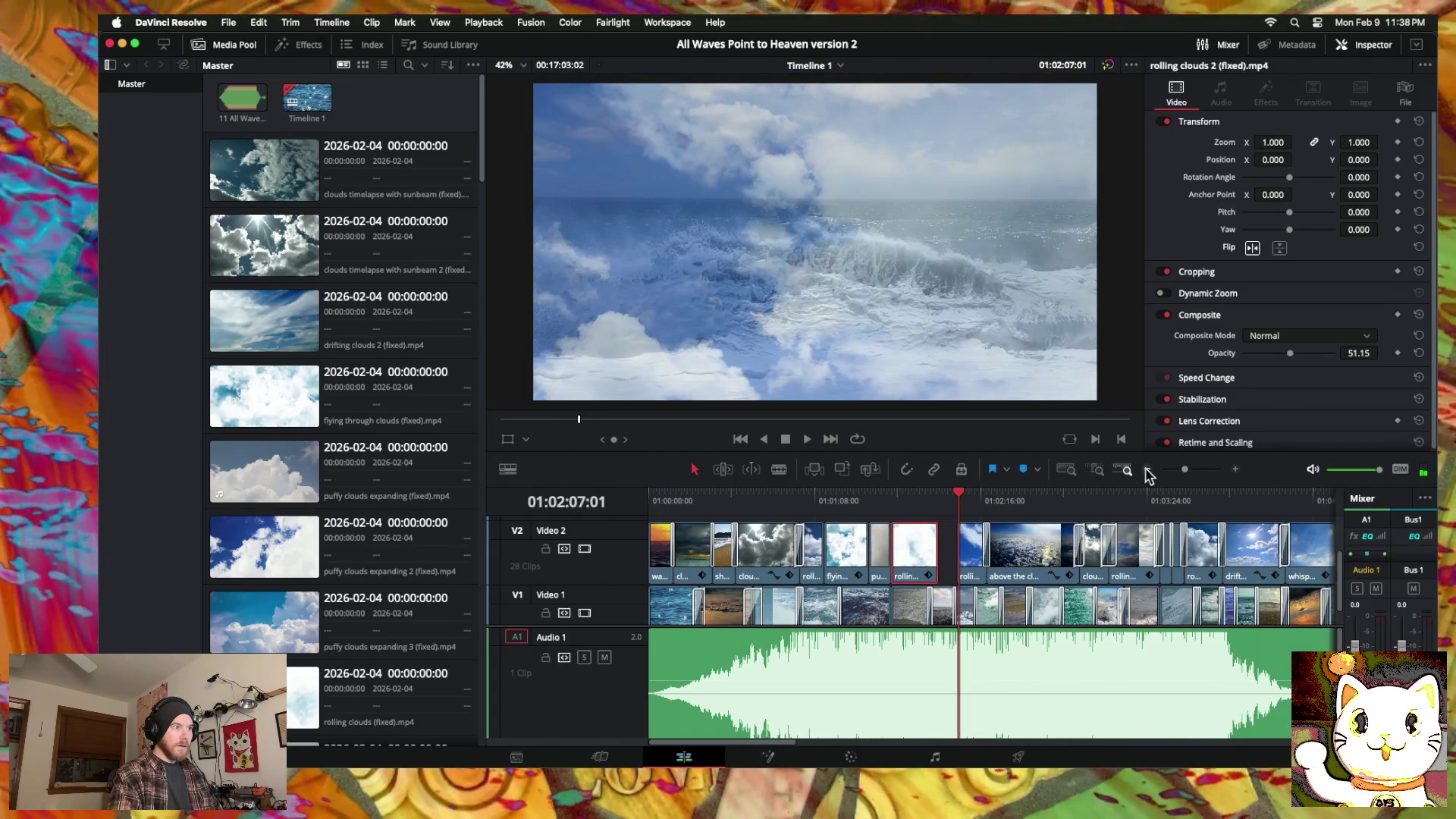
Step: Scrub and play through the cloud and wave clips, ending around 01:01:36
mouse_move(755, 502)
mouse_down()
mouse_move(974, 506)
mouse_move(908, 504)
mouse_up()
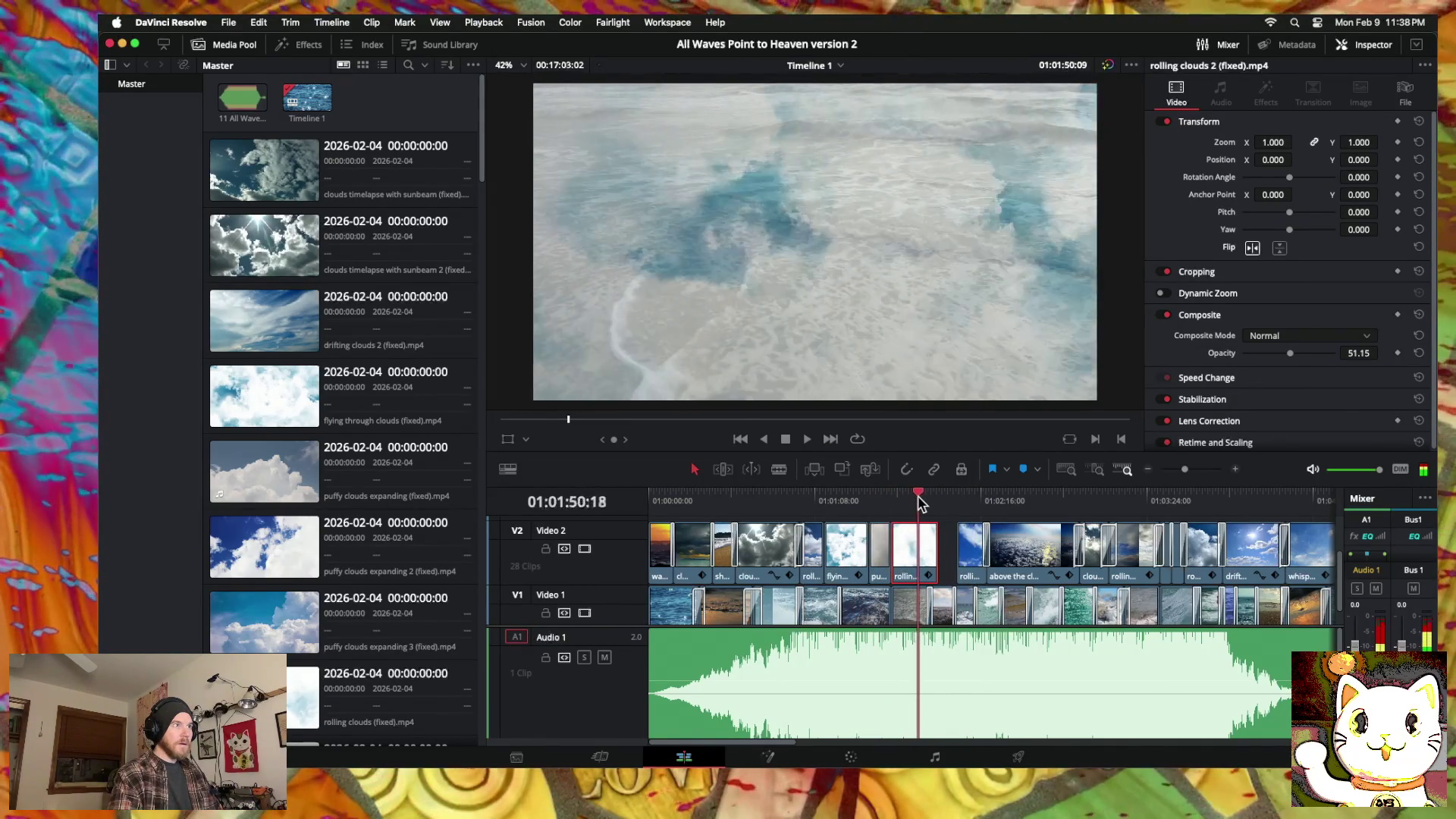
mouse_move(903, 502)
mouse_down()
mouse_move(879, 502)
mouse_move(1013, 503)
mouse_move(899, 500)
mouse_up()
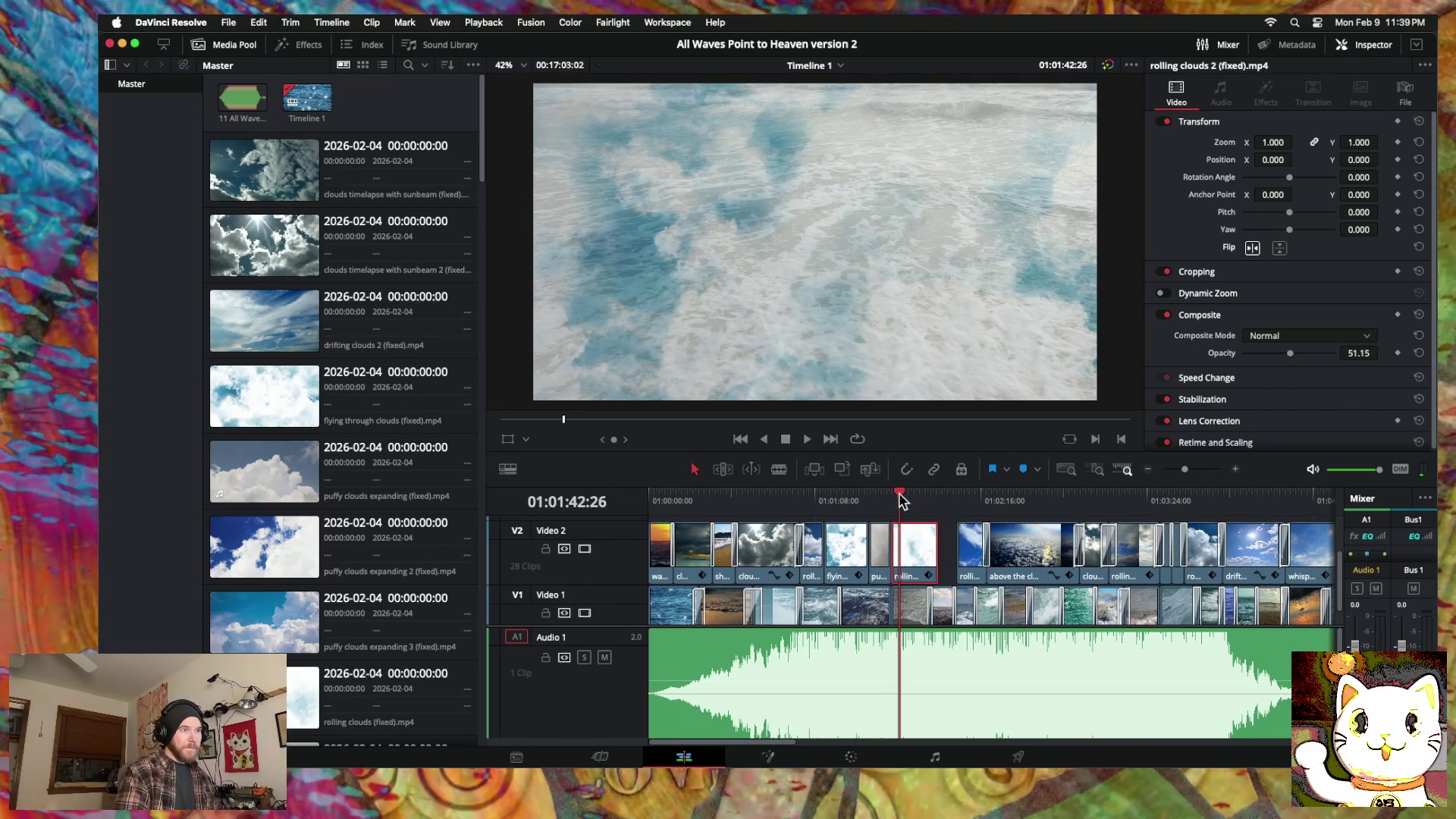
key(space)
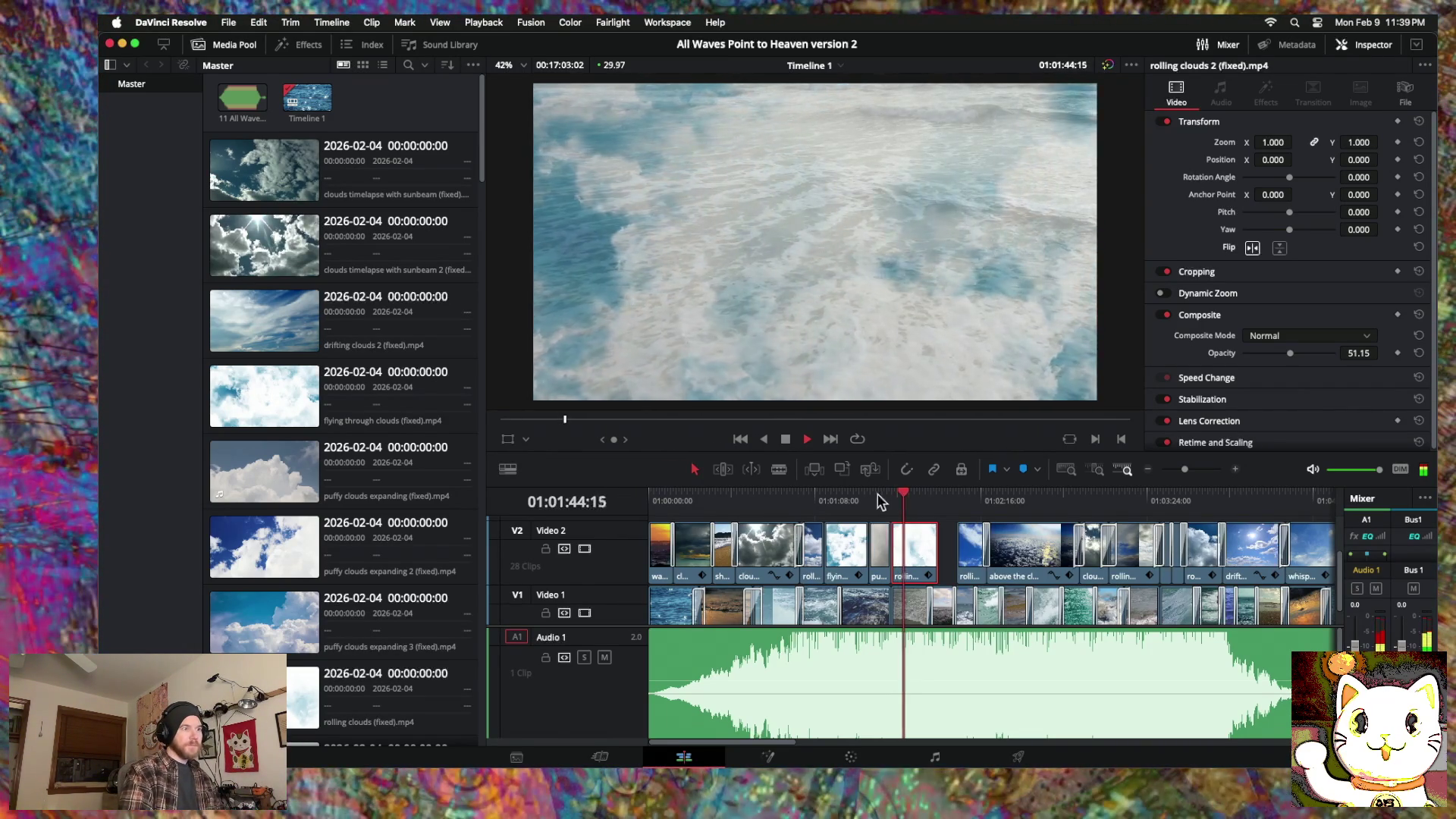
click(817, 497)
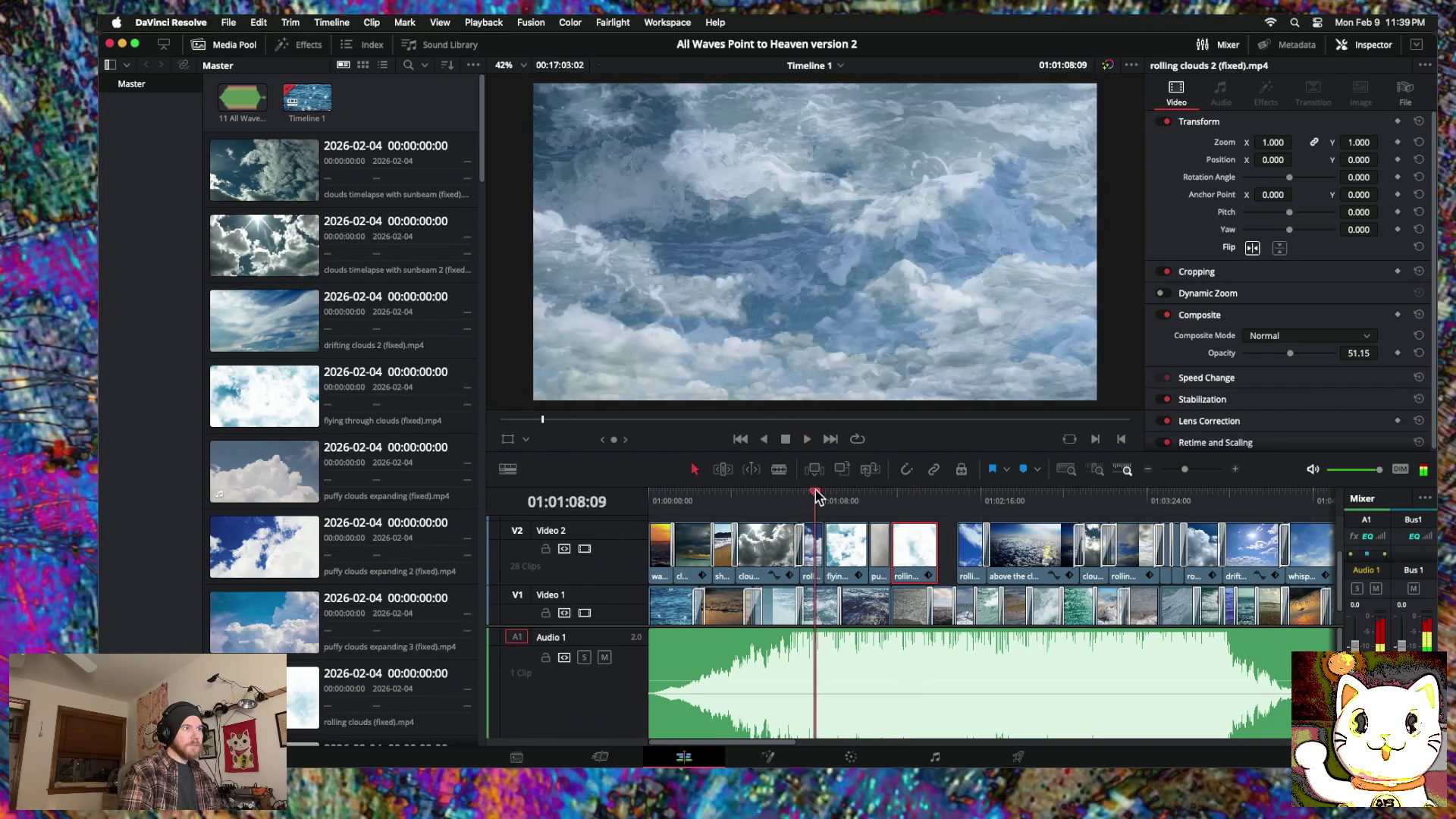
drag(814, 497, 901, 495)
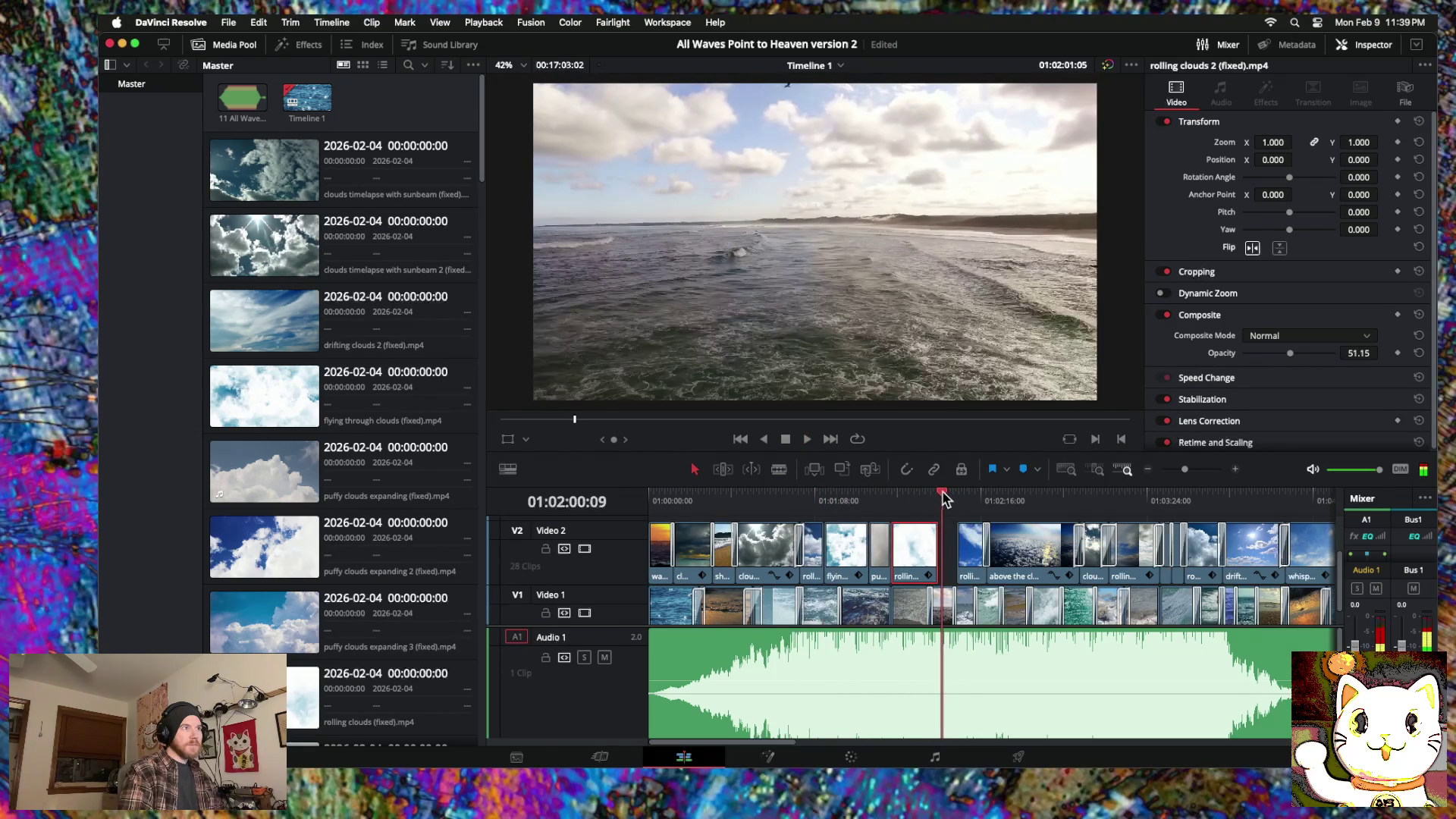
mouse_move(945, 498)
mouse_down()
mouse_move(800, 499)
mouse_move(884, 495)
mouse_up()
key(space)
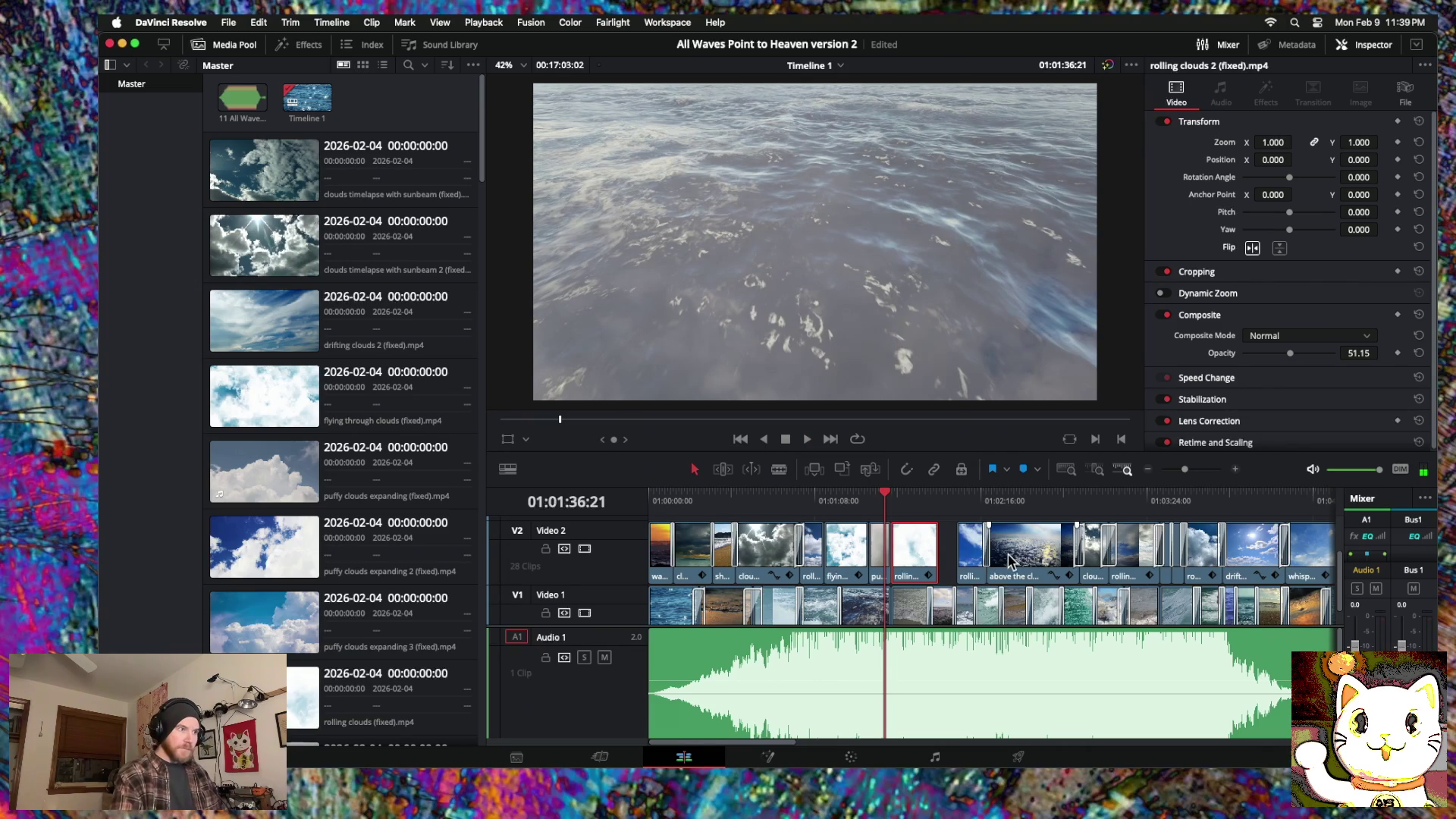
Step: Zoom in around the playhead, scroll across the clips, then zoom out to fit the edit
click(1233, 472)
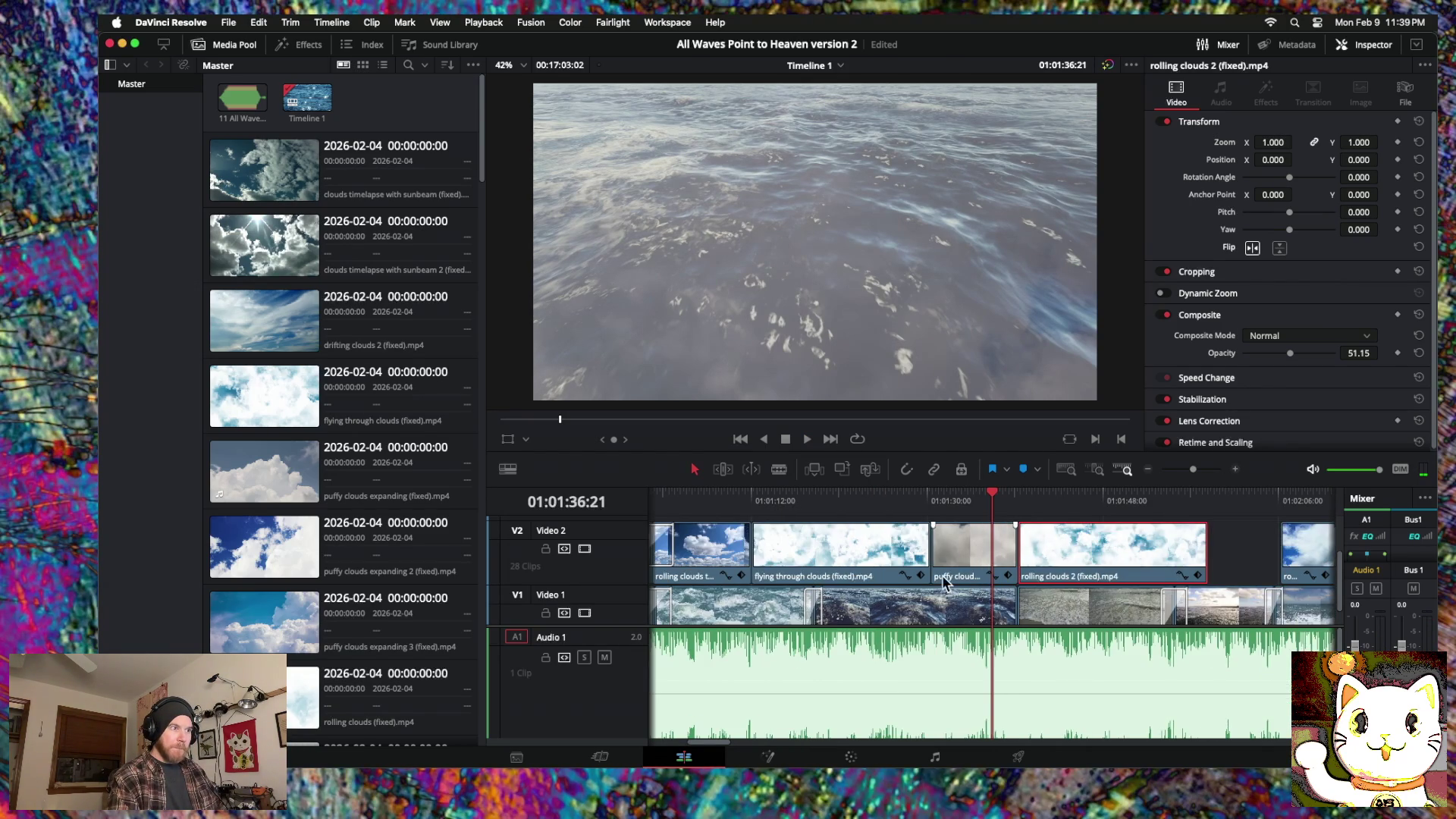
scroll(945, 582, right, 6)
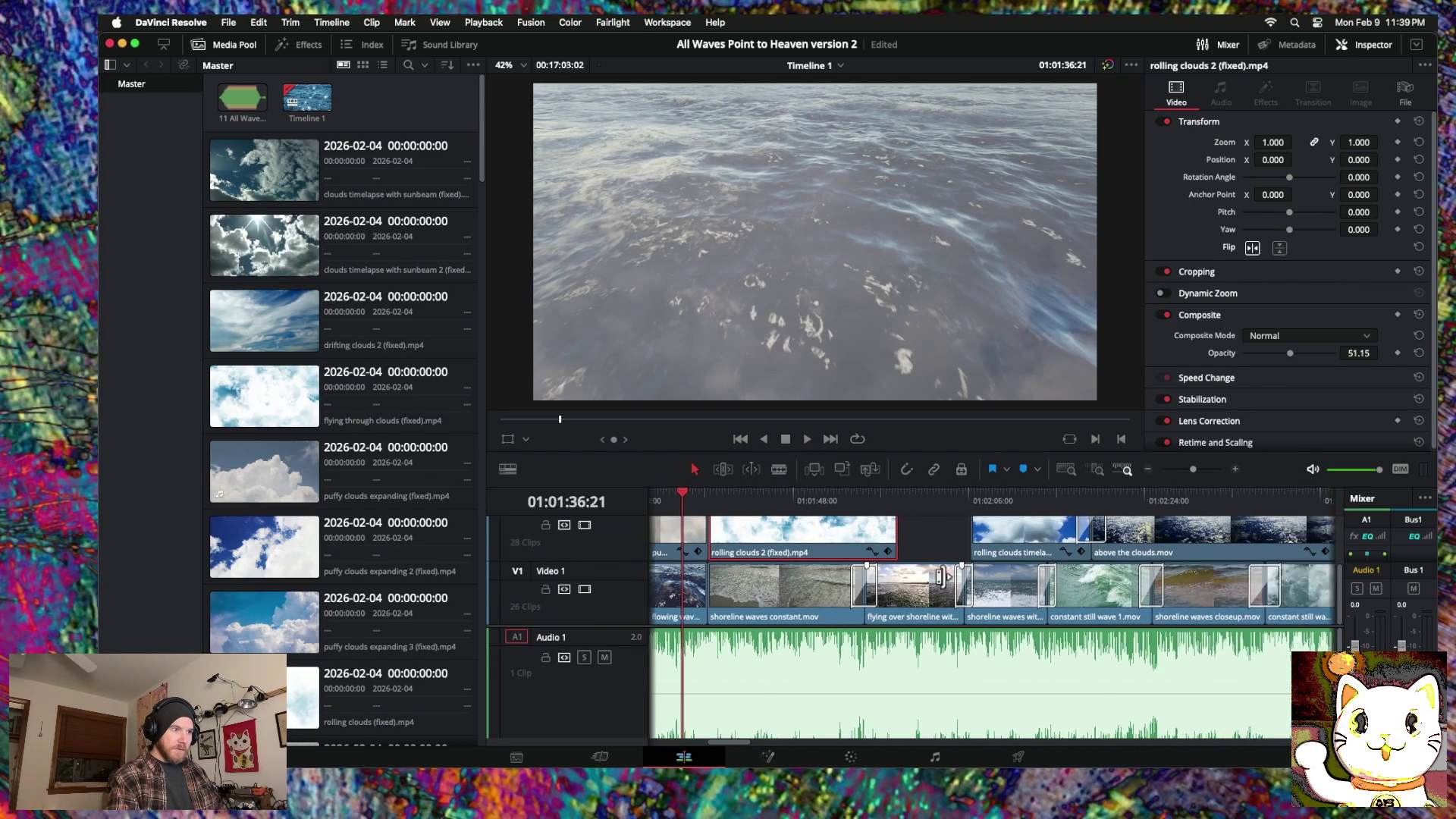
scroll(944, 582, right, 1)
scroll(944, 583, right, 3)
scroll(944, 583, up, 1)
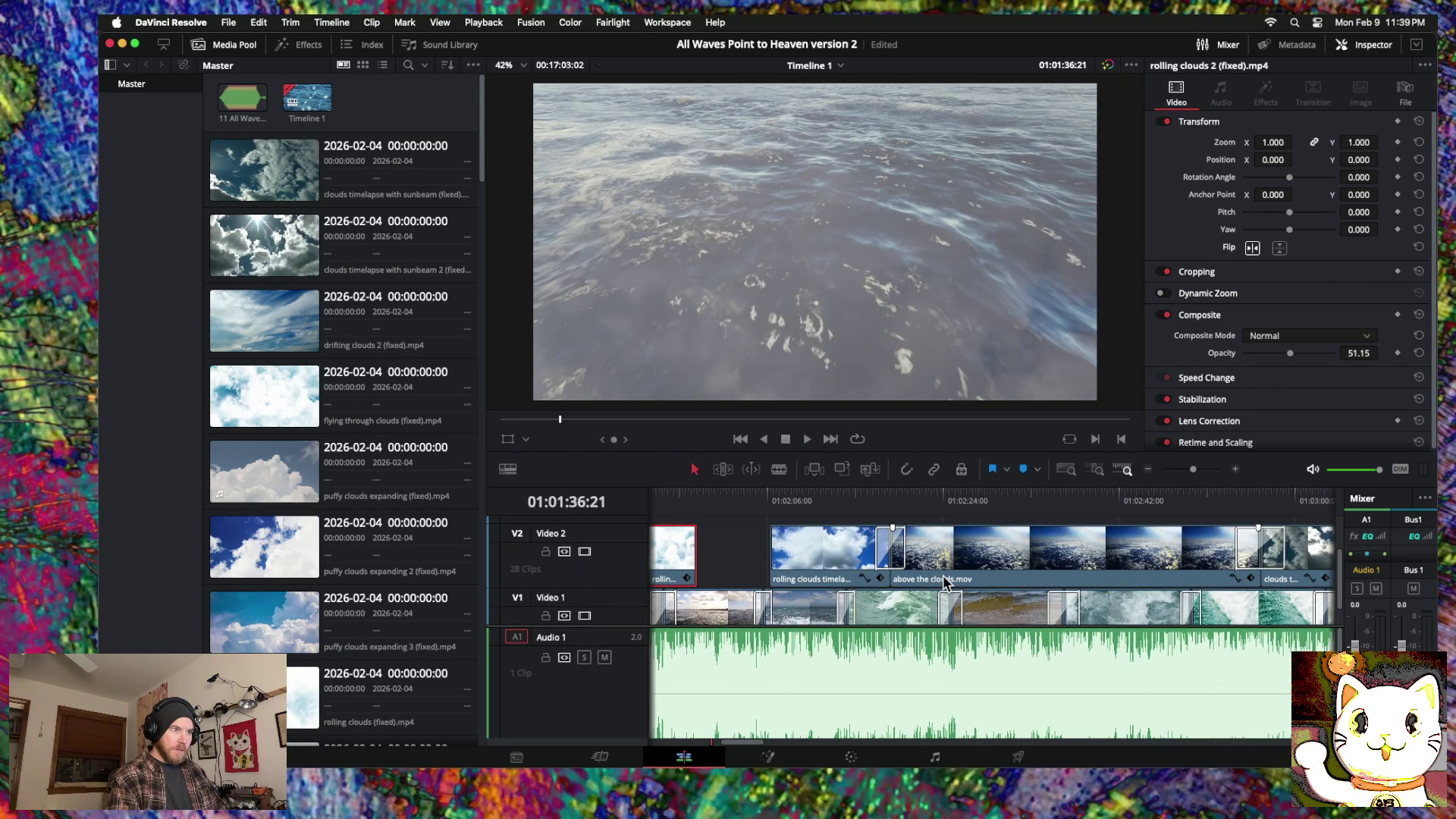
scroll(944, 580, right, 4)
scroll(944, 580, up, 1)
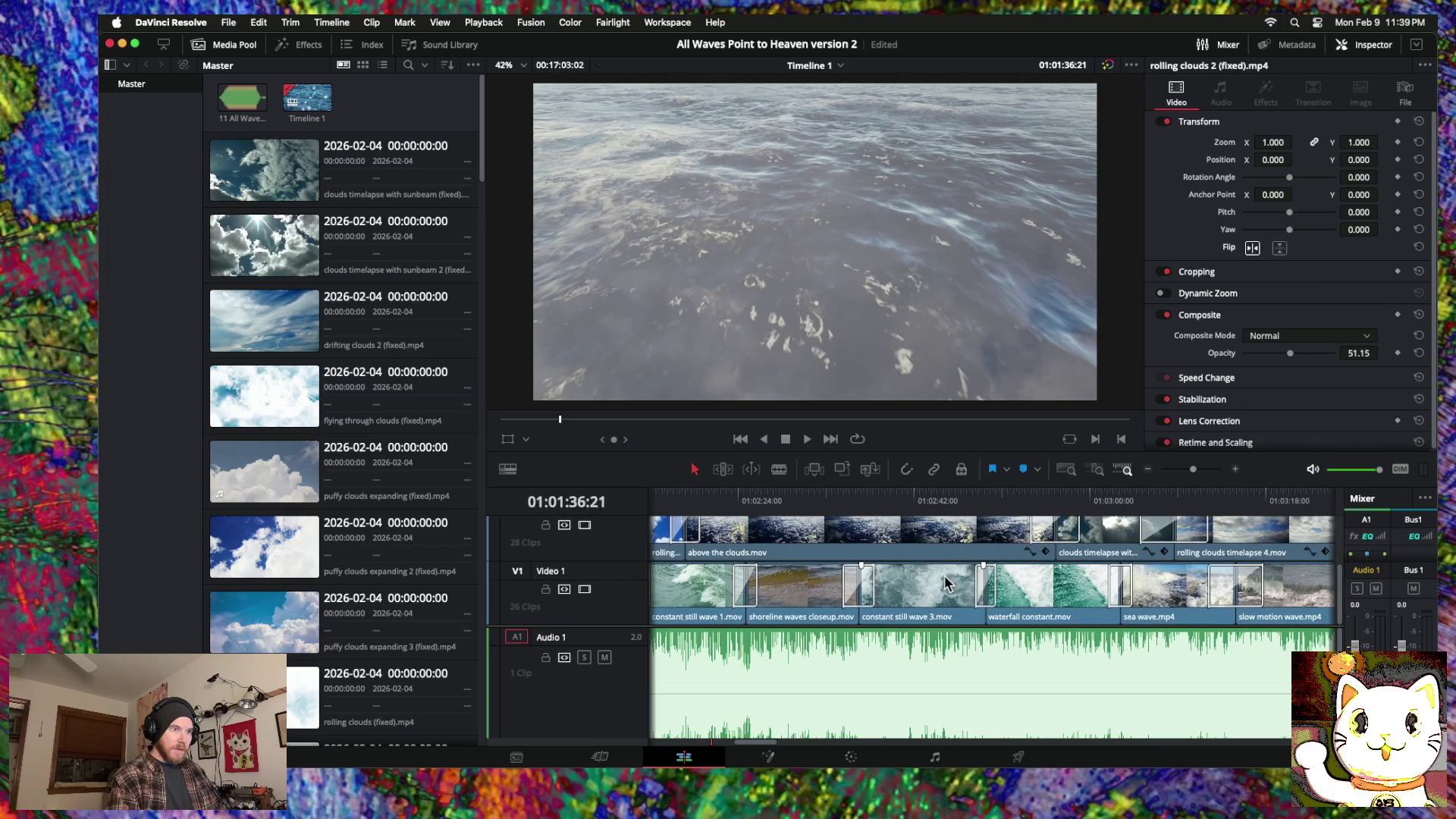
scroll(944, 583, down, 1)
scroll(945, 582, left, 7)
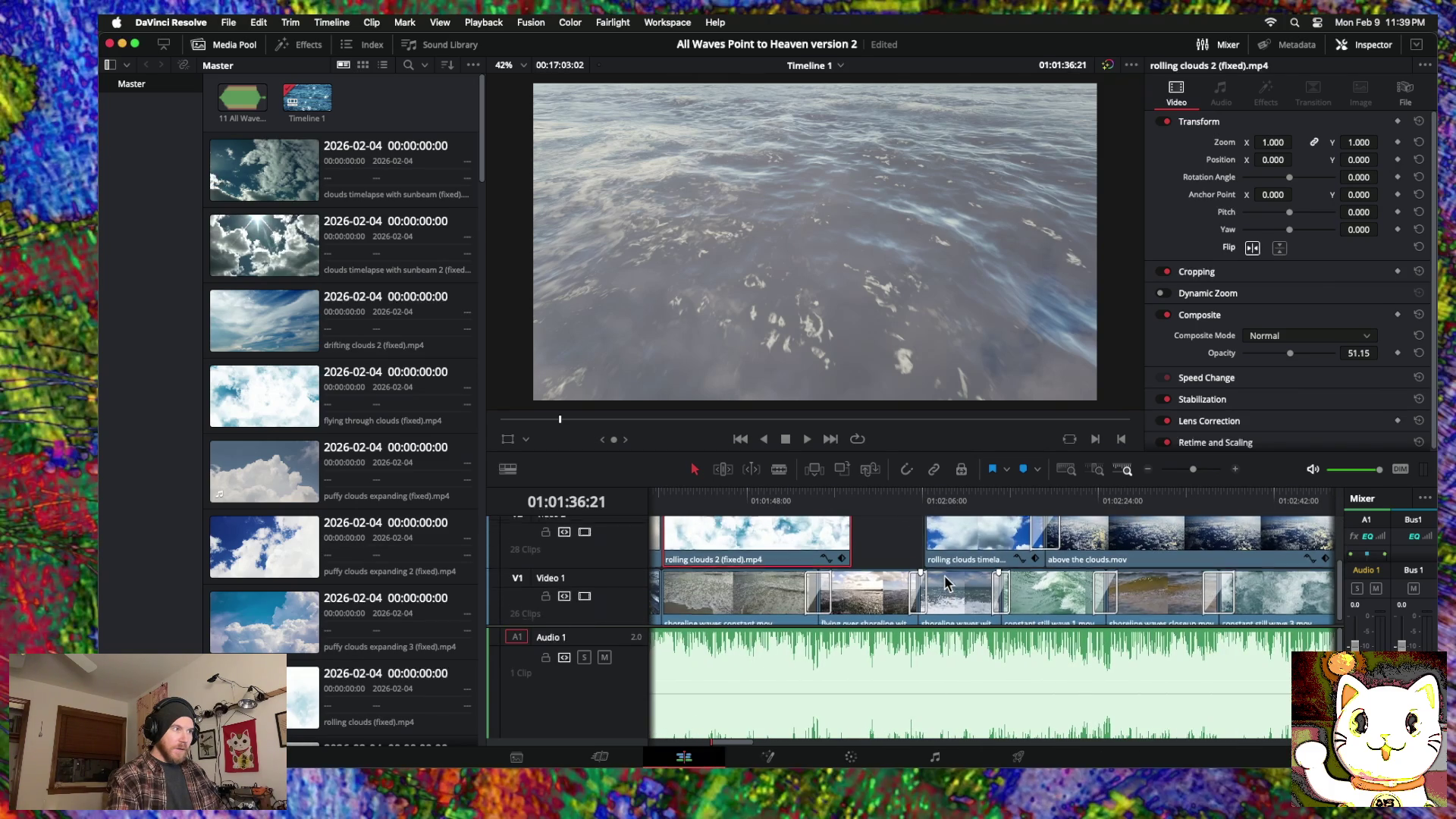
click(1148, 471)
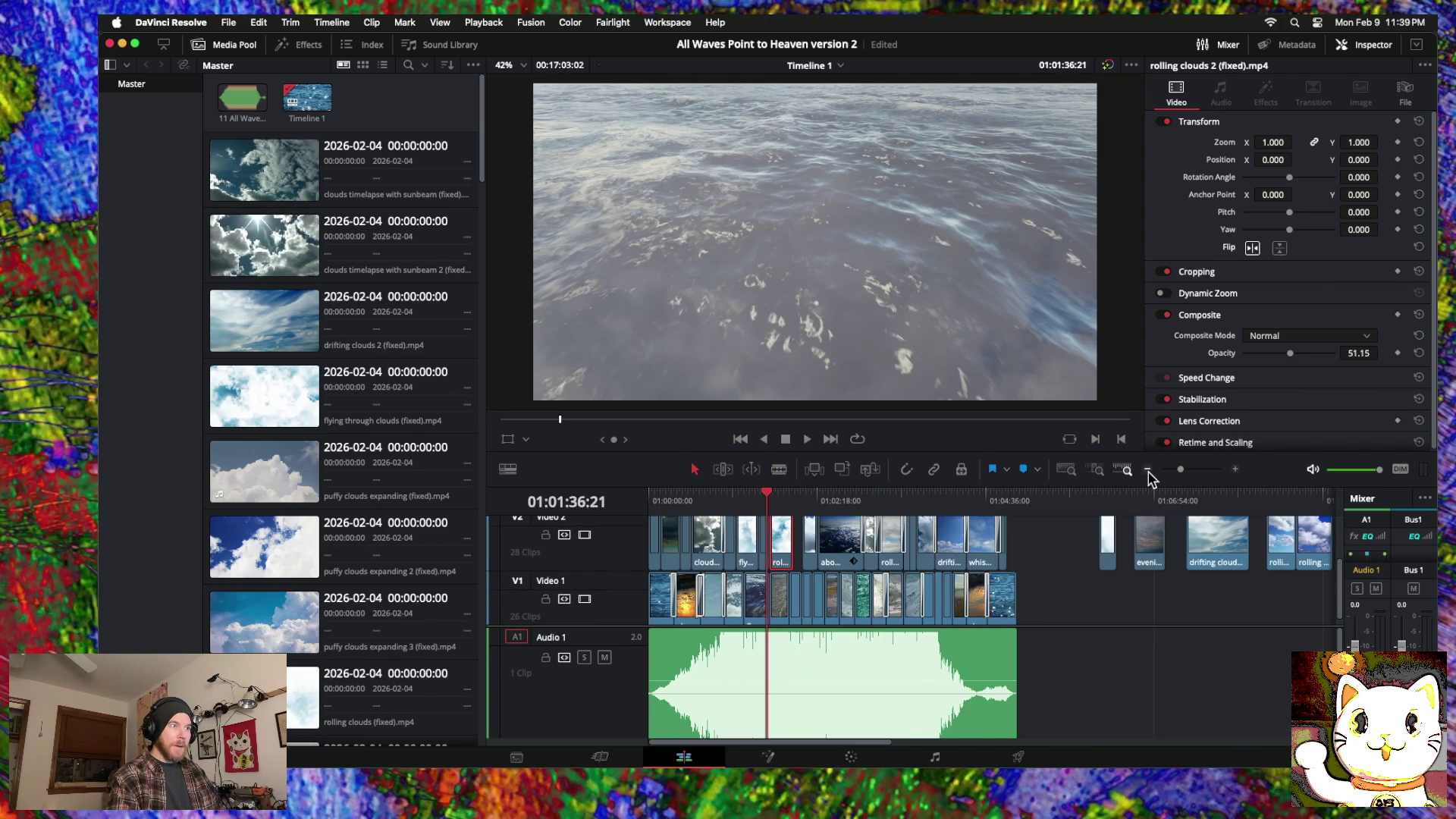
Step: Scrub past the song's end to around 01:11:46 and select the rising above the clouds clip
mouse_move(799, 502)
mouse_down()
mouse_move(756, 502)
mouse_move(1107, 510)
mouse_up()
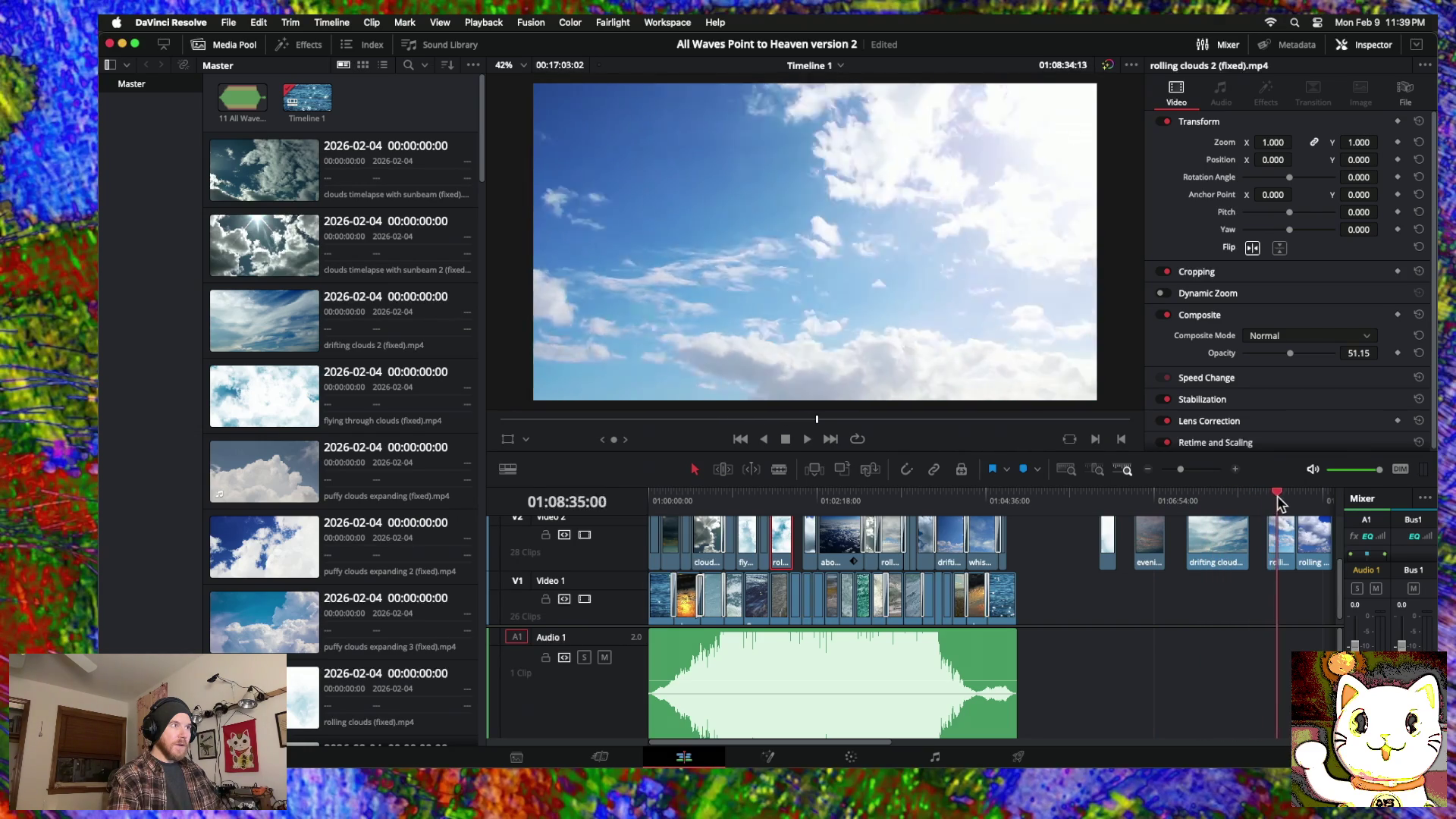
scroll(1255, 512, right, 5)
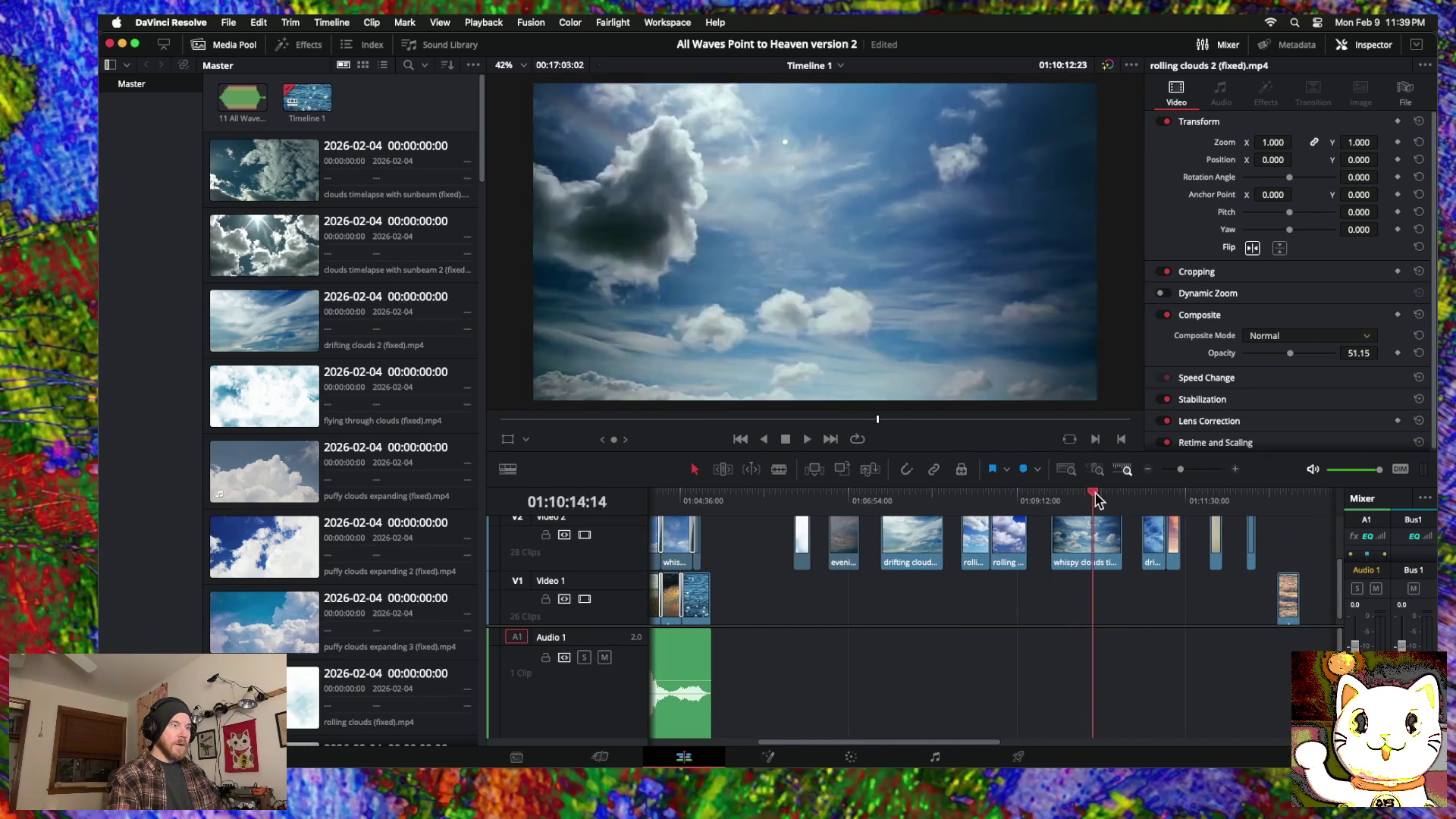
drag(1209, 502, 1231, 502)
scroll(1164, 531, left, 5)
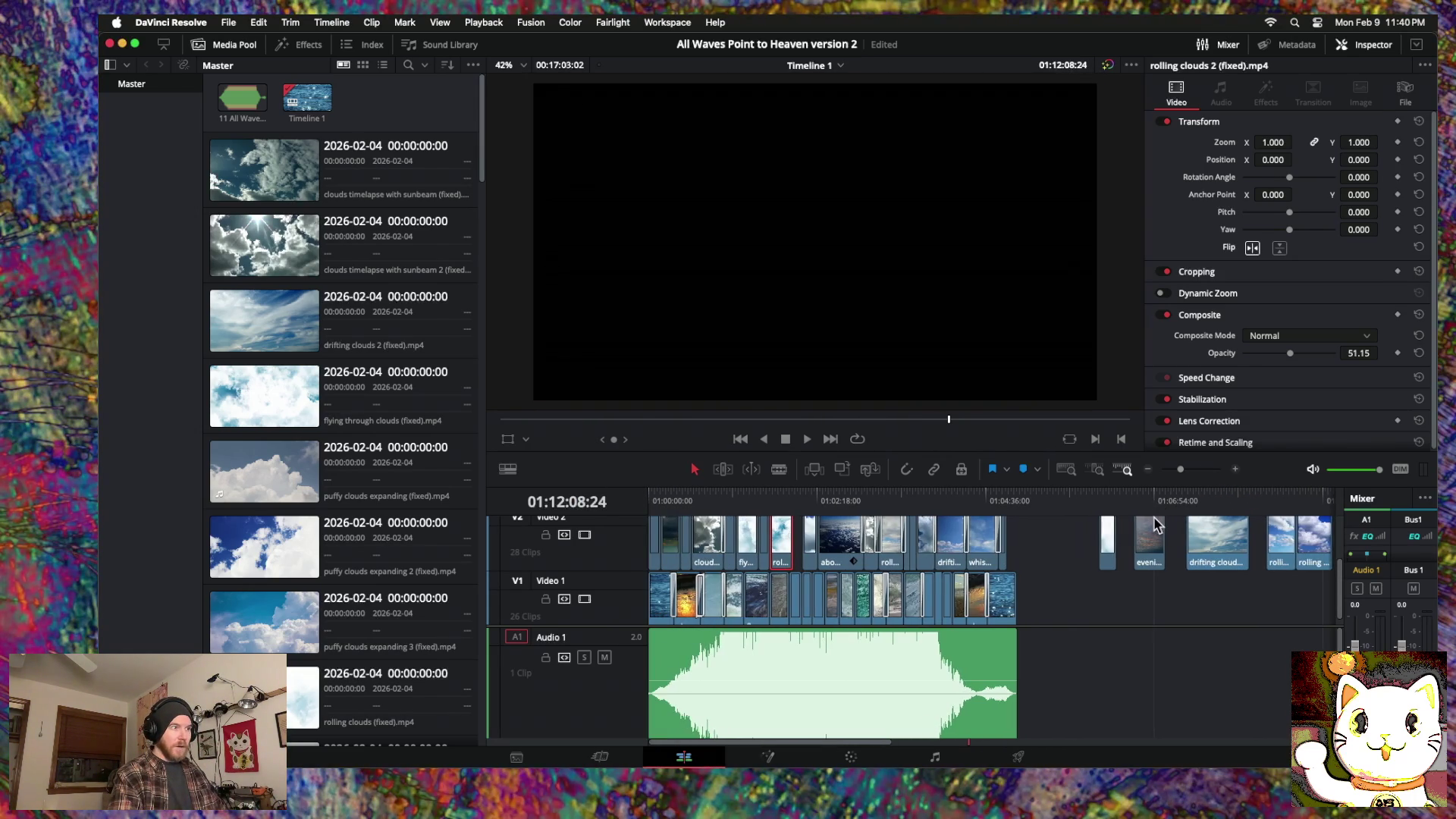
scroll(1154, 522, right, 4)
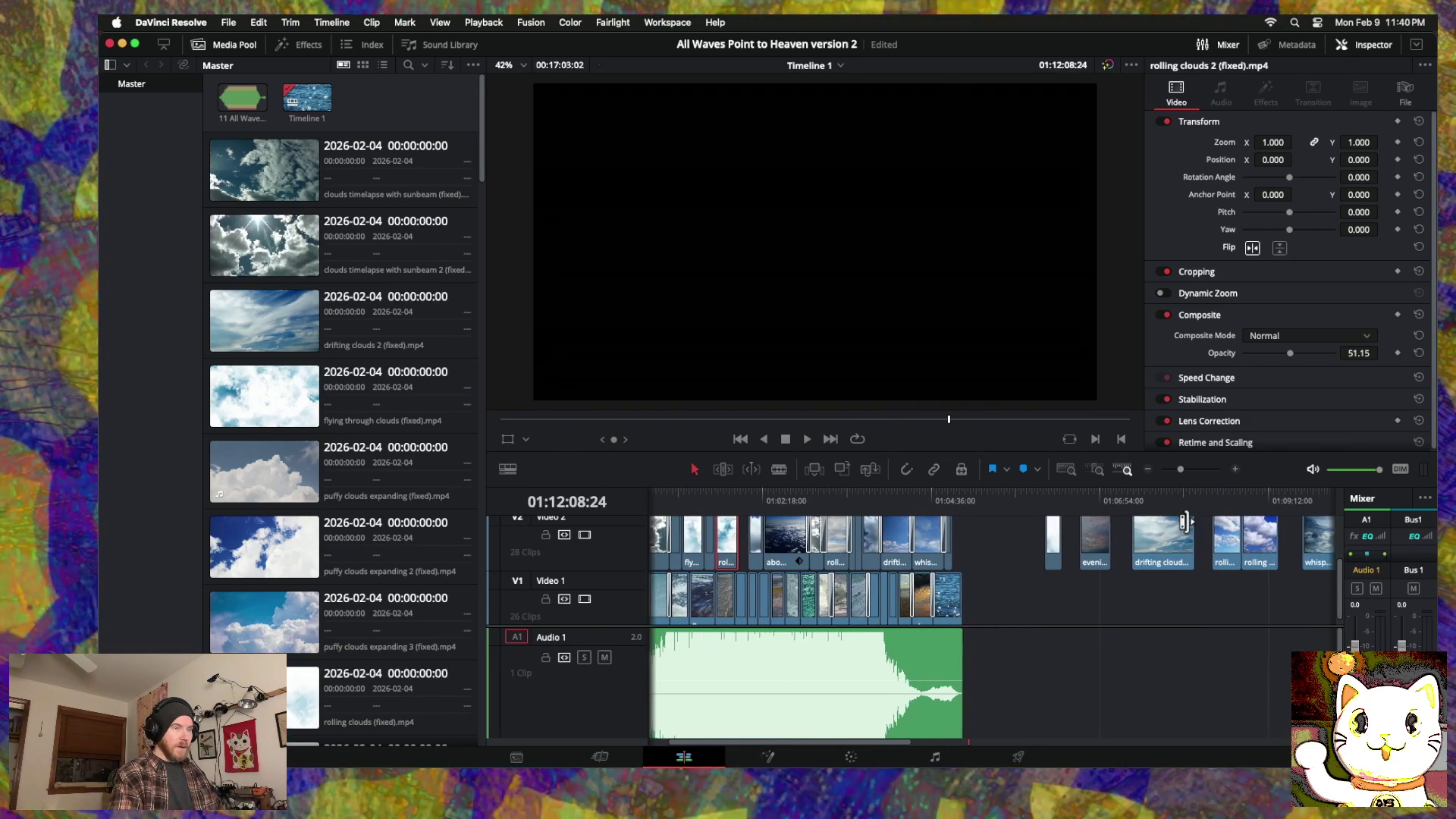
scroll(1187, 526, right, 2)
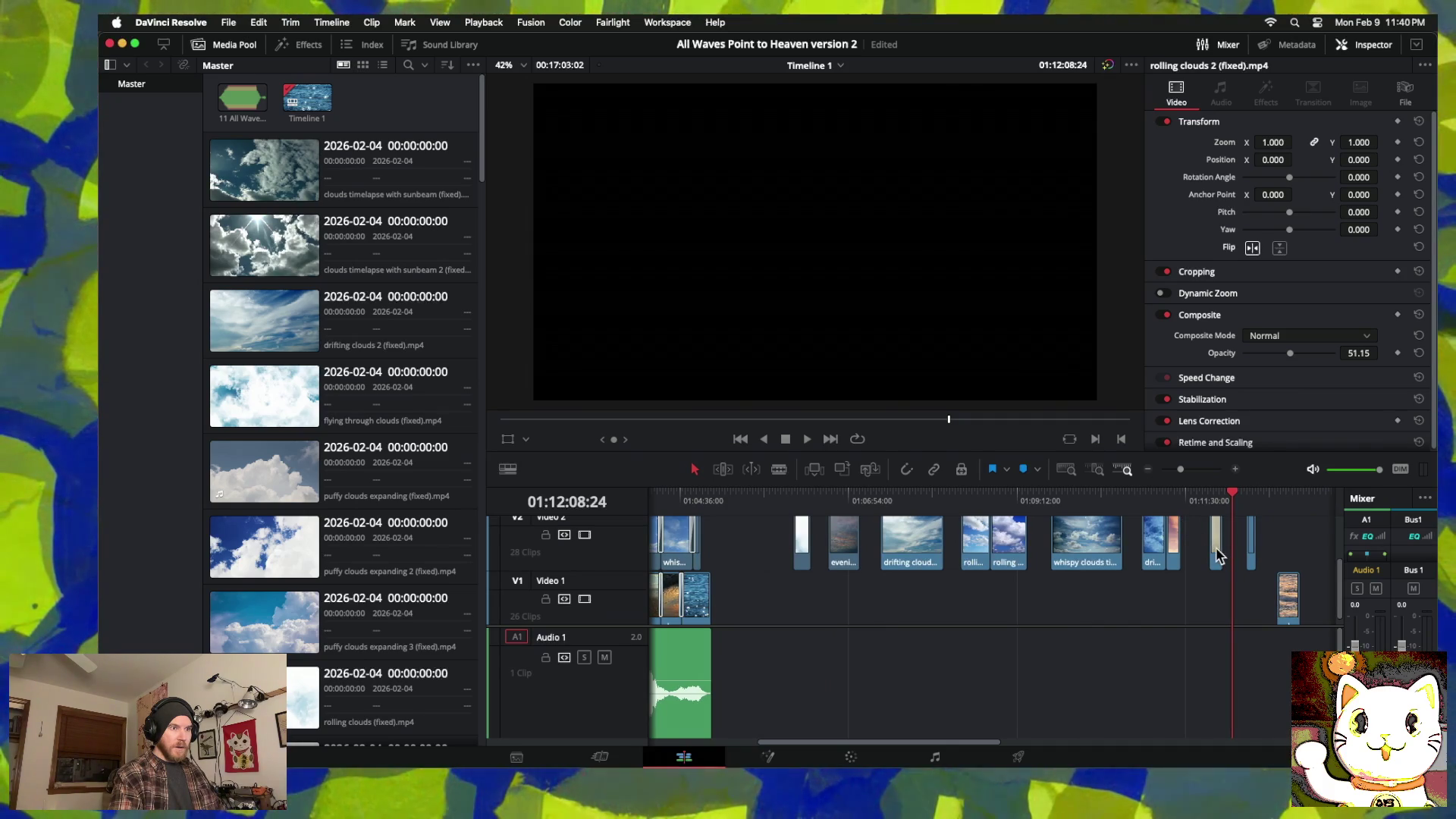
scroll(1234, 569, right, 4)
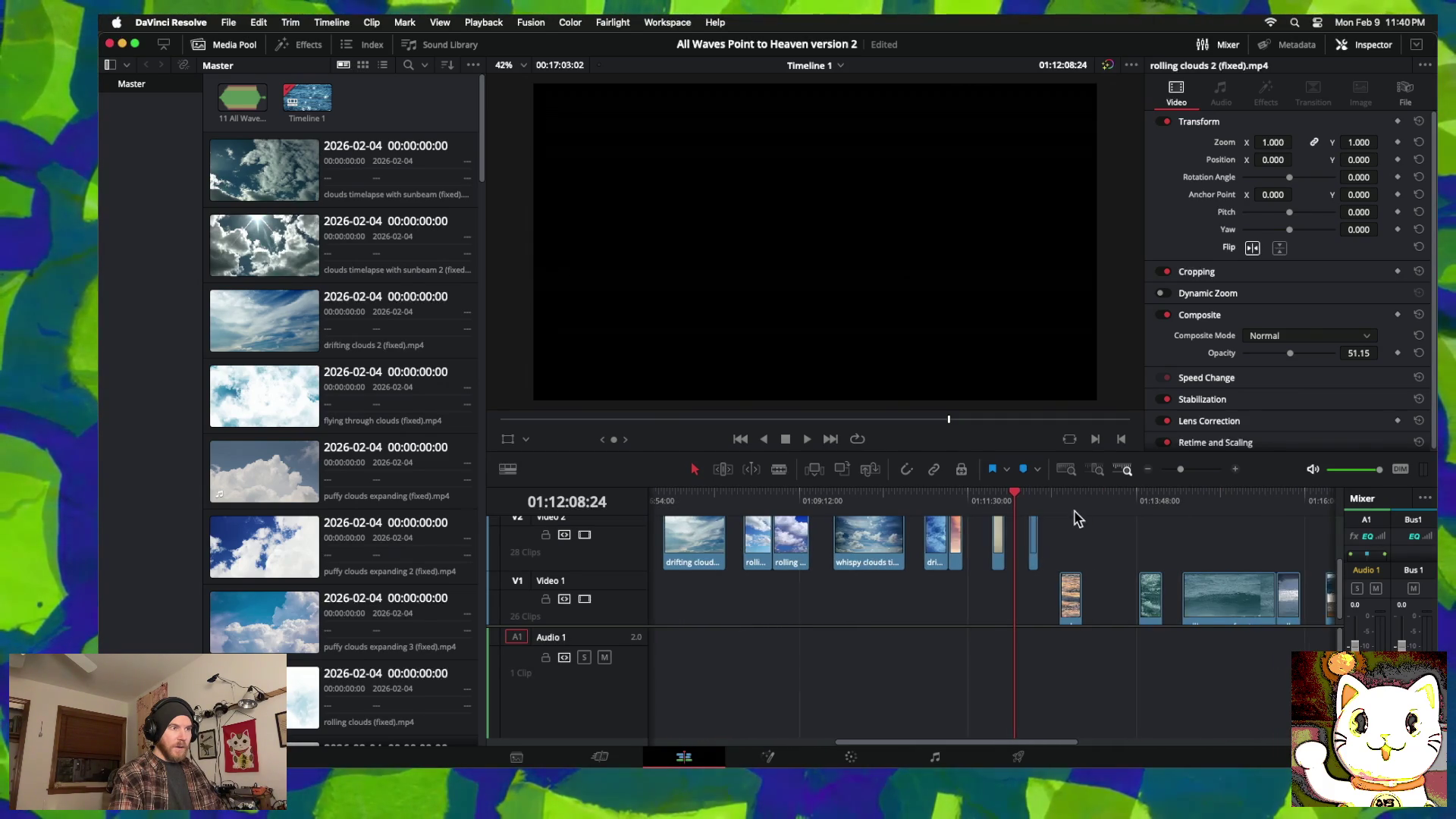
mouse_move(1027, 496)
mouse_down()
mouse_move(1049, 496)
mouse_move(955, 493)
mouse_move(995, 495)
mouse_up()
scroll(1043, 531, left, 6)
scroll(1083, 541, right, 10)
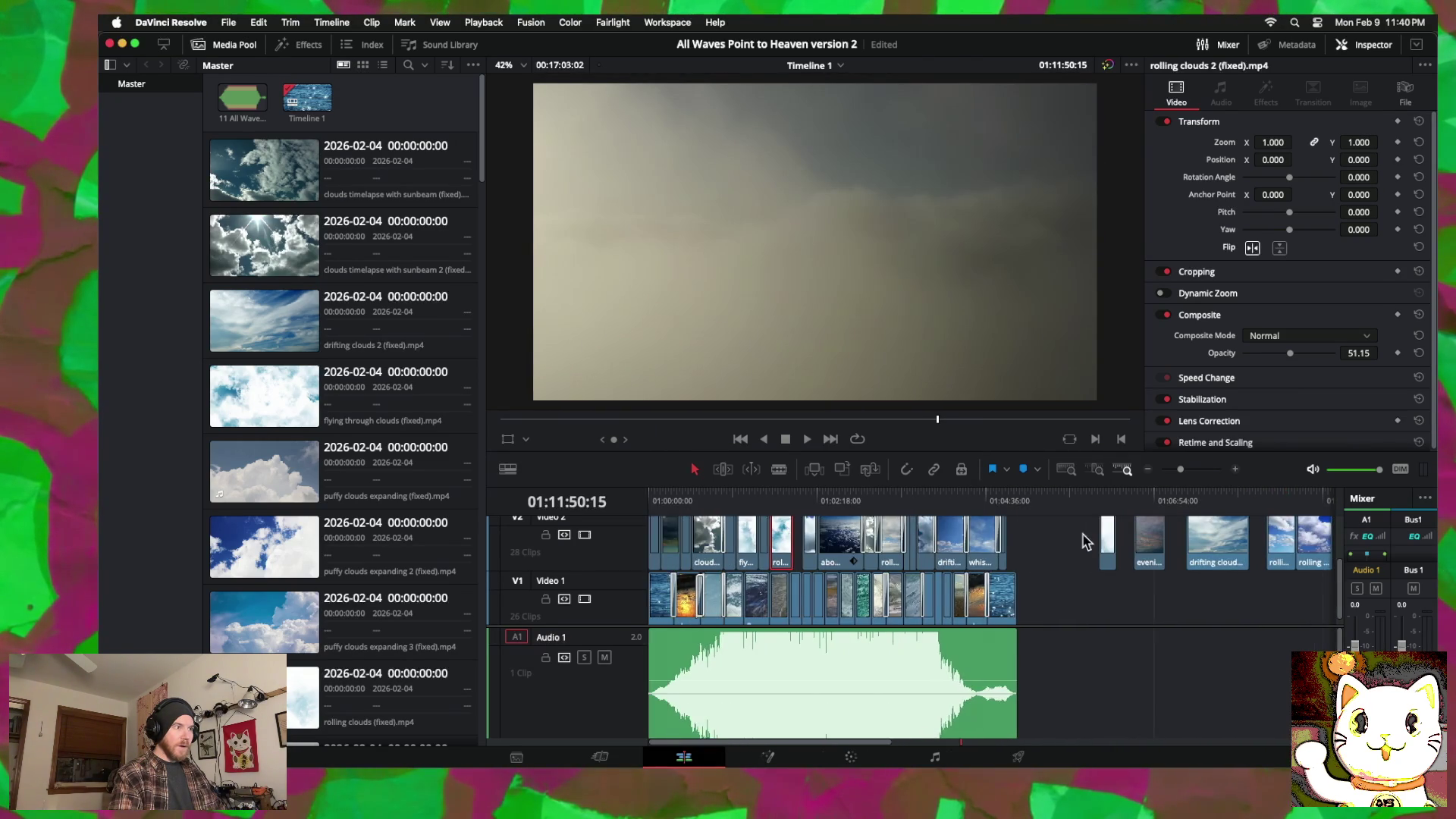
click(1125, 543)
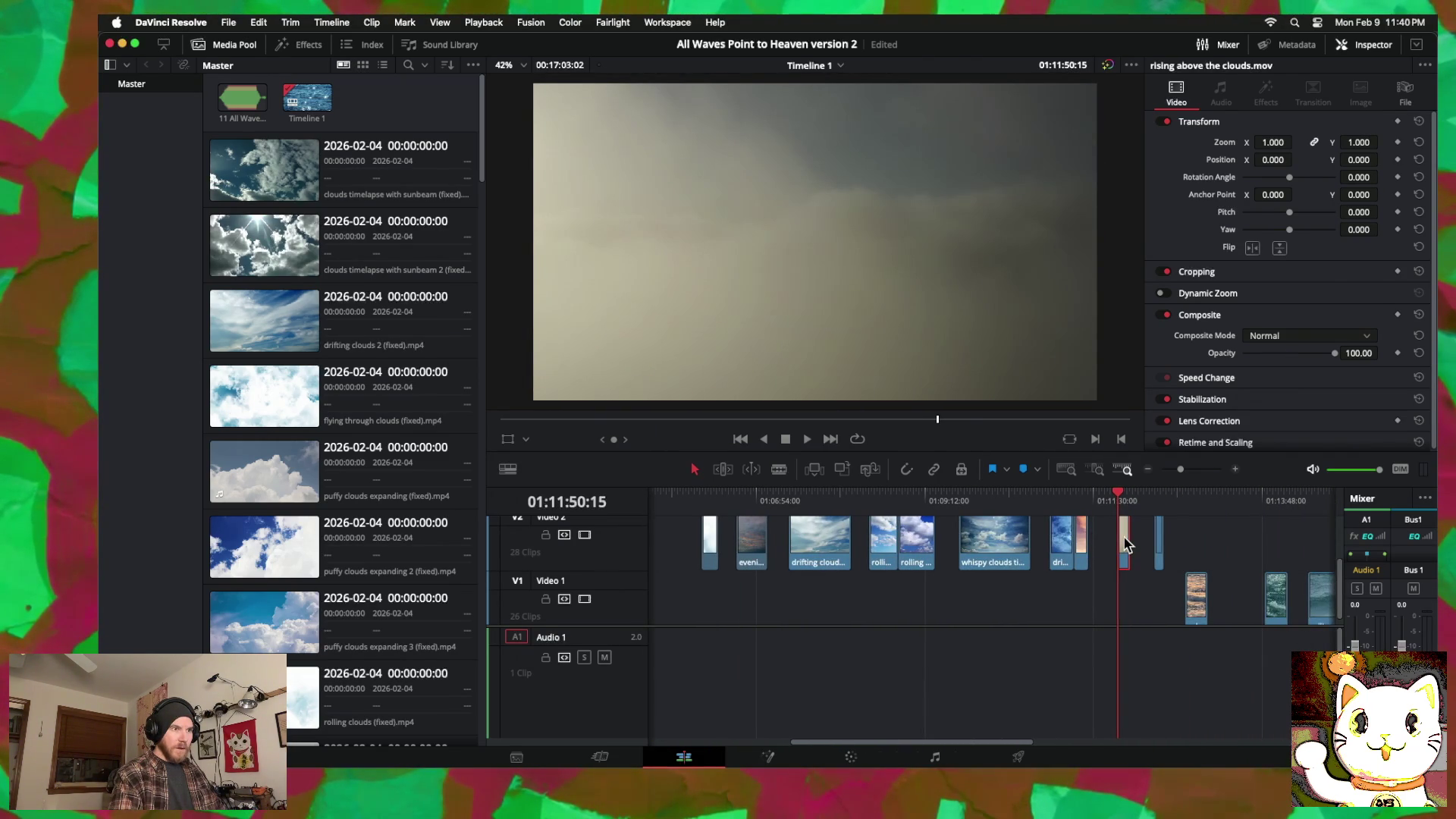
Step: Trim rising above the clouds shorter, play it back, and drag it earlier into the main edit
drag(1122, 495, 1127, 500)
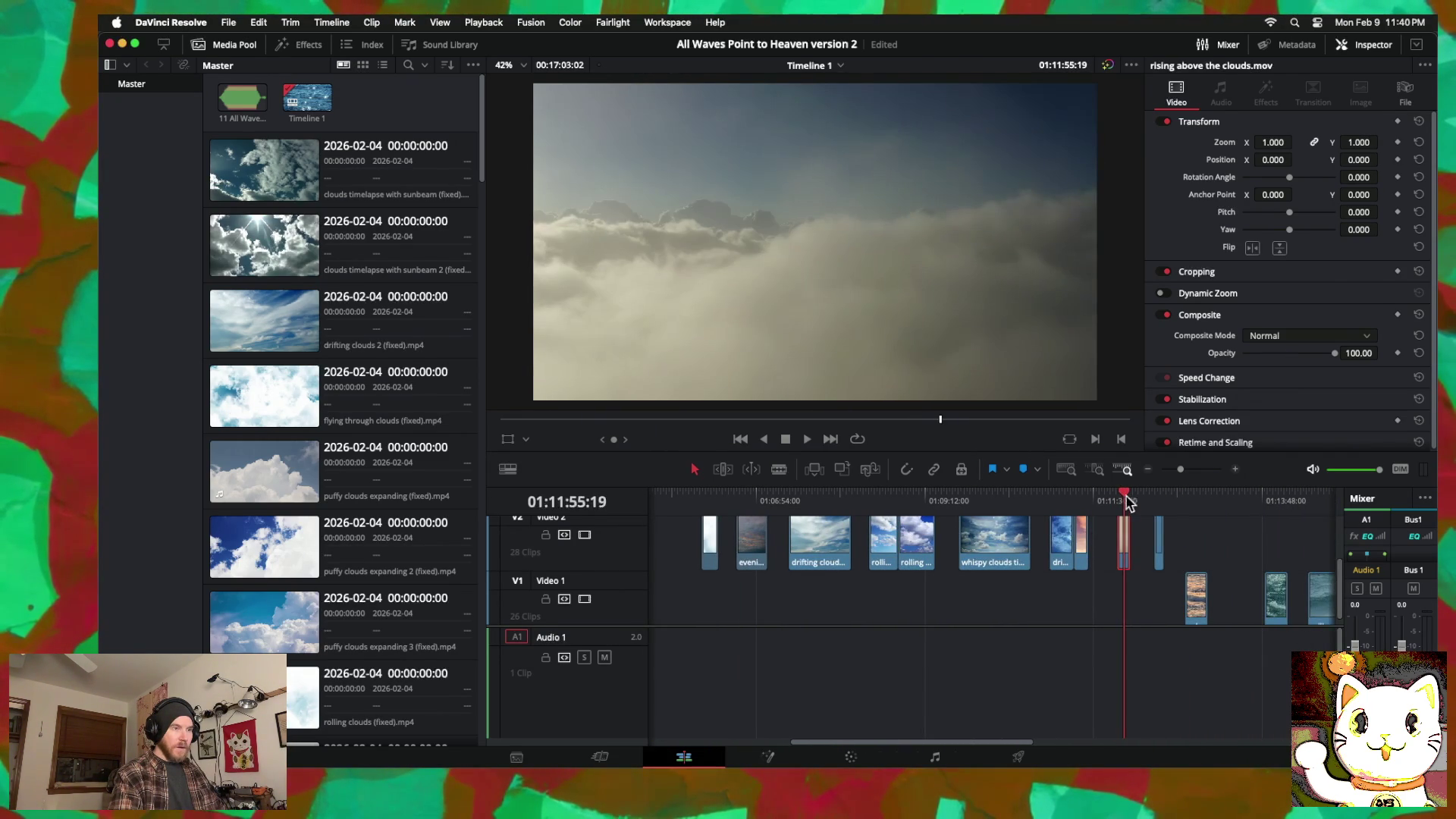
right_click(1122, 538)
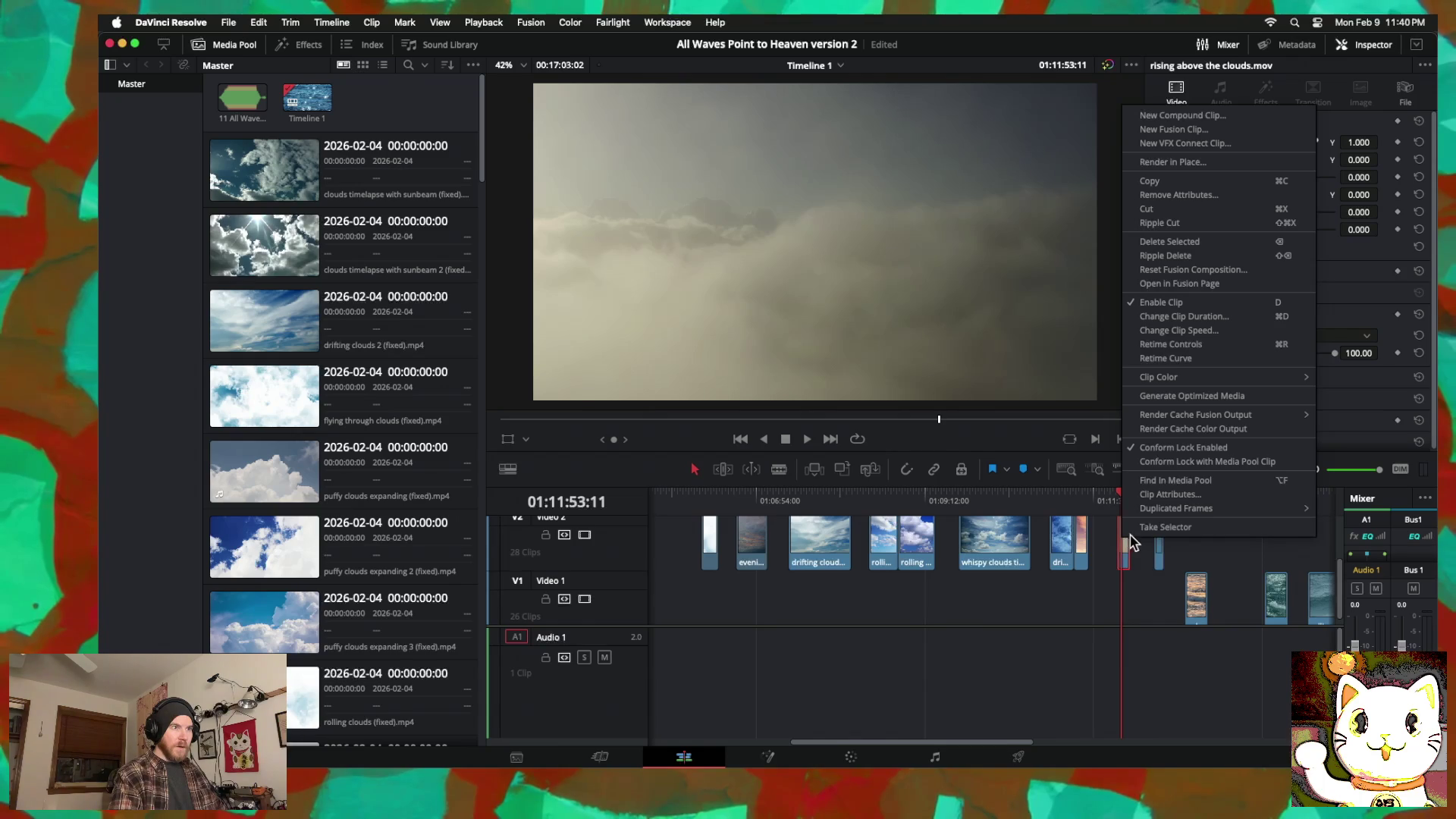
click(1165, 330)
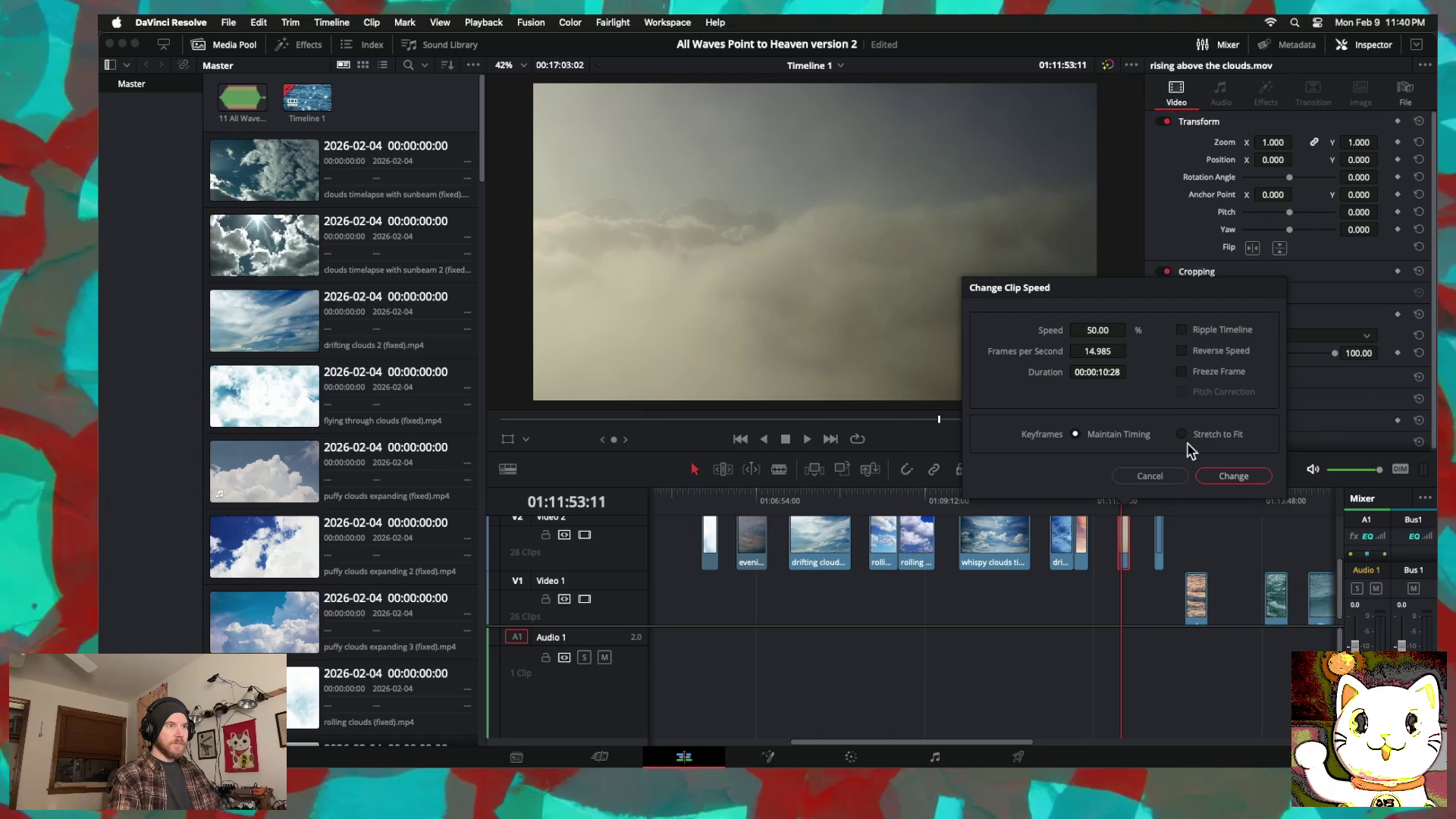
click(1224, 477)
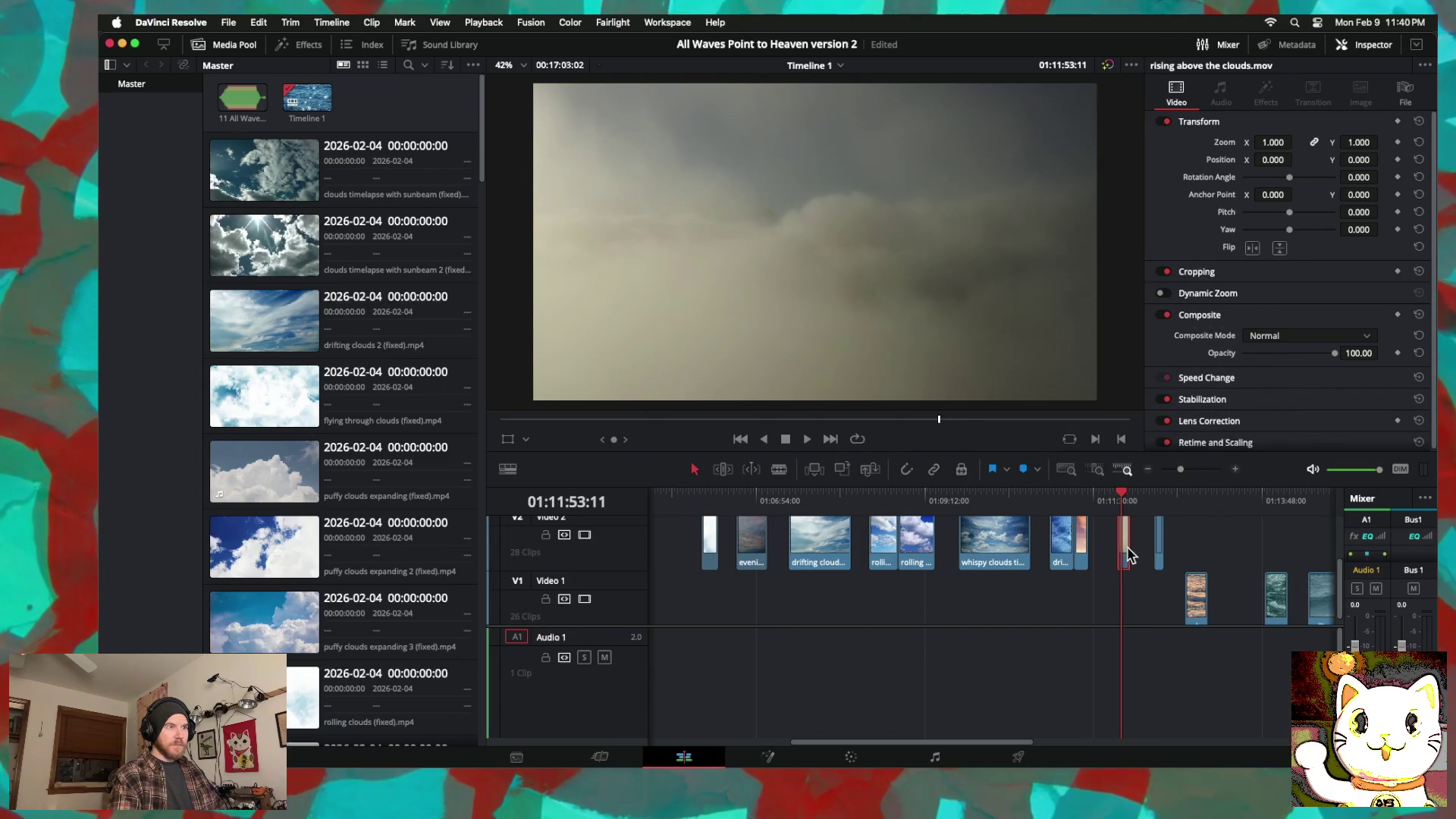
drag(1125, 543, 1114, 543)
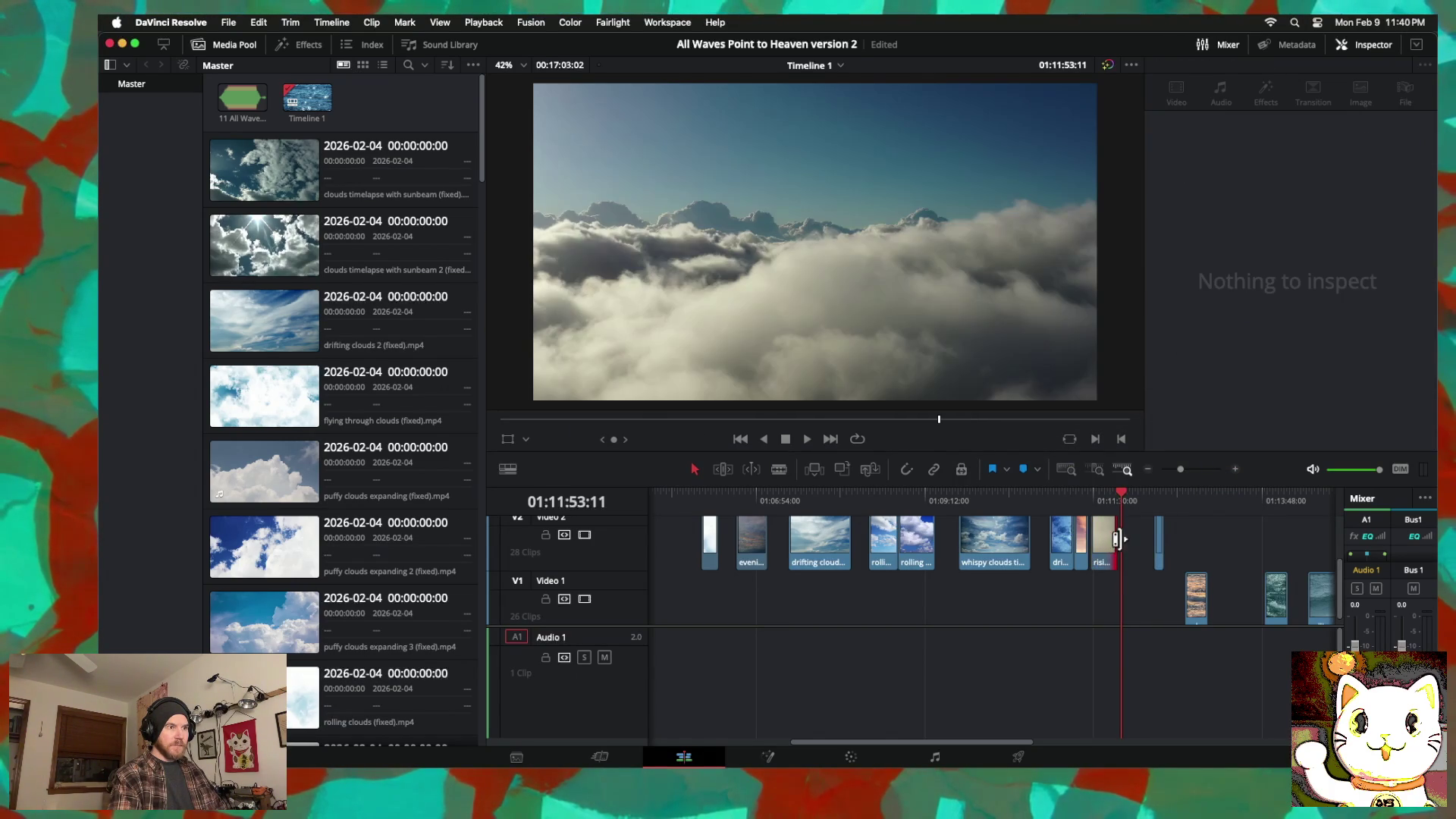
drag(1123, 494, 1093, 494)
key(space)
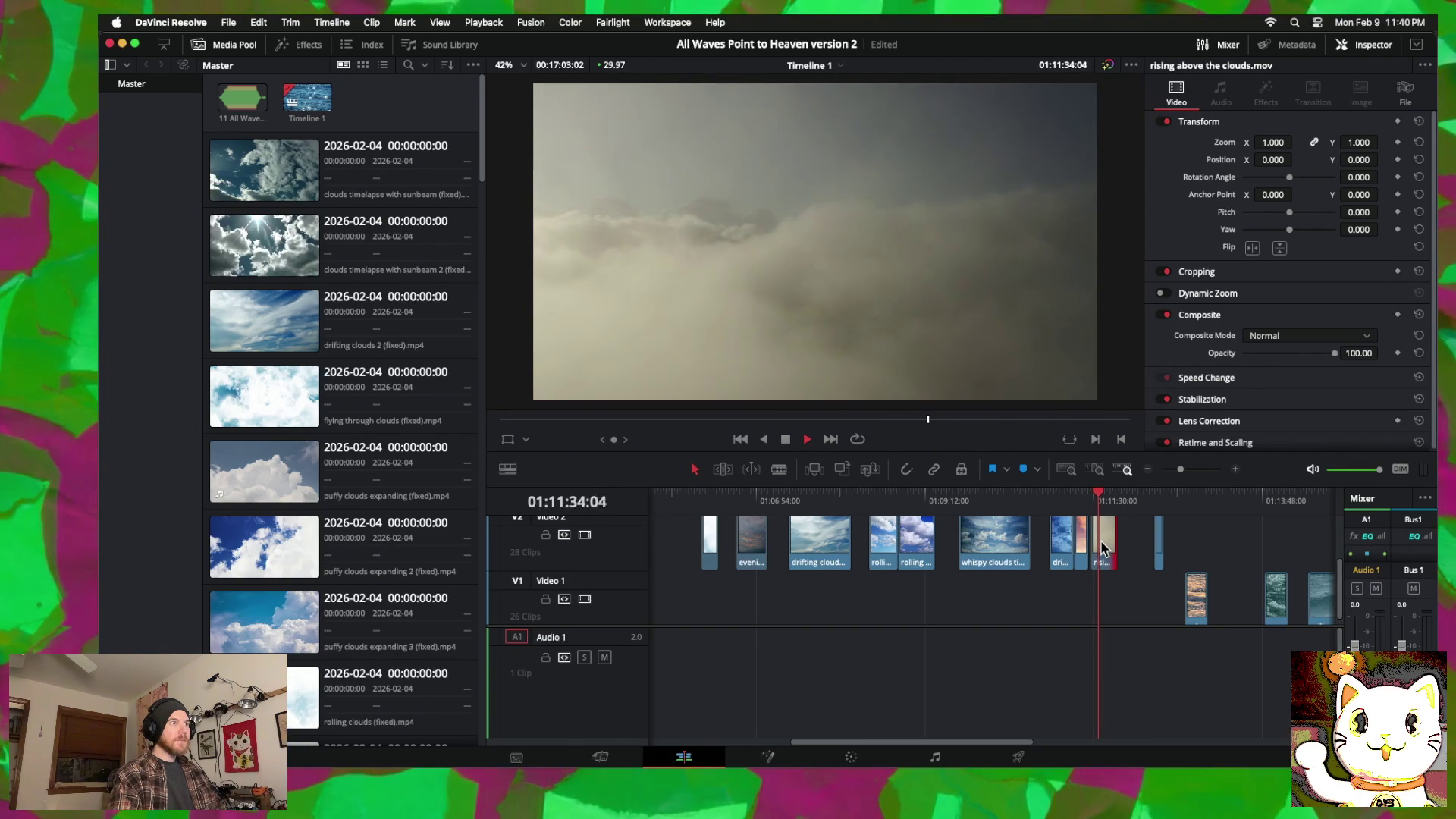
mouse_move(1105, 552)
mouse_down()
mouse_move(659, 561)
mouse_move(830, 534)
mouse_move(796, 517)
mouse_up()
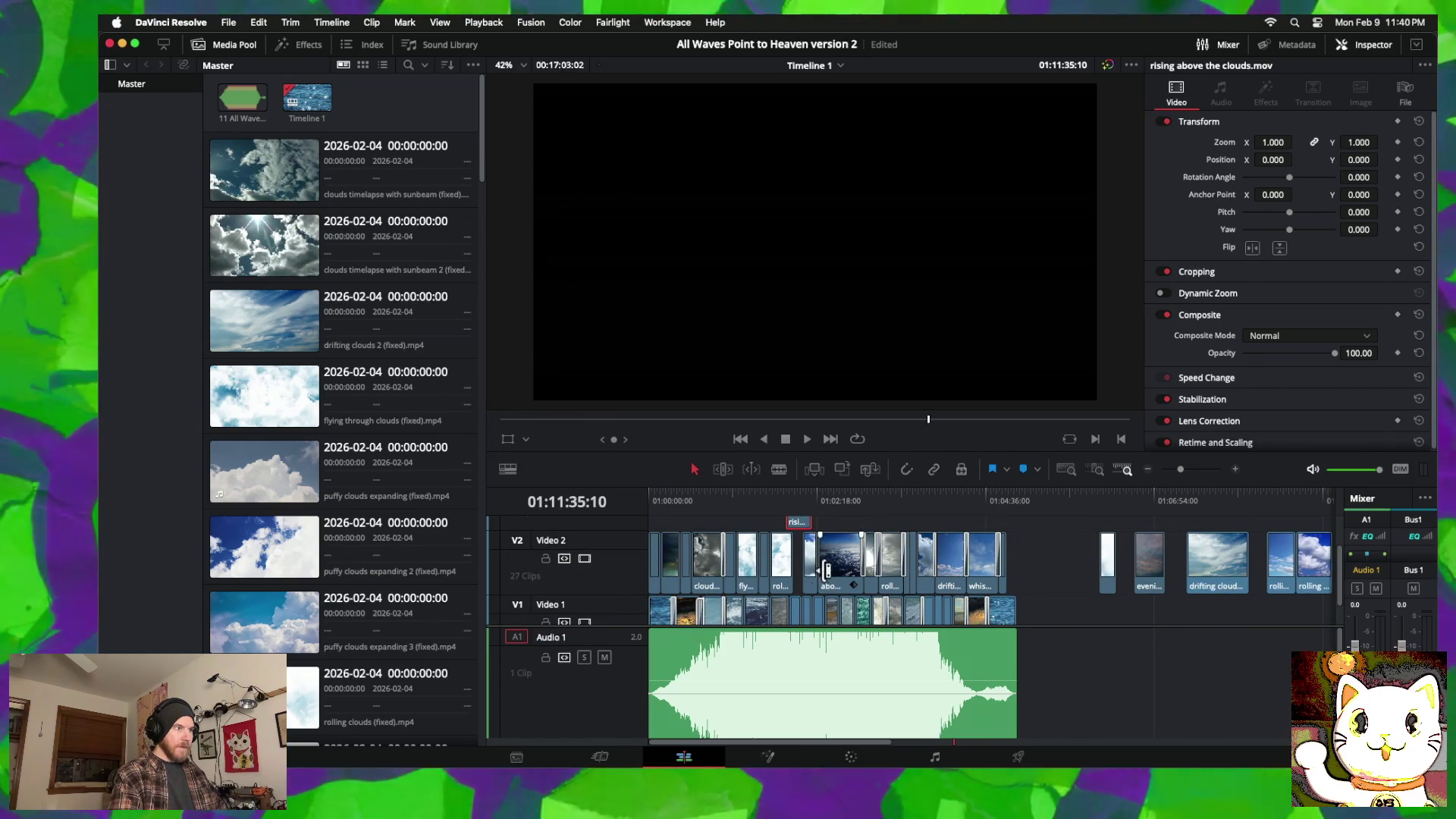
Step: Lift the rolling clouds timelapse clip from Video 2 onto a higher track
click(1237, 469)
scroll(835, 544, right, 10)
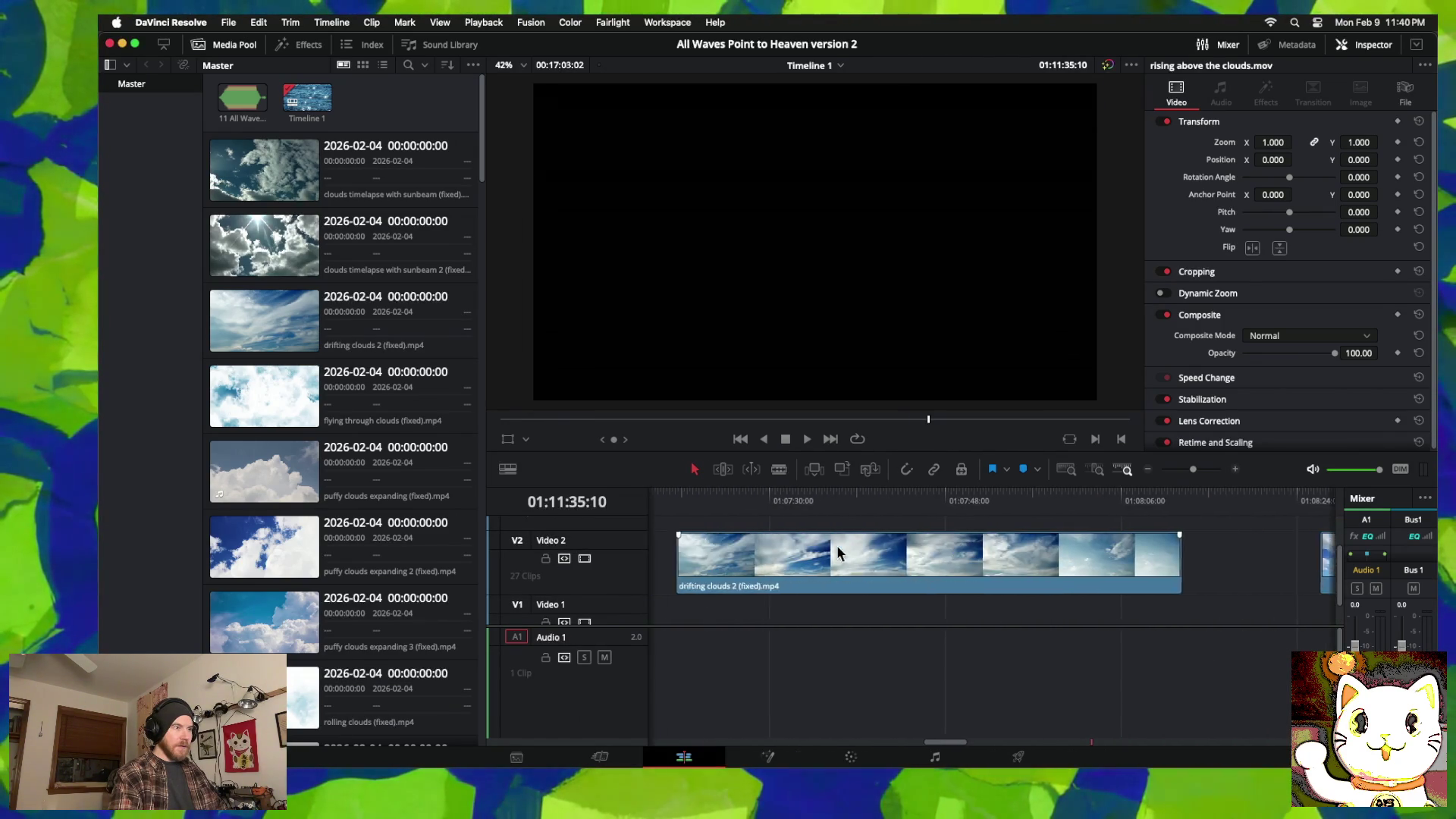
scroll(837, 552, left, 10)
scroll(837, 552, left, 6)
scroll(838, 550, right, 3)
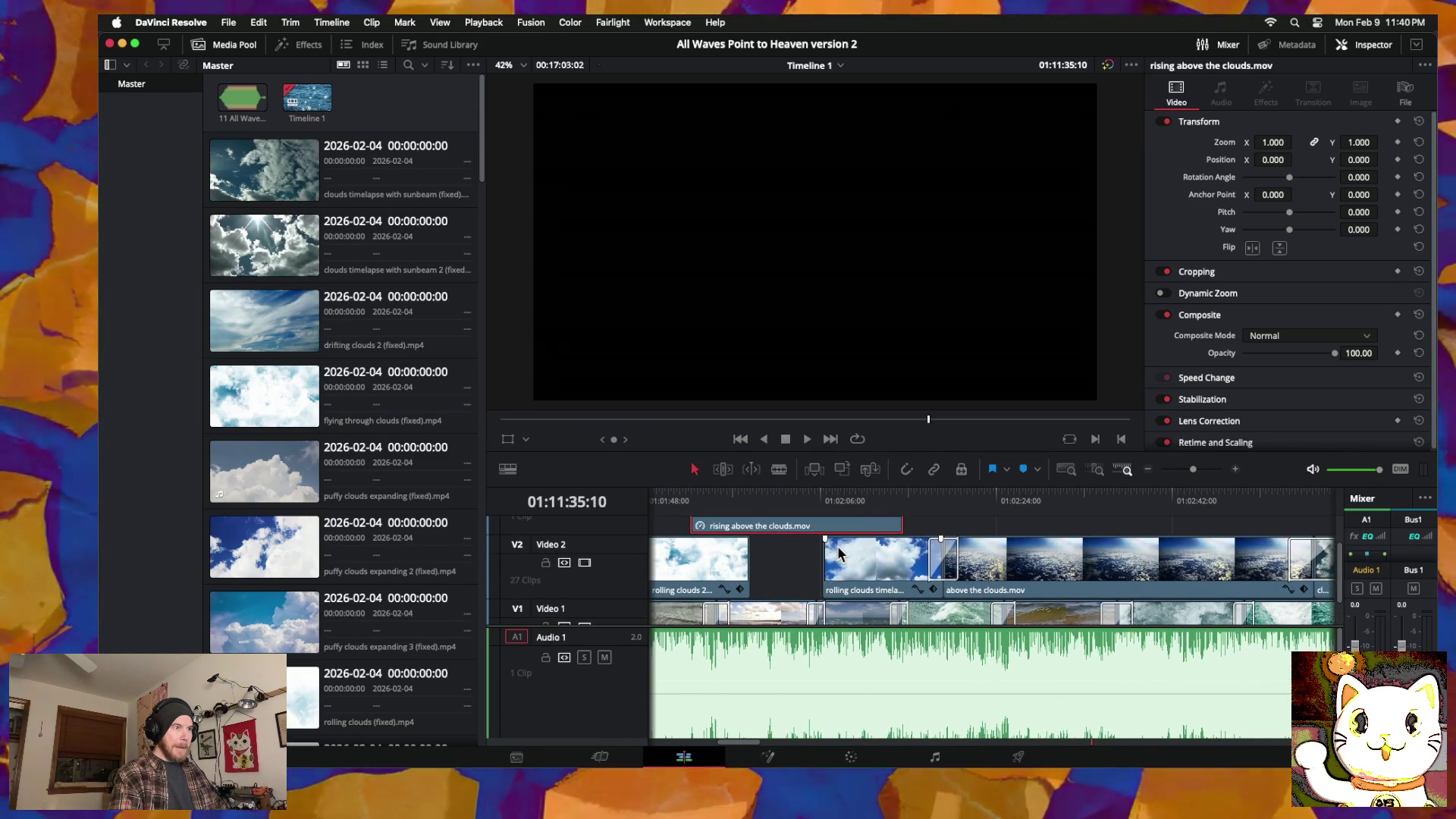
scroll(838, 552, down, 1)
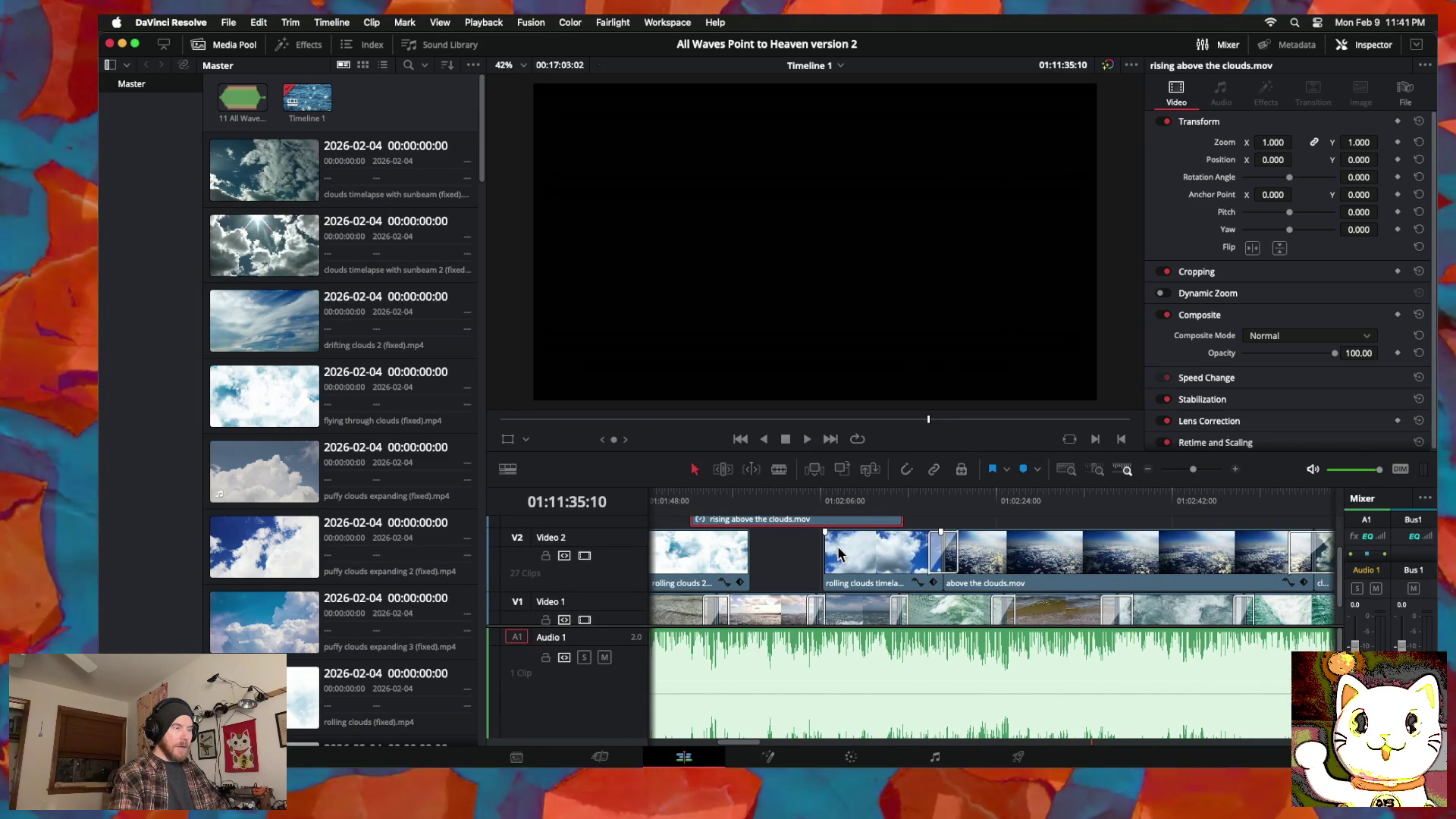
click(872, 573)
scroll(841, 567, up, 3)
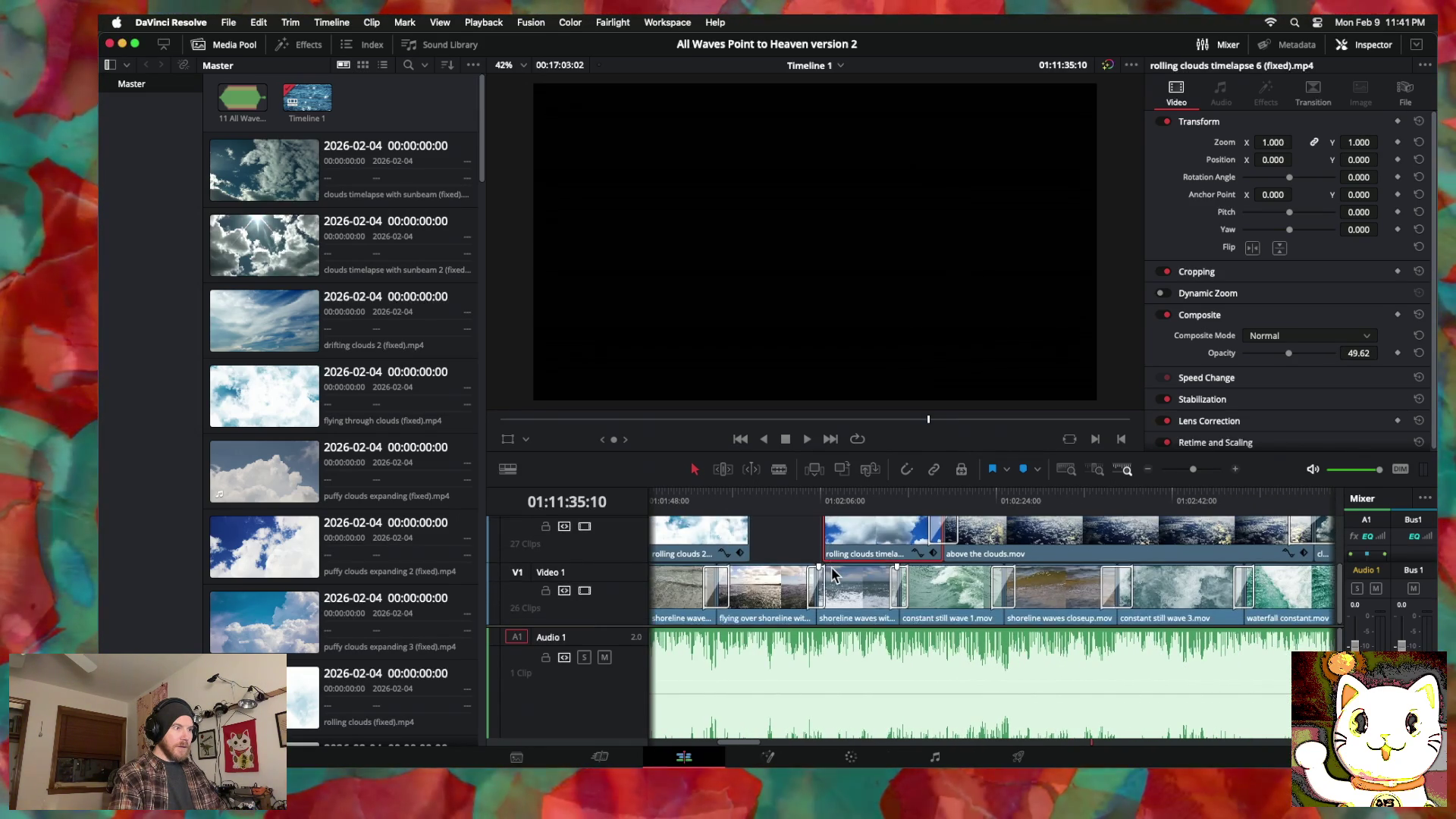
scroll(834, 569, up, 1)
scroll(857, 584, down, 2)
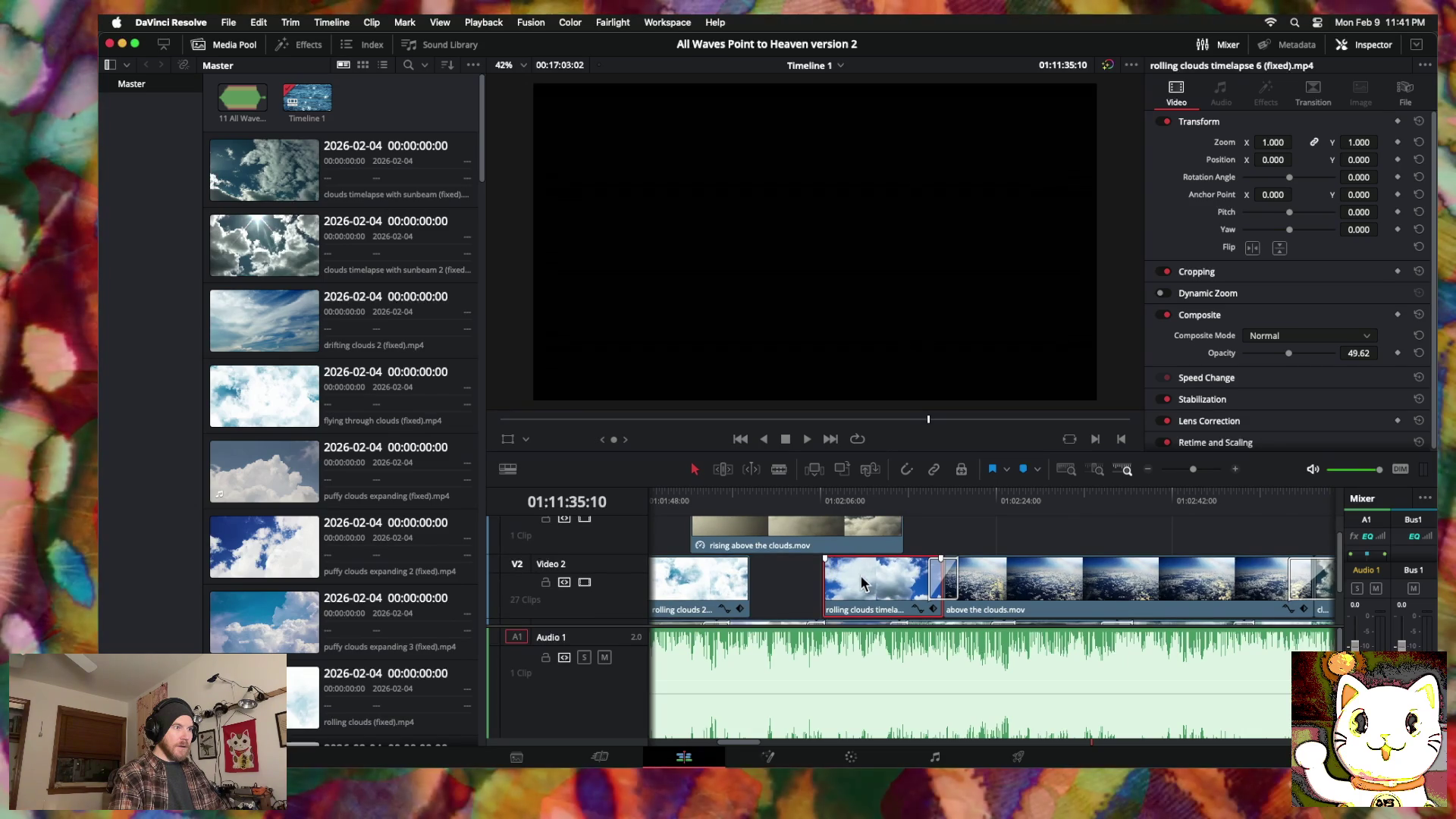
mouse_move(874, 594)
mouse_down()
mouse_move(1001, 561)
mouse_move(1088, 516)
mouse_move(1081, 607)
mouse_move(1084, 569)
mouse_up()
Step: Drop rising above the clouds onto Video 2 in its place
scroll(778, 576, down, 2)
scroll(786, 537, up, 1)
drag(789, 543, 844, 561)
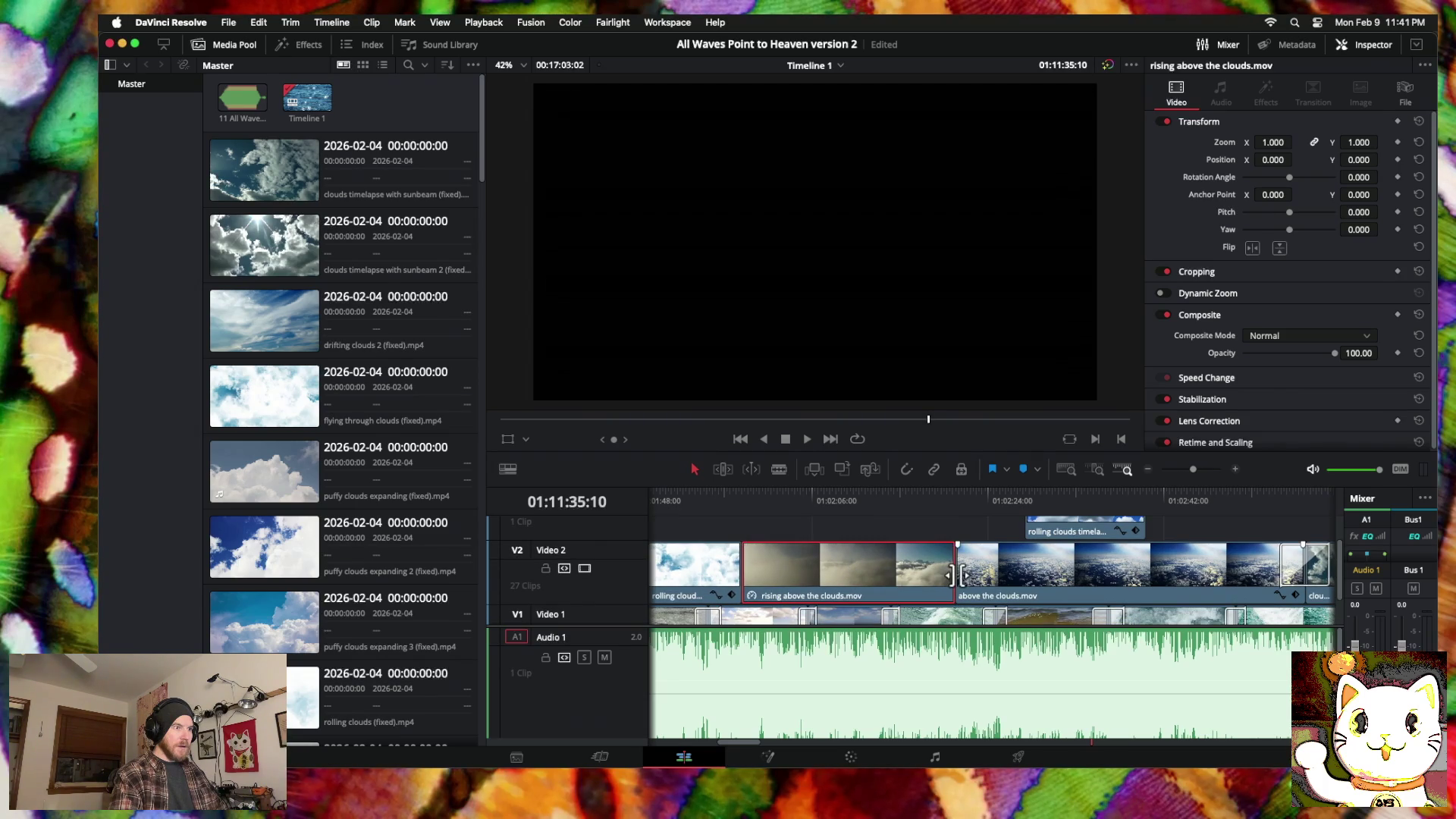
Step: Try a 60-frame cross dissolve at the cut before above the clouds, cancel it, and shift the cut left
click(954, 573)
right_click(956, 578)
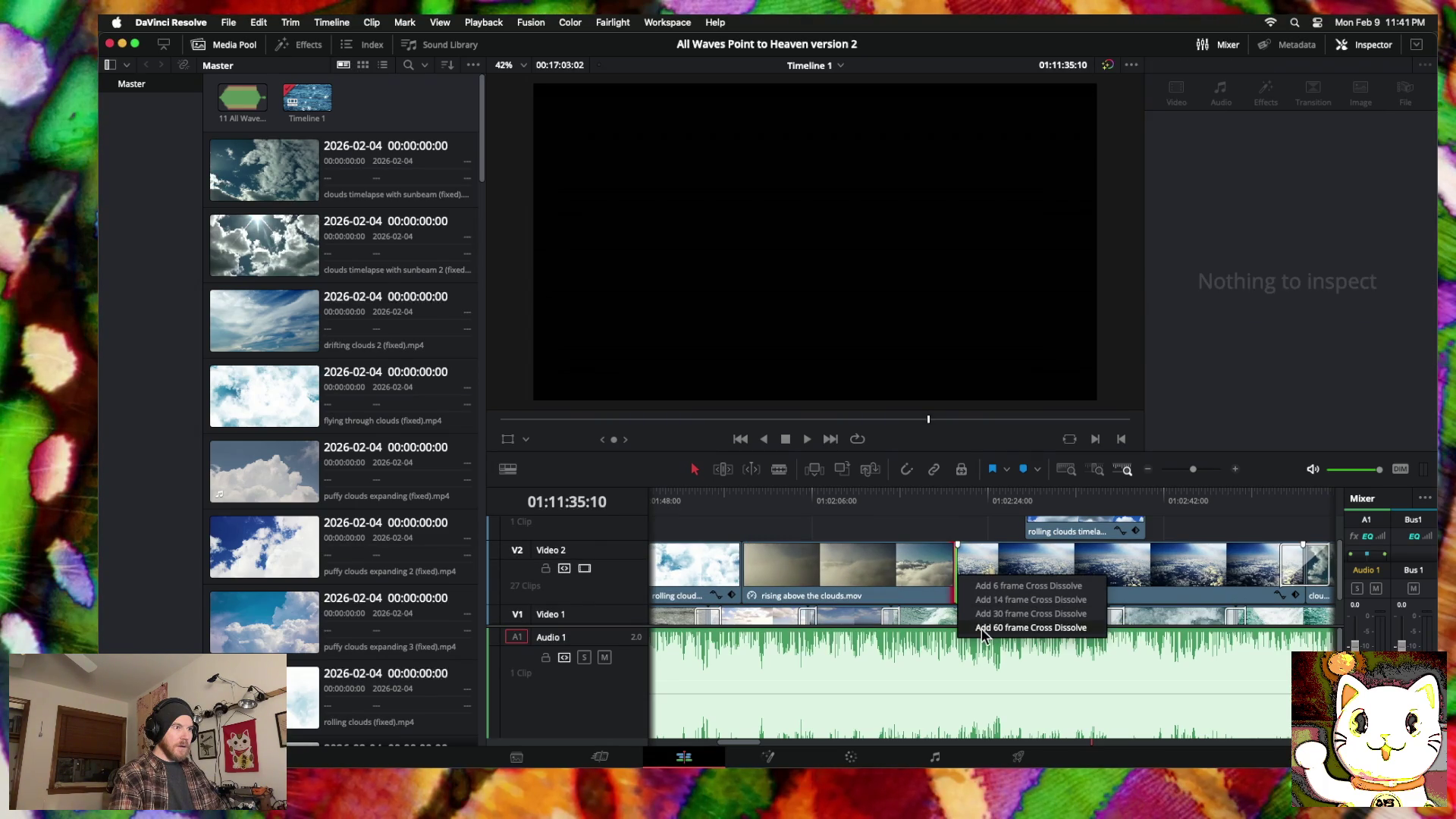
click(982, 628)
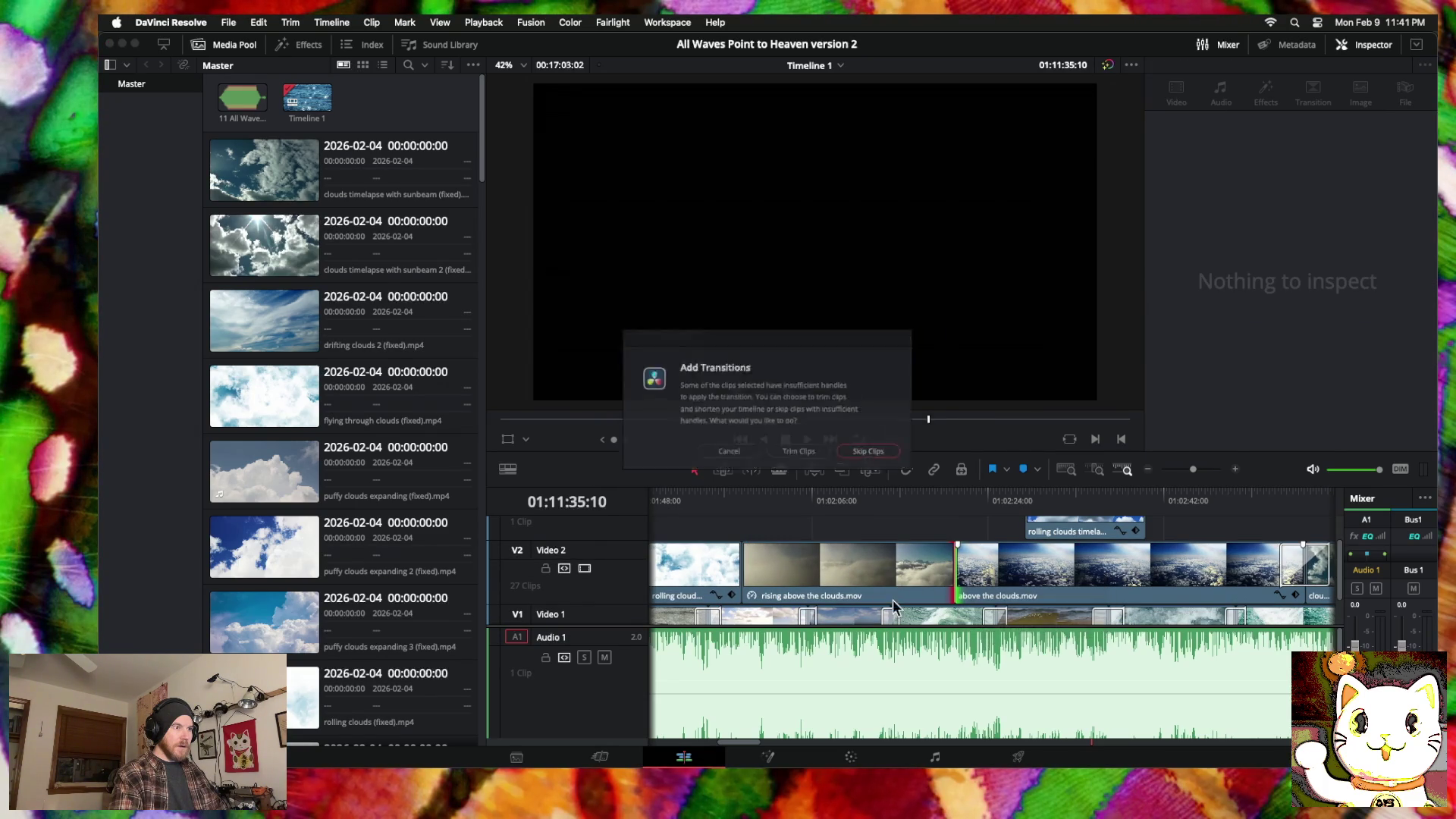
click(725, 461)
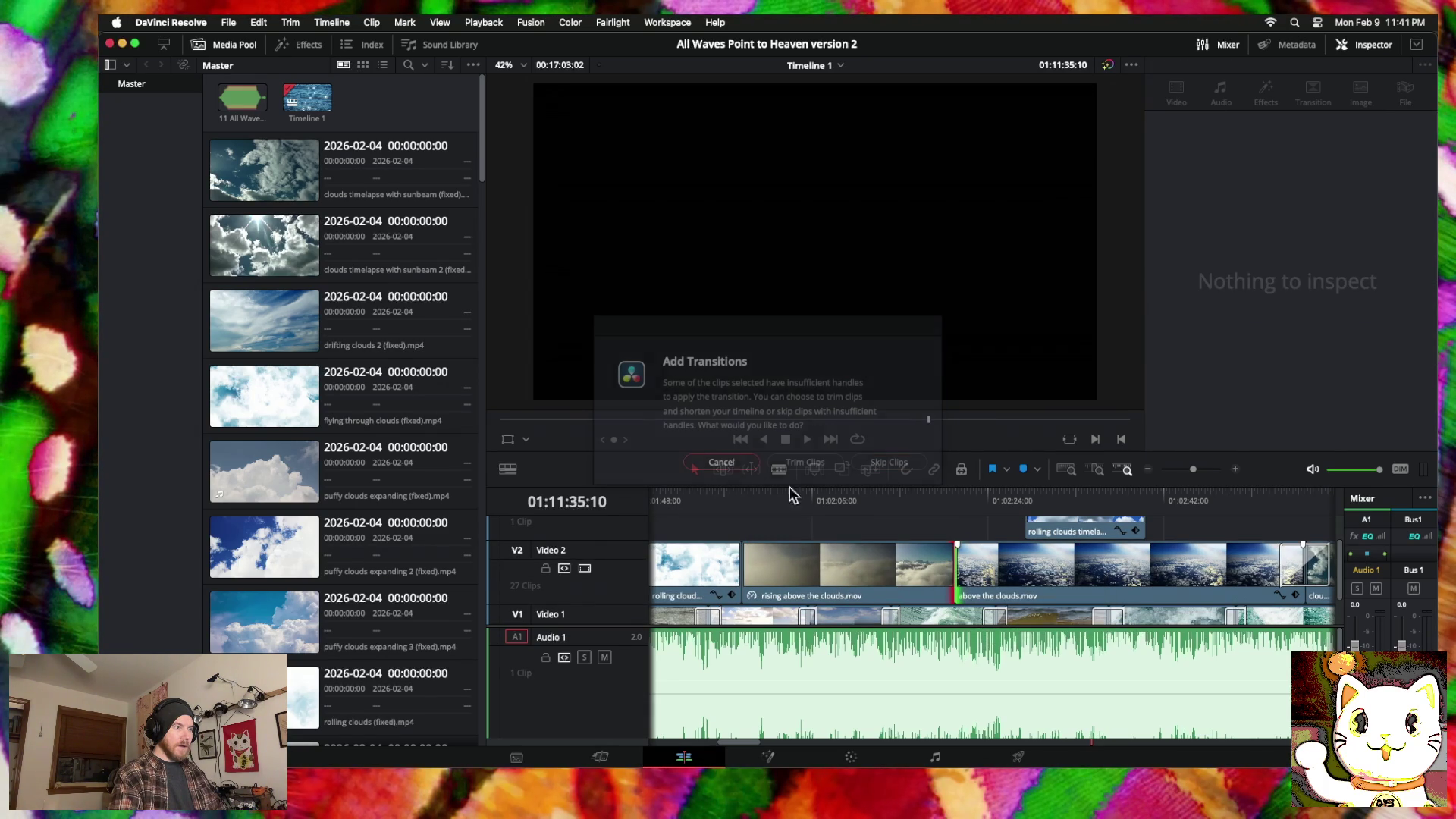
drag(956, 569, 938, 569)
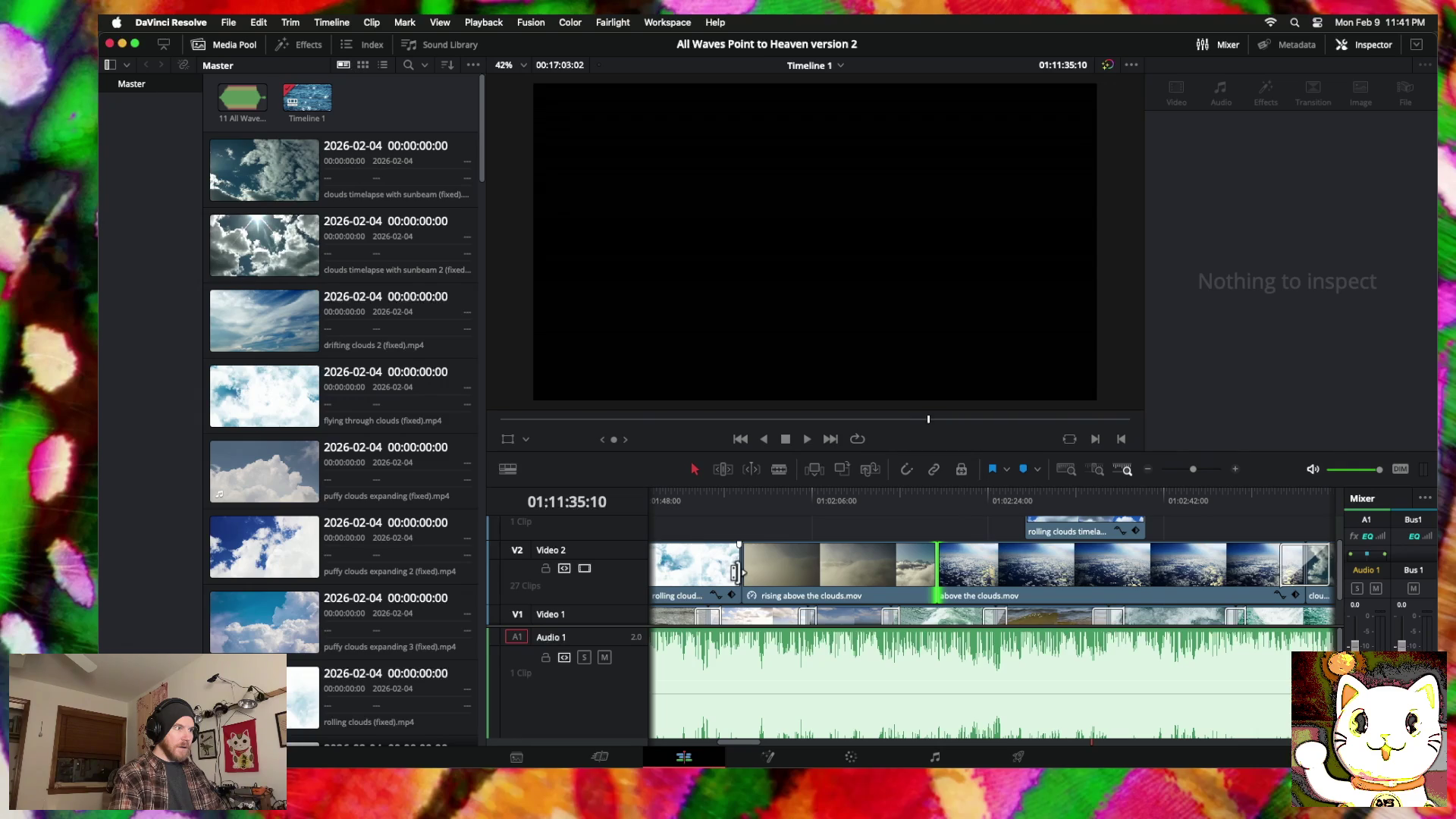
Step: Nudge rising above the clouds left, trim the cut, and add a 30-frame cross dissolve there
click(735, 572)
click(741, 573)
drag(824, 578, 813, 578)
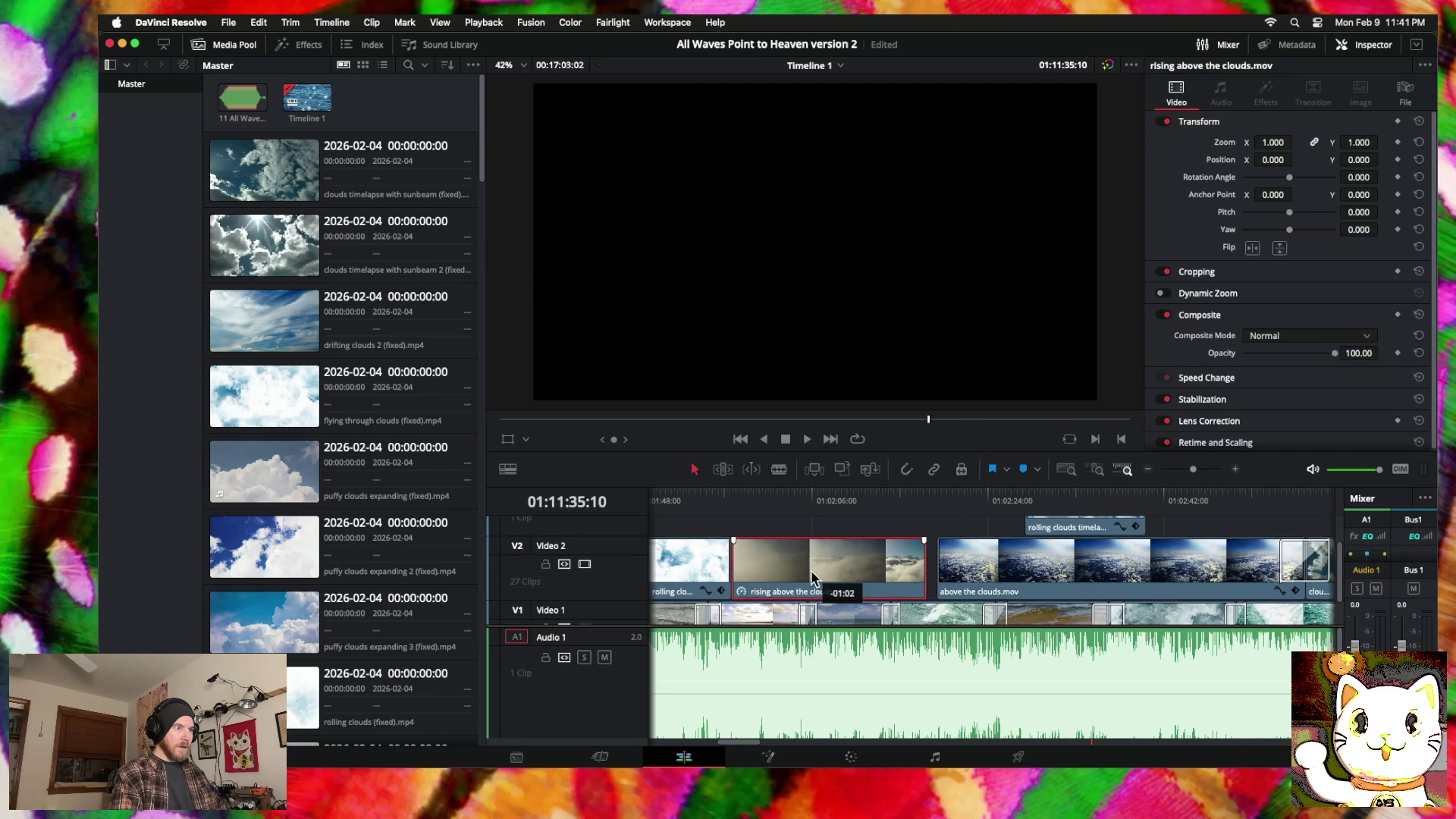
drag(944, 573, 927, 569)
right_click(925, 569)
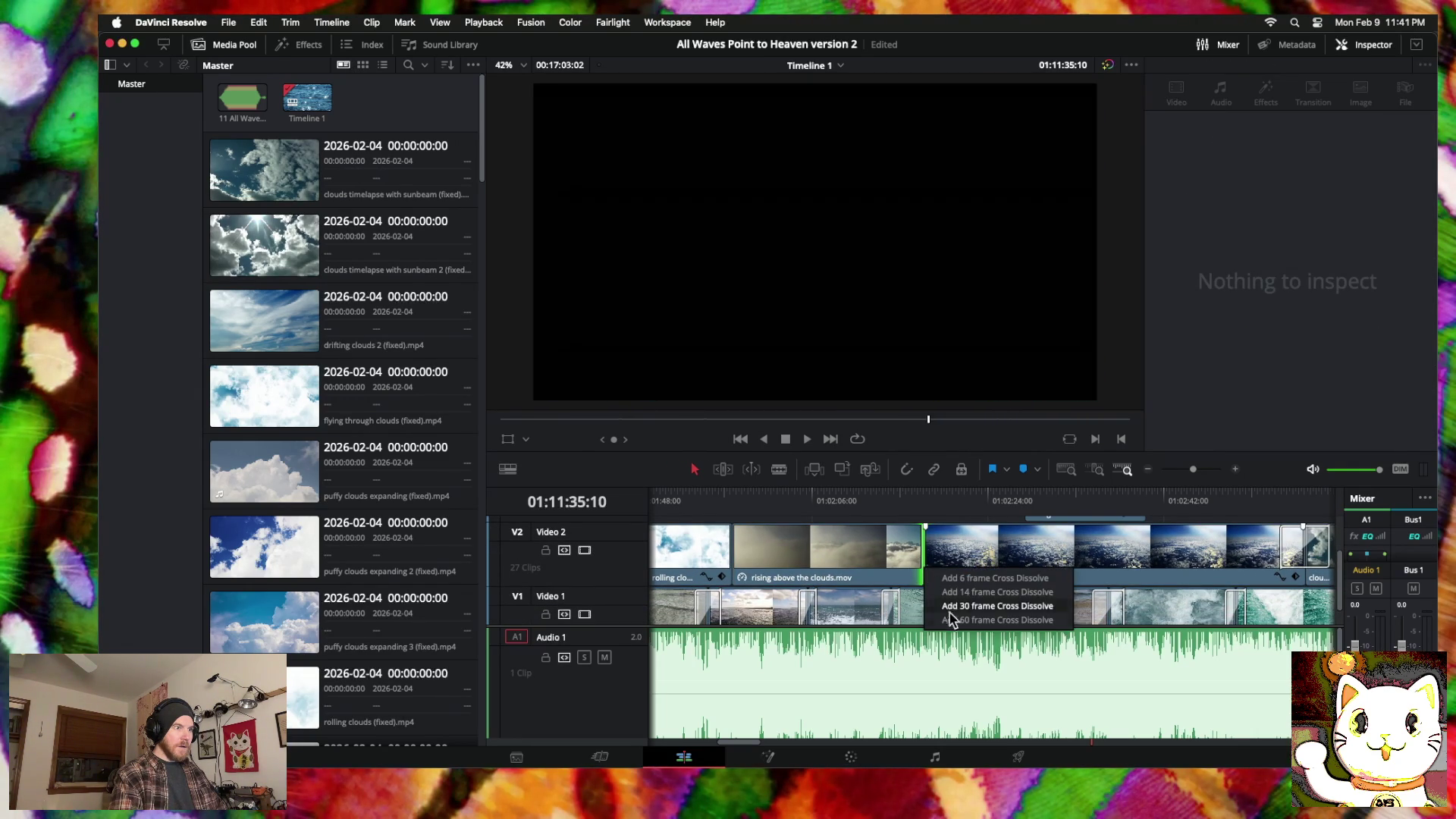
click(975, 619)
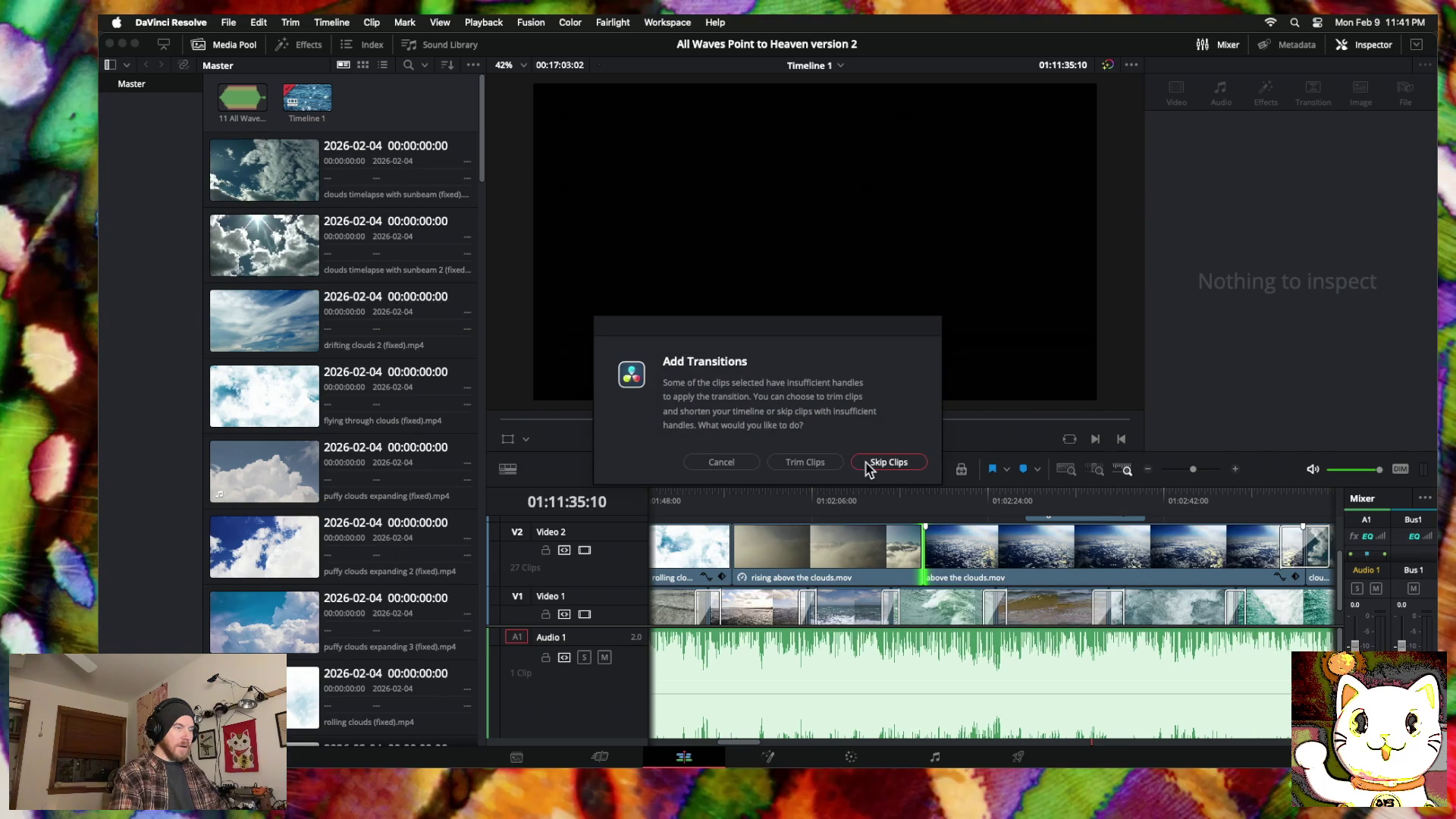
click(721, 463)
Step: Shift rising above the clouds later on Video 2 and push its cut with rolling clouds one second later
scroll(742, 546, up, 1)
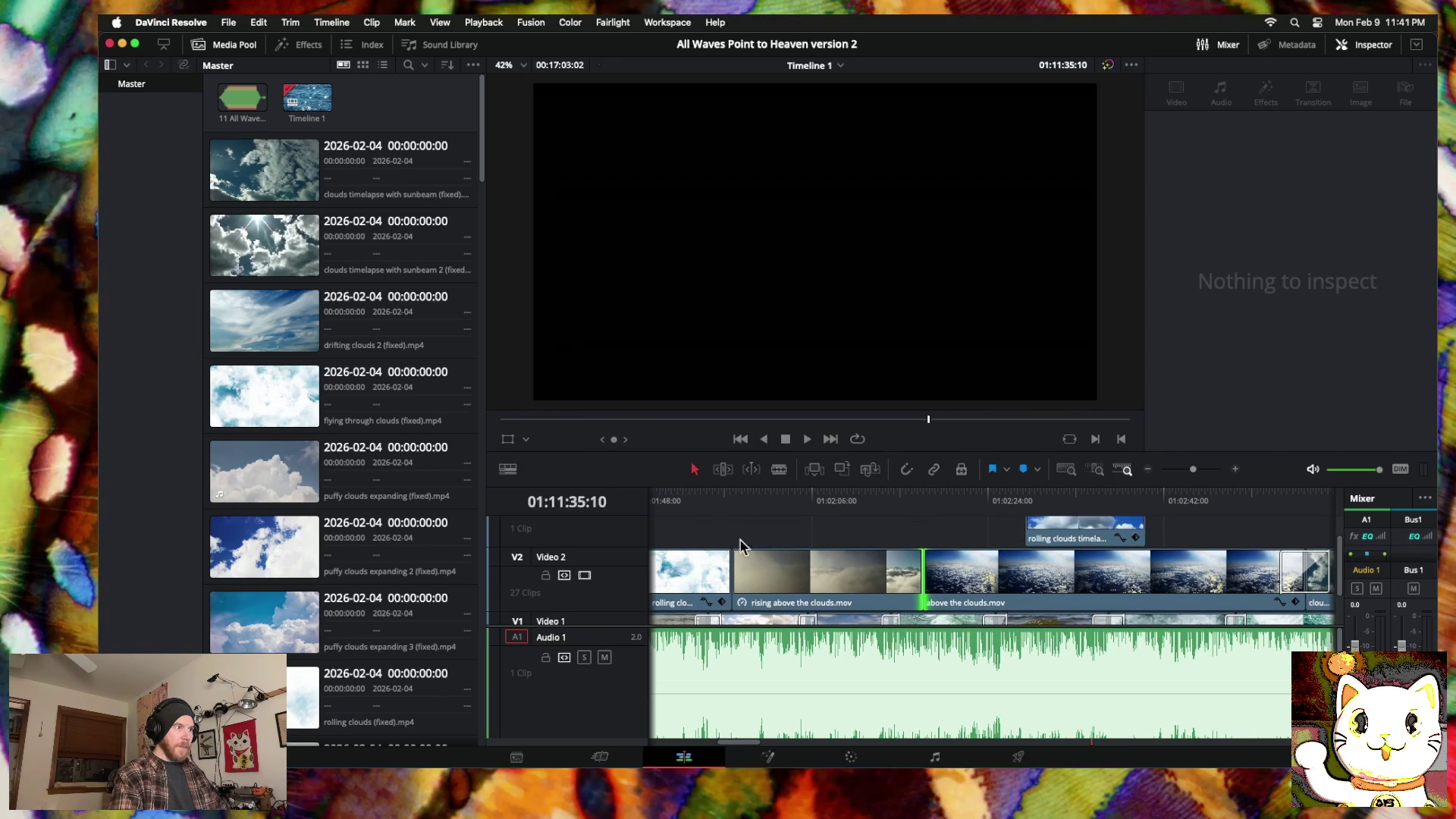
drag(876, 580, 939, 584)
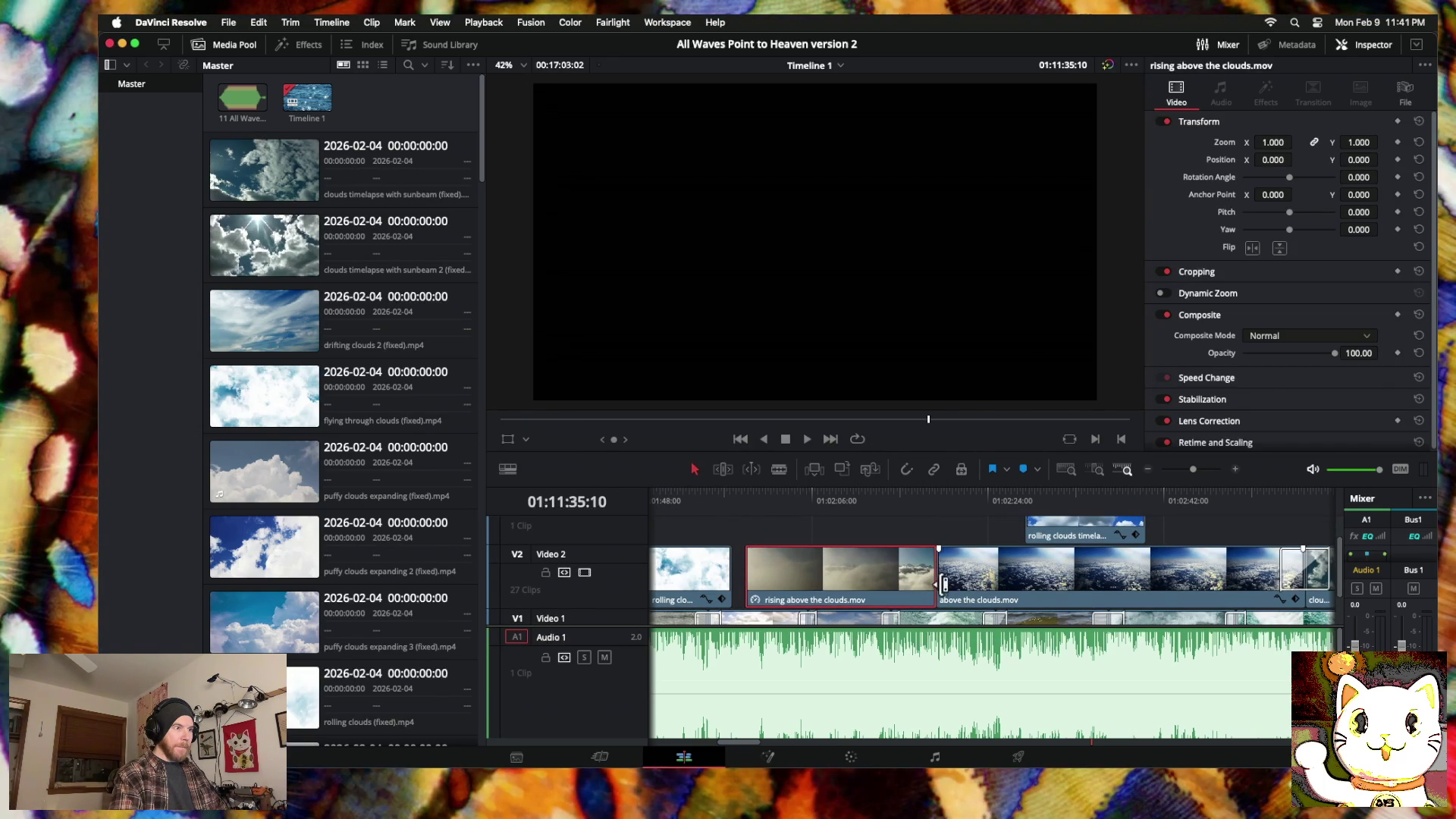
click(932, 582)
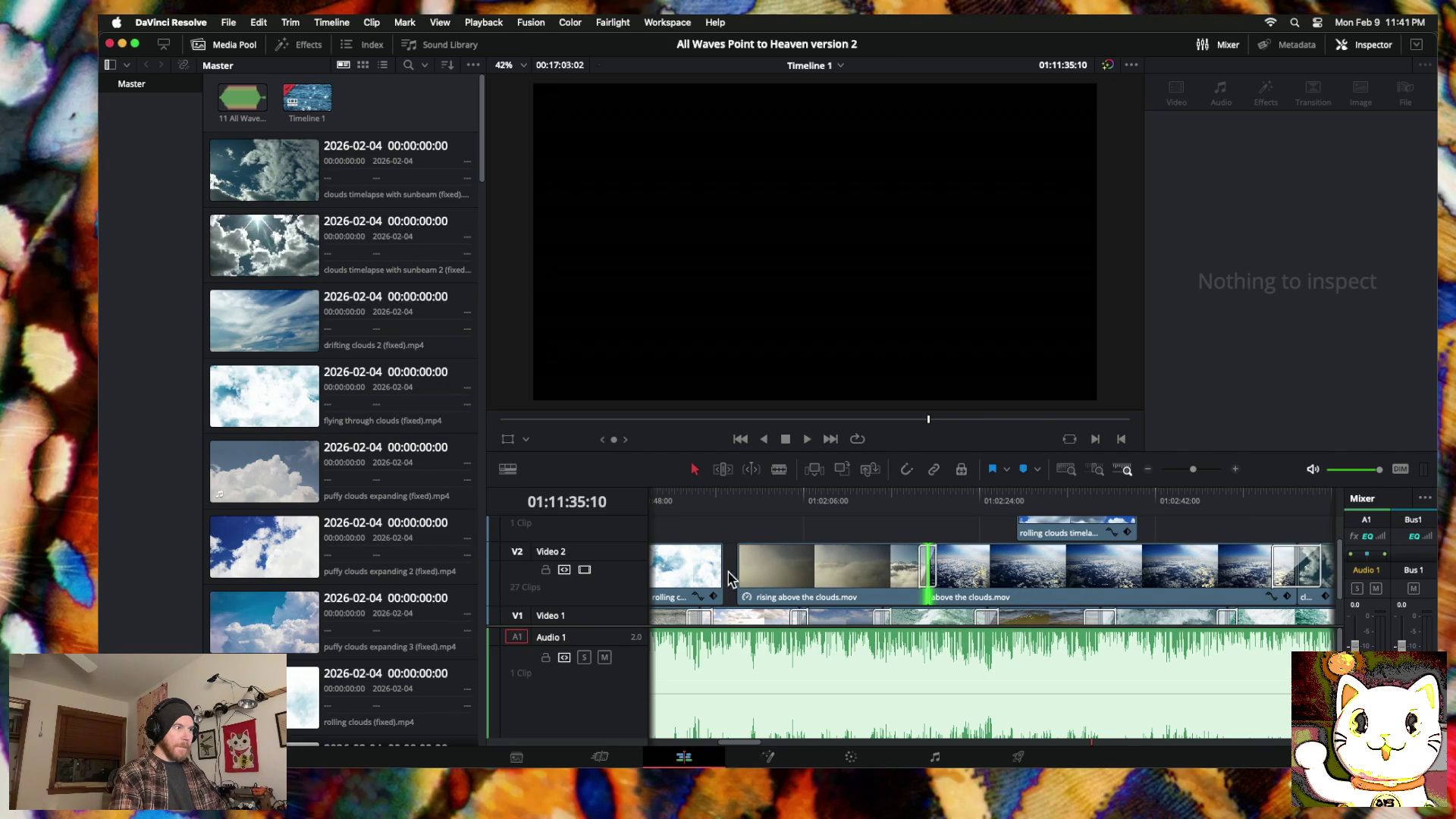
mouse_move(729, 574)
mouse_down()
mouse_move(747, 573)
mouse_move(730, 574)
mouse_up()
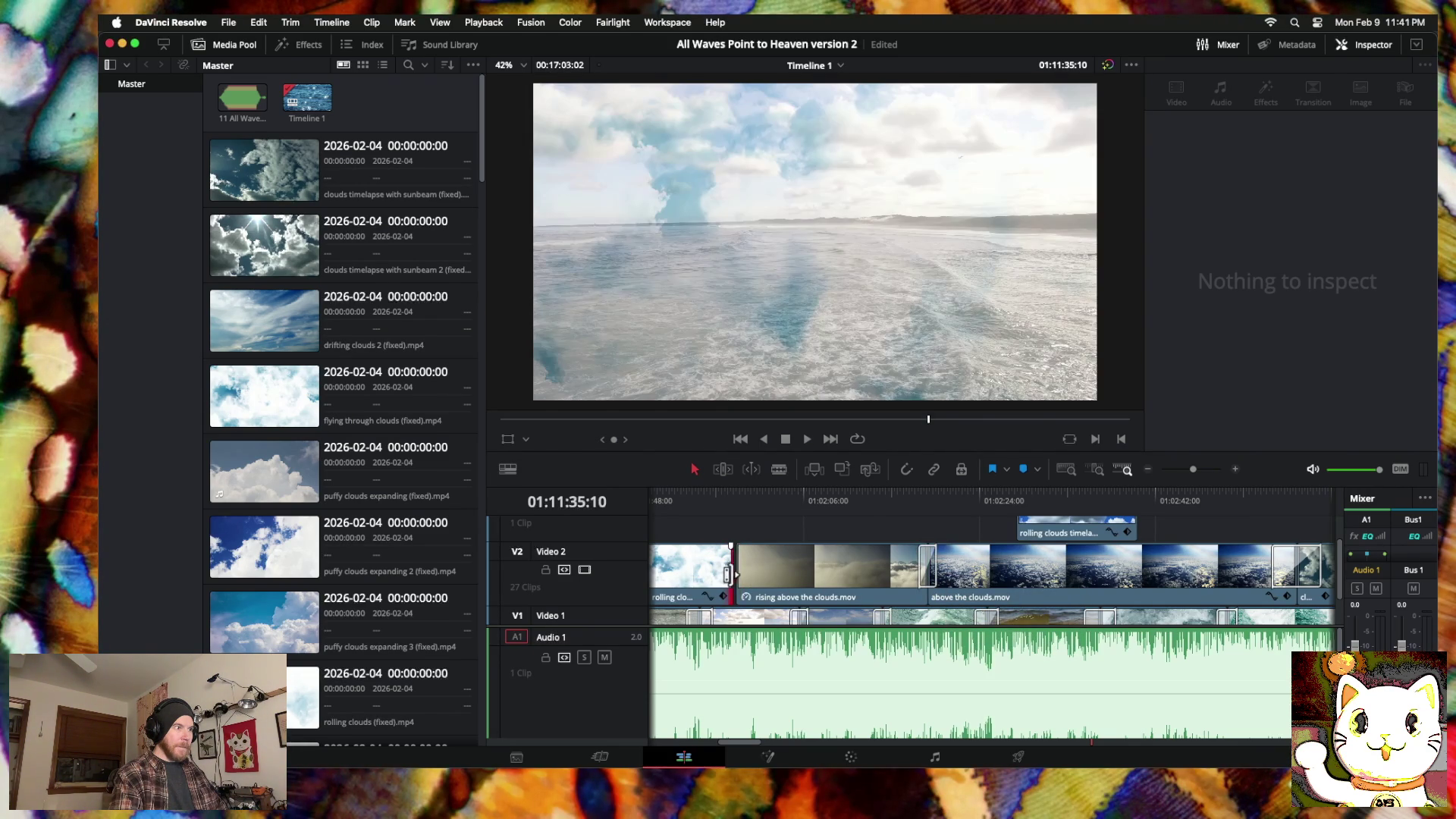
scroll(713, 575, left, 10)
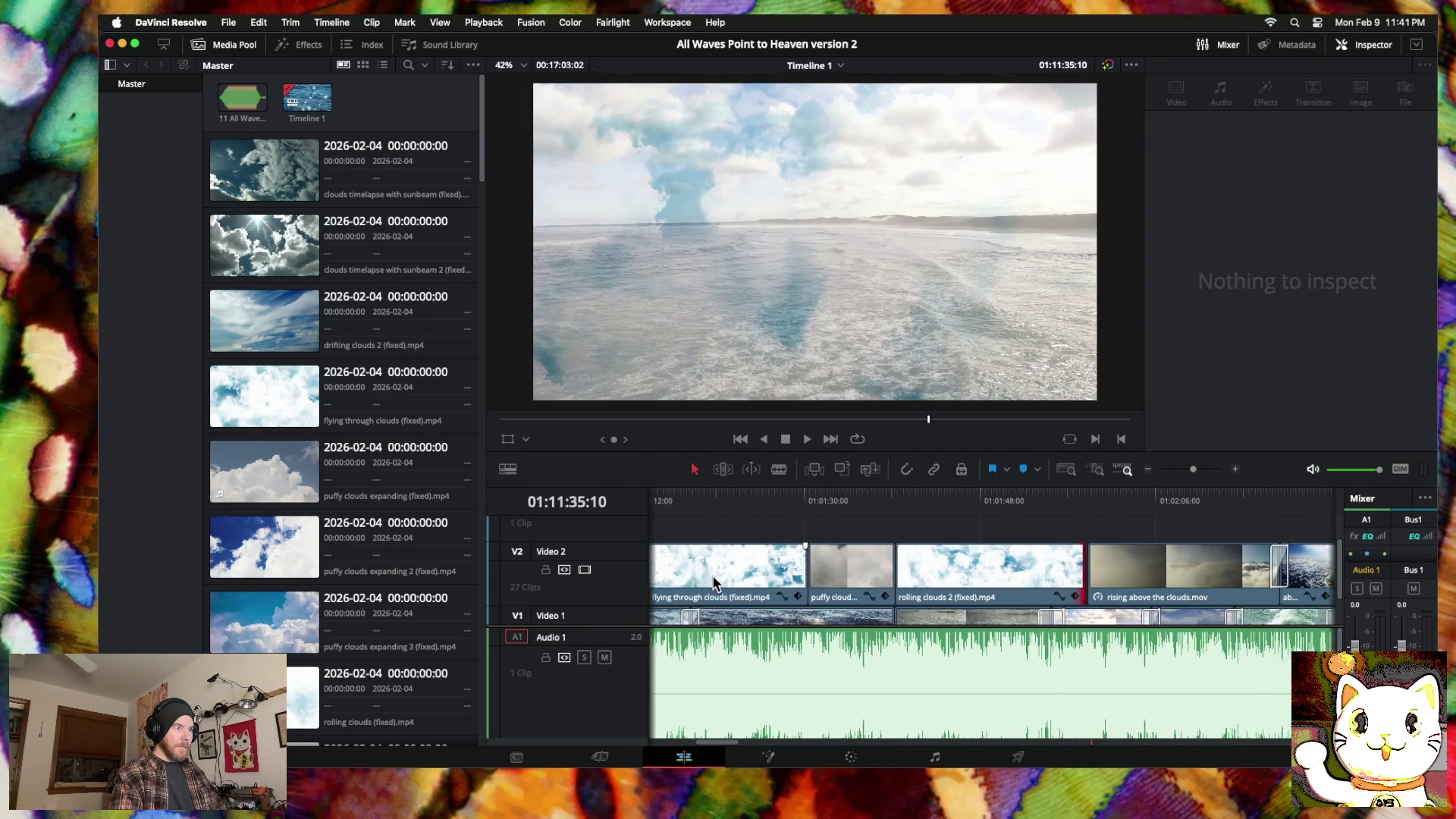
scroll(897, 584, down, 1)
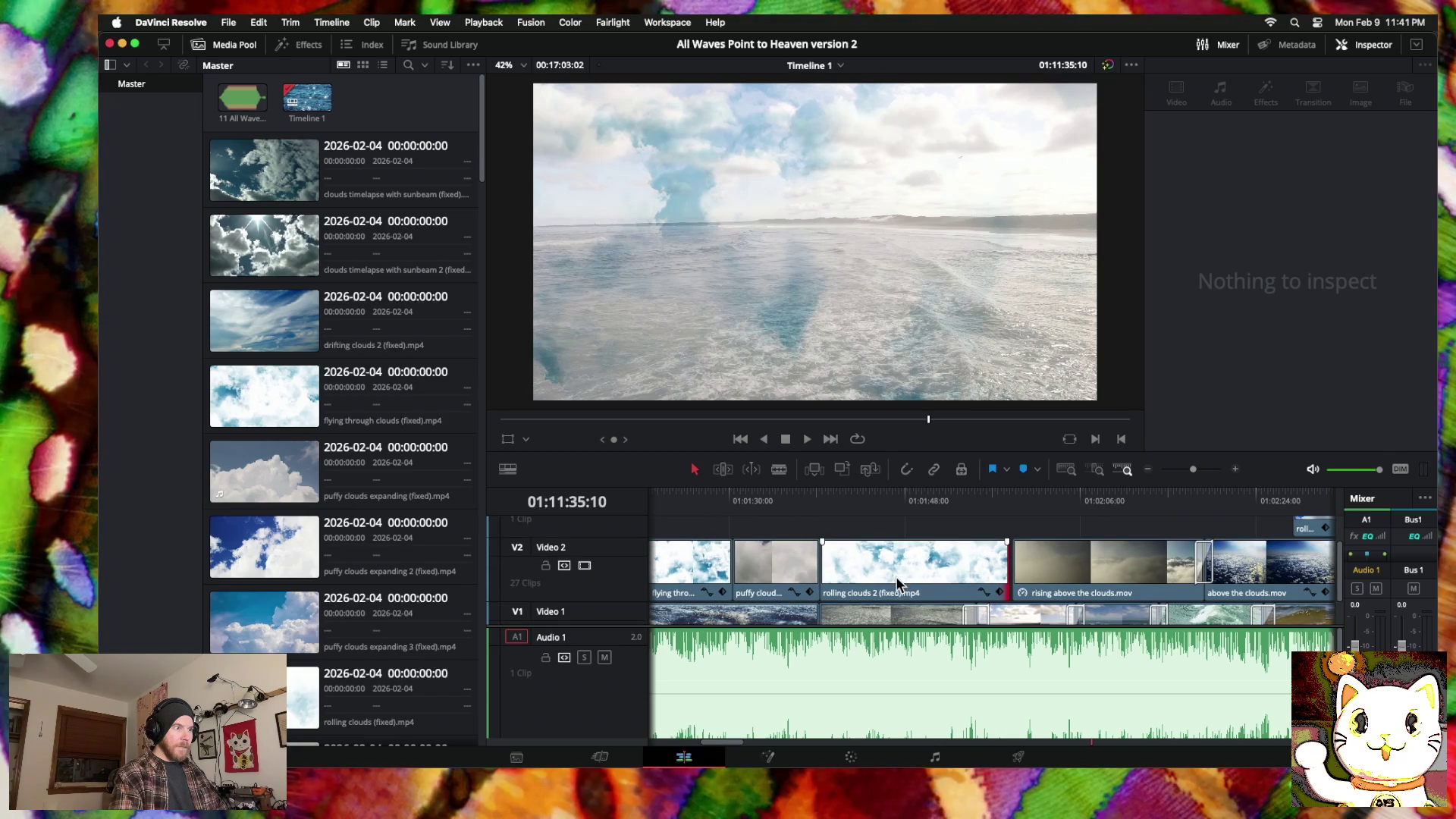
click(825, 511)
key(space)
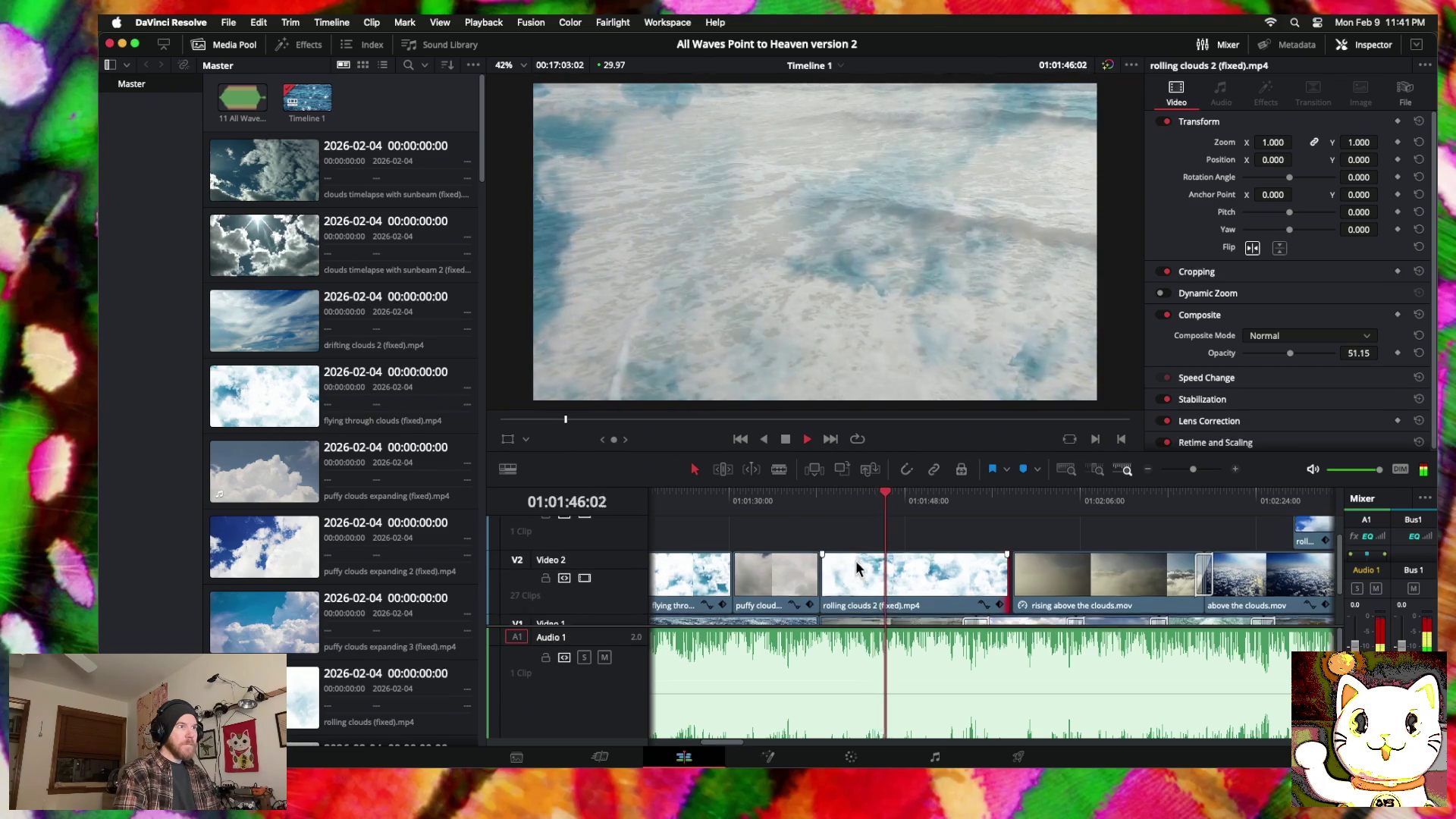
scroll(856, 561, right, 3)
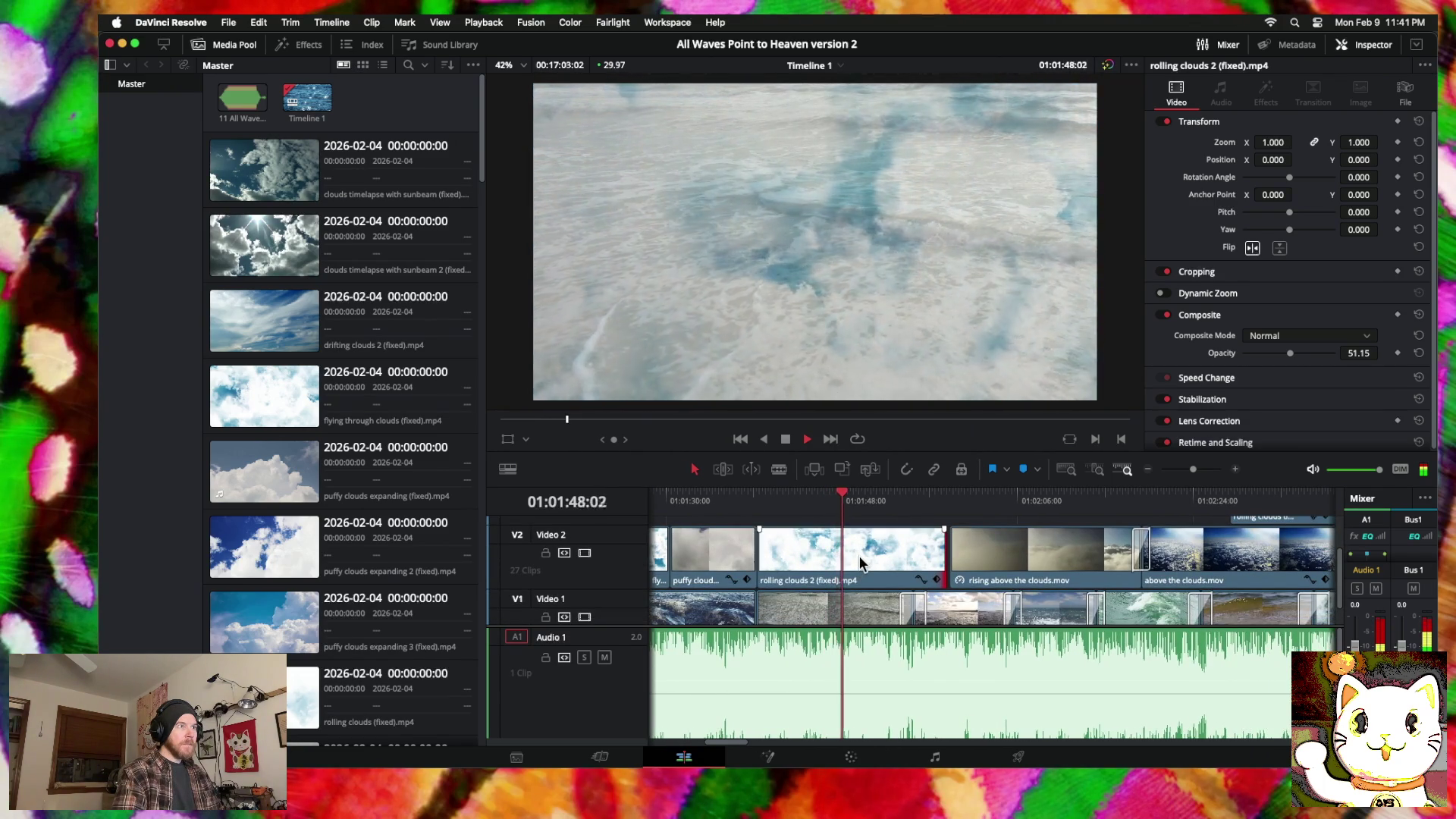
scroll(878, 565, up, 2)
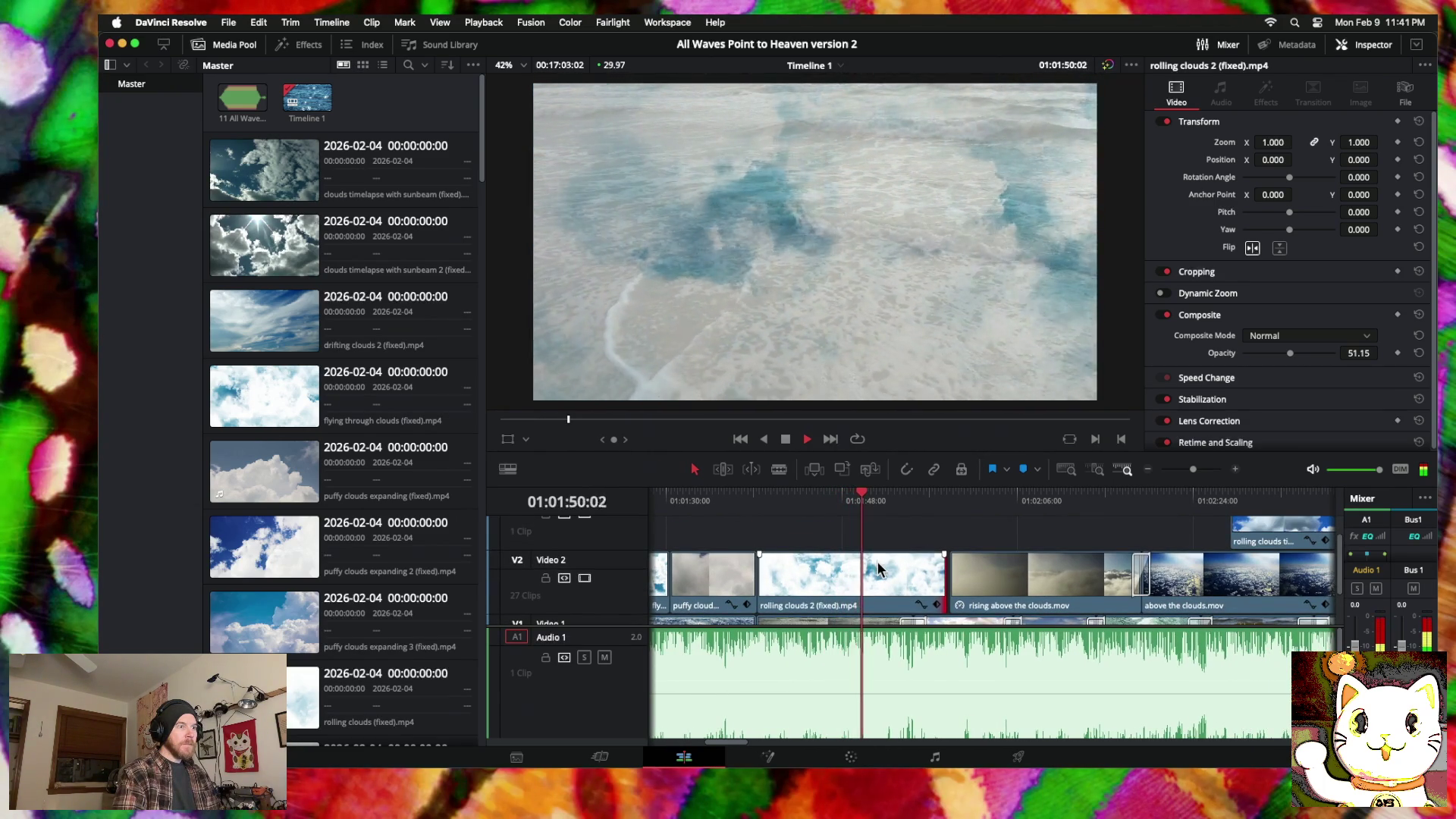
scroll(879, 567, down, 2)
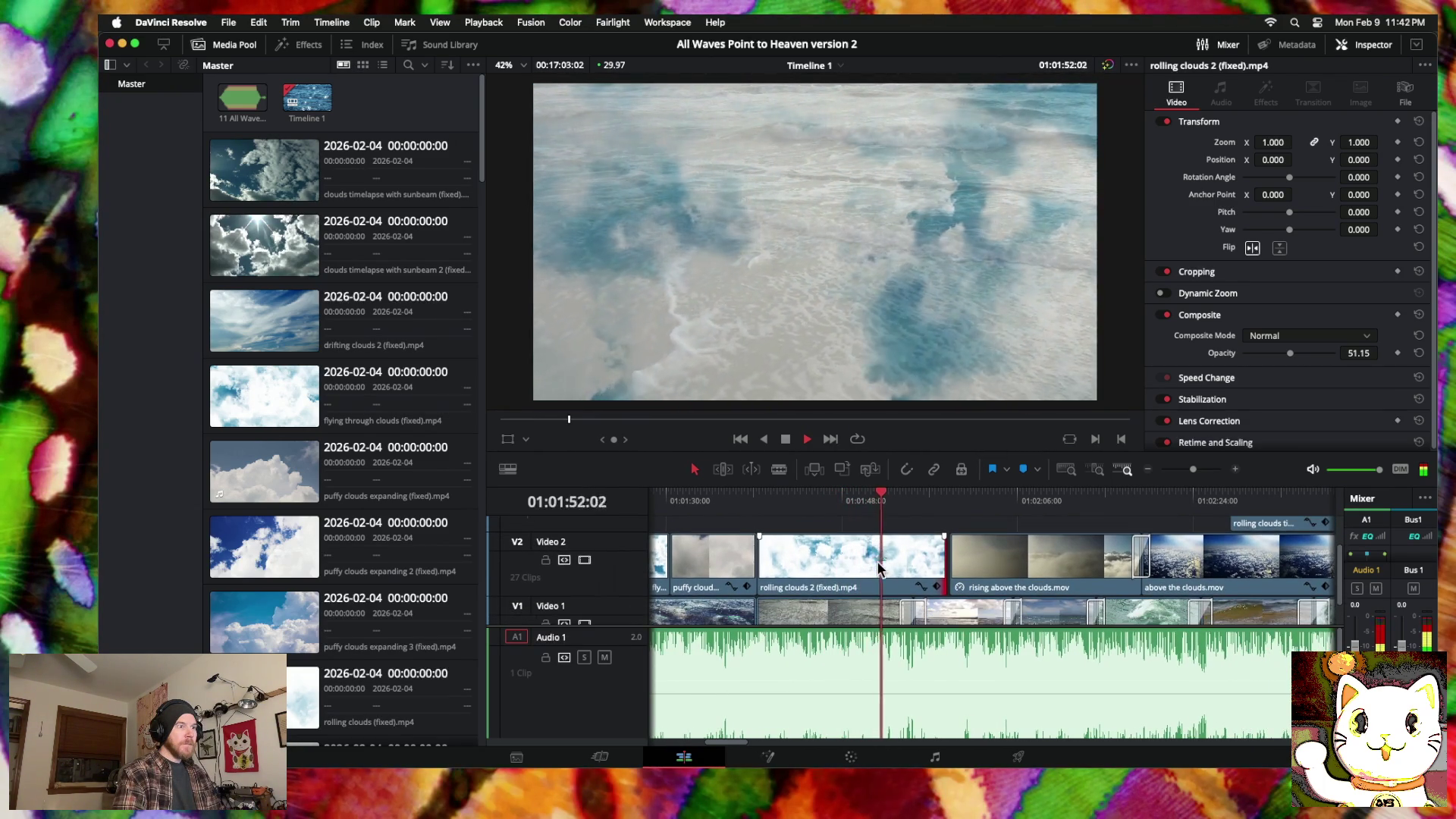
scroll(878, 567, right, 2)
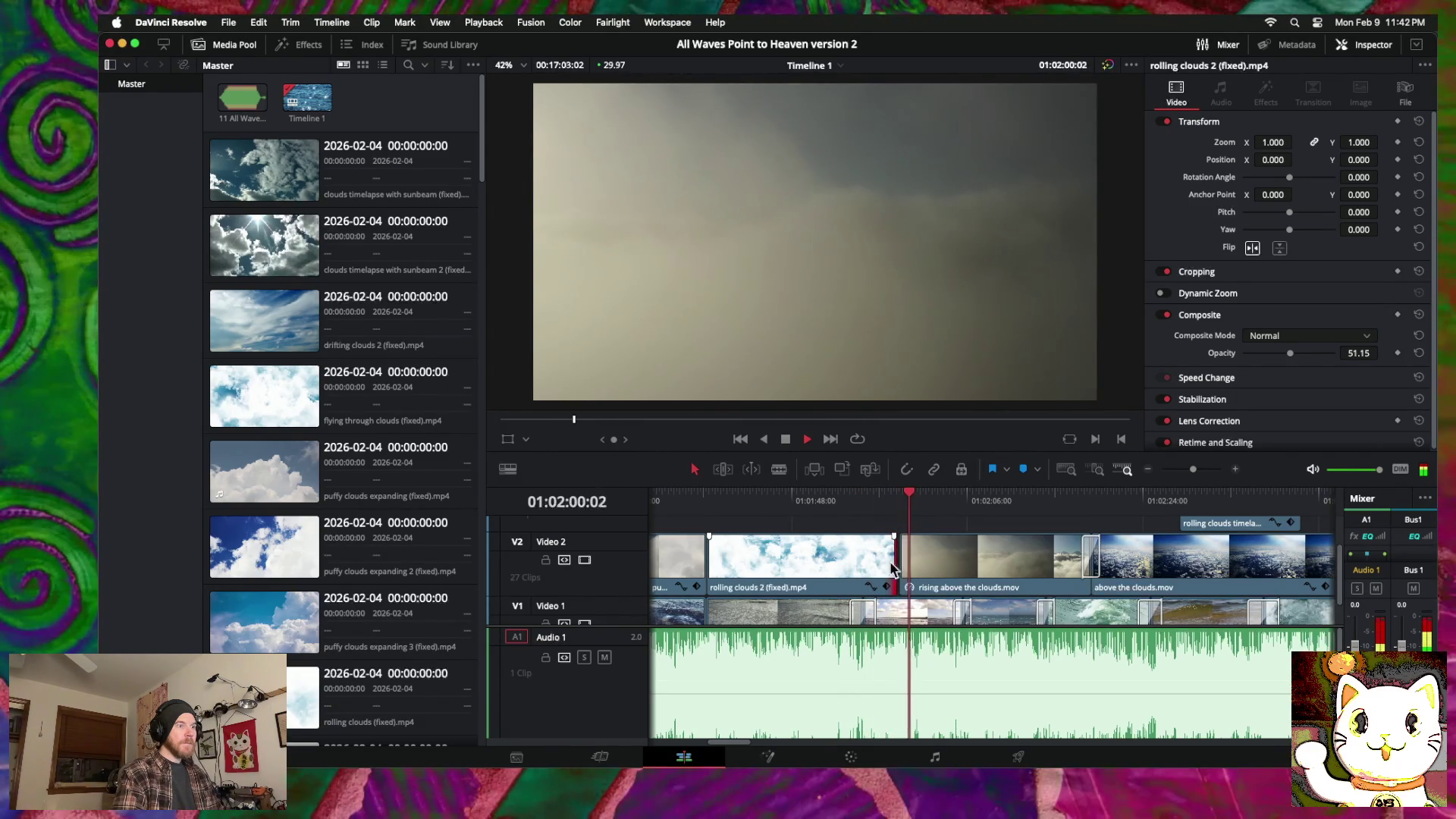
right_click(968, 569)
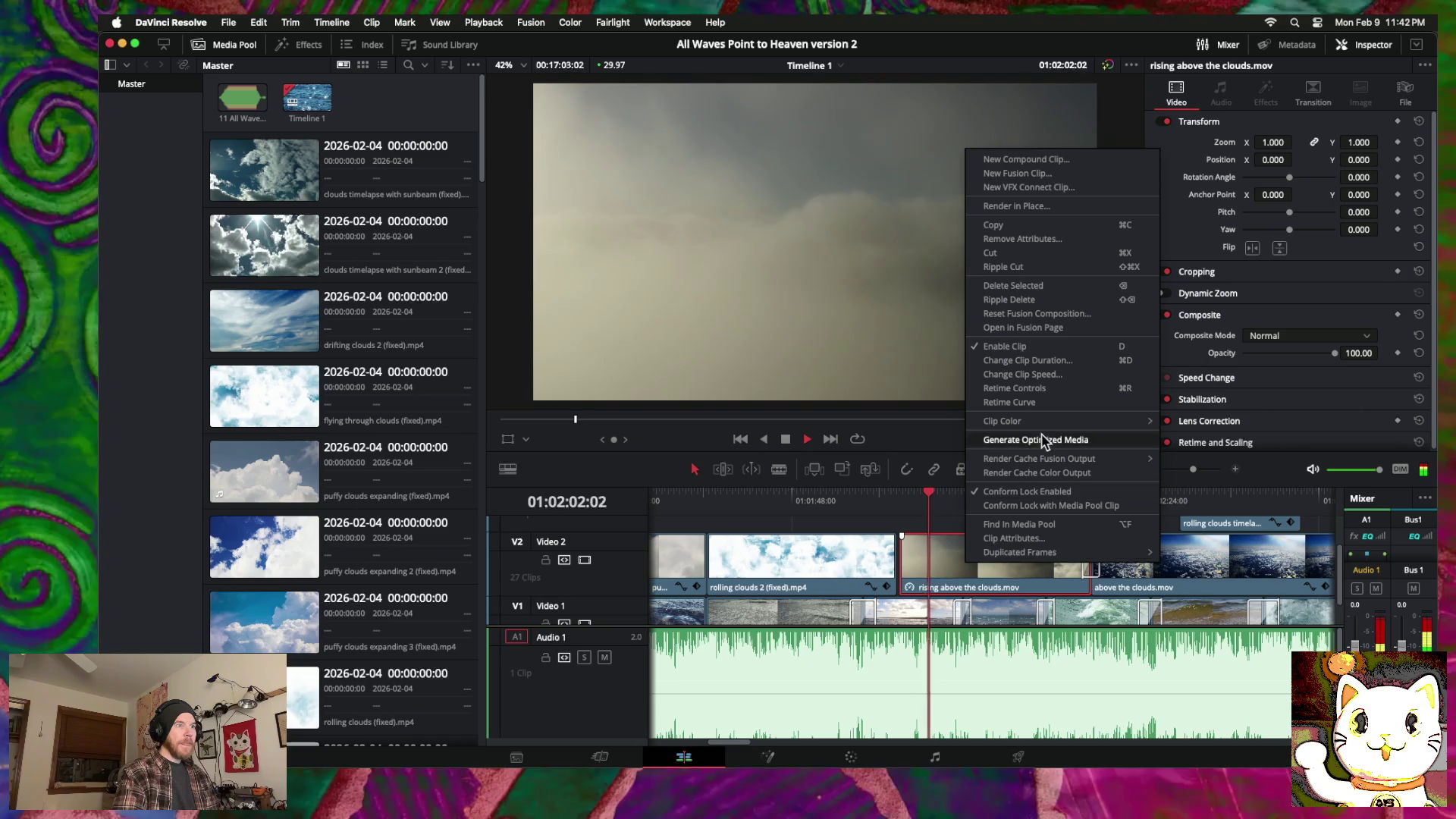
Step: Lower rising above the clouds to 50.38 opacity in the Inspector's Composite section
click(939, 554)
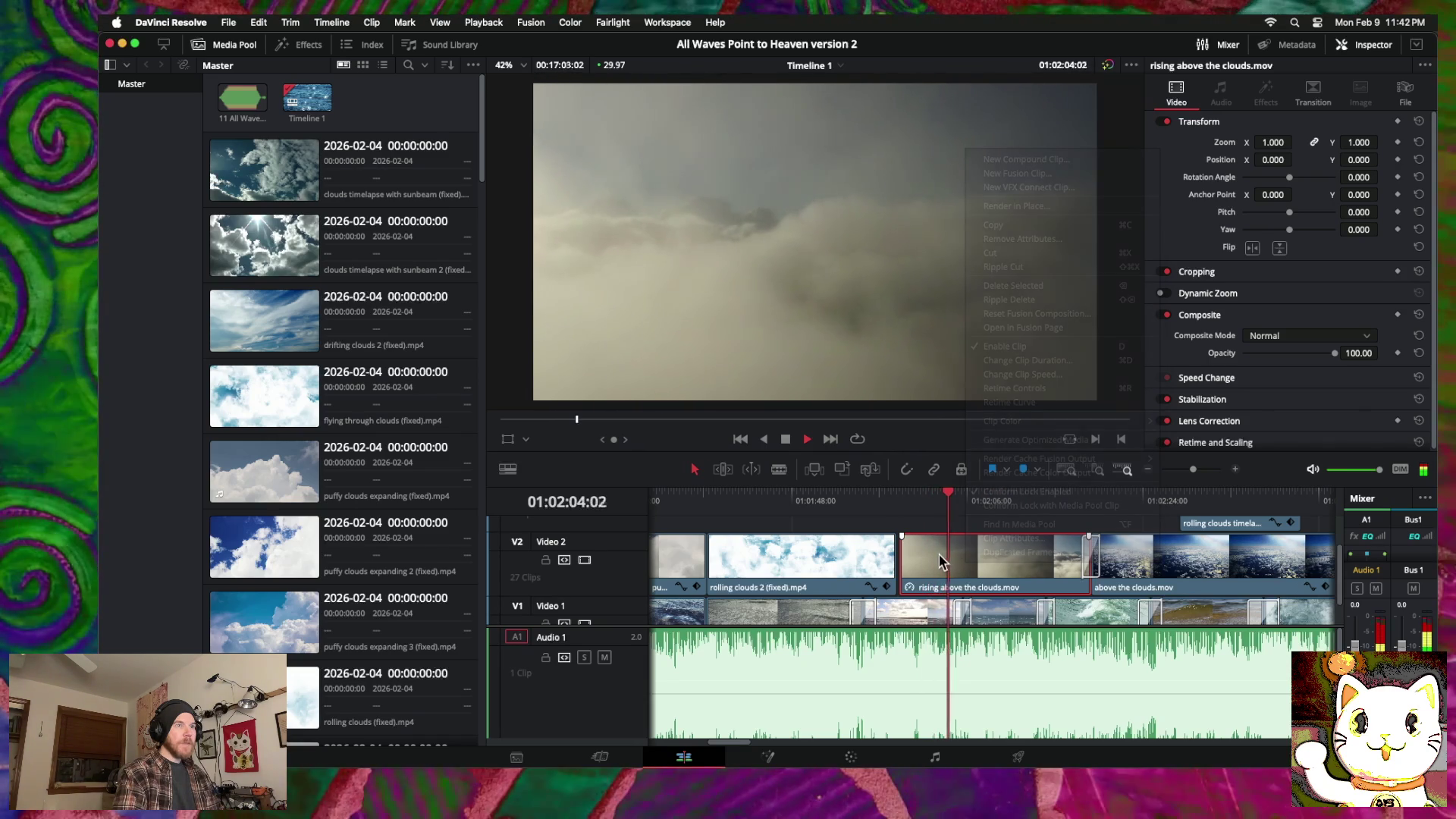
drag(1310, 357, 1291, 363)
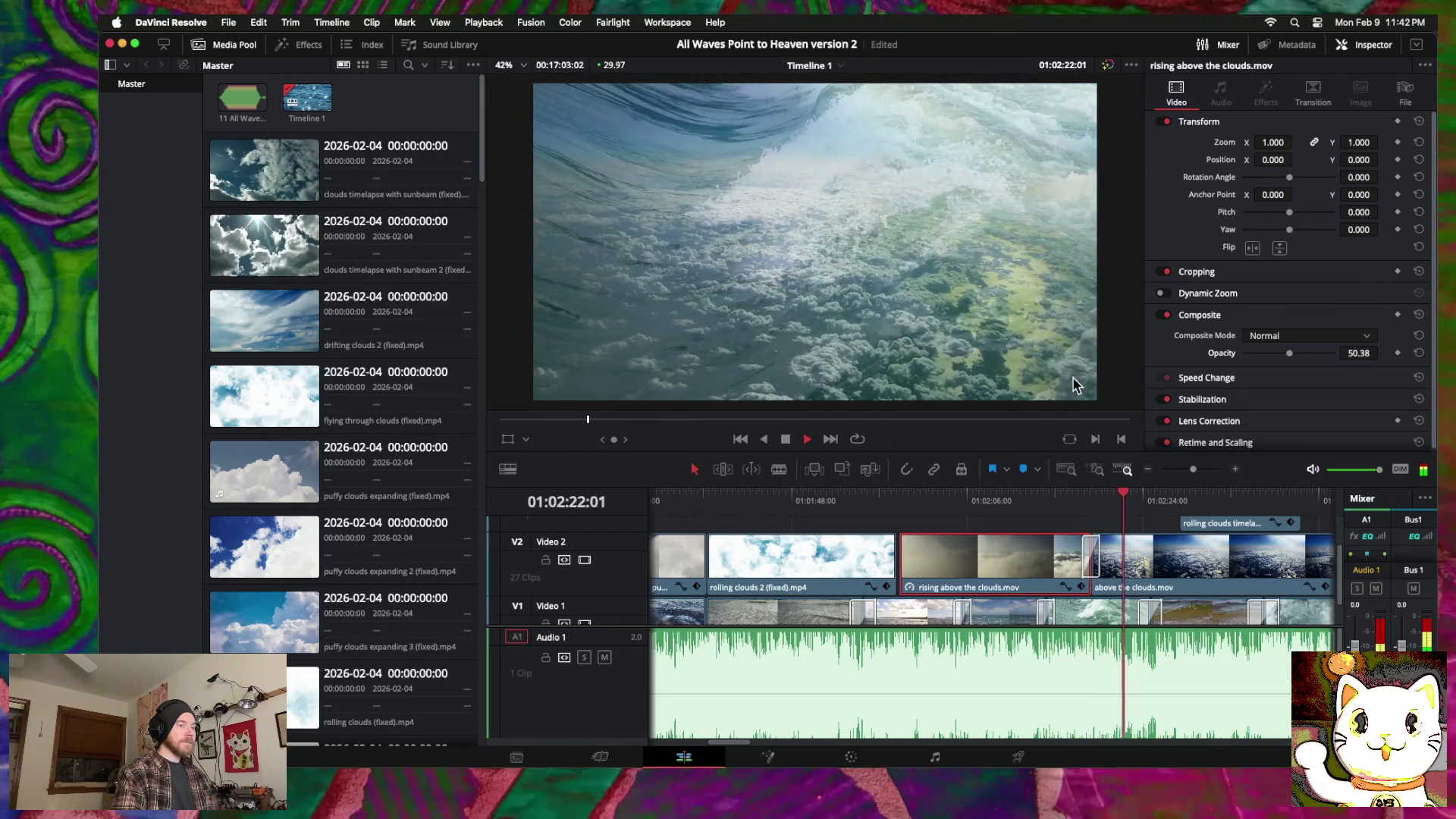
scroll(870, 556, left, 5)
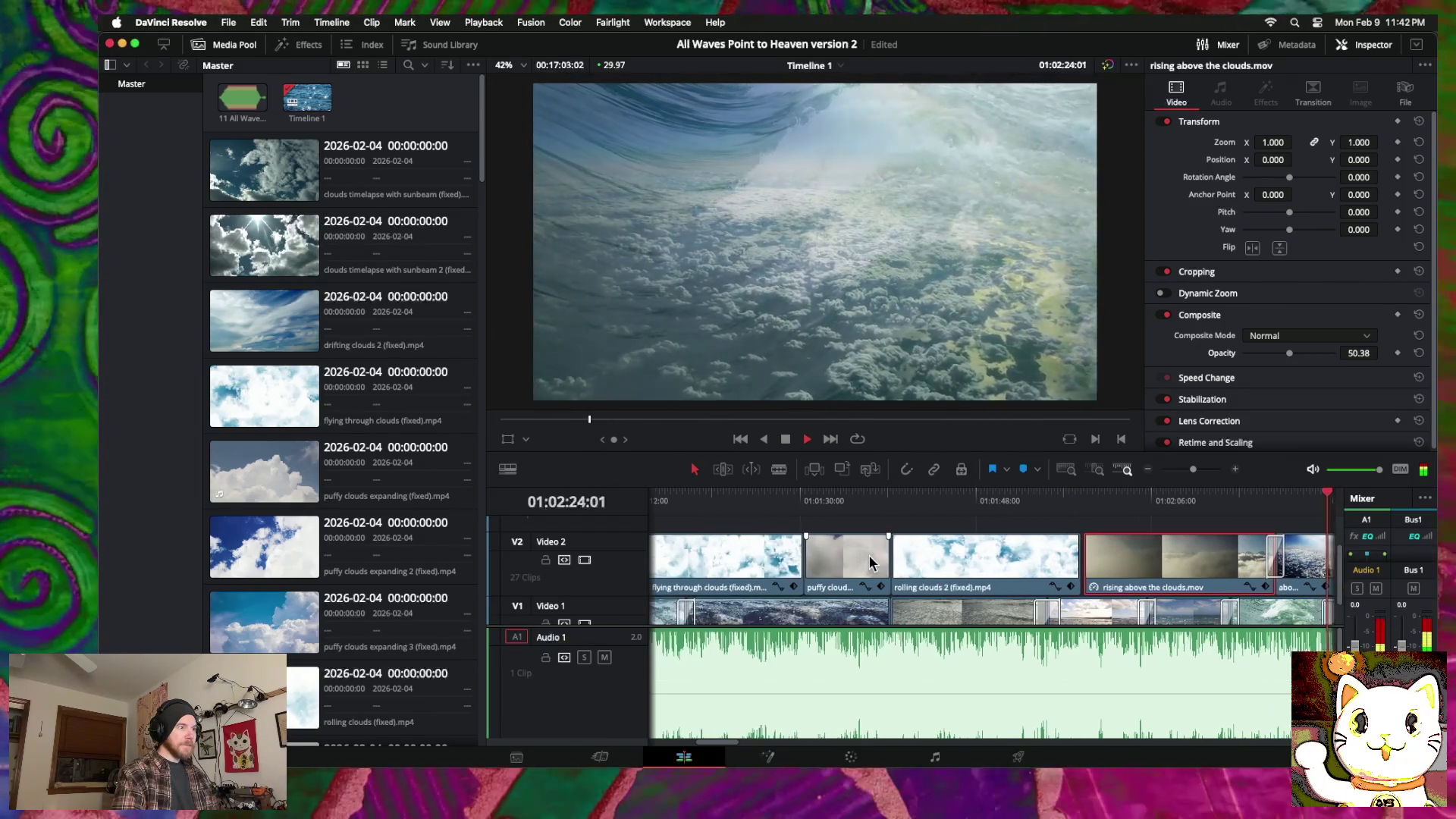
scroll(876, 555, right, 3)
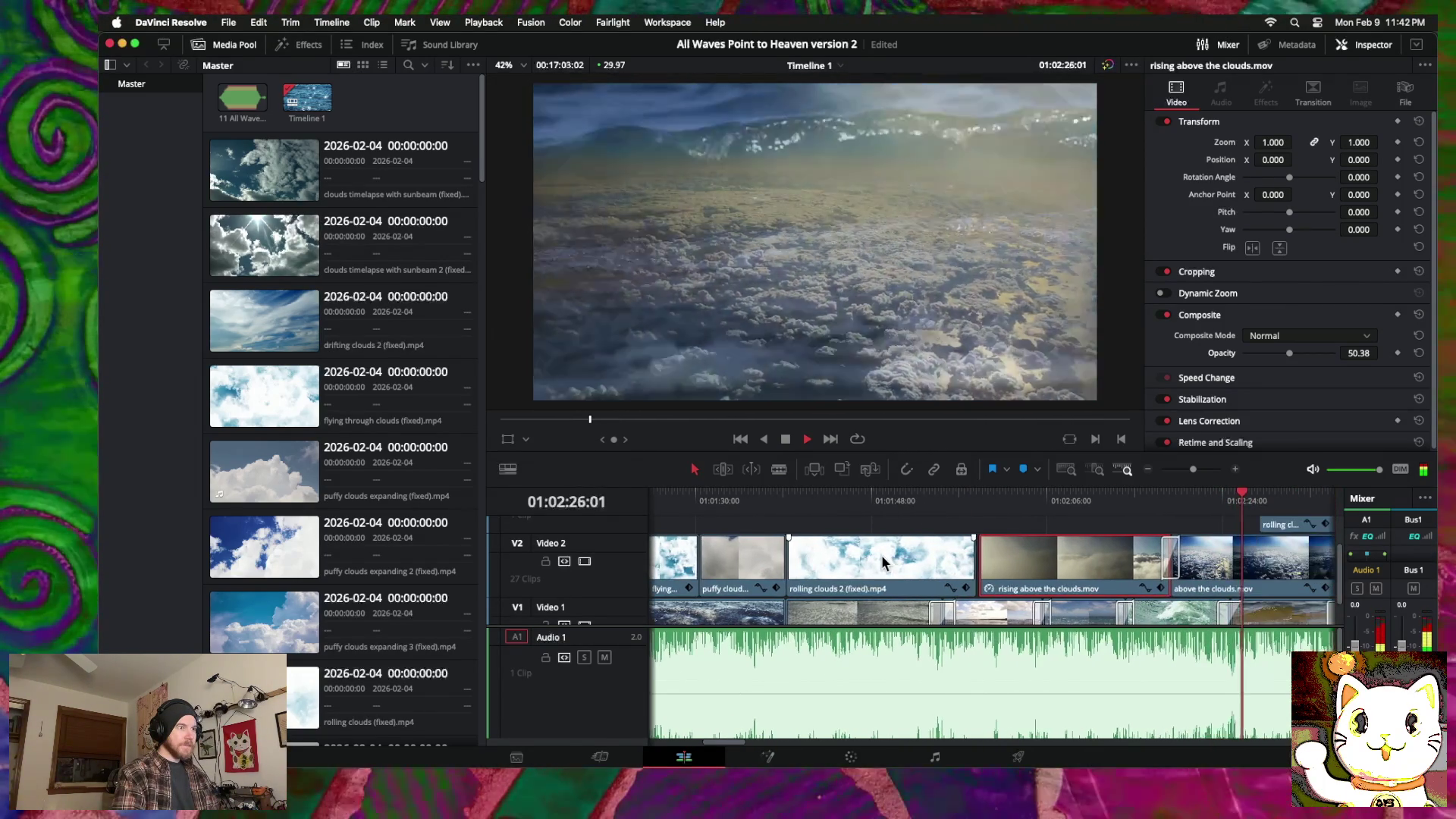
scroll(882, 554, right, 2)
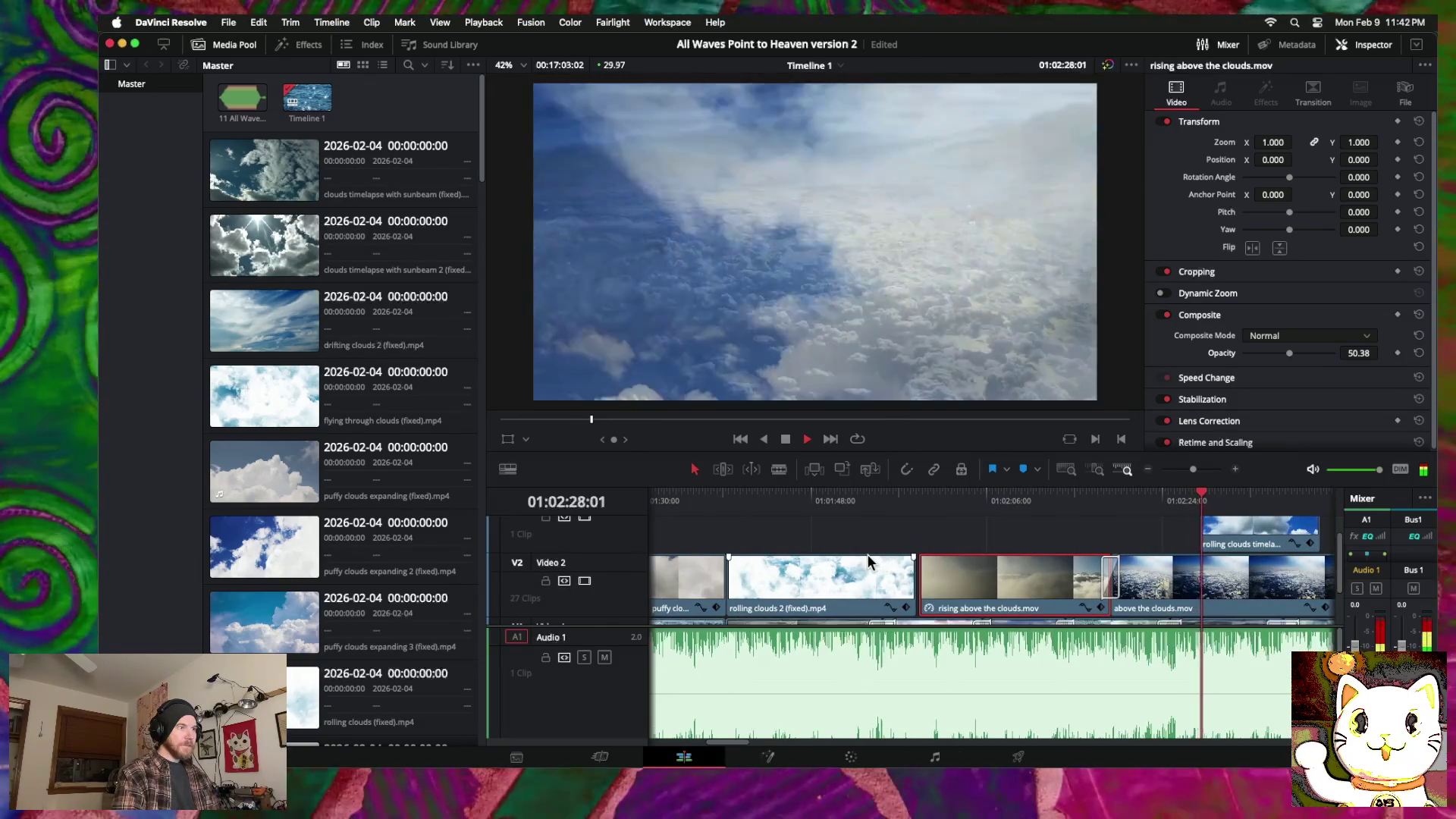
scroll(867, 554, right, 2)
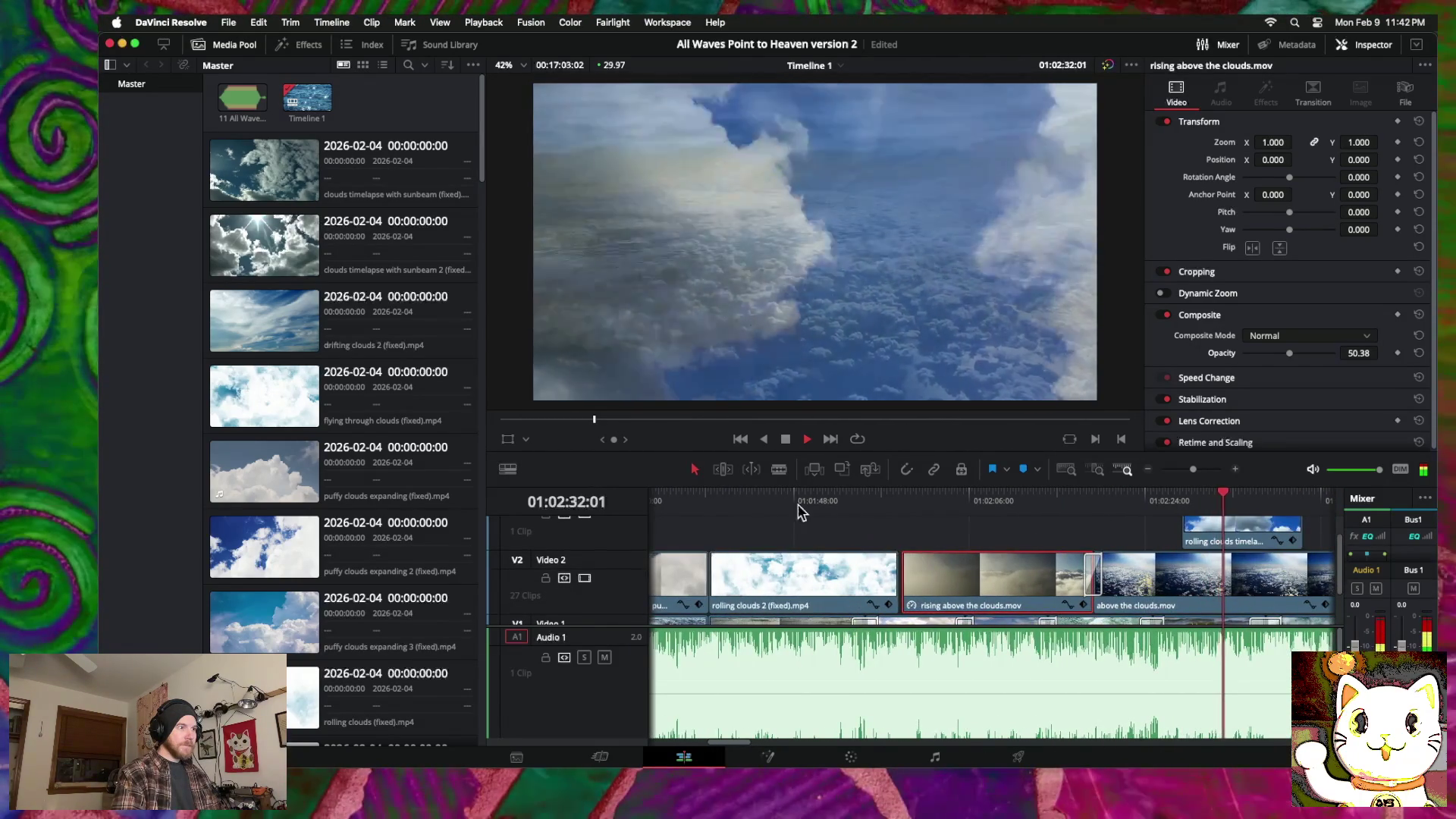
Step: Drag rolling clouds timelapse 6 from V3 down onto Video 2, past the existing clips
click(1150, 471)
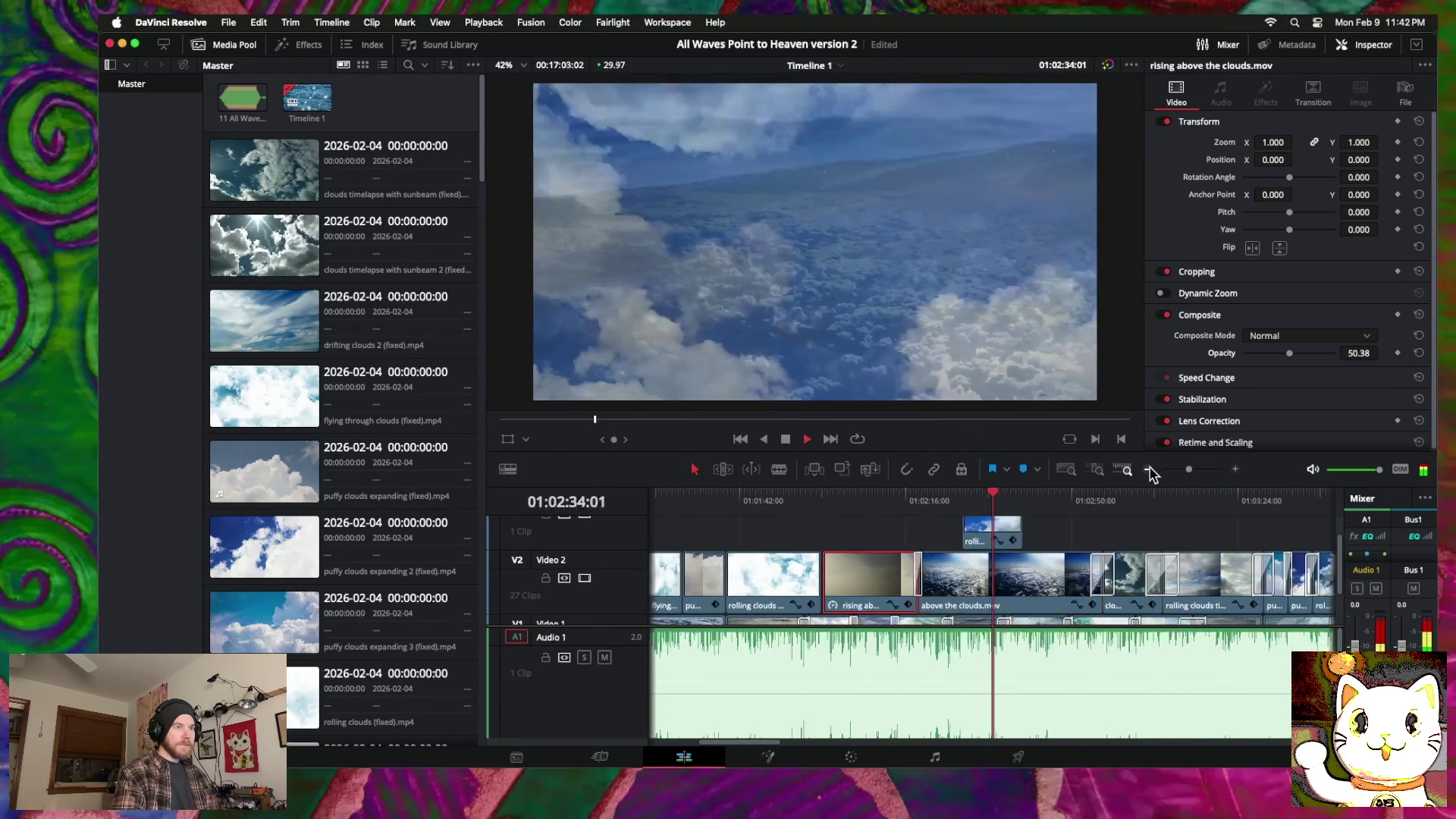
scroll(1056, 536, right, 5)
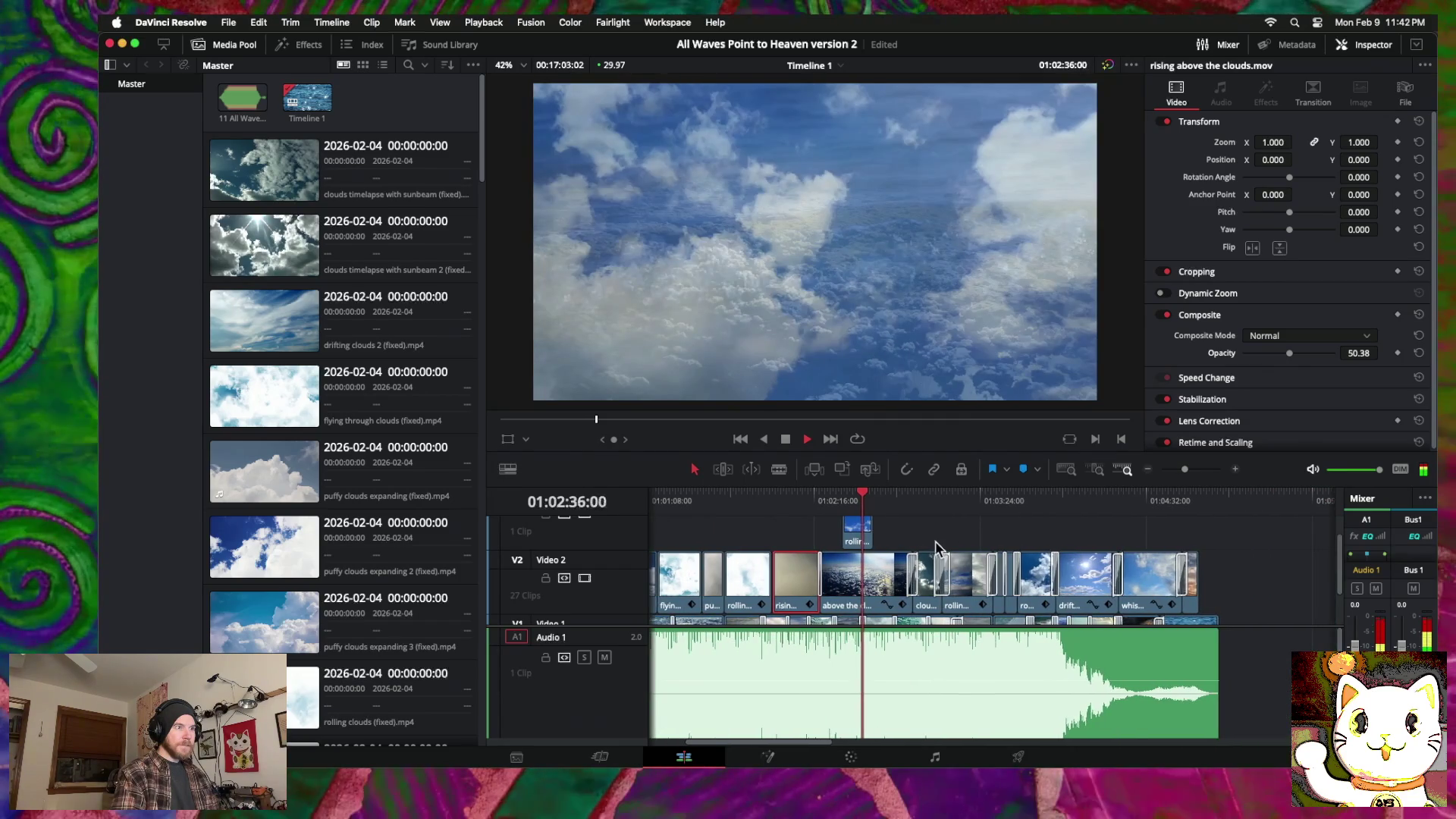
click(859, 533)
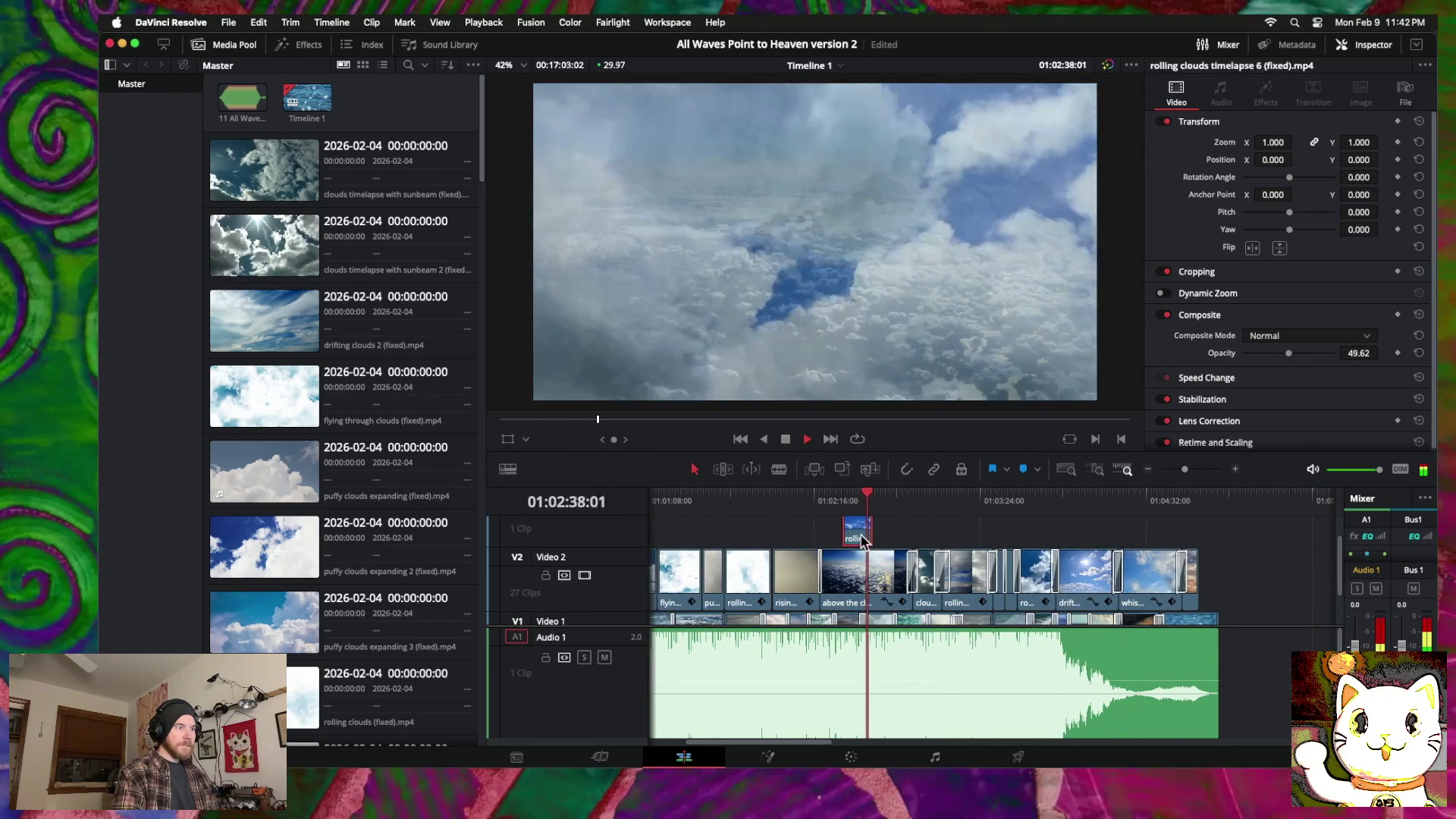
mouse_move(866, 536)
mouse_down()
mouse_move(1190, 559)
mouse_move(1287, 597)
mouse_up()
scroll(1233, 596, right, 4)
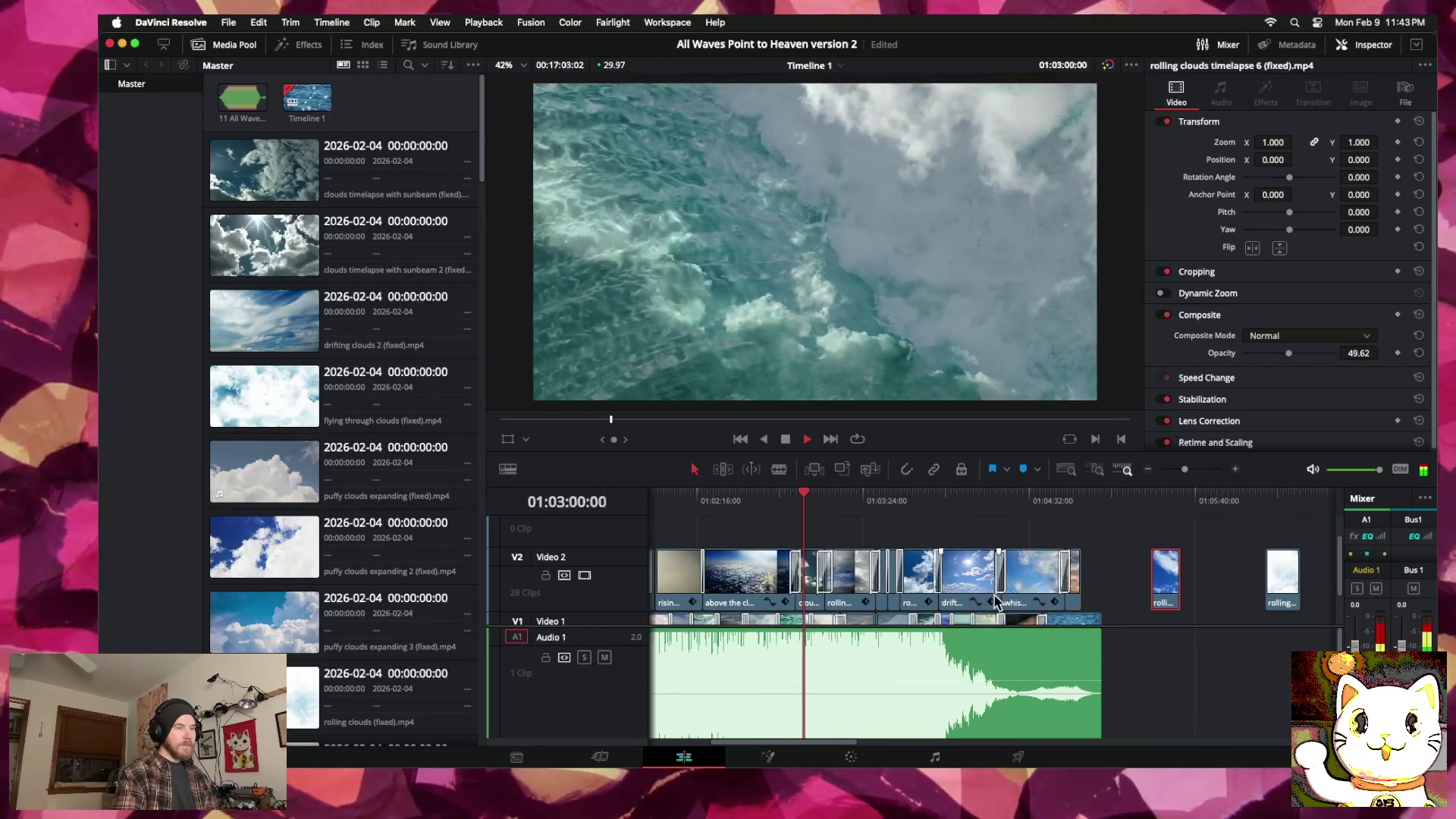
scroll(996, 602, left, 5)
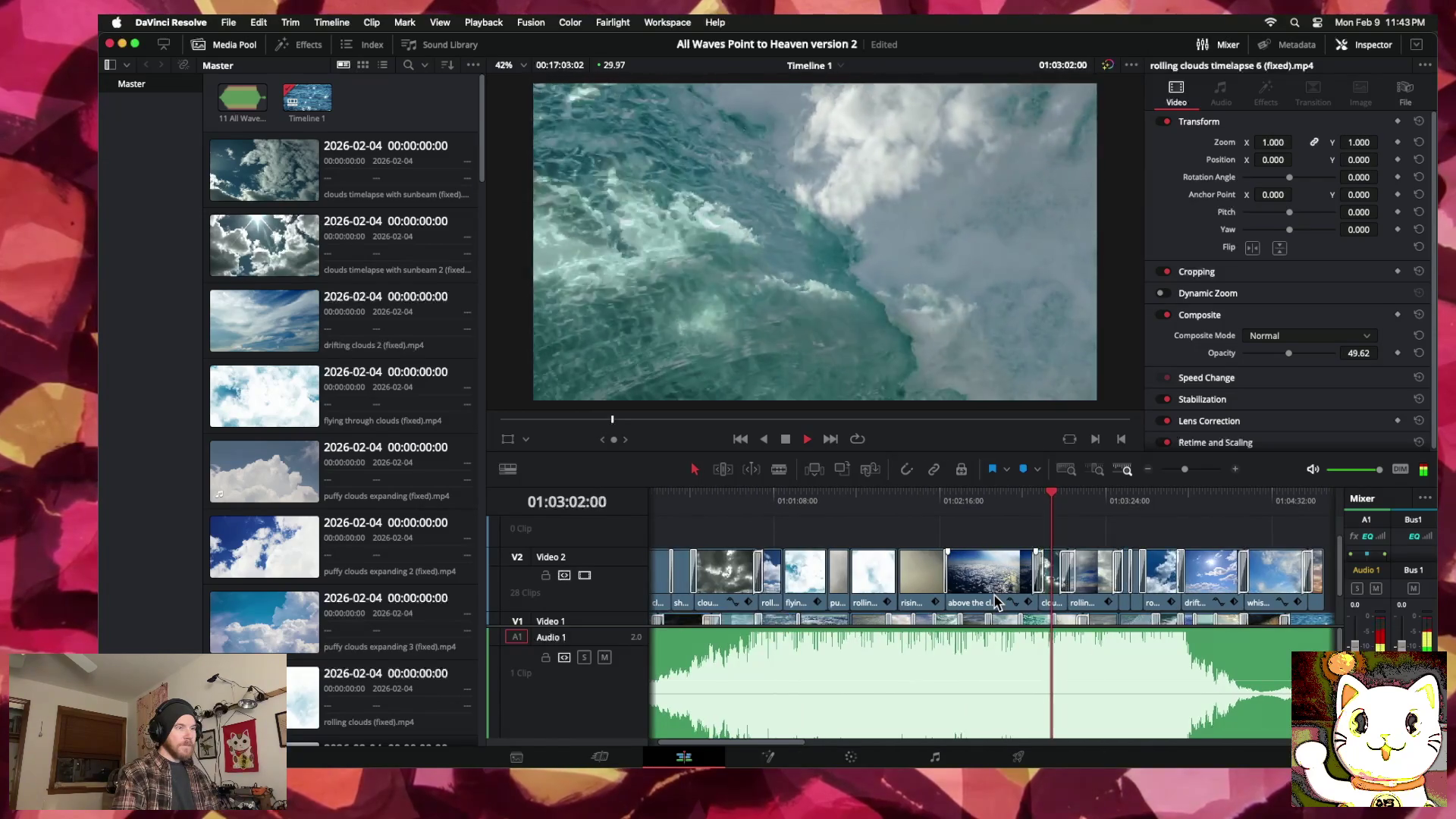
scroll(996, 603, right, 4)
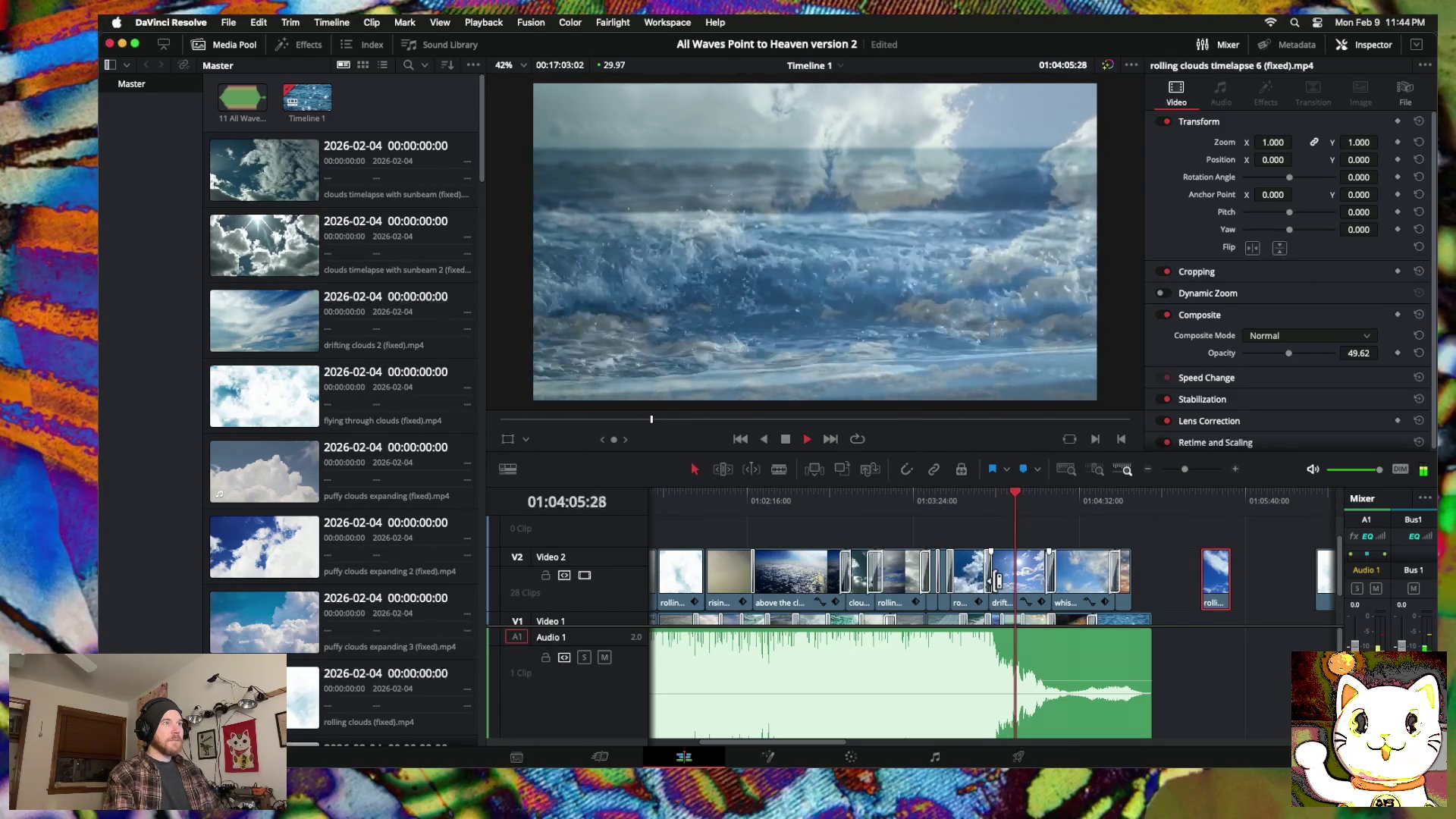
scroll(999, 581, right, 3)
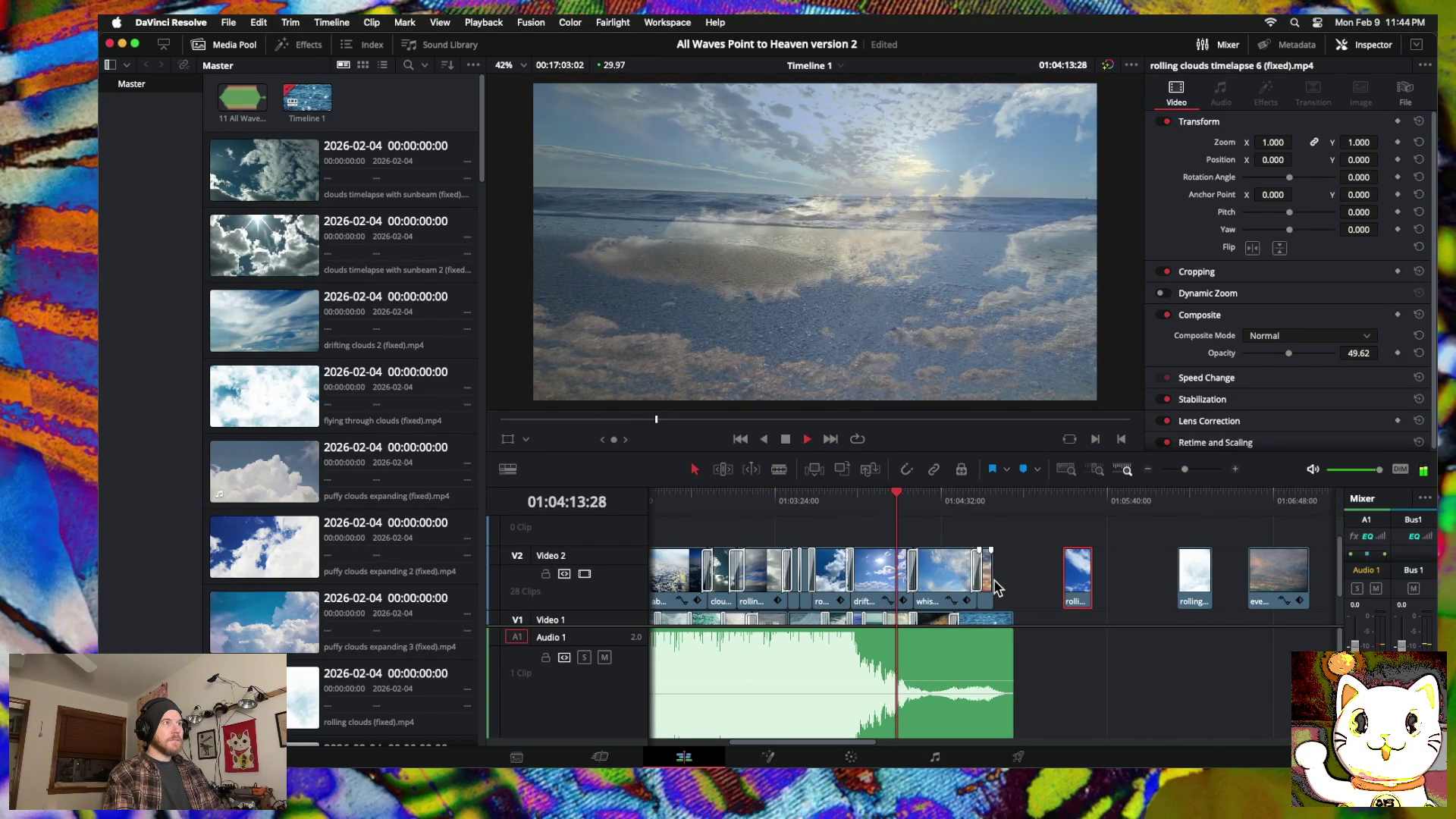
scroll(995, 587, right, 2)
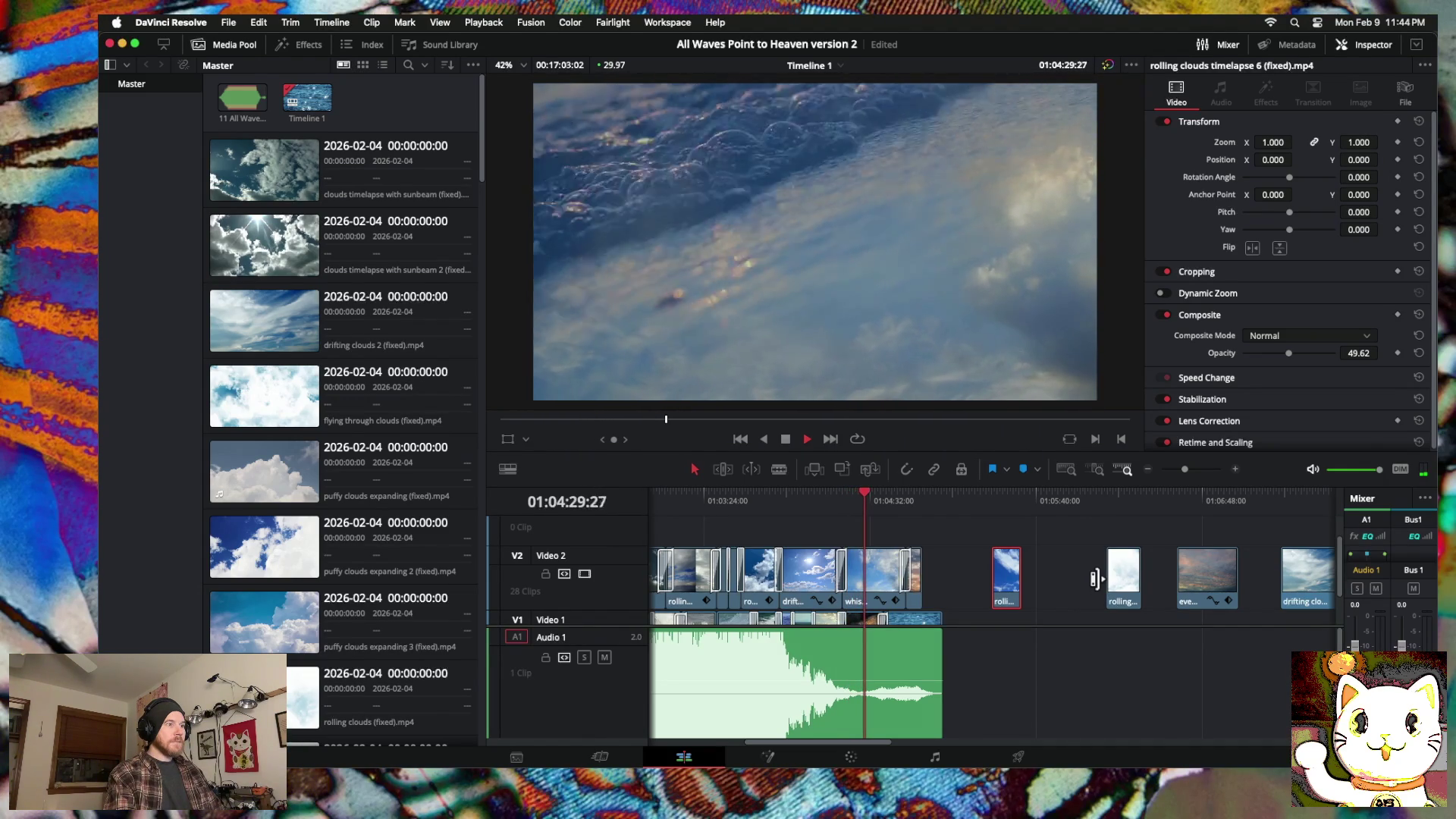
mouse_move(1237, 582)
mouse_down()
mouse_move(971, 539)
mouse_move(894, 543)
mouse_up()
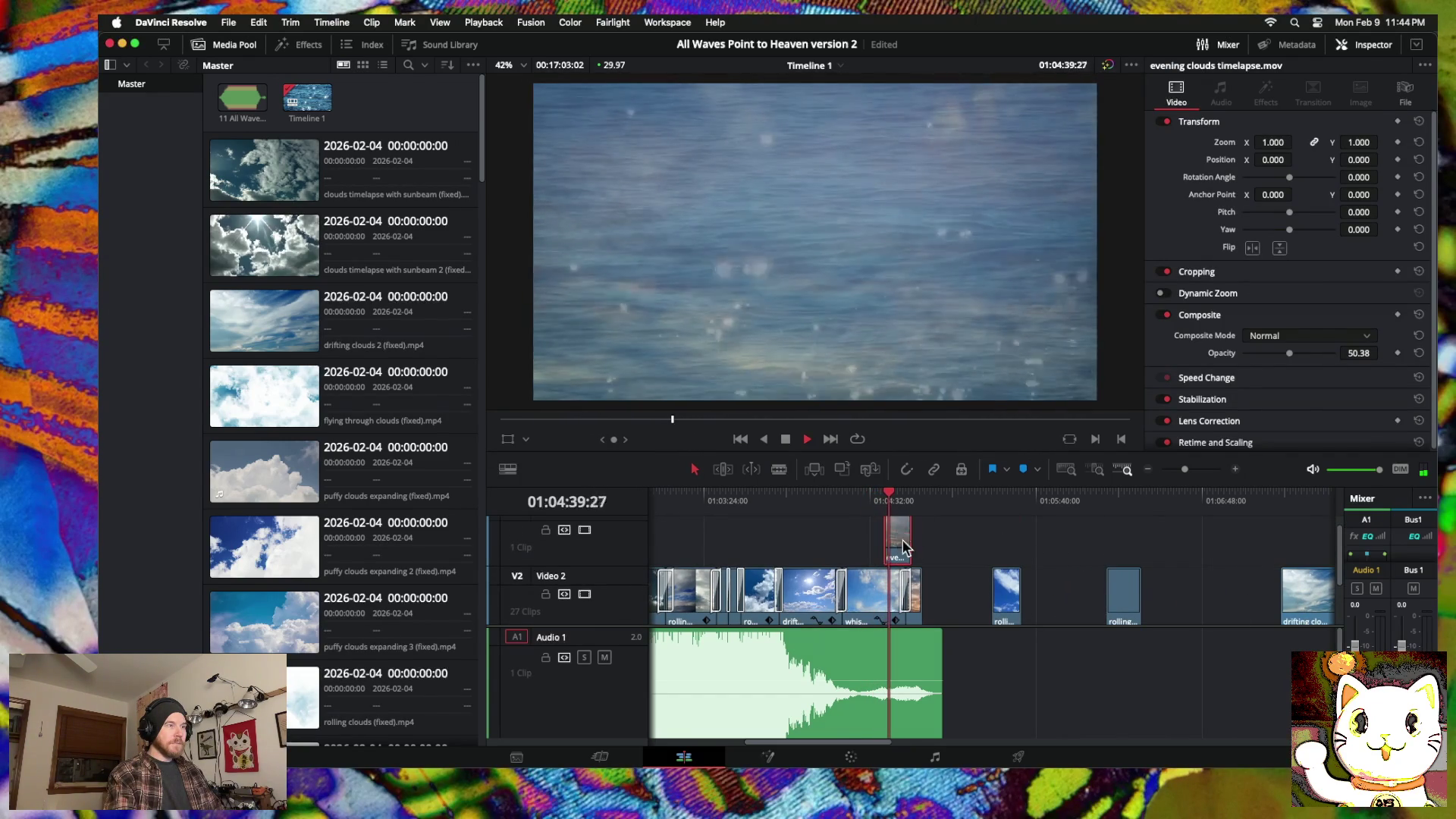
Step: Move the evening clouds timelapse clip from Video 3 down onto Video 2, after the preceding cloud clip
scroll(902, 539, down, 2)
mouse_move(897, 523)
mouse_down()
mouse_move(897, 561)
mouse_move(935, 570)
mouse_move(883, 562)
mouse_up()
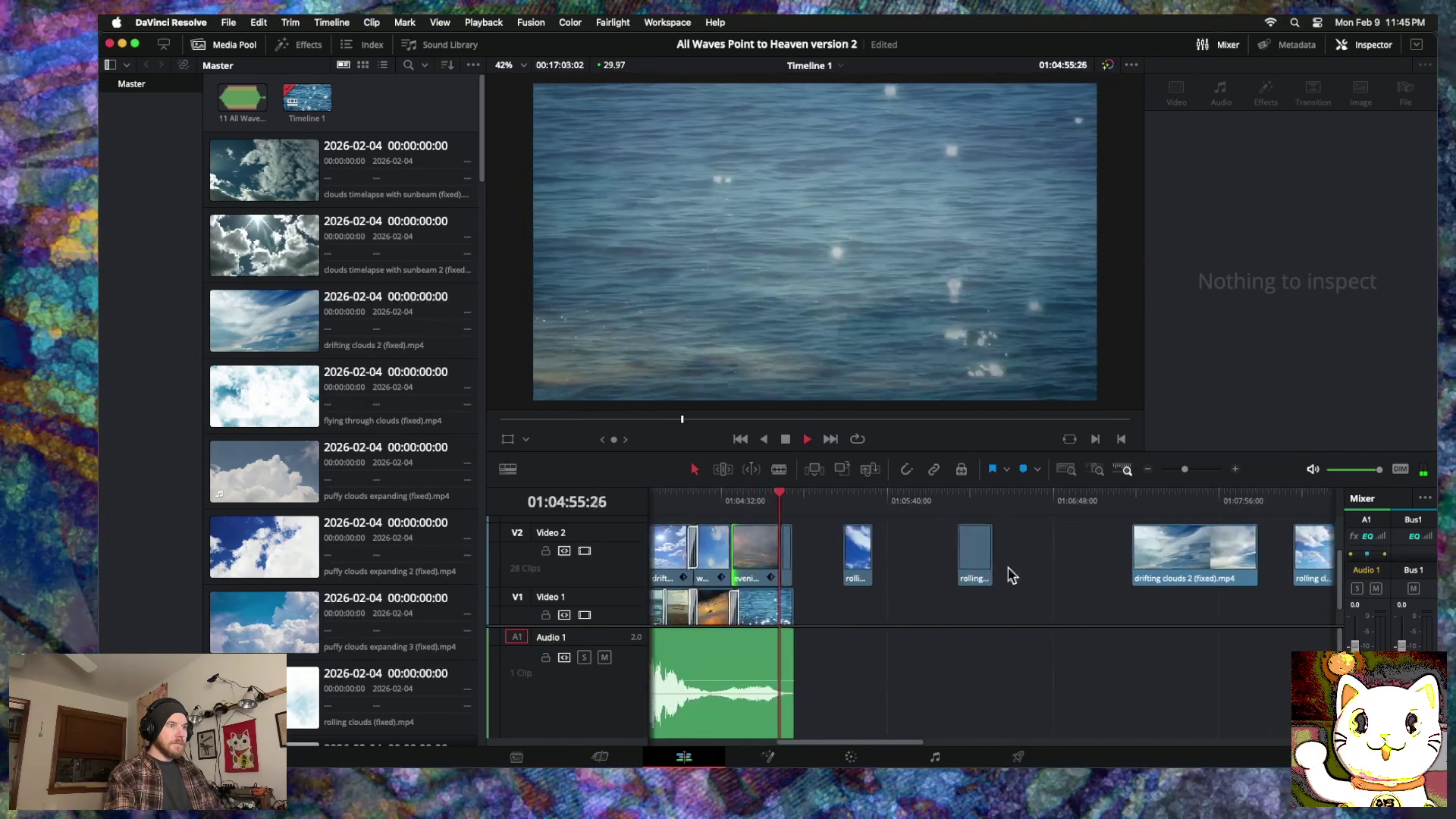
Step: Place the evening clip after the other cloud clips and play back the new placement
click(1002, 565)
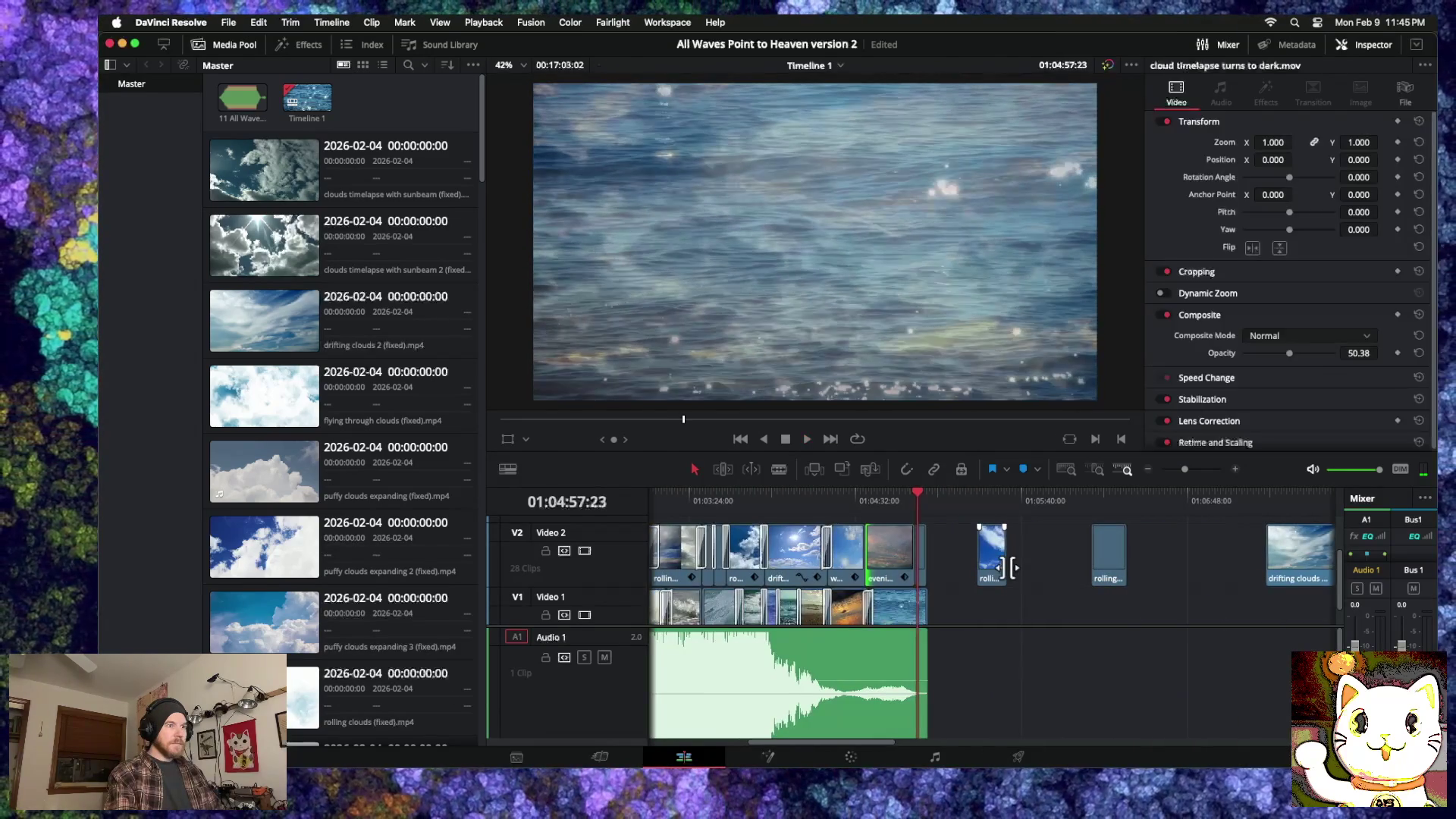
scroll(1009, 565, right, 10)
scroll(1014, 567, right, 5)
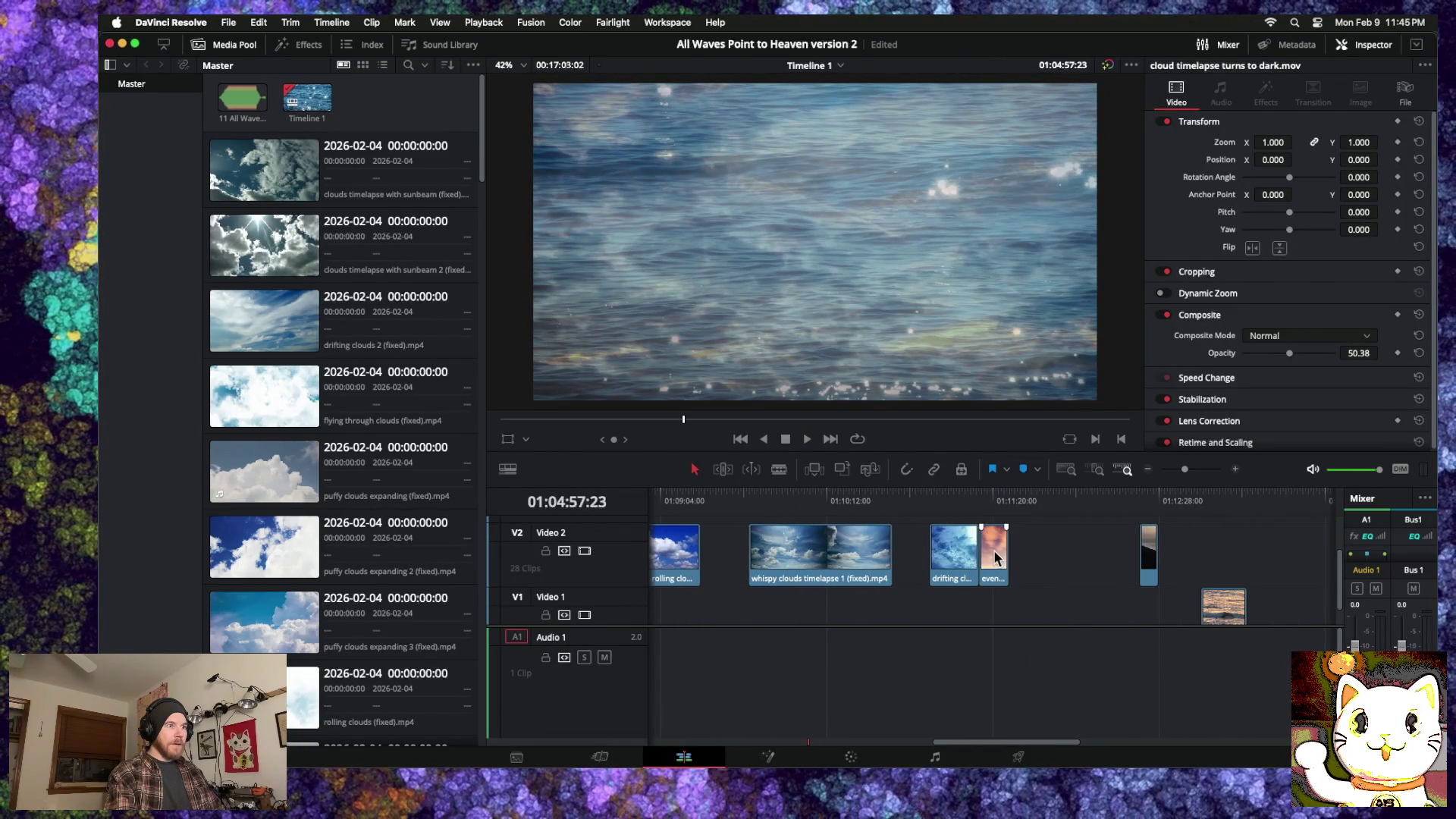
scroll(971, 557, left, 2)
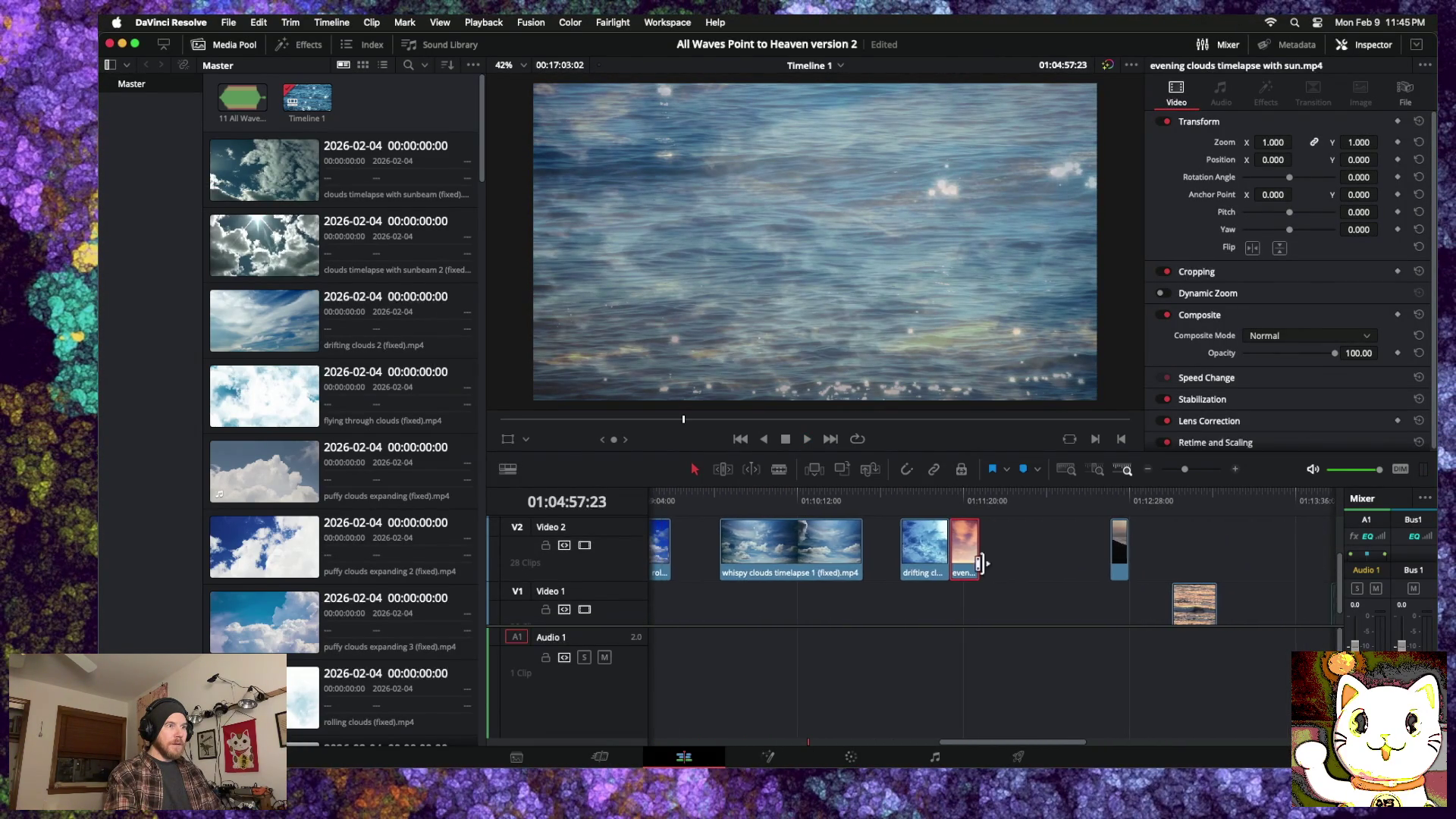
mouse_move(1086, 563)
mouse_down()
mouse_move(658, 565)
mouse_move(792, 557)
mouse_move(705, 565)
mouse_move(785, 563)
mouse_move(723, 559)
mouse_up()
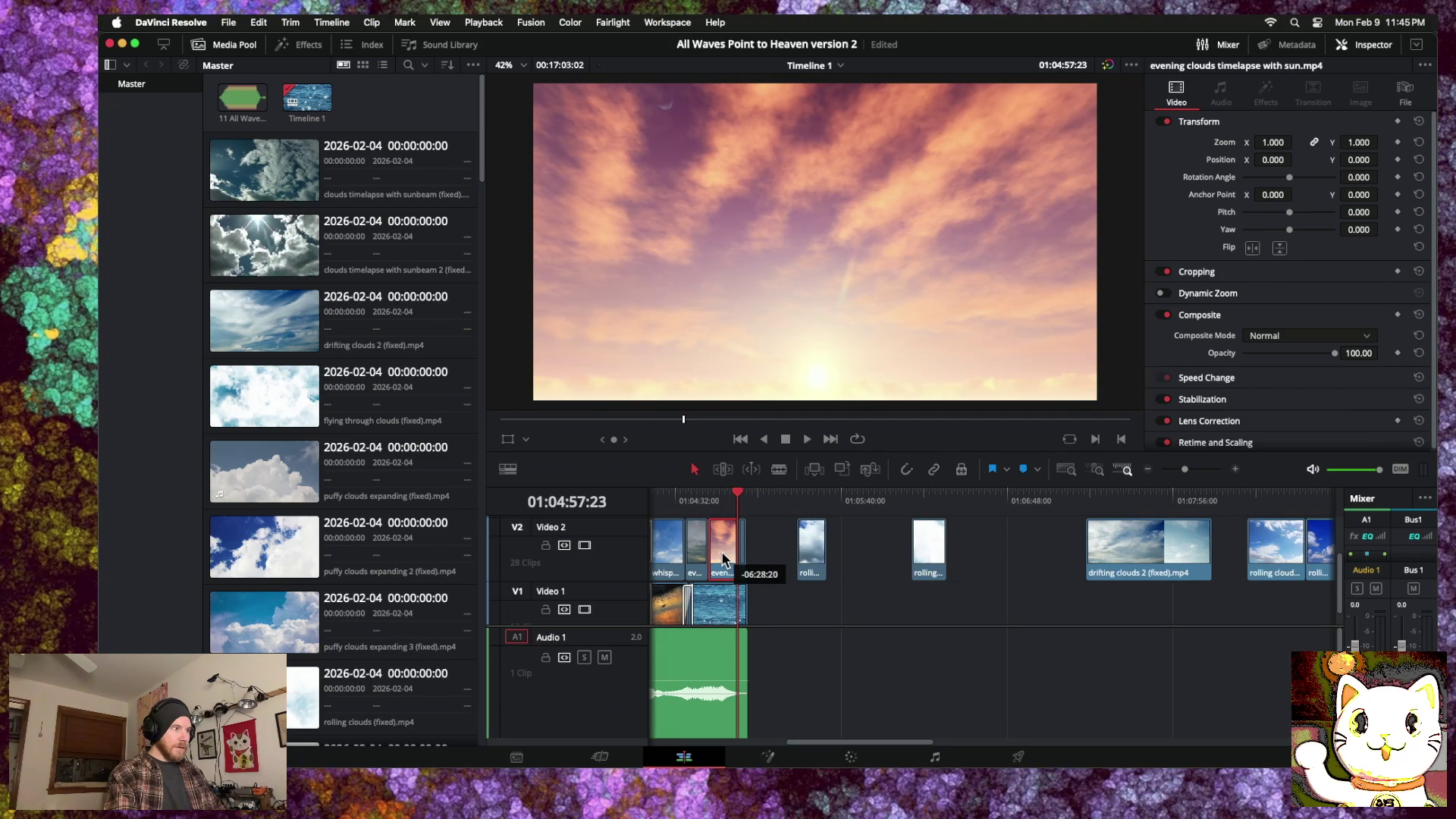
drag(723, 560, 724, 559)
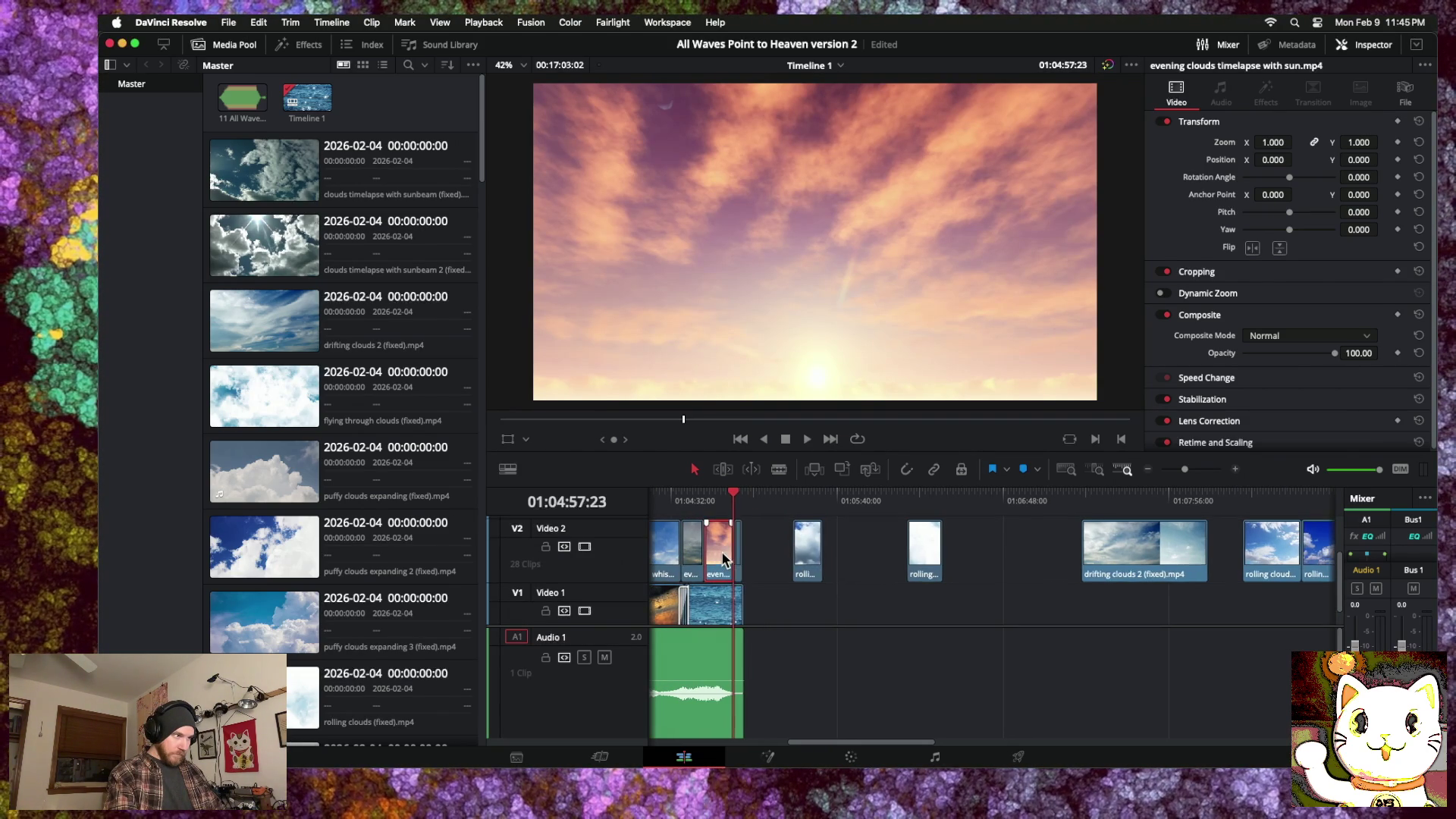
drag(734, 494, 670, 494)
key(space)
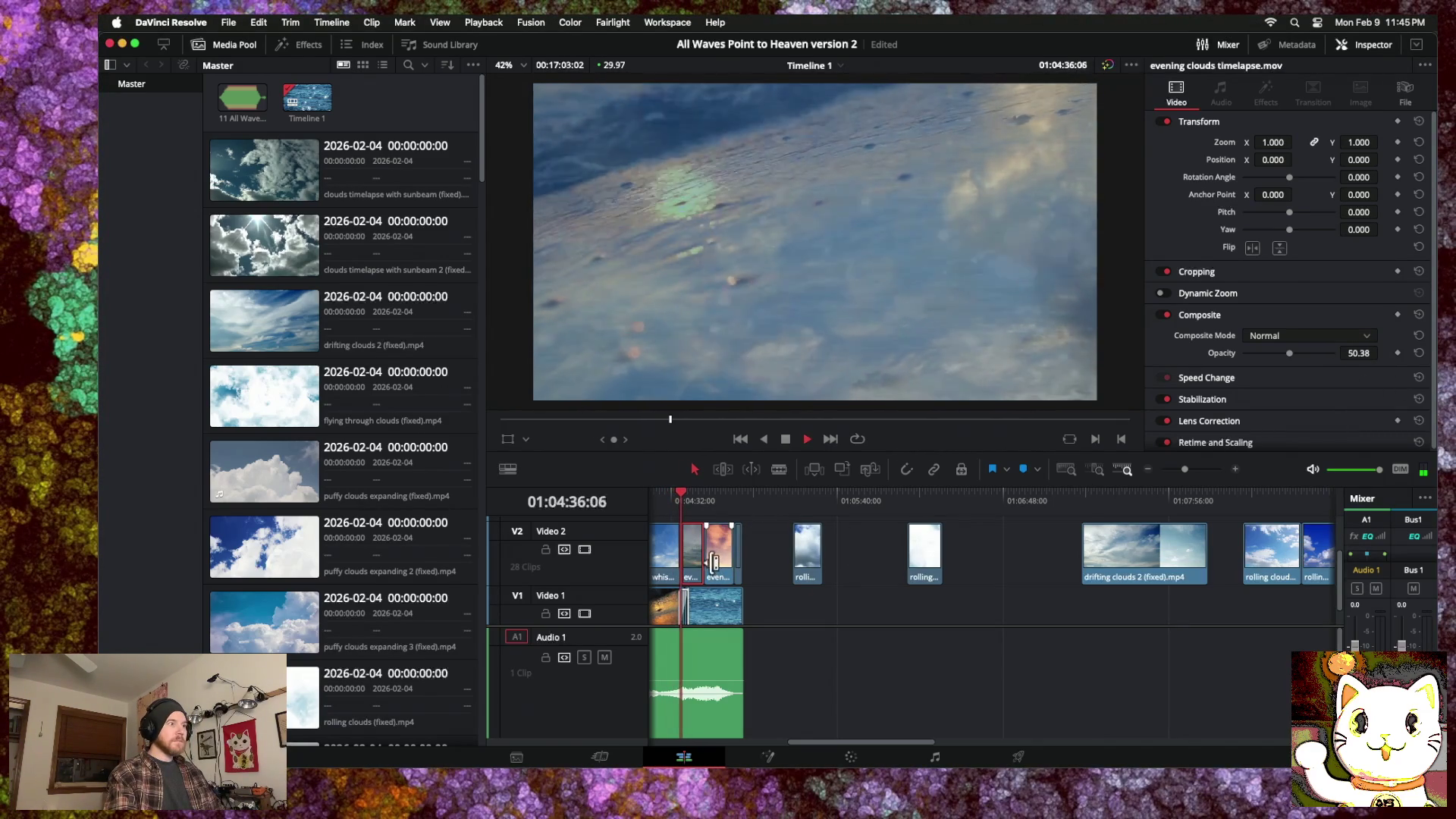
Step: Lower the evening clouds timelapse with sun clip's opacity to about 50
click(753, 554)
click(718, 553)
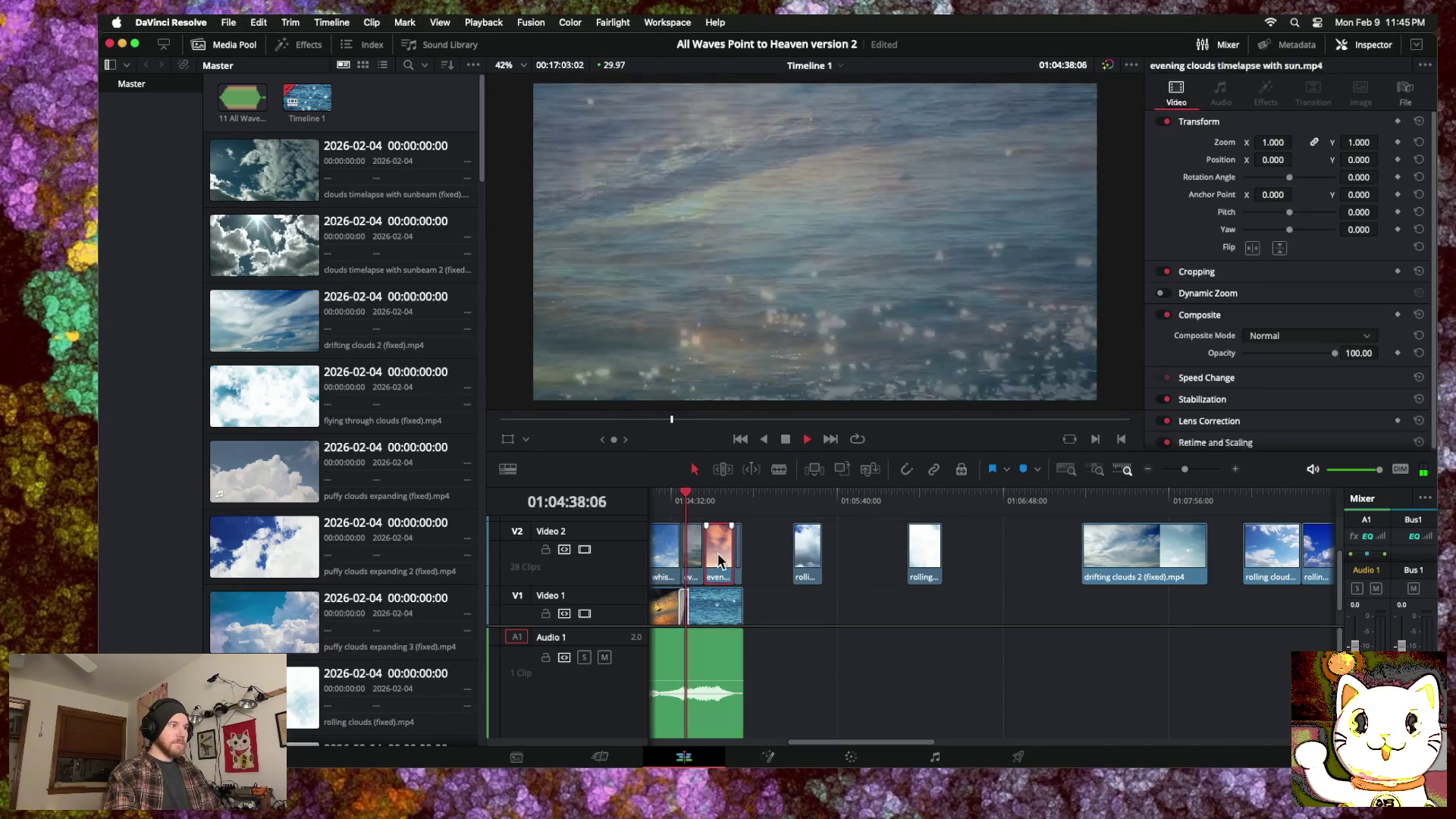
drag(1331, 358, 1289, 357)
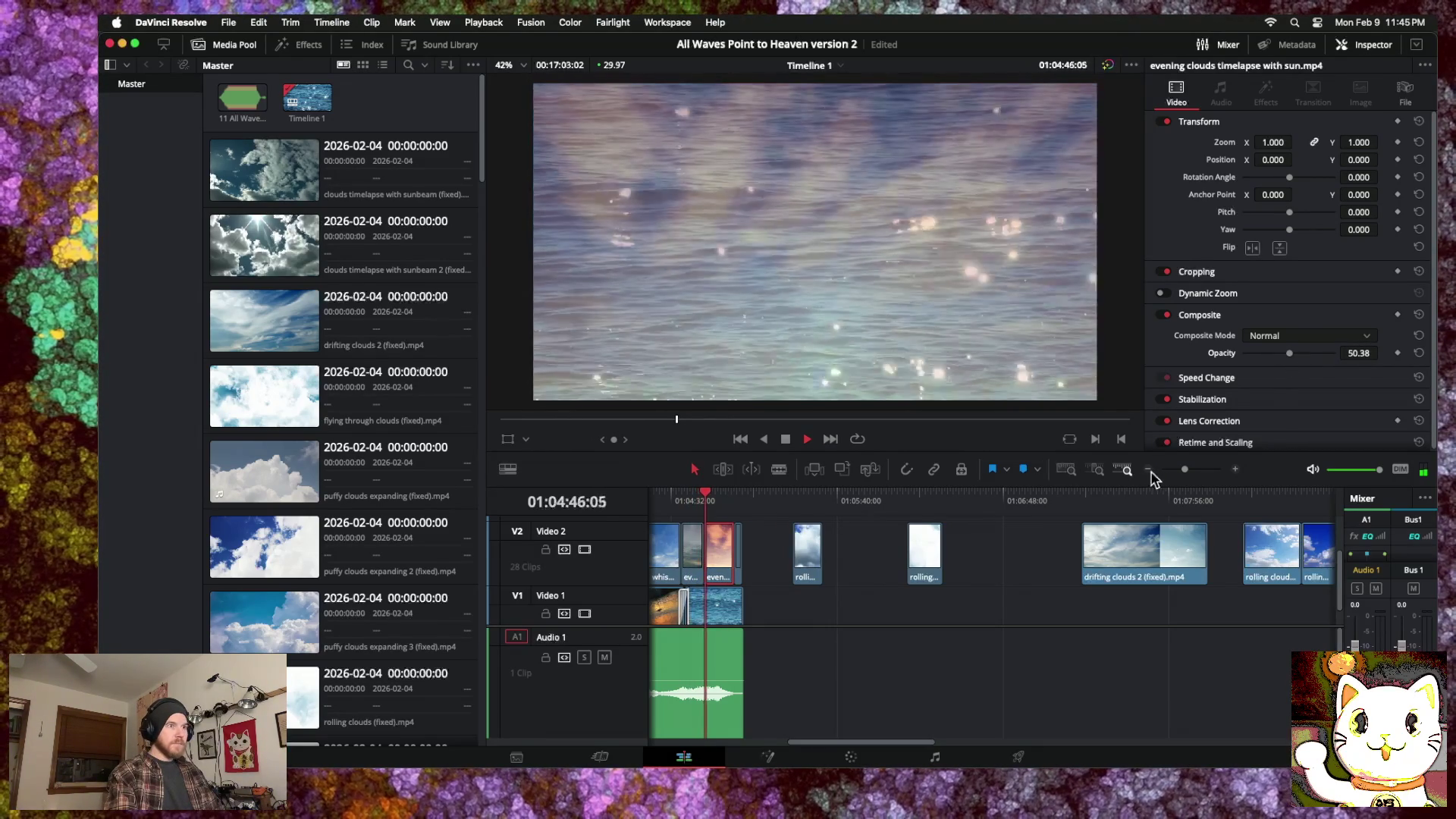
Step: Trim the evening clouds clip's end back by about one second
click(1236, 469)
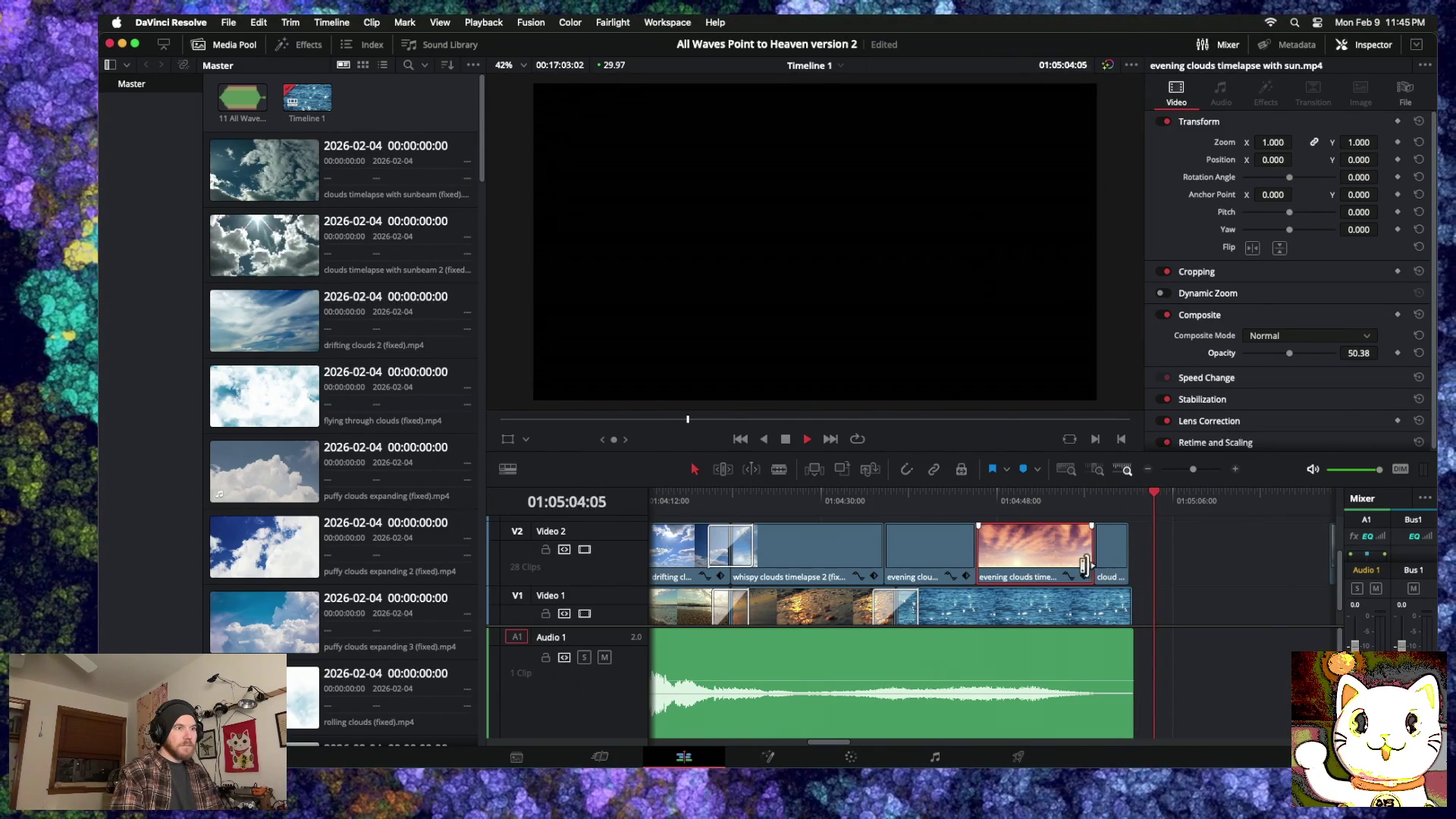
click(1196, 559)
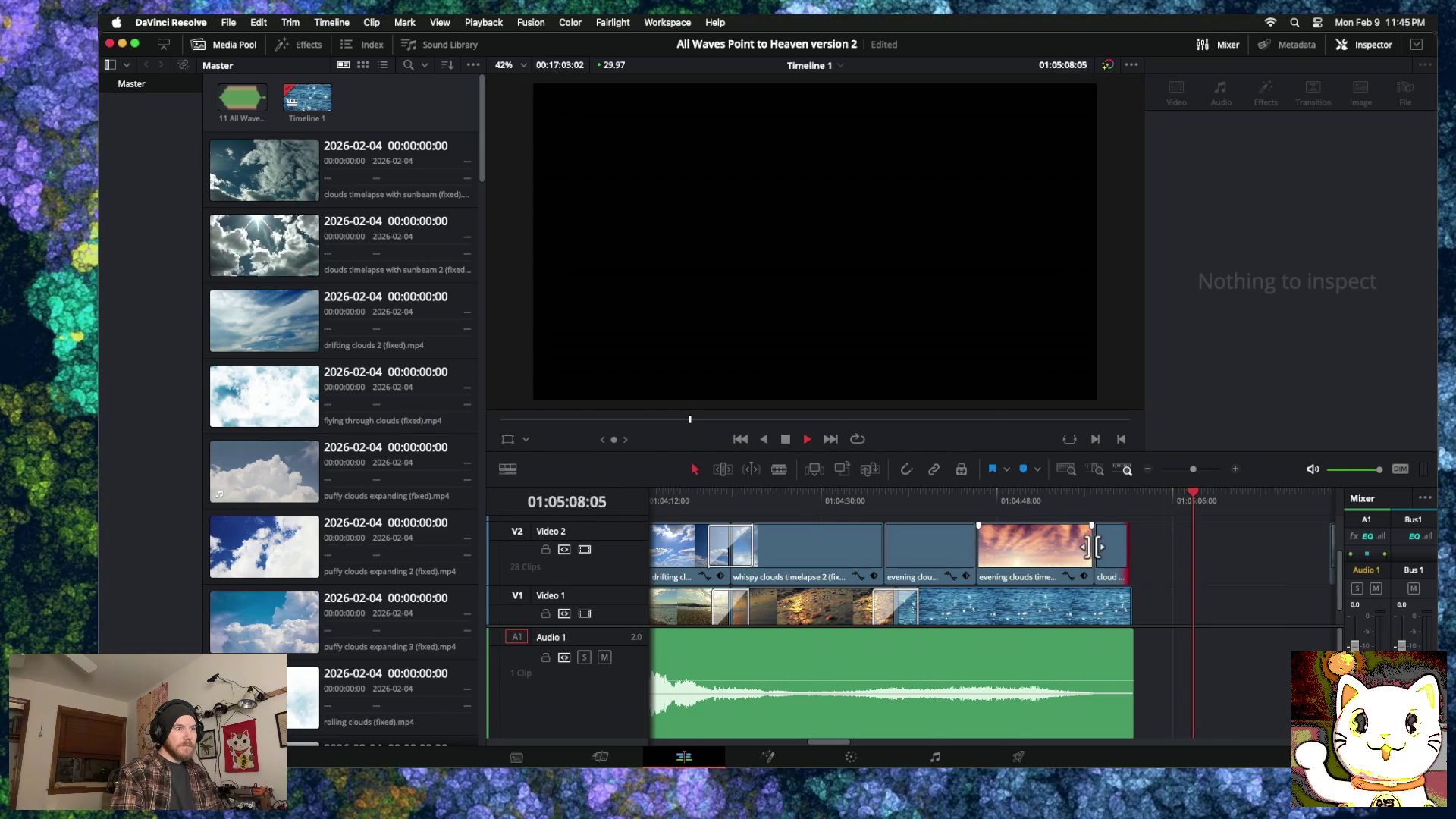
drag(1085, 547, 1079, 548)
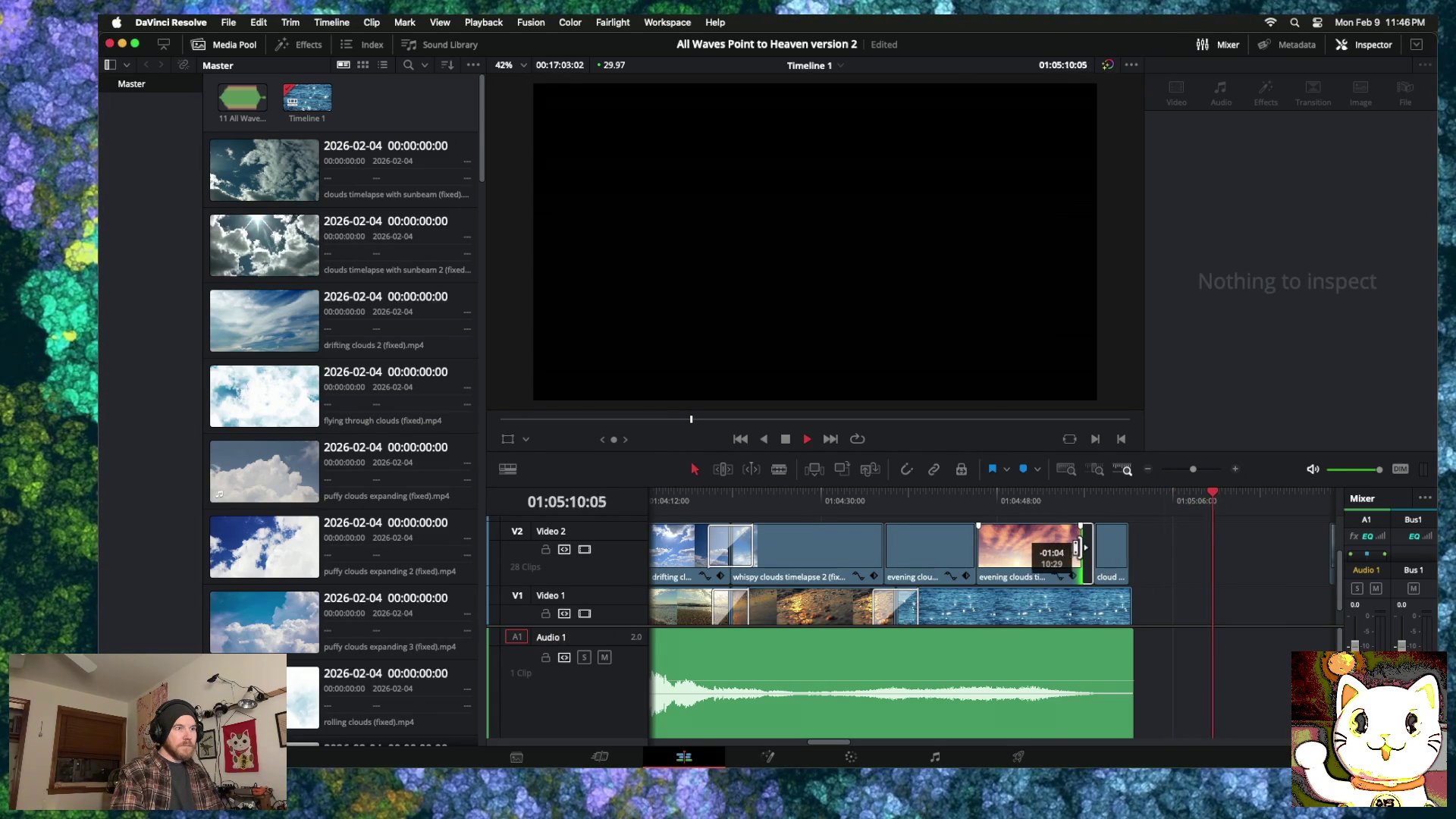
scroll(933, 561, right, 3)
scroll(932, 561, right, 5)
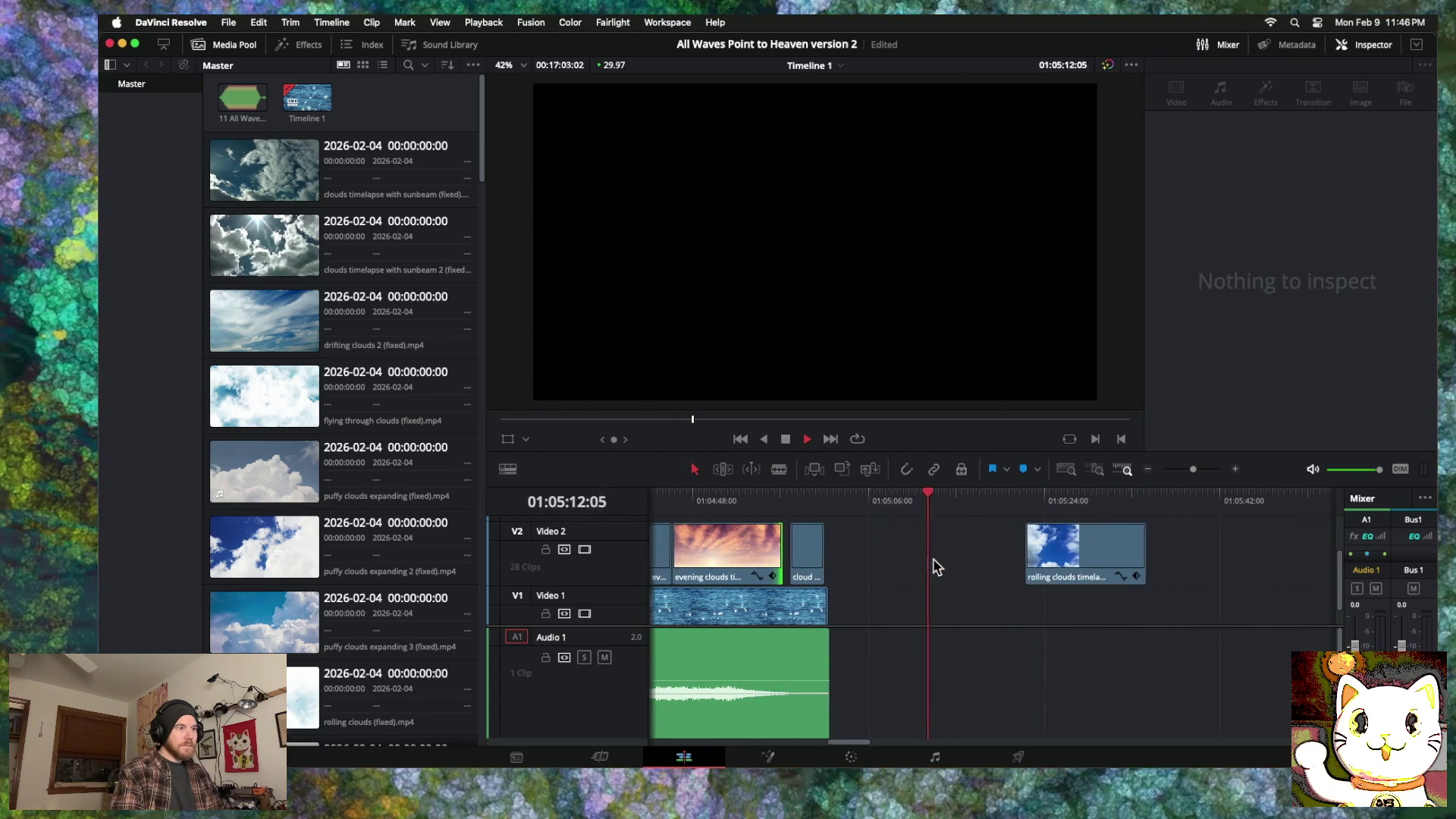
Step: Slide the evening clouds clips left to close the gaps on Video 2
scroll(933, 557, left, 8)
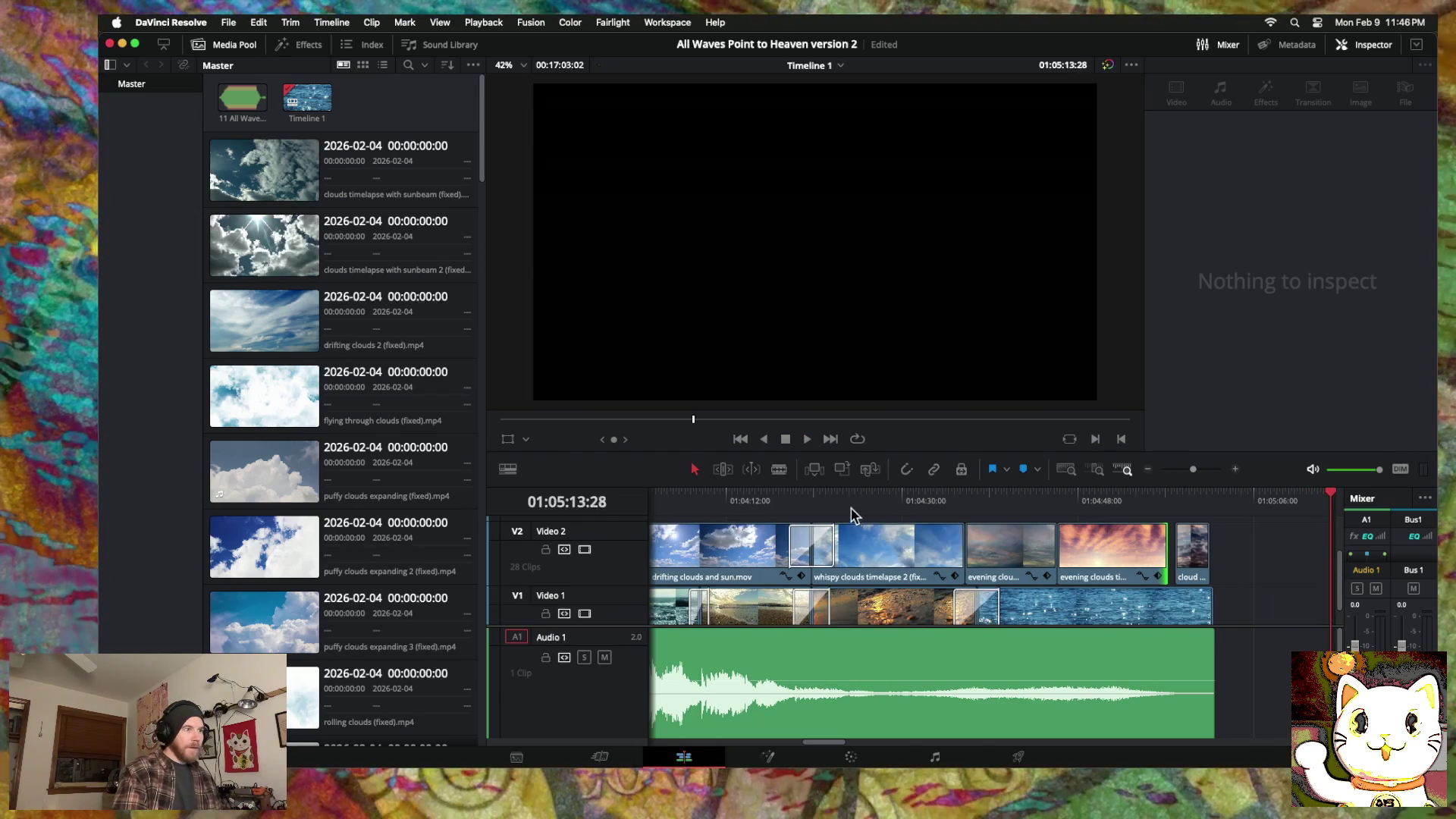
click(842, 502)
drag(993, 565, 912, 558)
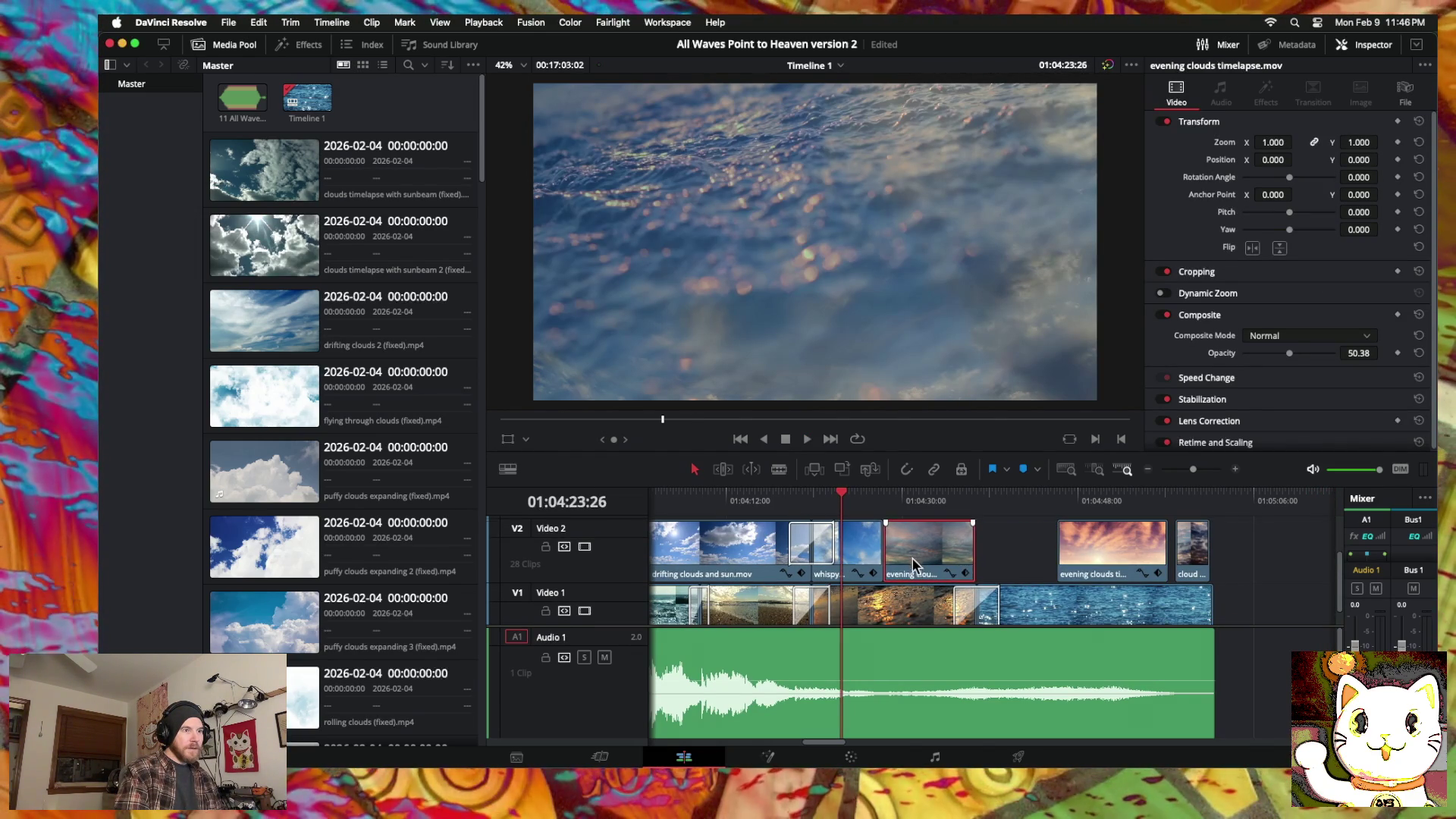
click(1092, 561)
drag(1094, 565, 1013, 569)
drag(1184, 559, 1176, 565)
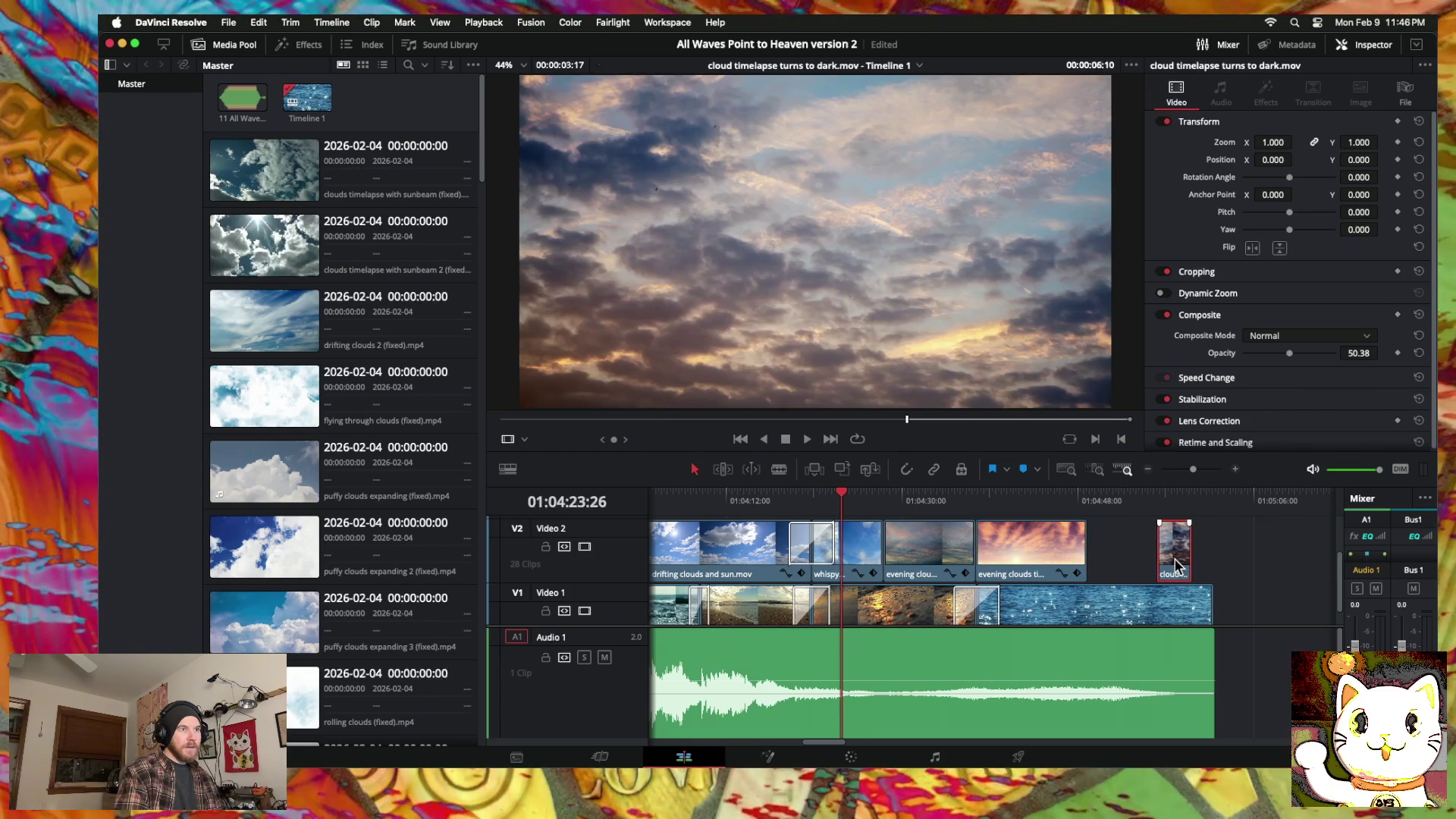
Step: Slow cloud timelapse turns to dark to 52% speed and extend its start to fill the gap
right_click(1176, 565)
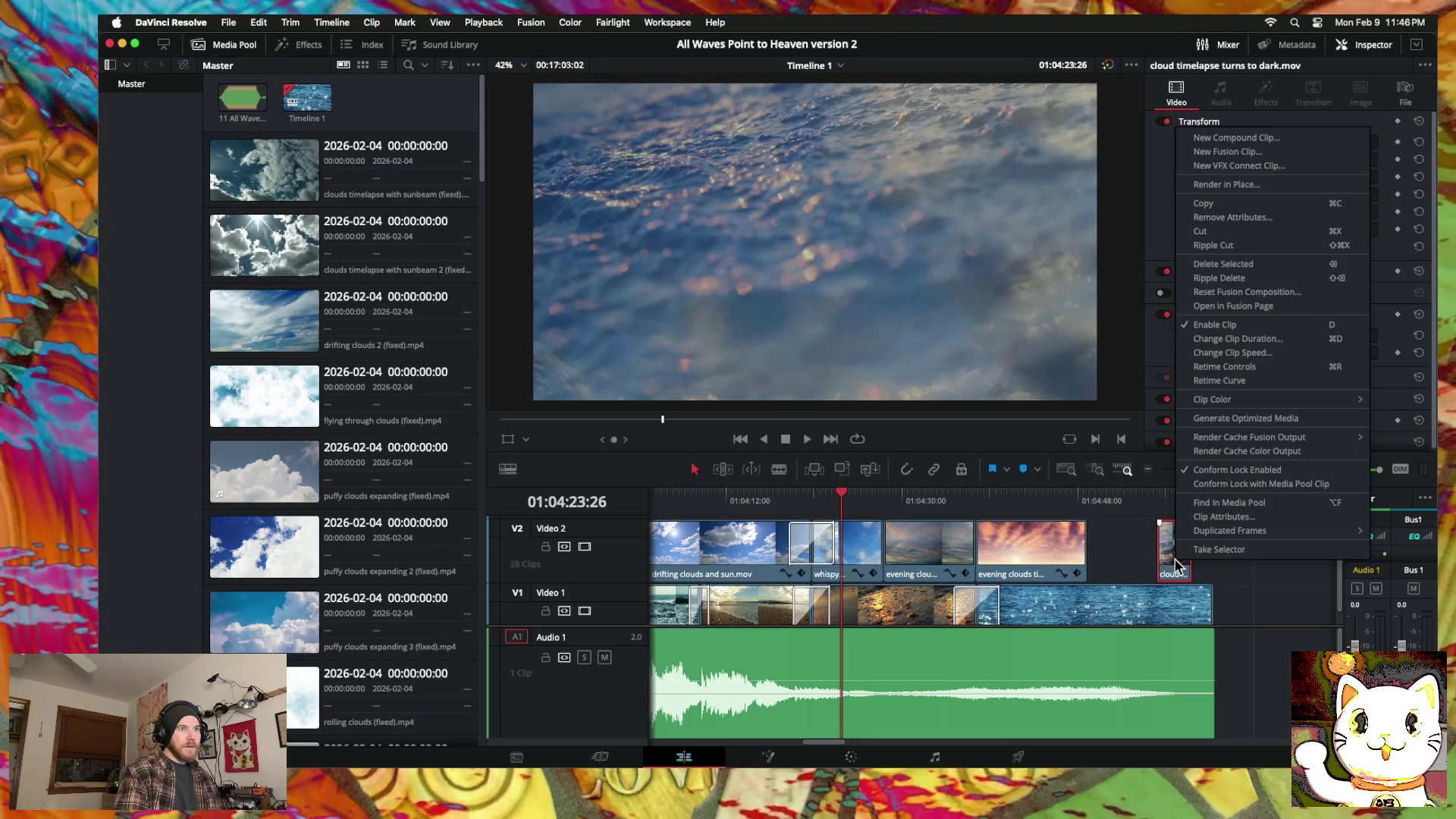
click(1232, 353)
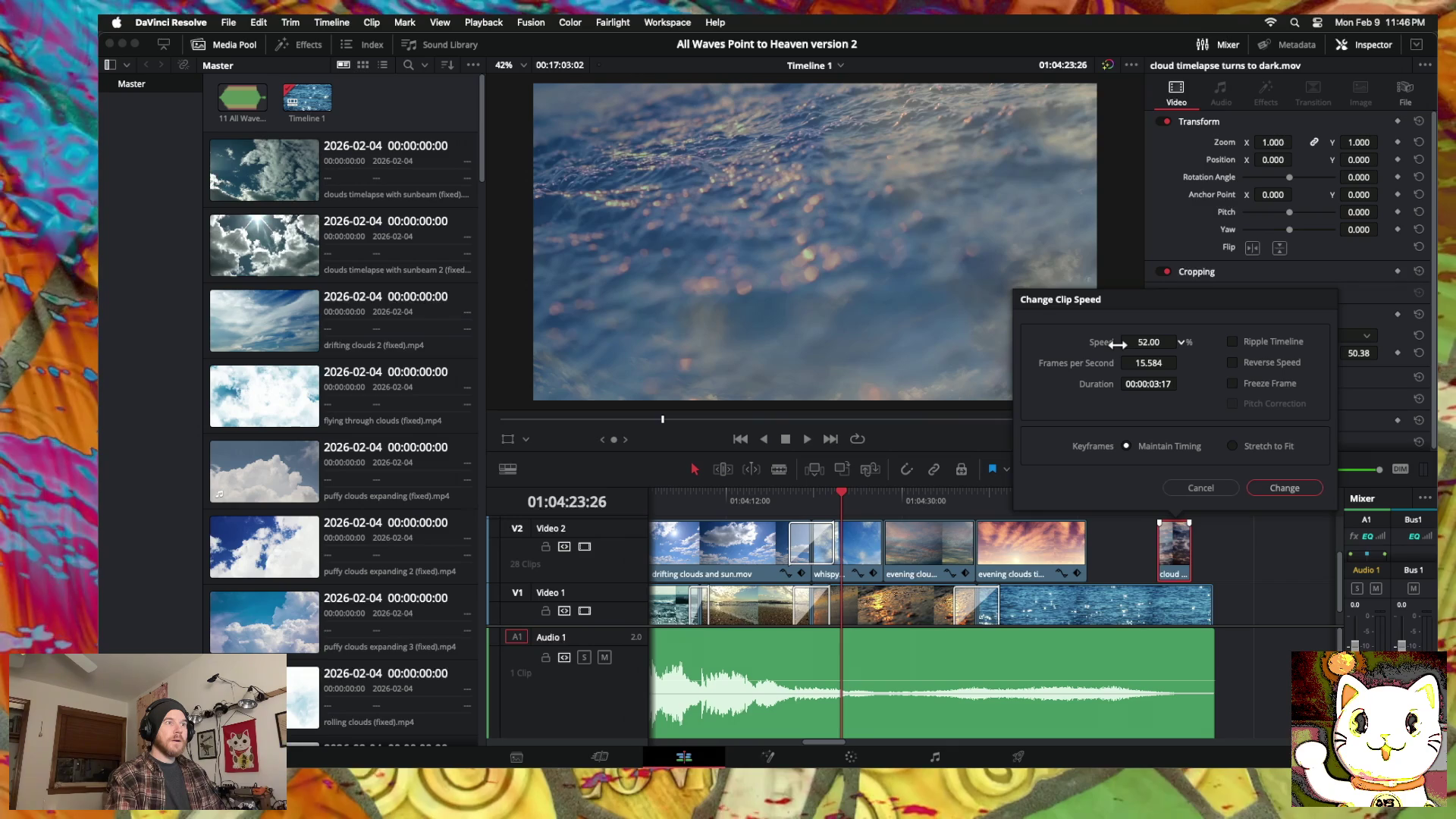
click(1285, 489)
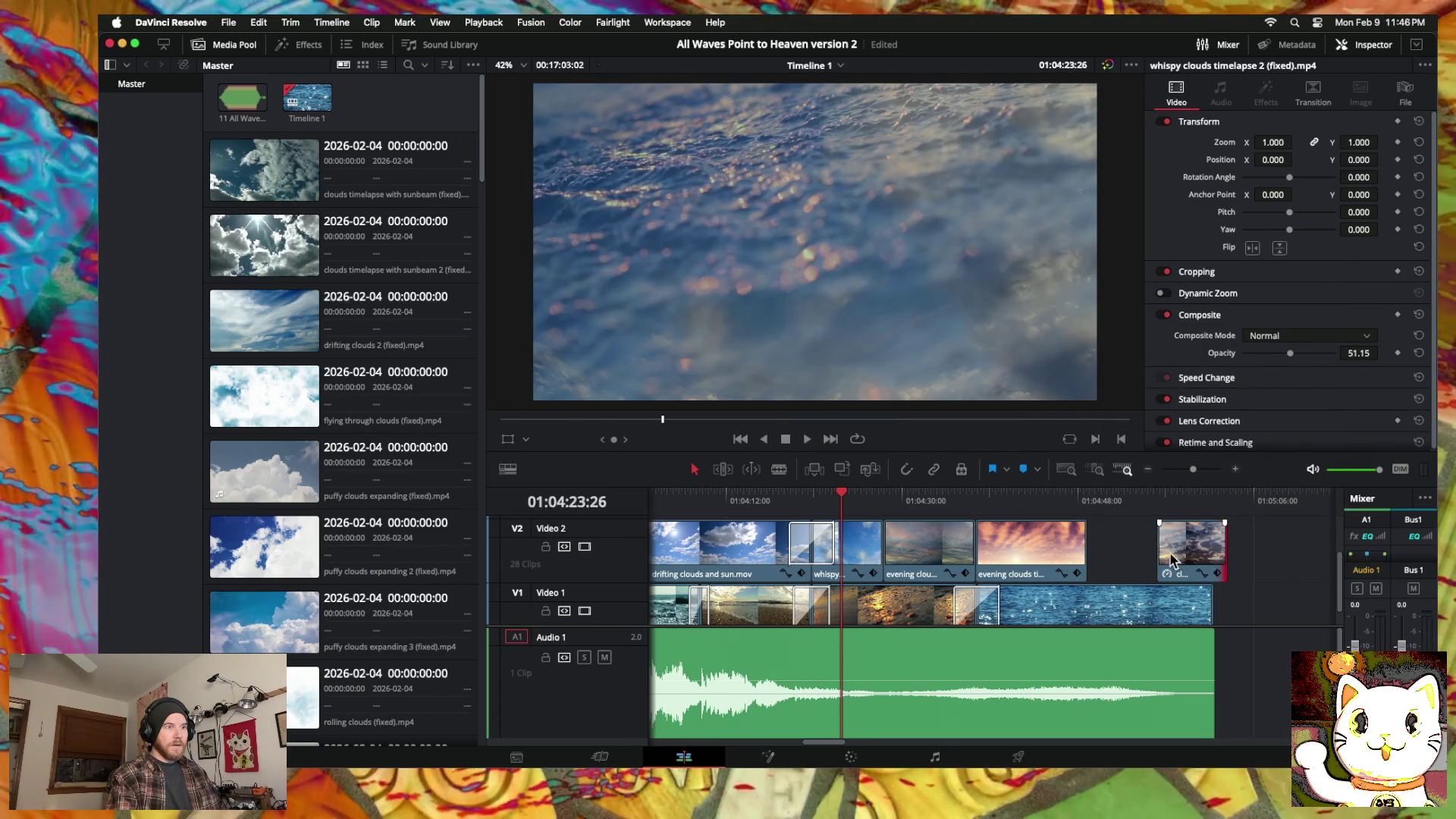
mouse_move(1153, 552)
mouse_down()
mouse_move(1091, 546)
mouse_move(1157, 563)
mouse_up()
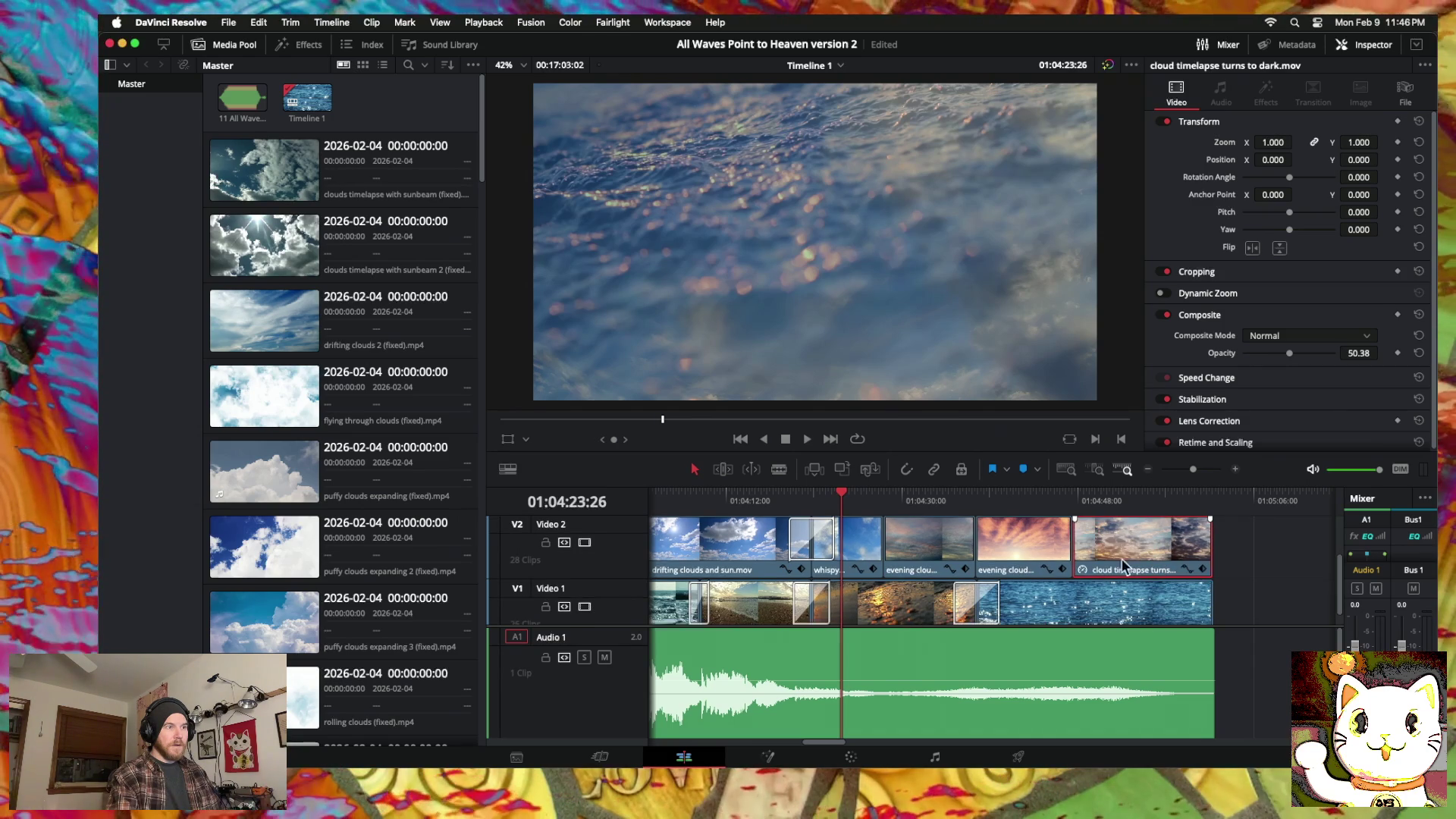
Step: Add a 4-second cross dissolve between evening clouds and cloud timelapse turns to dark, then preview it
click(1078, 553)
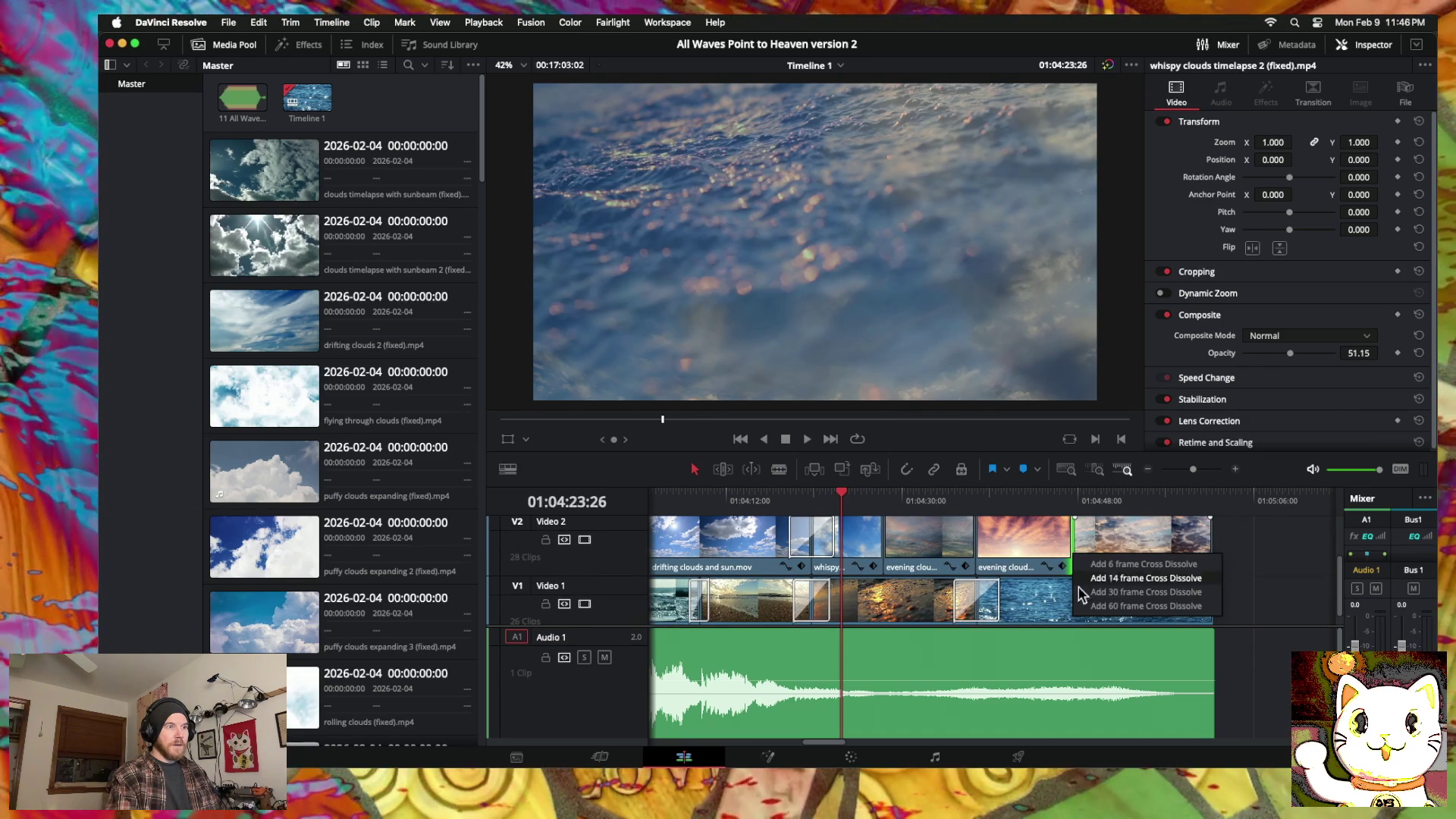
key(super+t)
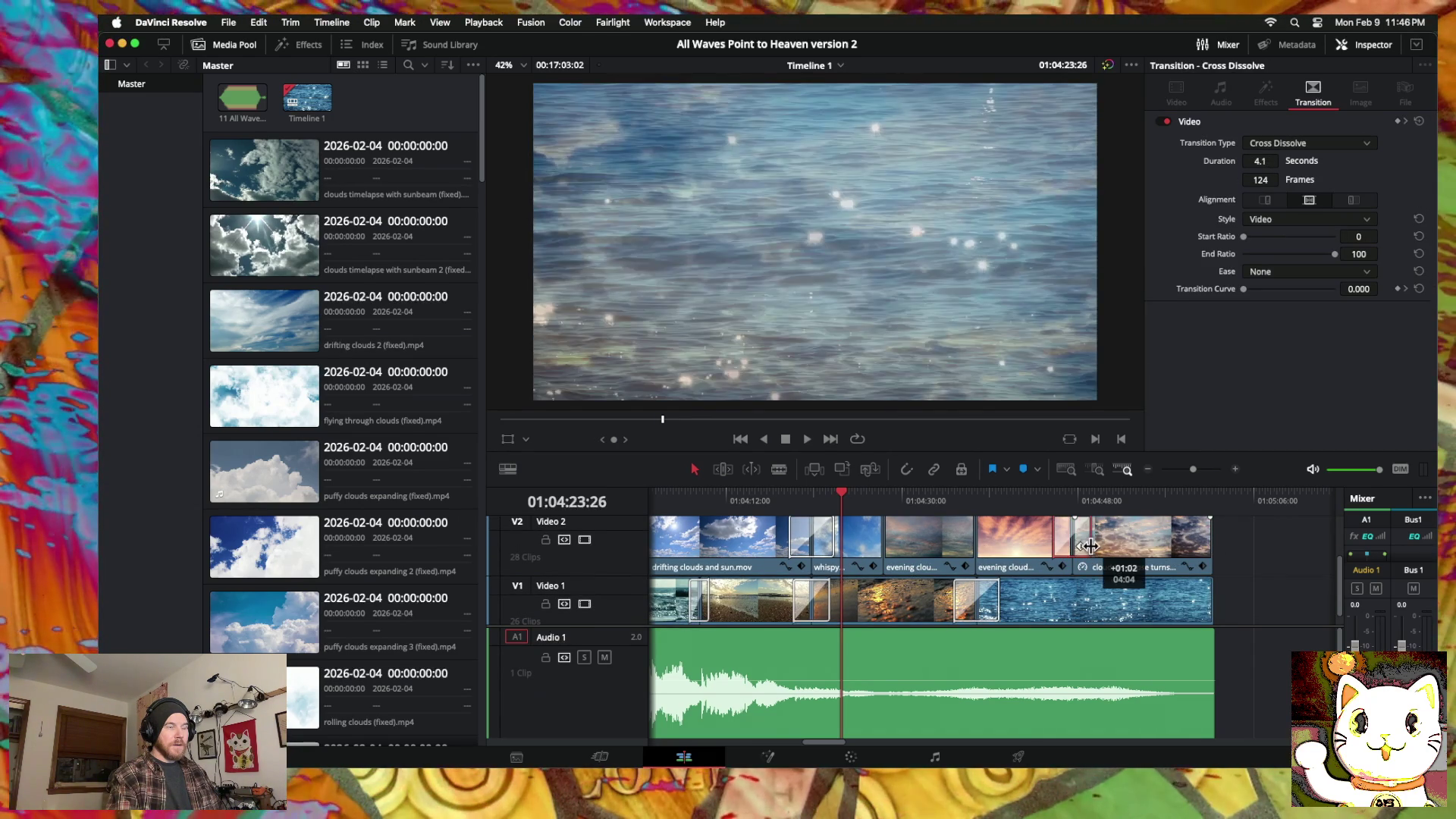
scroll(1154, 562, up, 2)
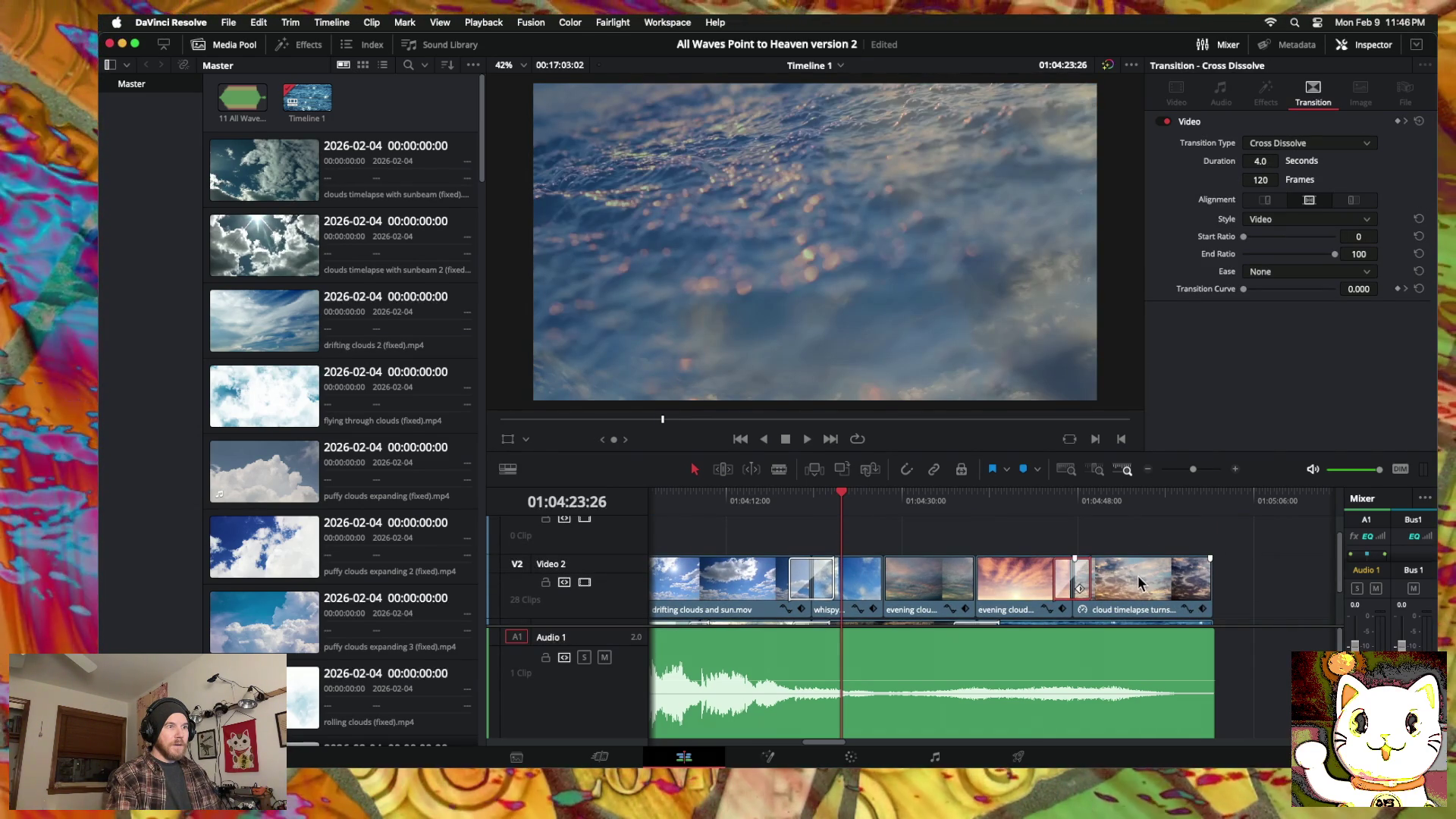
click(1138, 580)
drag(842, 494, 1130, 512)
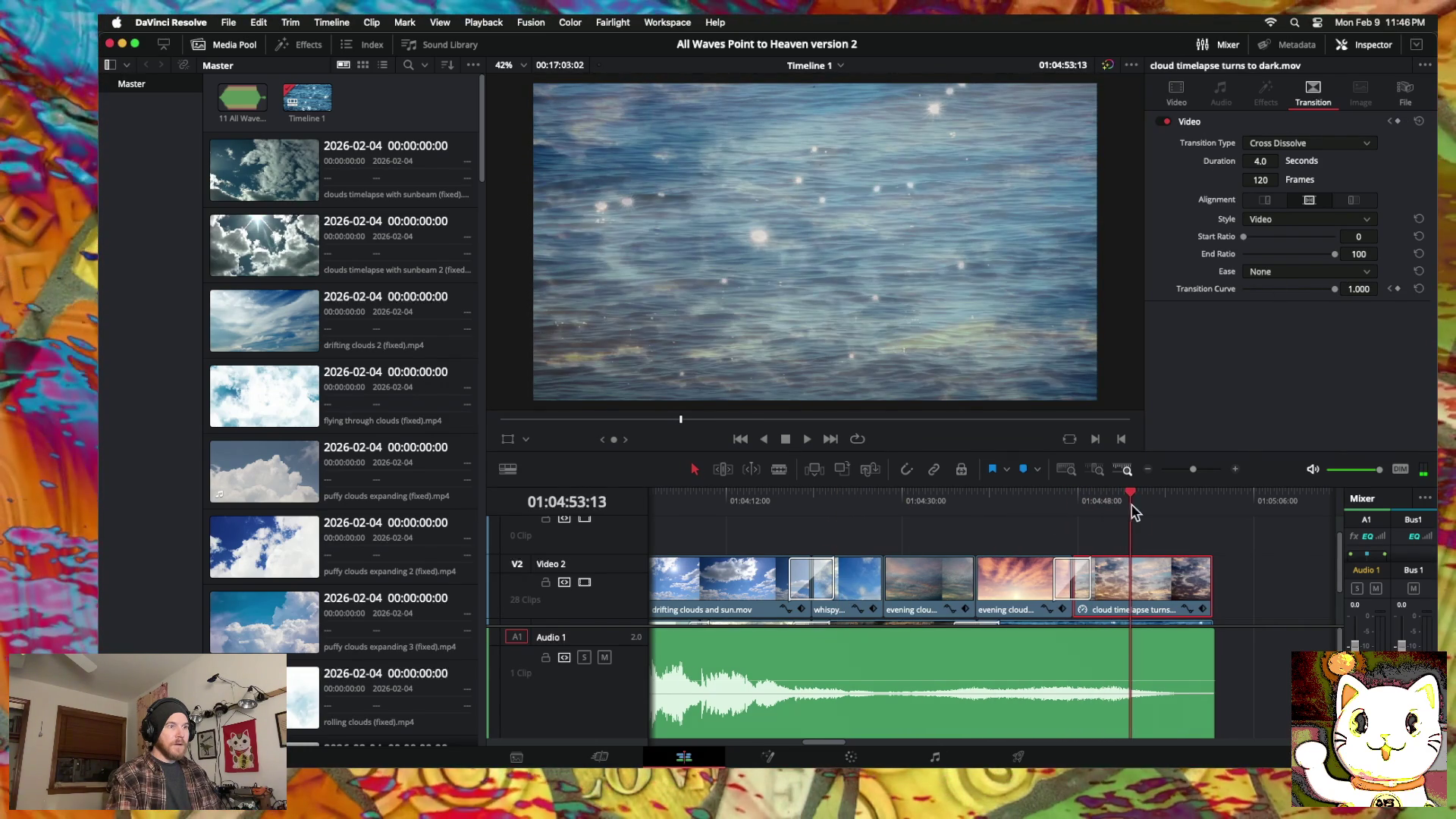
scroll(1136, 522, down, 2)
mouse_move(1123, 498)
mouse_down()
mouse_move(1214, 494)
mouse_move(1109, 496)
mouse_move(1127, 494)
mouse_up()
scroll(1181, 552, up, 2)
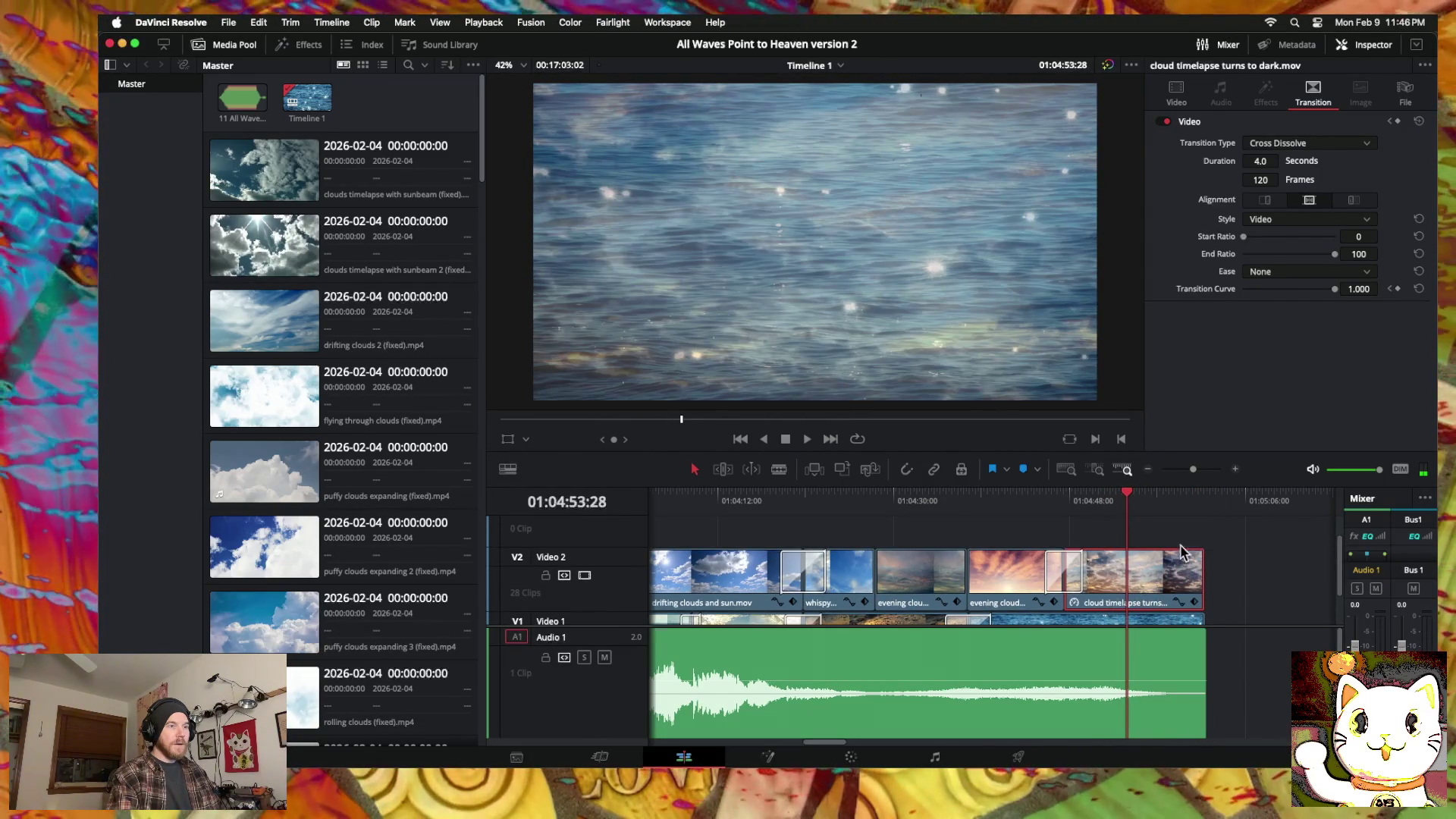
scroll(1180, 552, down, 1)
Step: Extend the sea waves clip's end to match the final Video 2 cloud clip
drag(1163, 561, 1162, 567)
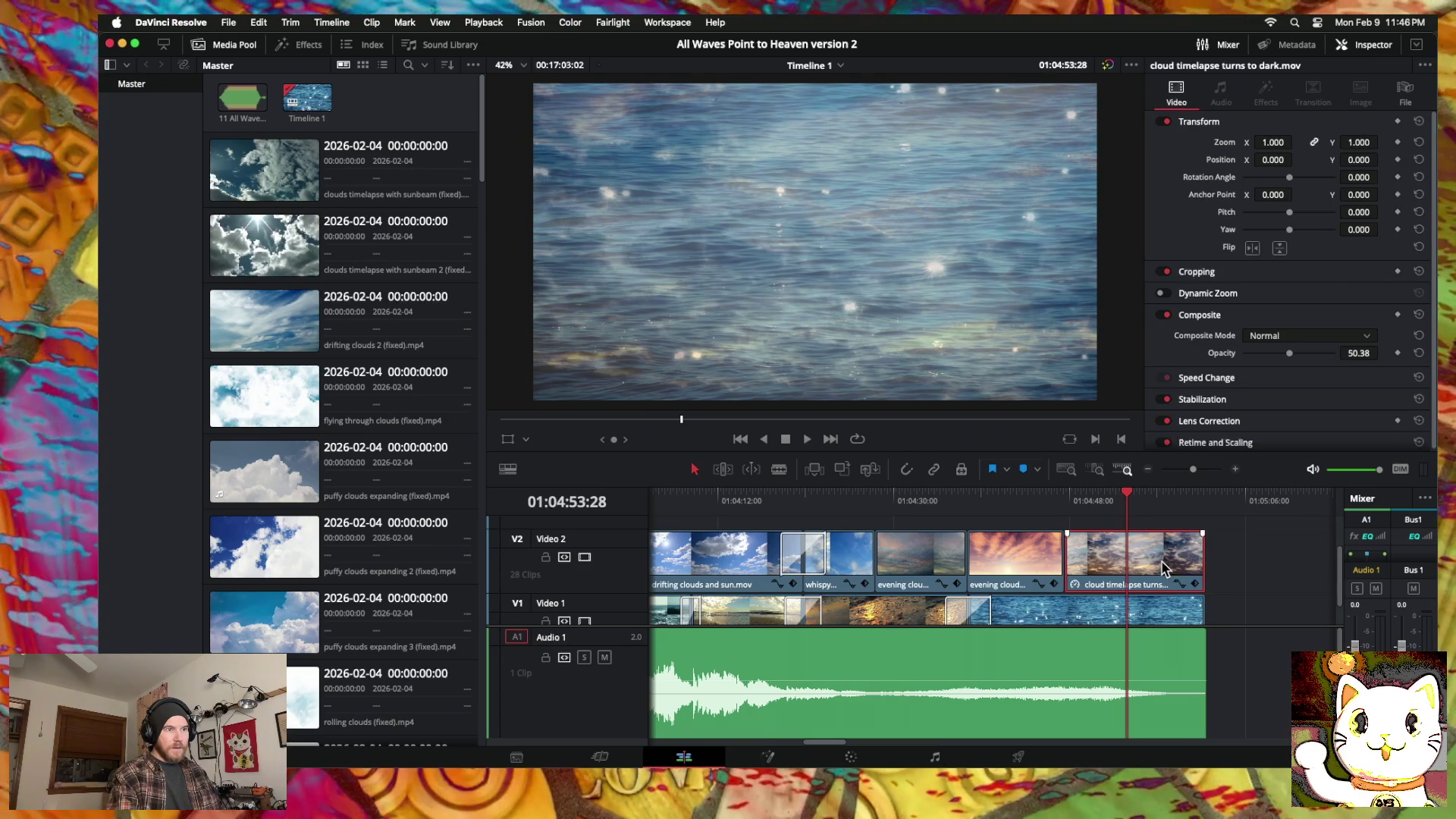
click(1236, 469)
scroll(1080, 562, right, 5)
drag(1069, 606, 1080, 607)
click(1023, 573)
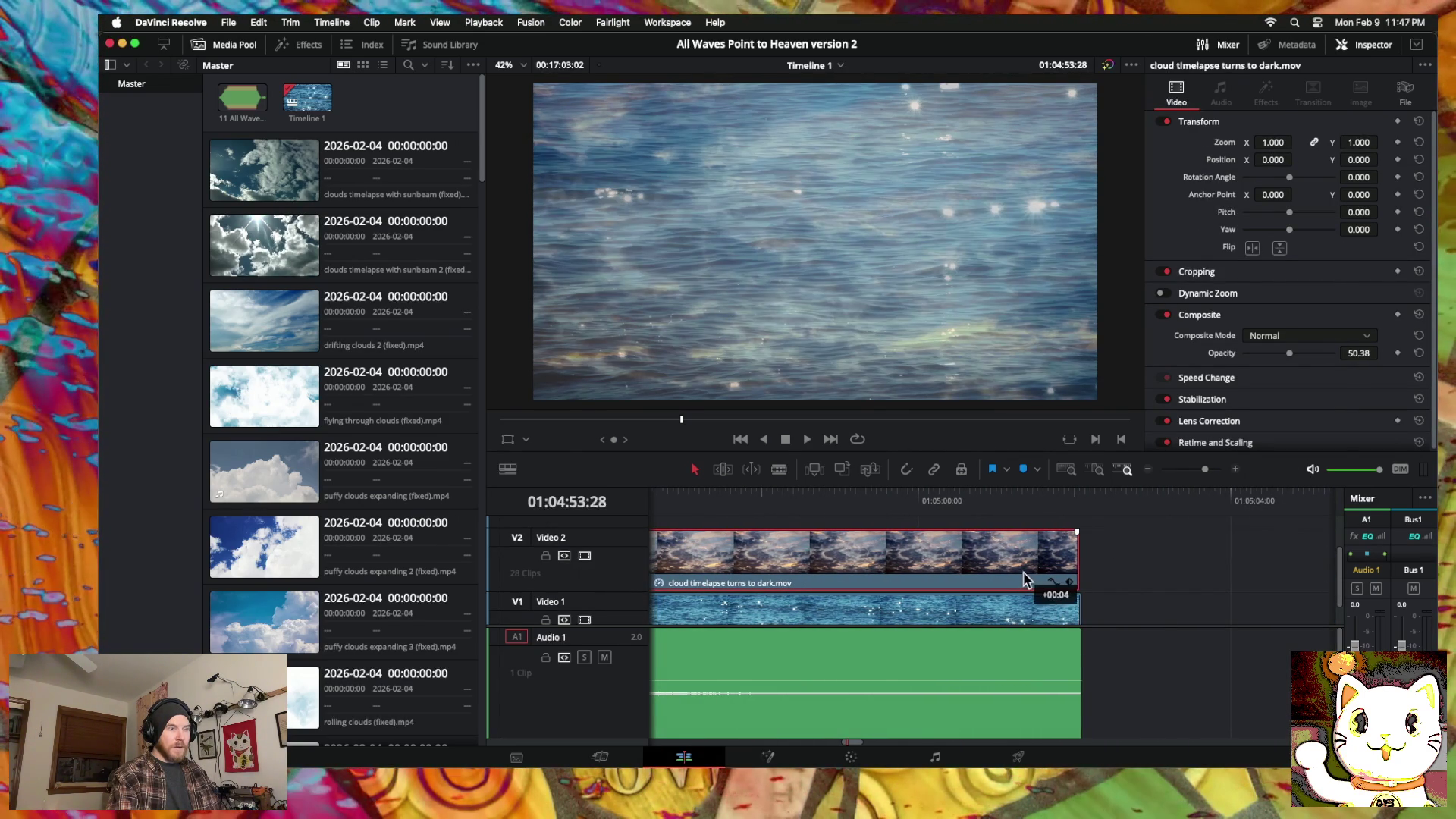
Step: Extend the sparkly sea clip's start to close the gap and add a 60-frame cross dissolve there
scroll(1023, 573, left, 3)
scroll(1026, 578, left, 15)
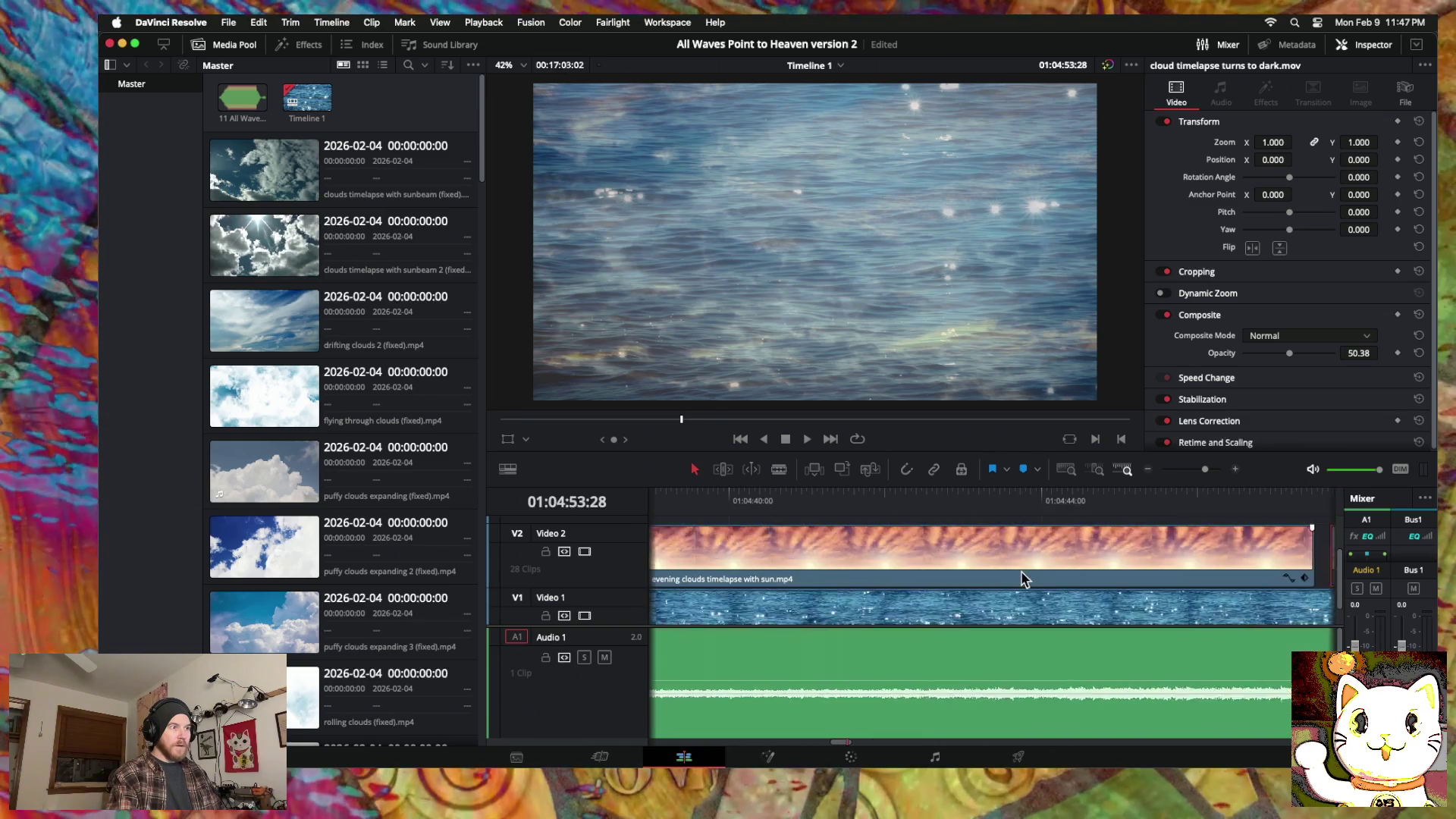
mouse_move(892, 607)
mouse_down()
mouse_move(872, 606)
mouse_move(1077, 608)
mouse_up()
right_click(1077, 607)
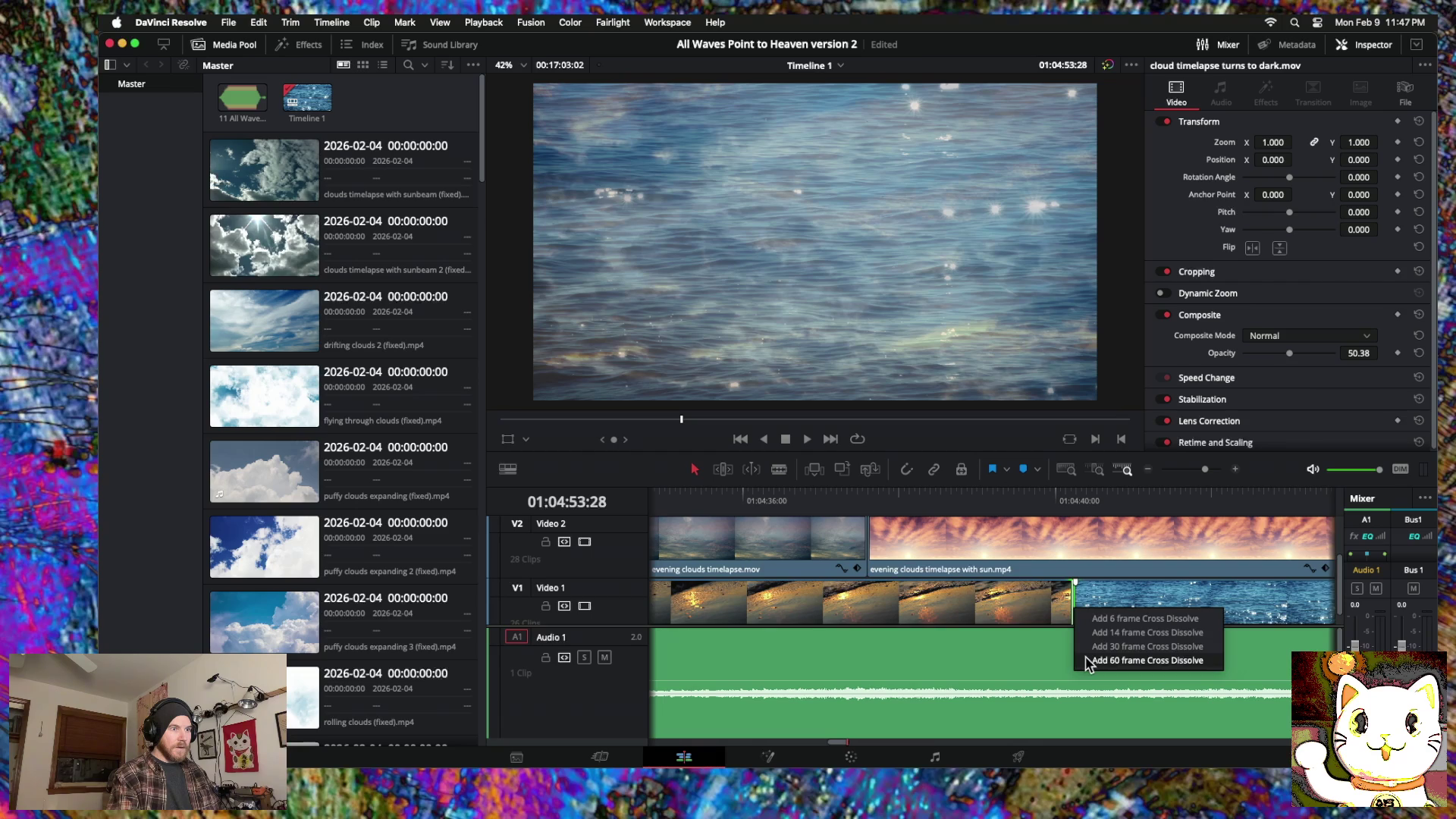
click(1092, 654)
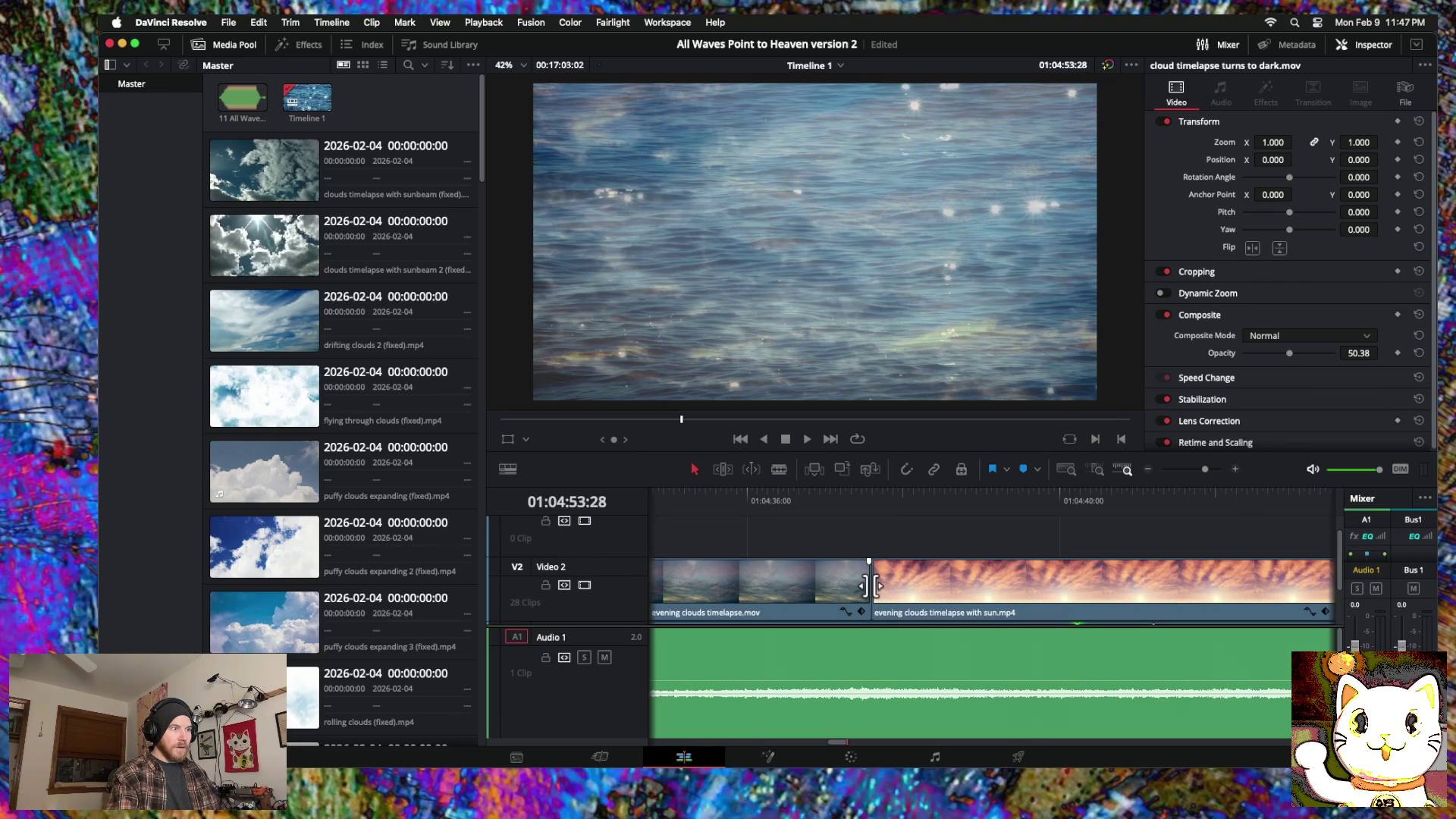
Step: Attempt cross dissolves between the evening clouds clips, moving the cut later and cancelling the handles warnings
right_click(870, 585)
click(904, 640)
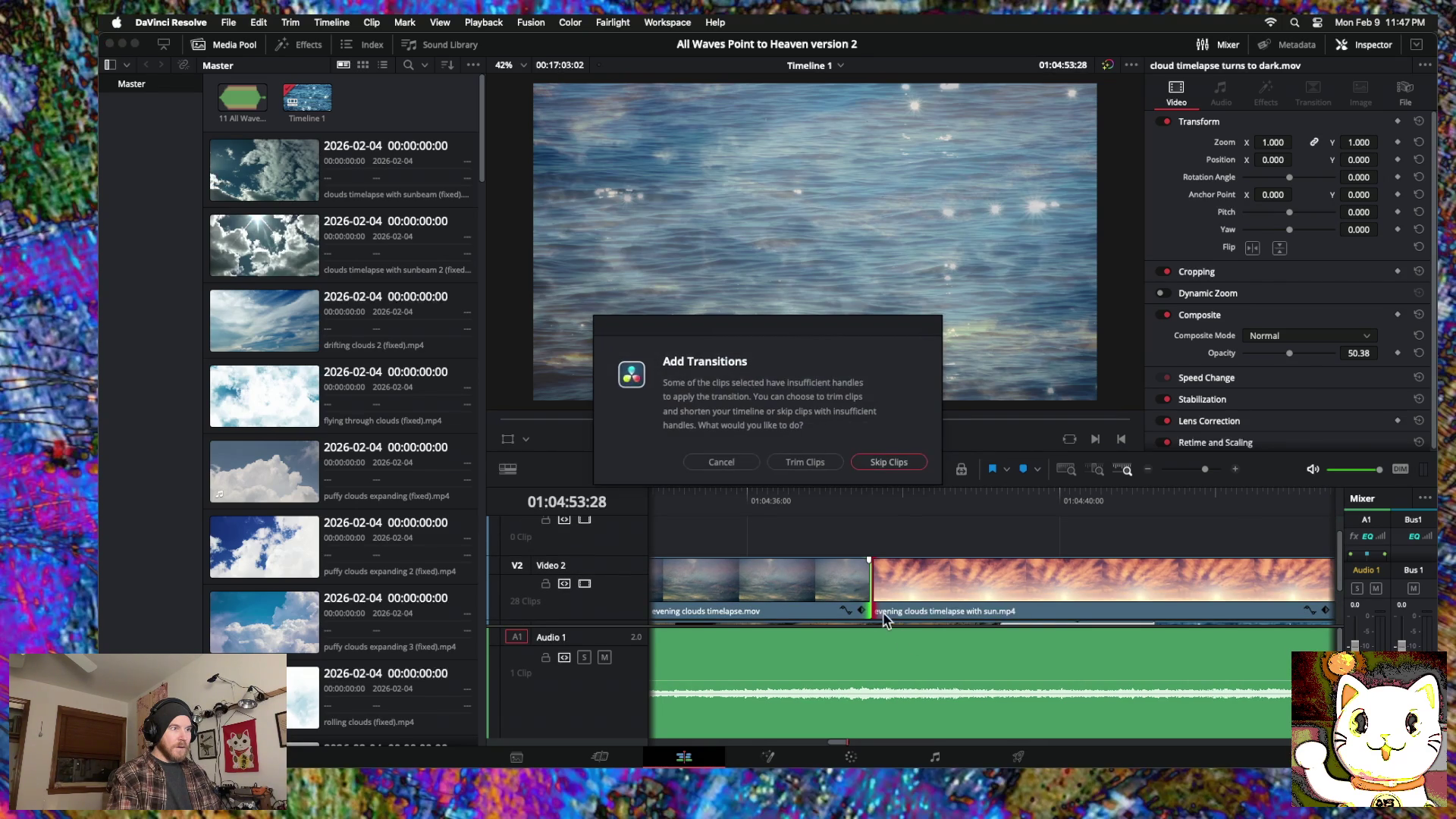
click(721, 462)
drag(869, 585, 910, 586)
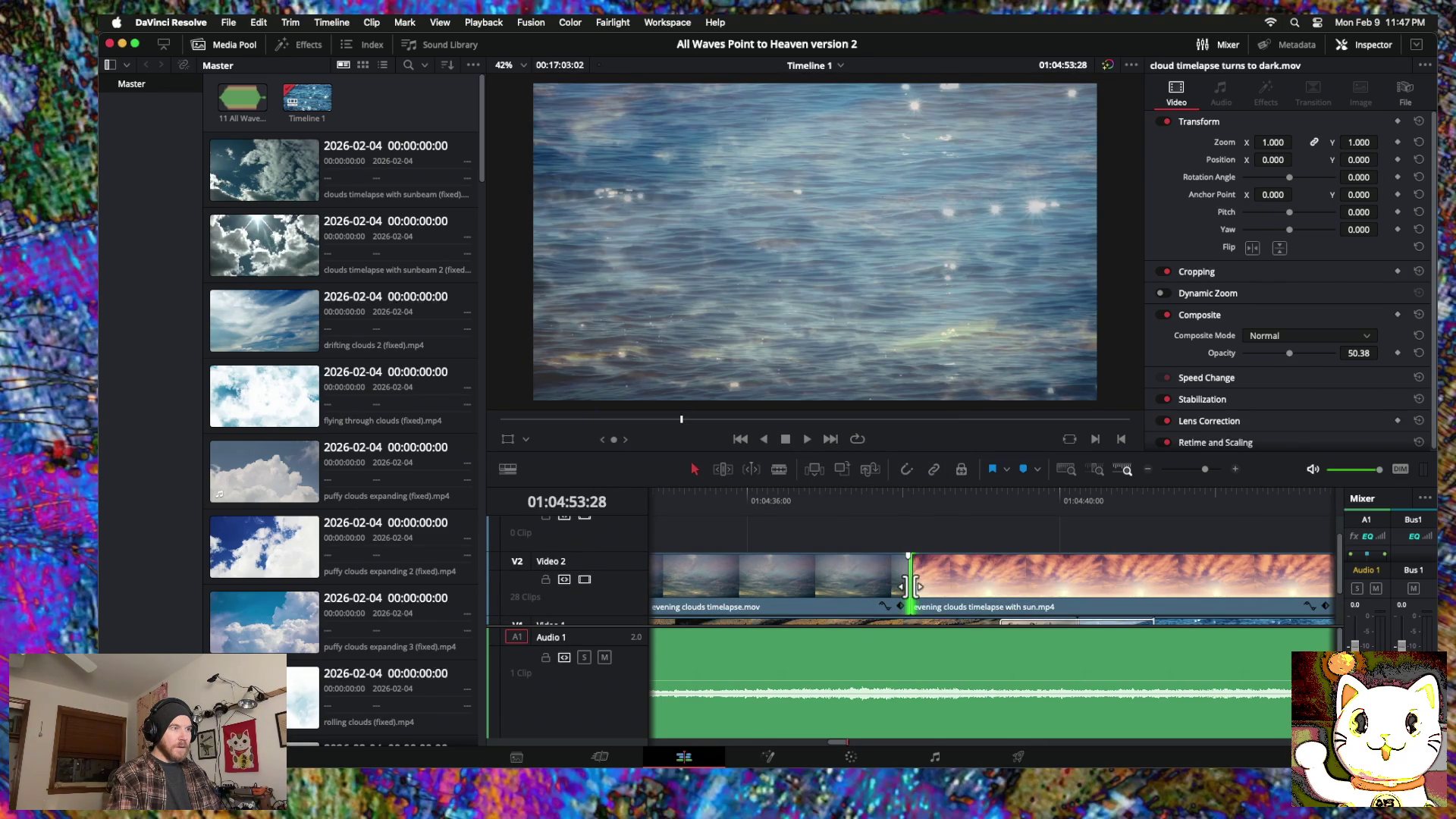
right_click(910, 585)
click(935, 639)
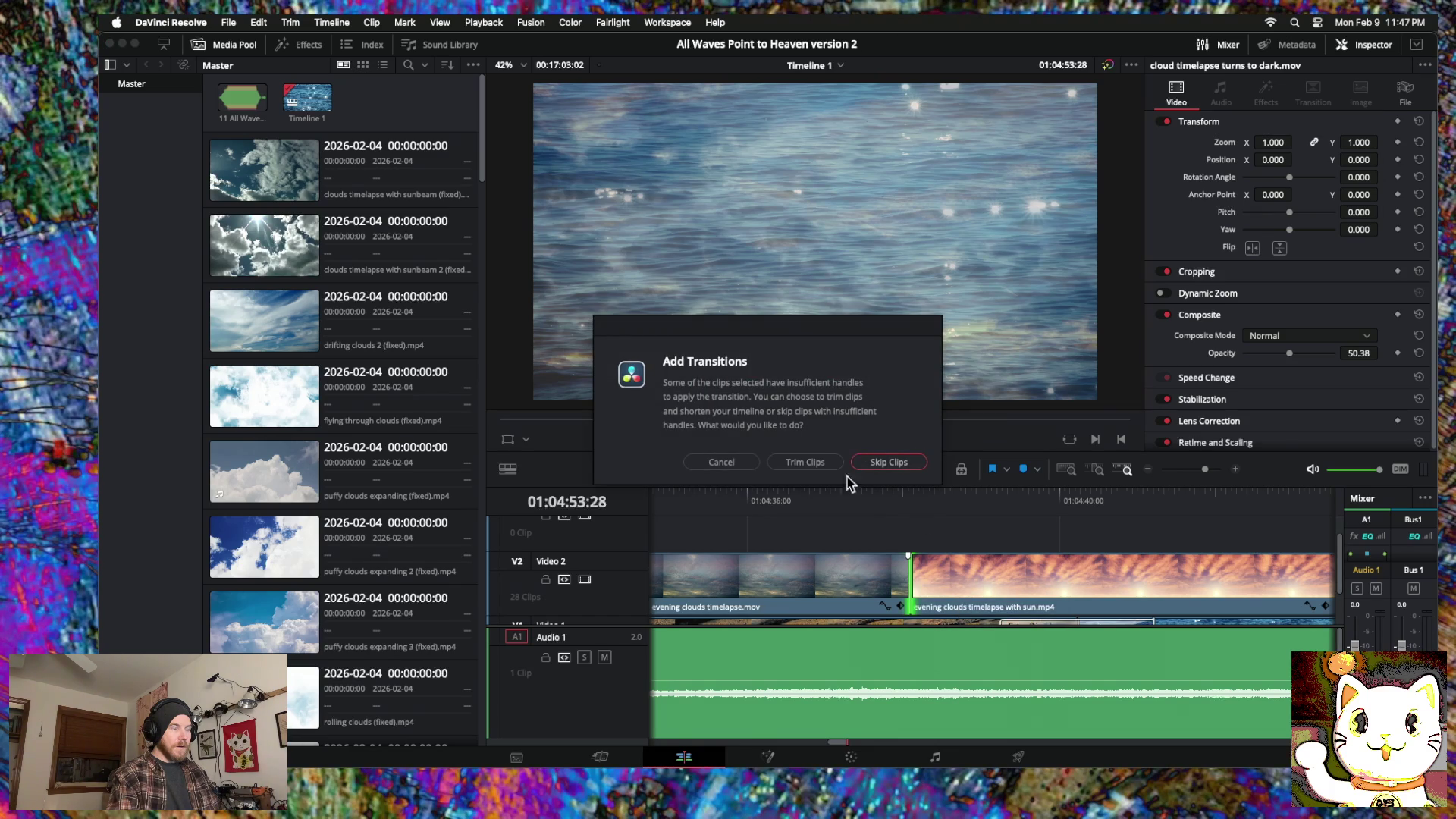
click(721, 462)
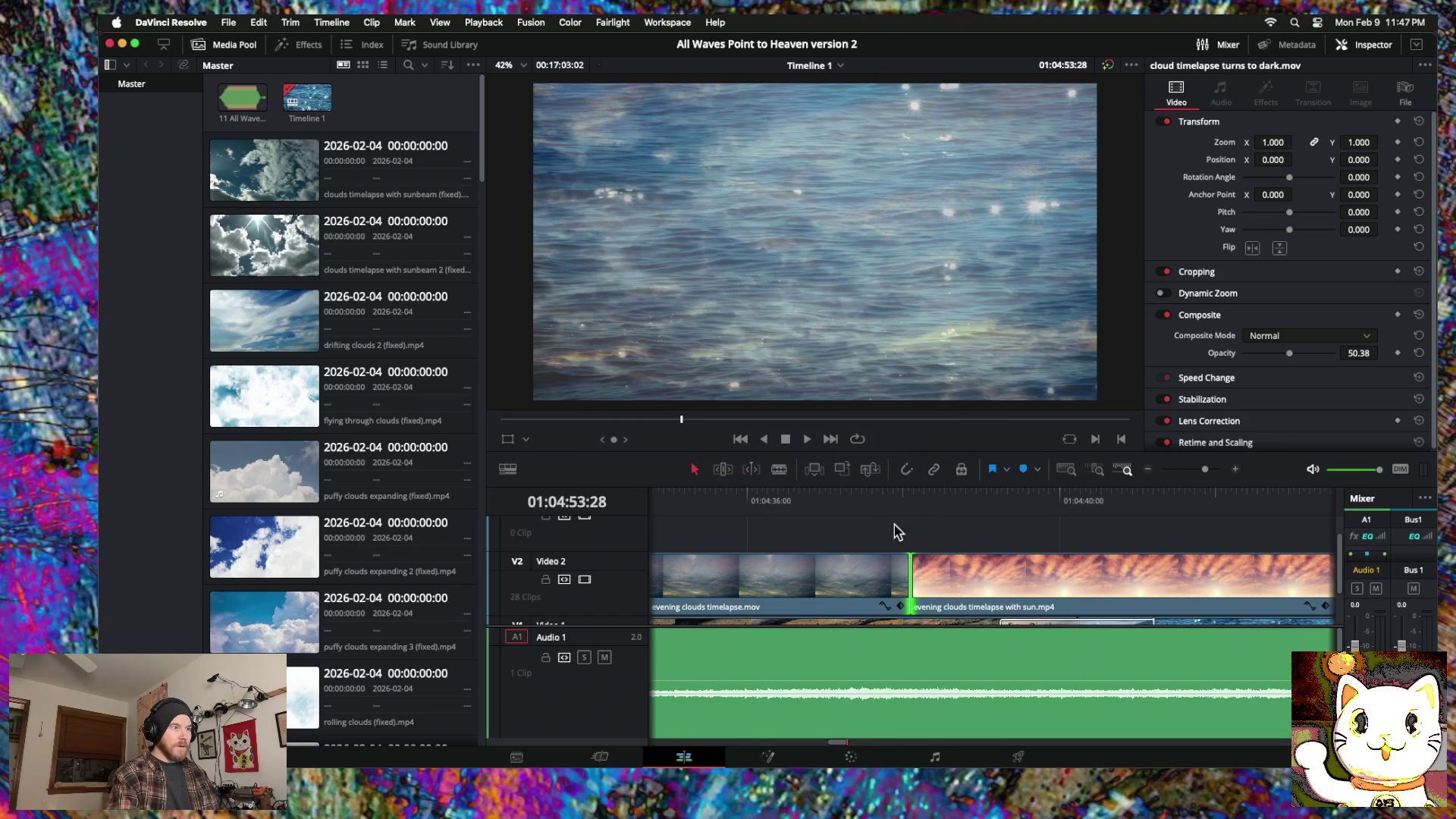
click(1150, 470)
click(1150, 470)
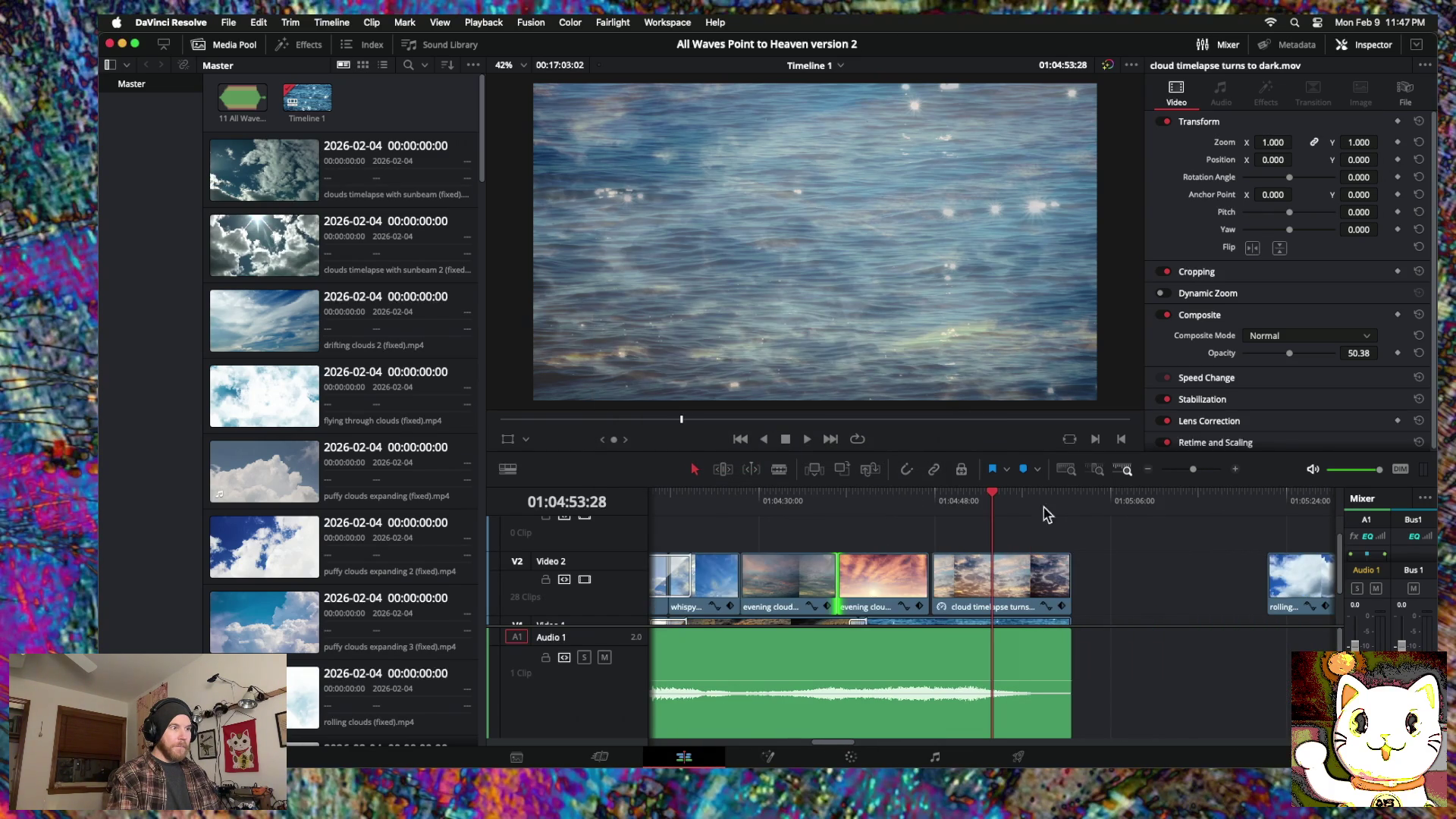
Step: Slide and shorten the evening clouds clip at the cut, retrying the 60-frame dissolve
mouse_move(883, 586)
mouse_down()
mouse_move(900, 589)
mouse_move(850, 583)
mouse_up()
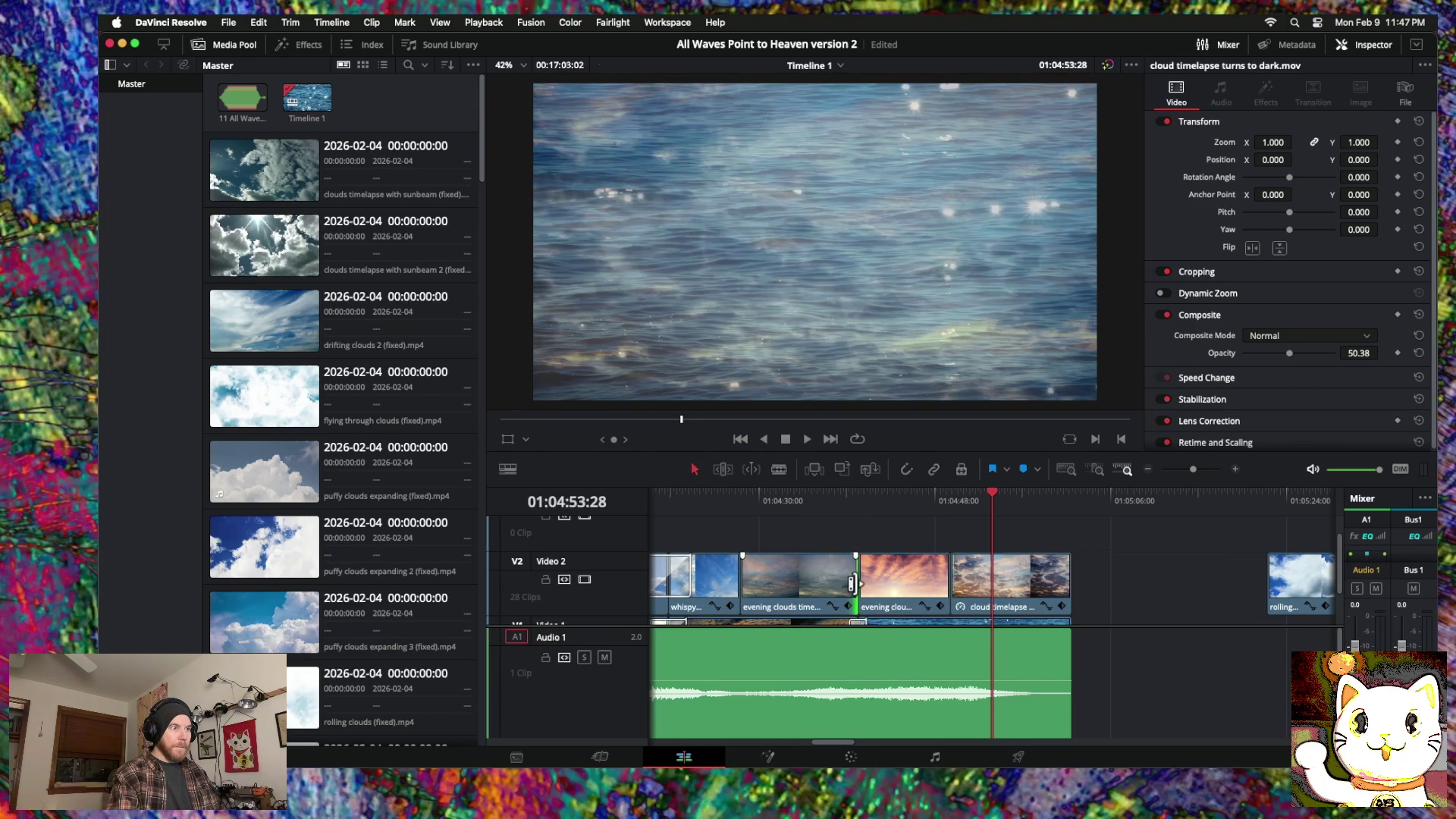
right_click(860, 587)
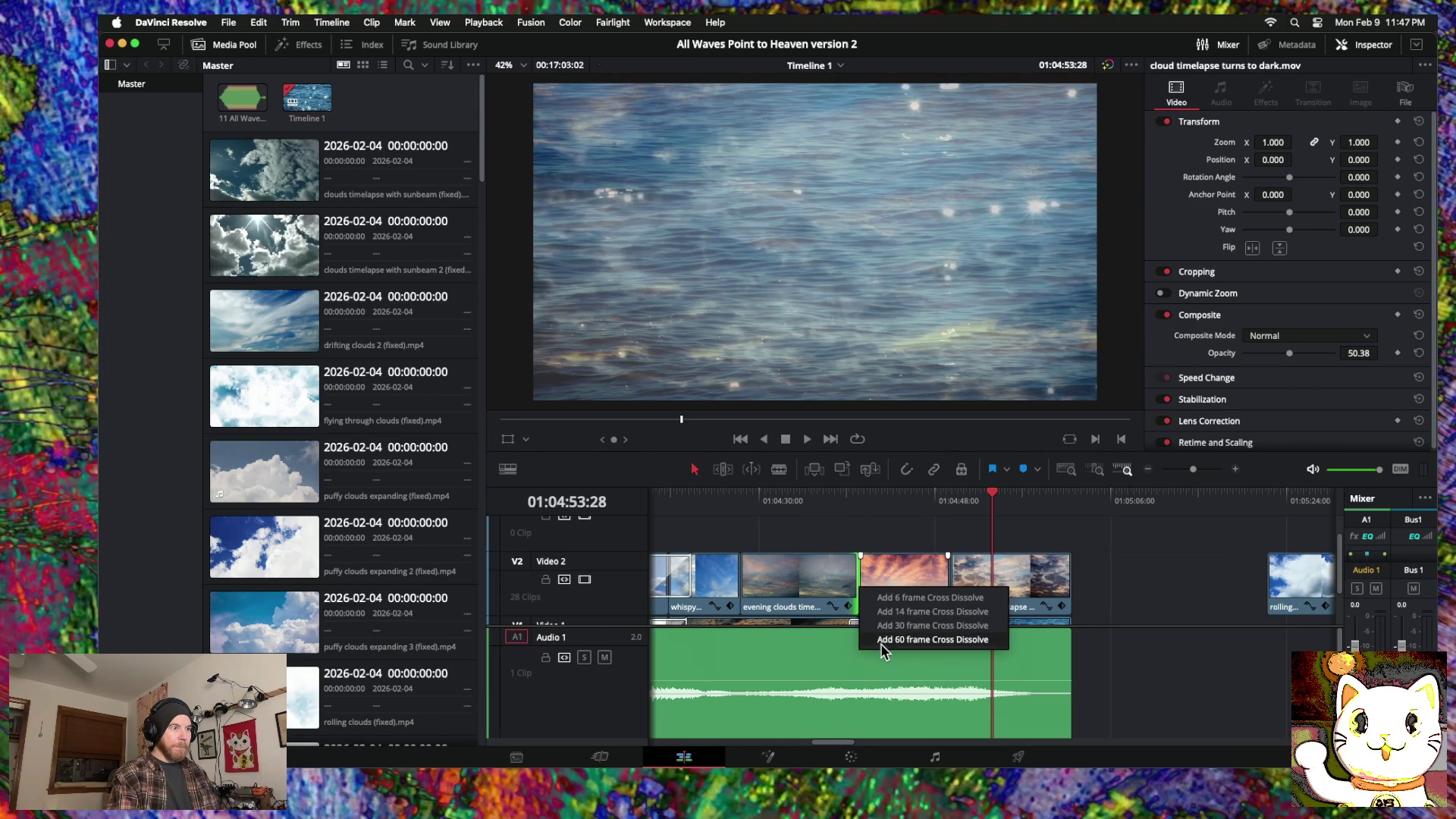
click(880, 640)
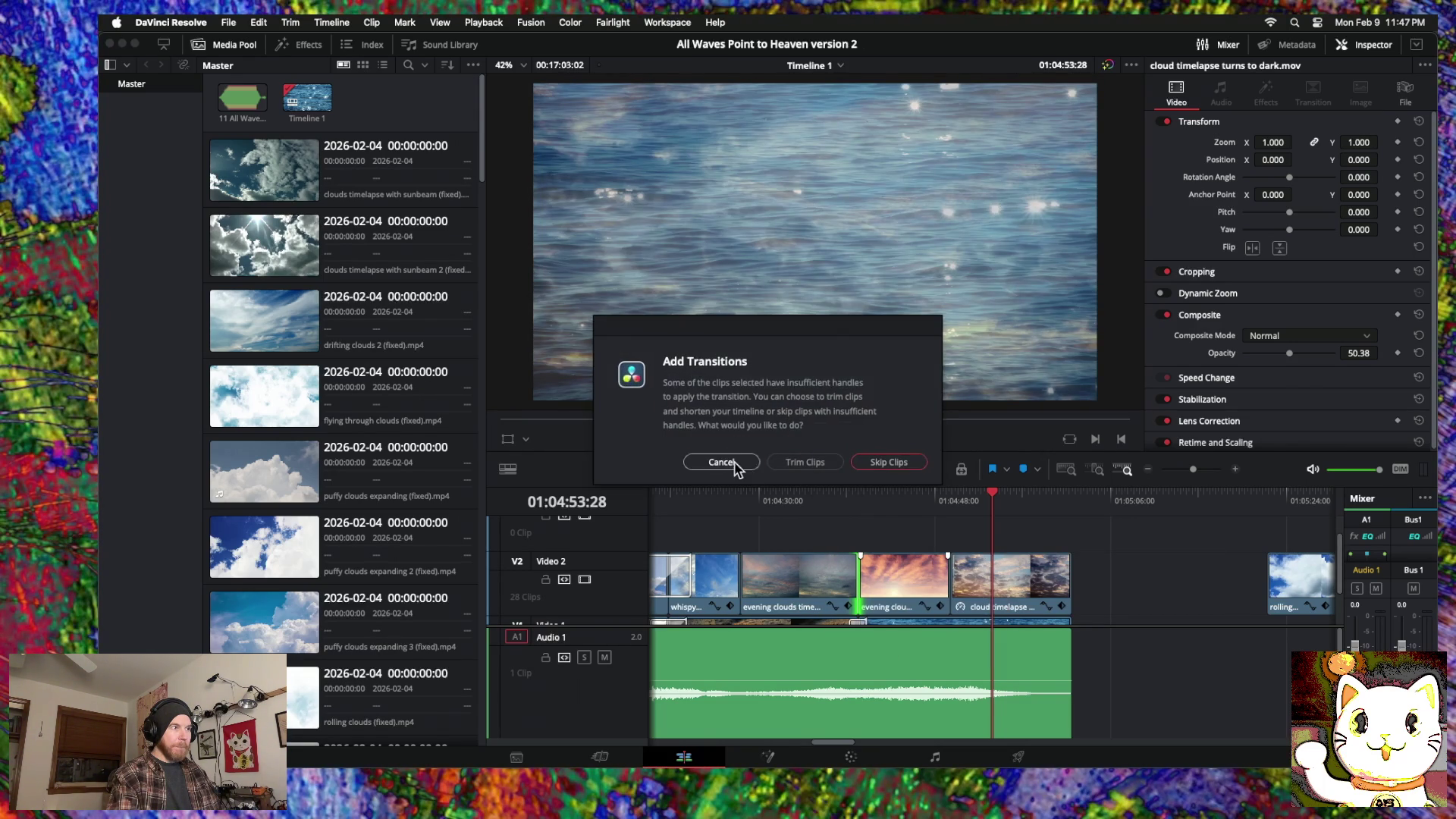
click(734, 462)
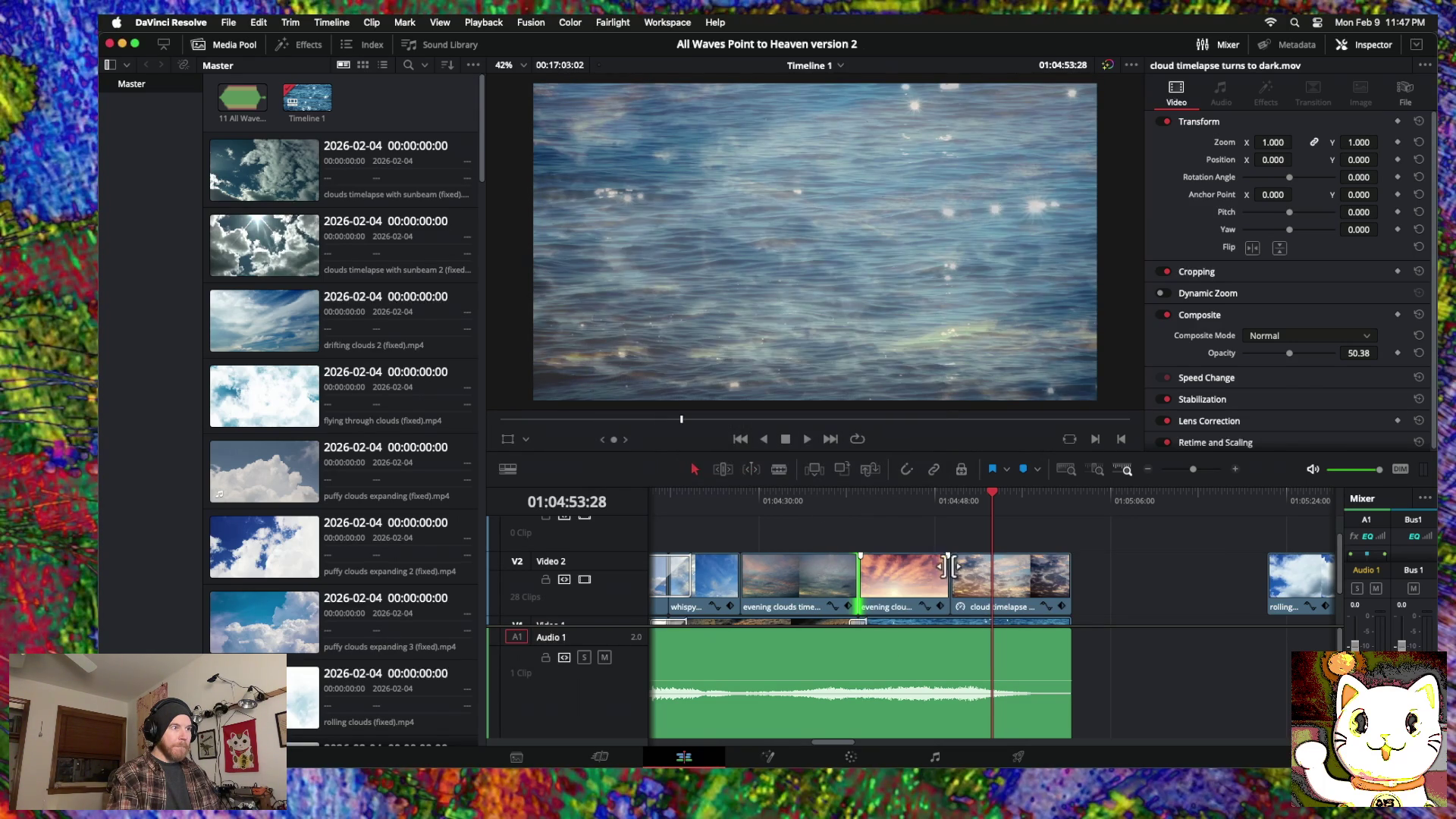
drag(868, 584, 857, 585)
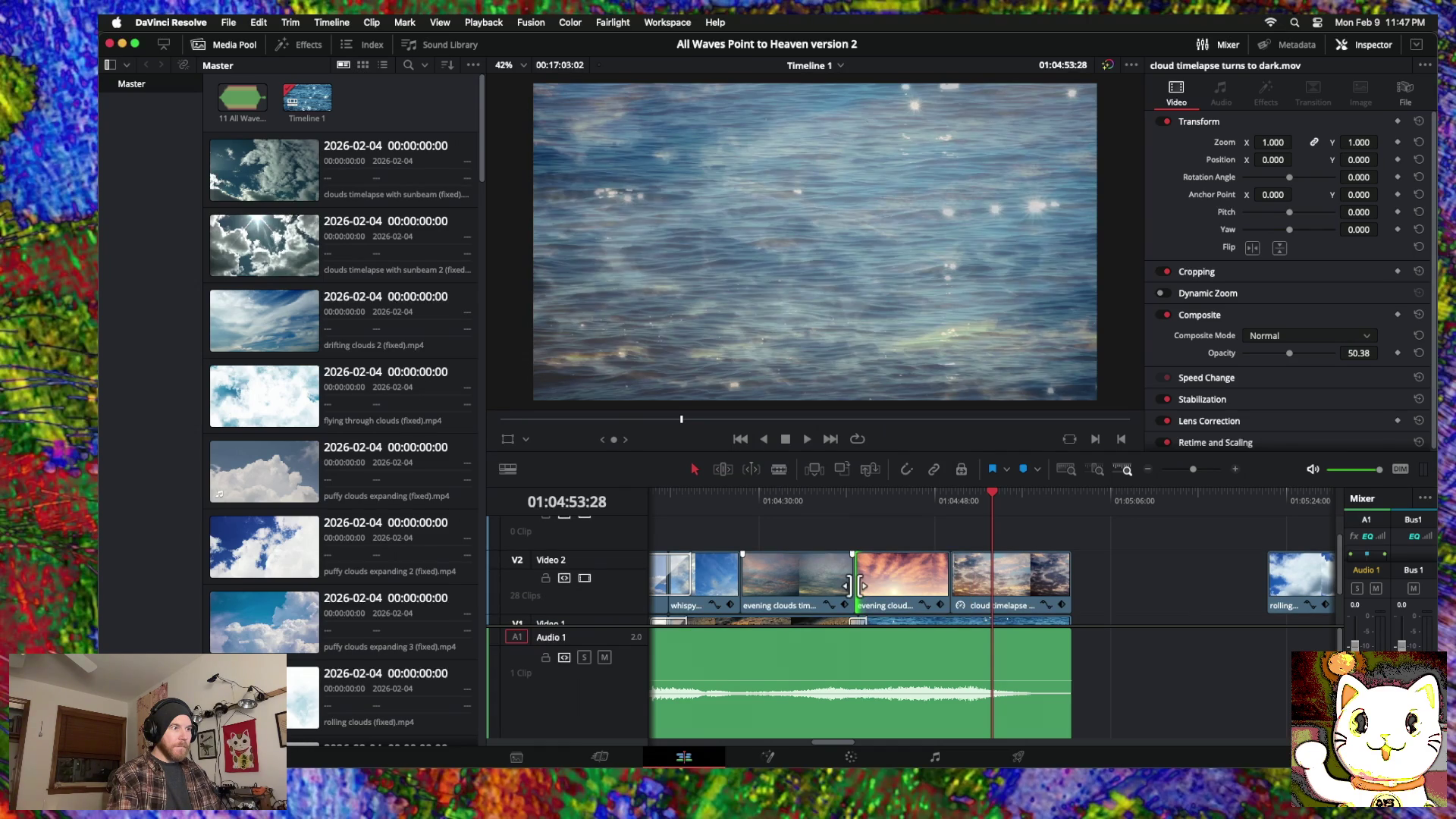
right_click(857, 585)
click(880, 641)
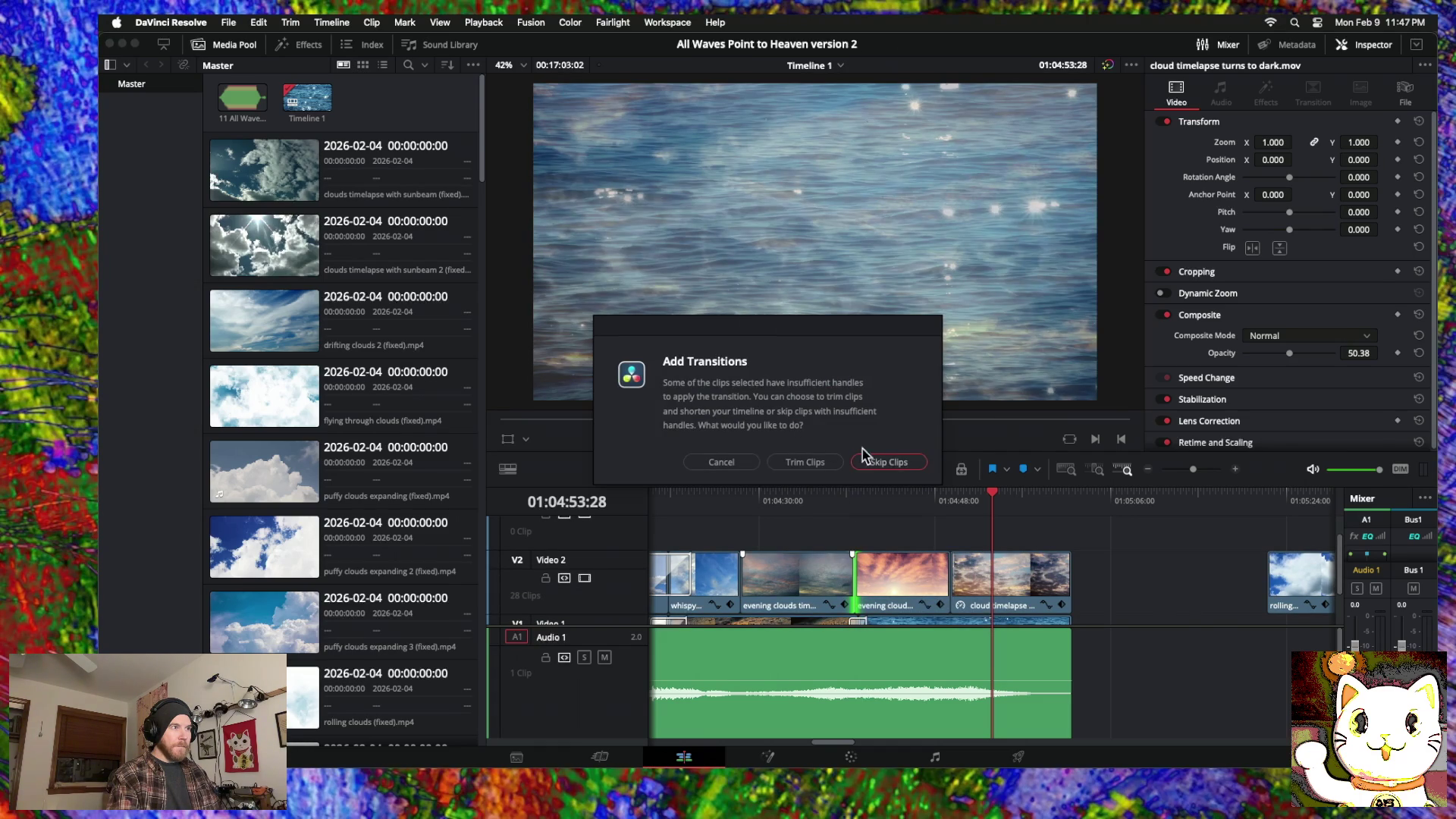
click(731, 461)
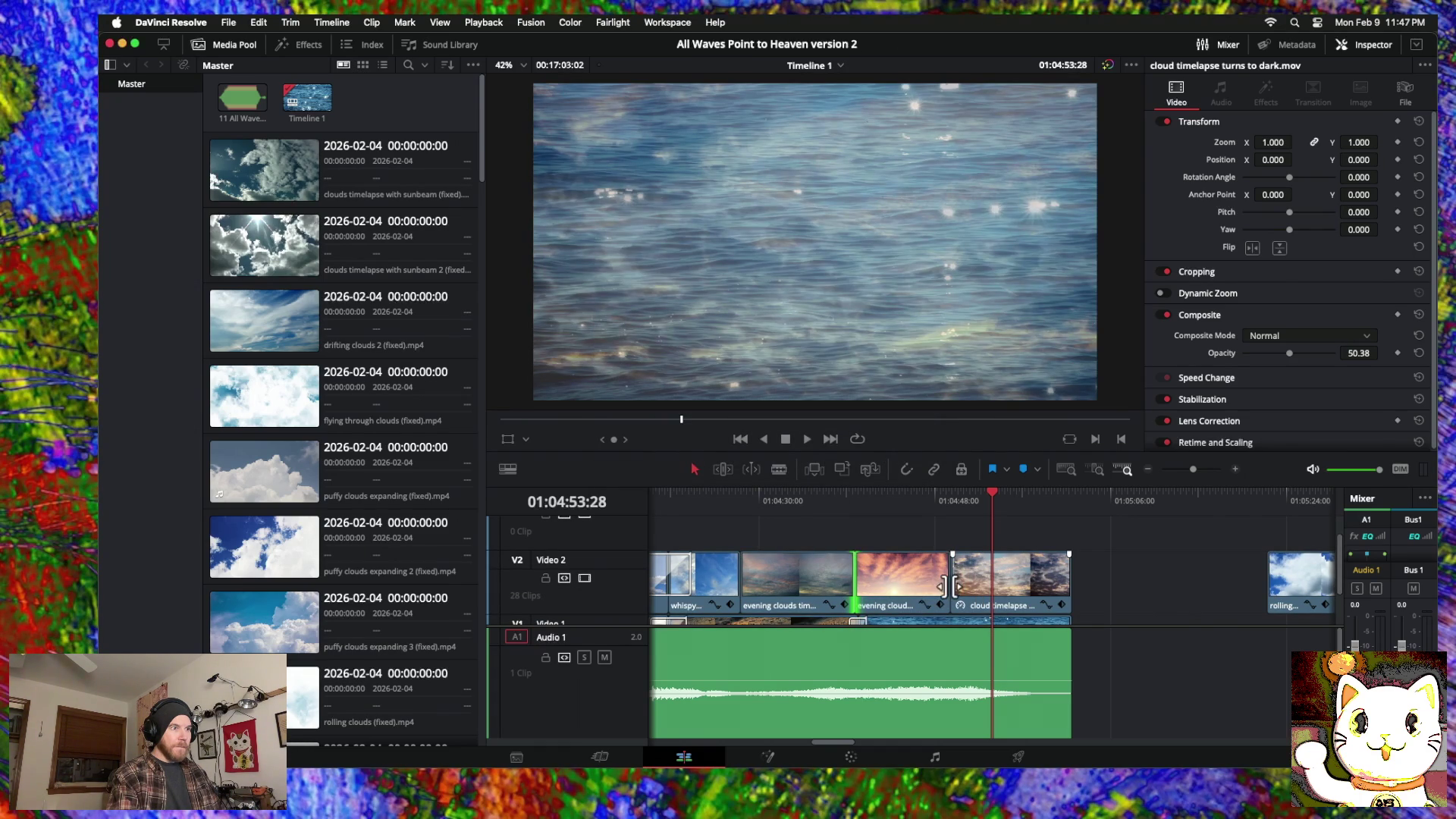
Step: Add a 60-frame cross dissolve at the next cloud edit point and return to 01:04:40:04
right_click(949, 587)
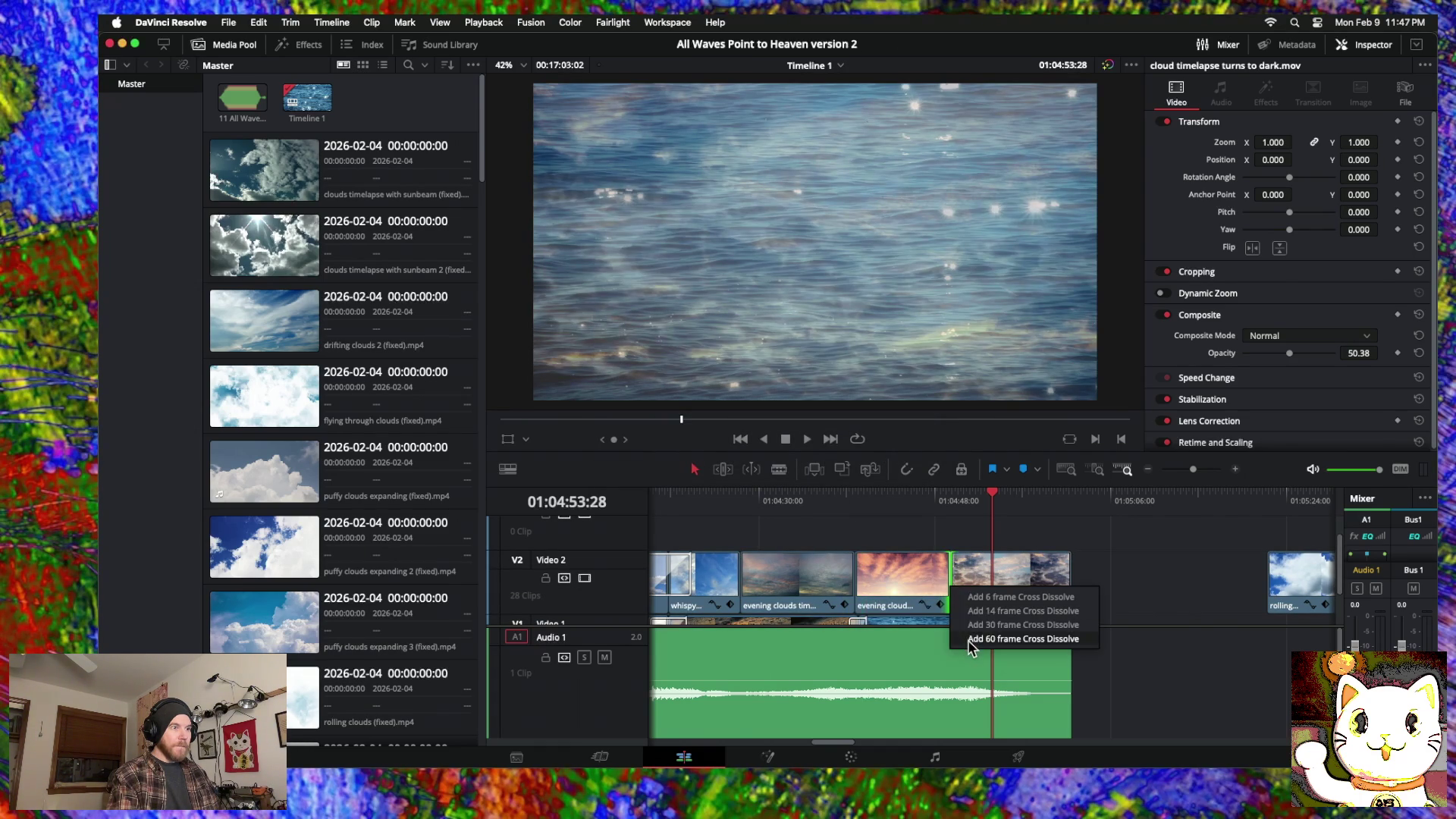
click(971, 640)
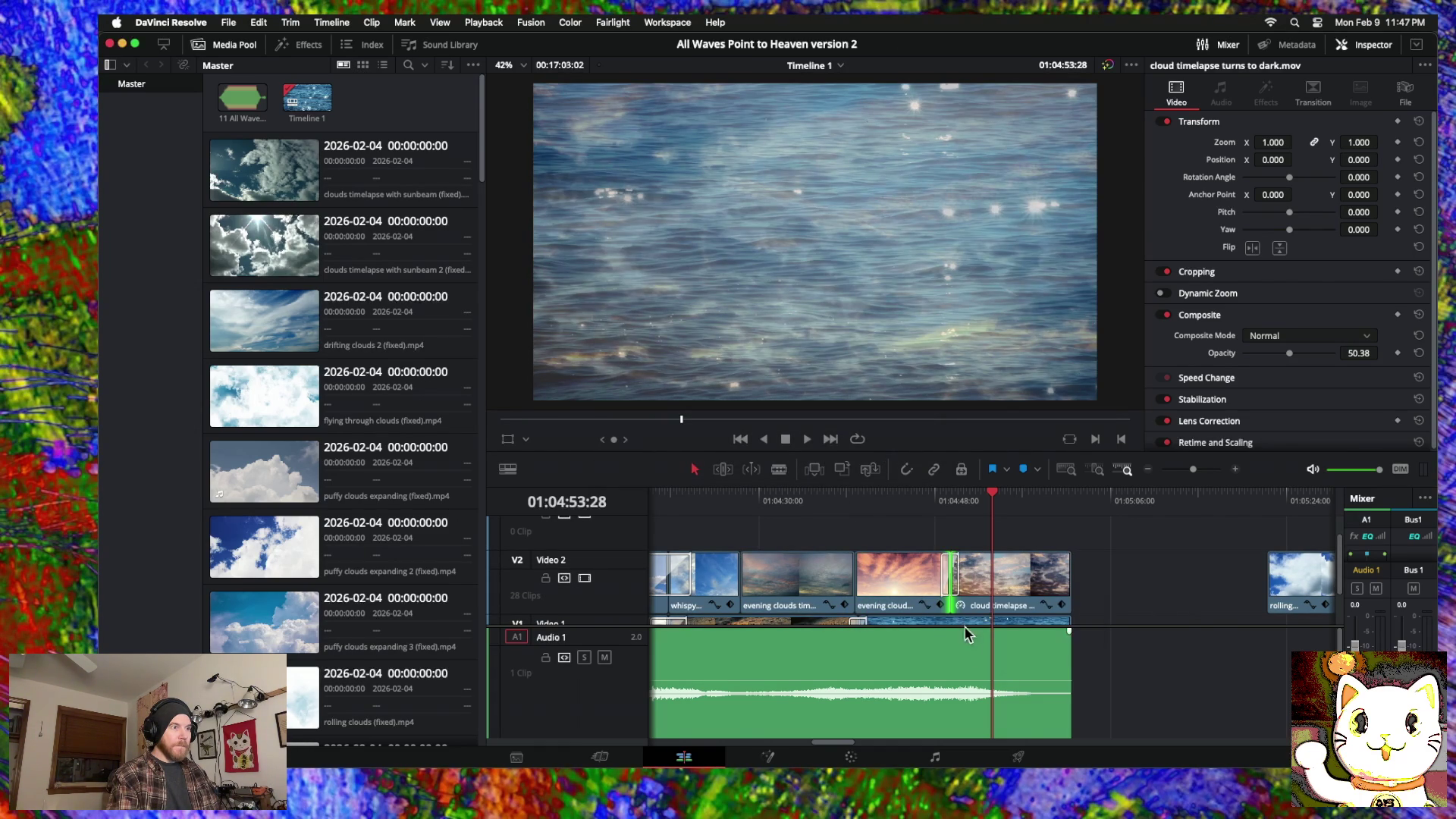
click(857, 507)
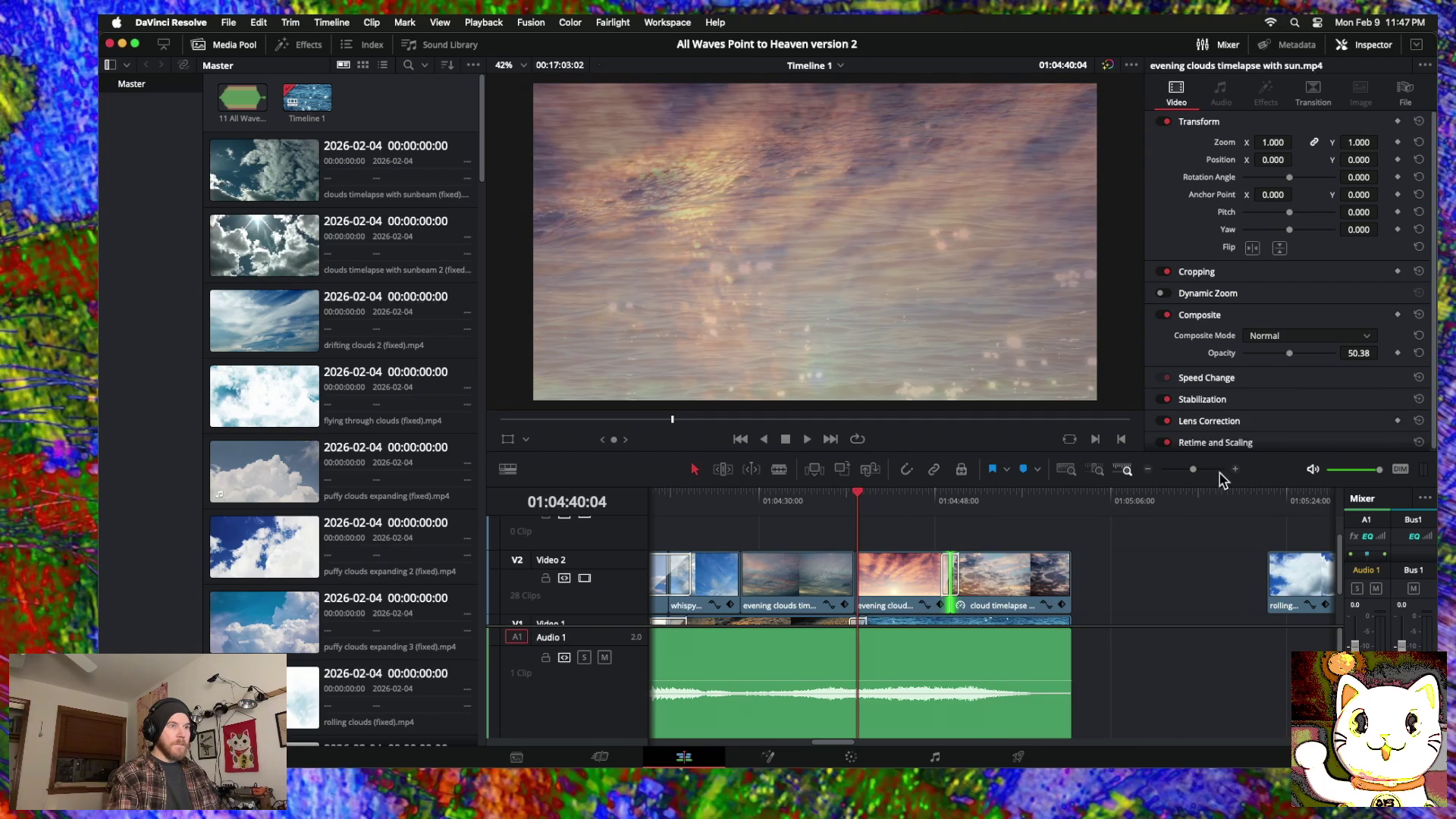
Step: Slide the evening clouds timelapse clip later on Video 2
click(1240, 473)
scroll(1026, 586, left, 3)
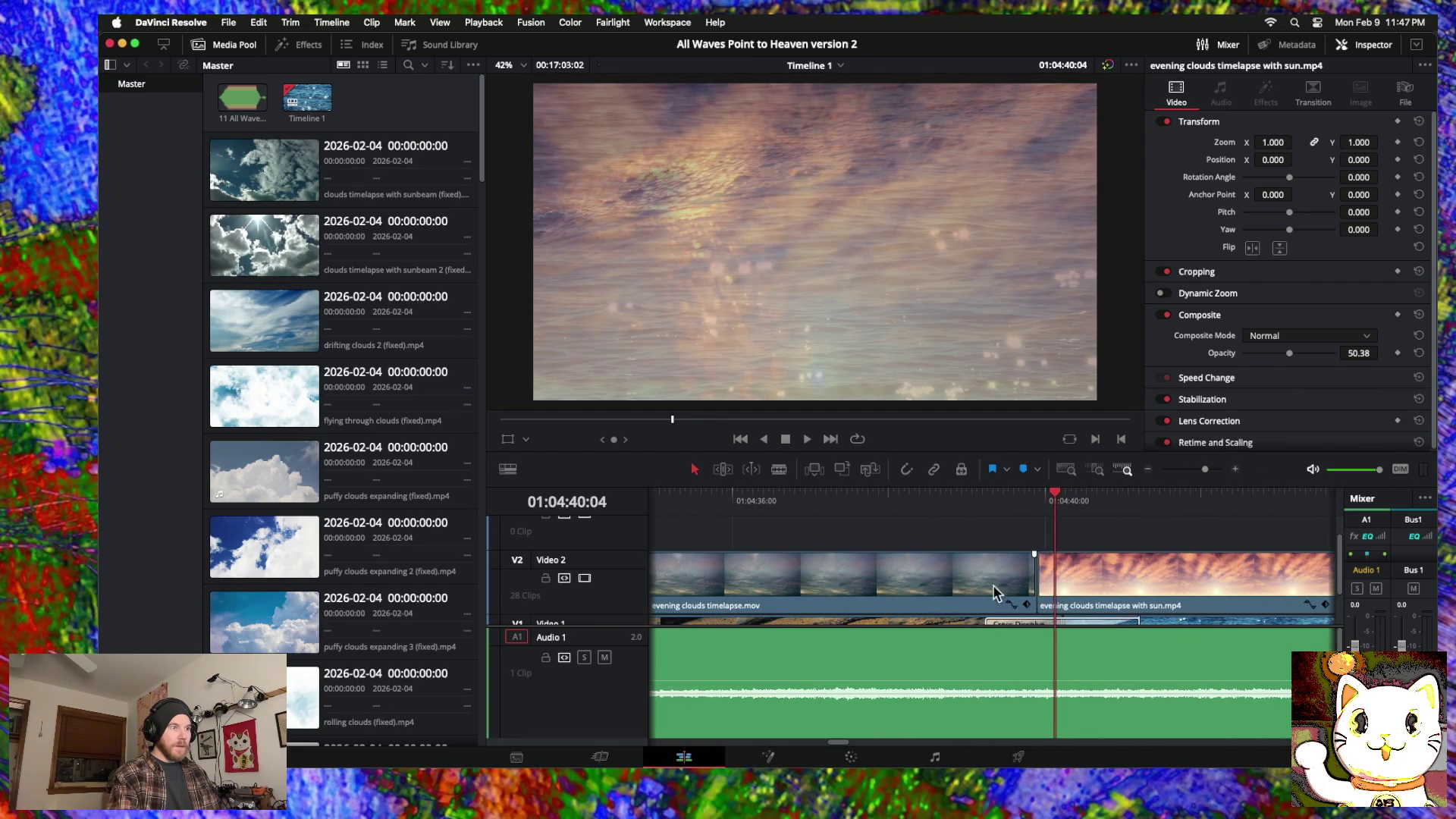
scroll(945, 585, right, 2)
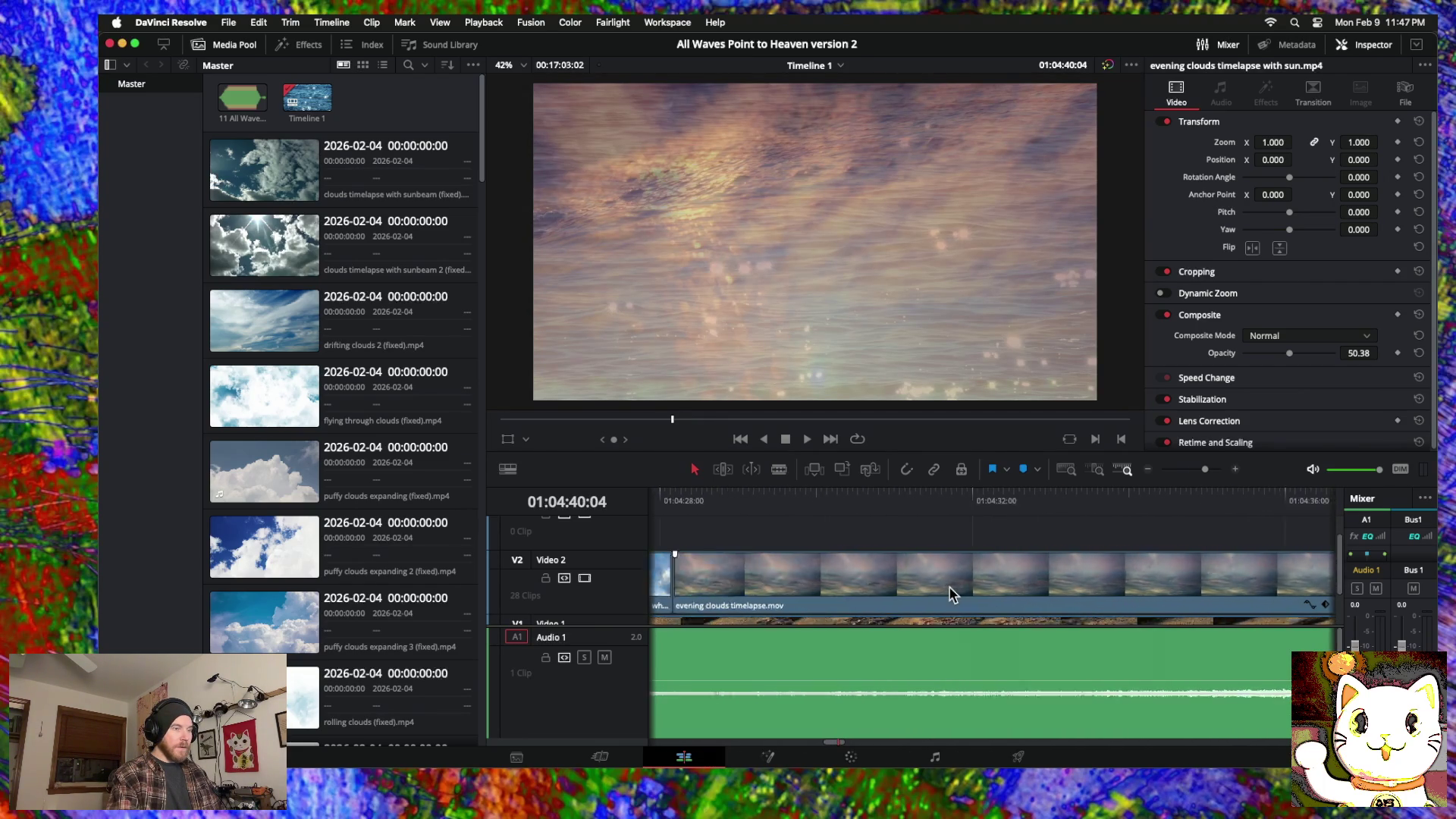
scroll(950, 593, left, 5)
scroll(953, 593, right, 9)
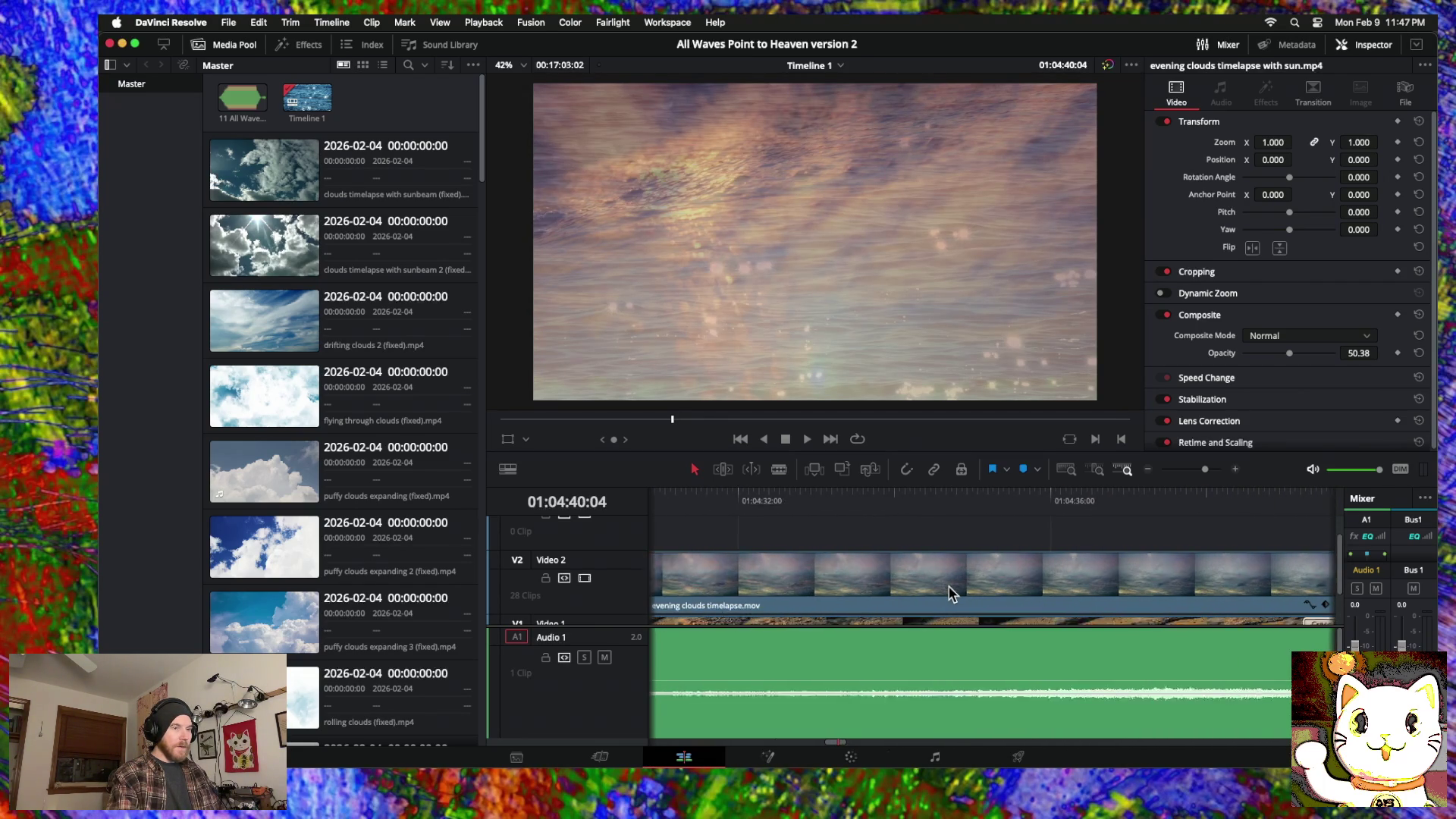
drag(936, 593, 1034, 585)
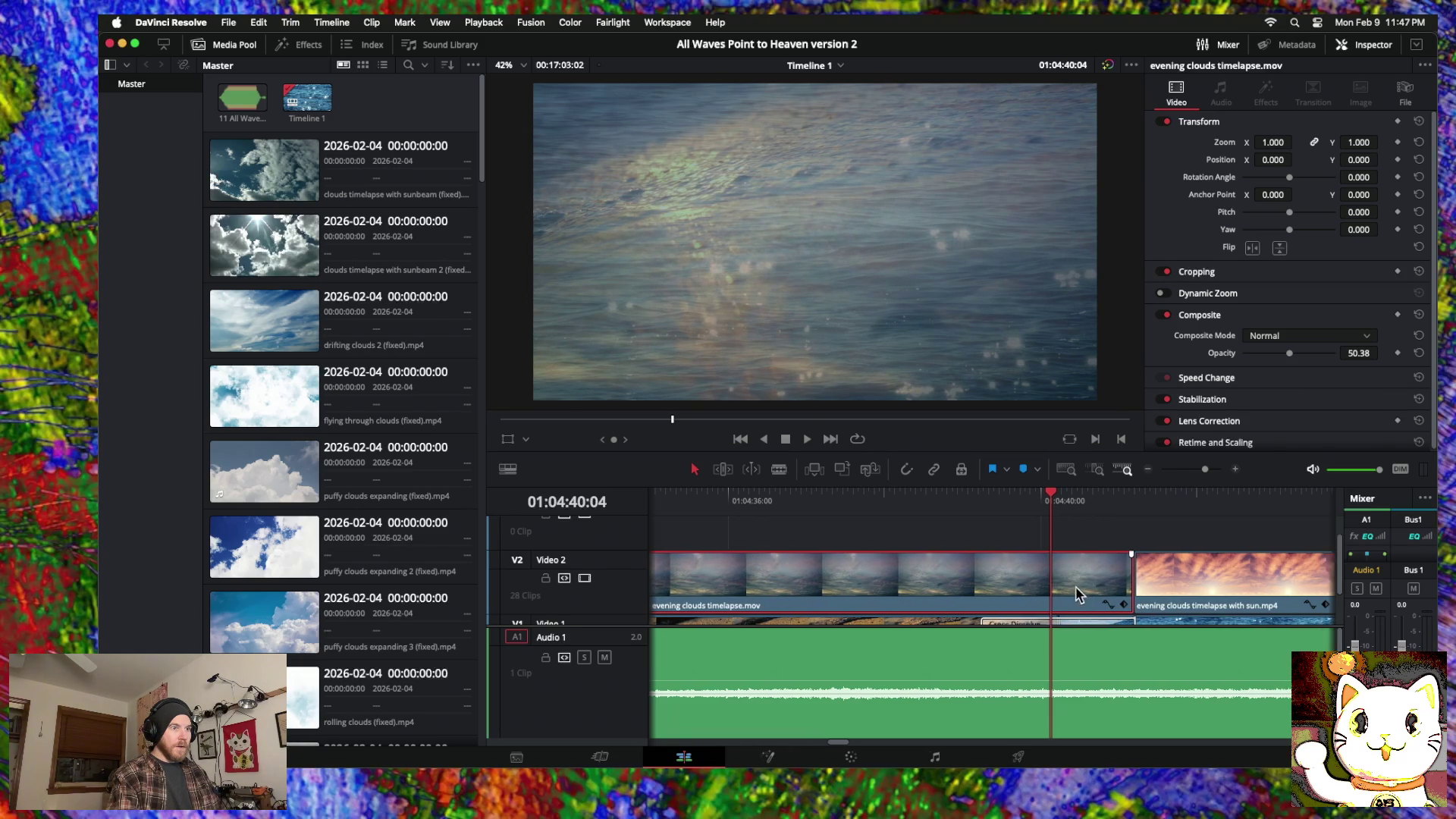
scroll(1049, 592, right, 3)
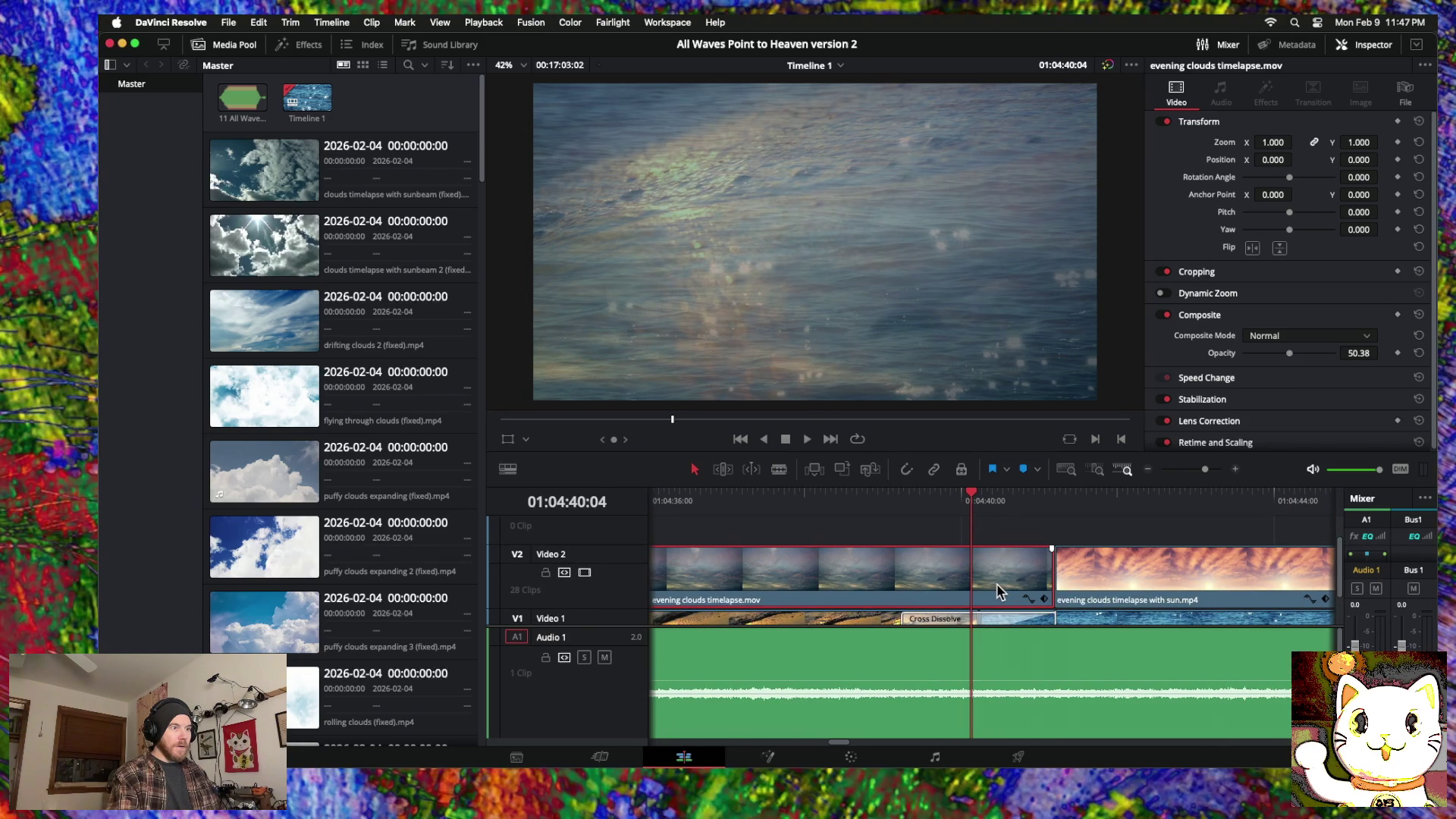
drag(997, 584, 1077, 582)
scroll(1052, 584, right, 10)
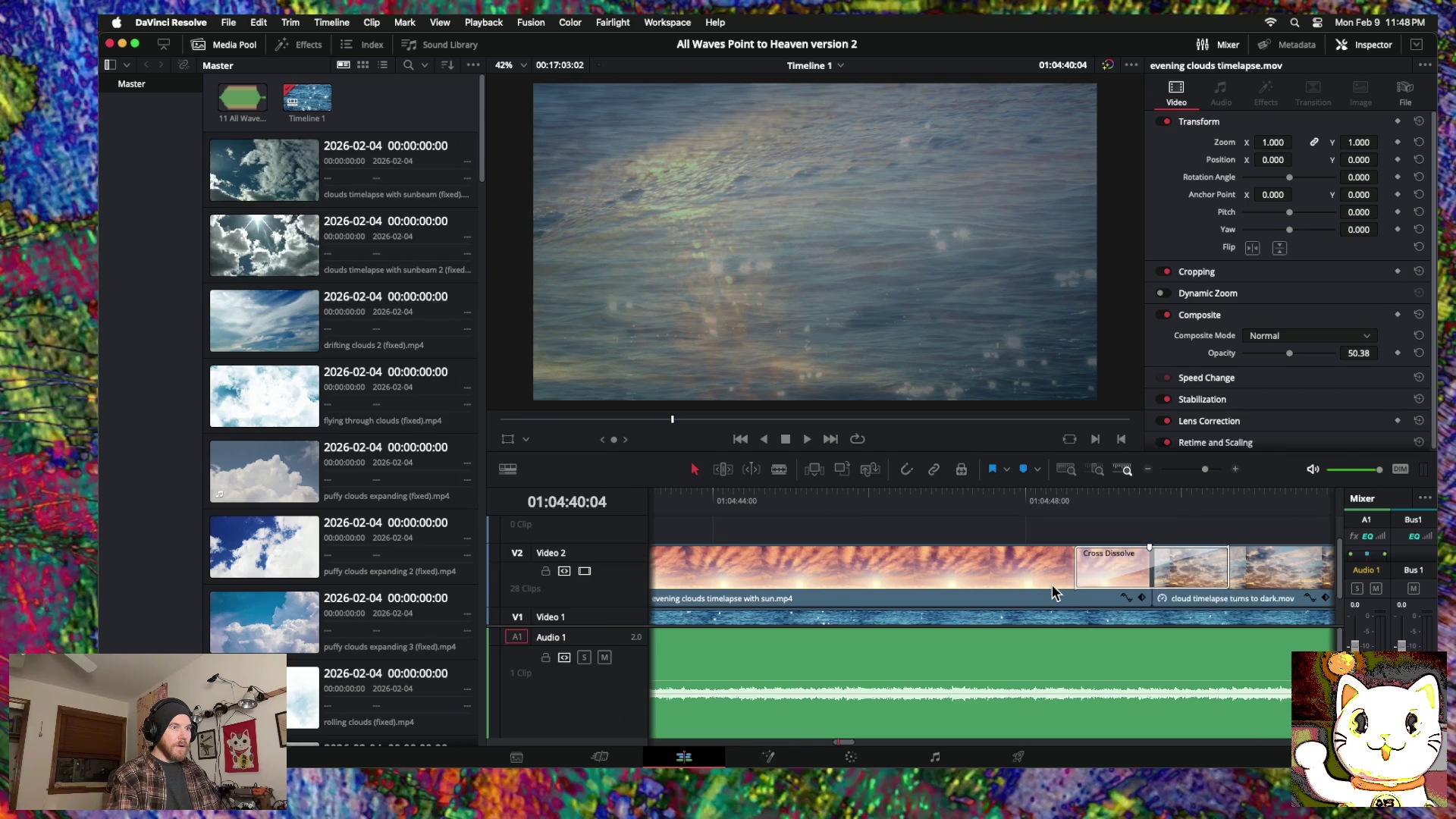
scroll(1052, 592, left, 8)
Step: Add a cross dissolve between the evening clouds clips and trim the whispy clouds edit point later
click(1014, 584)
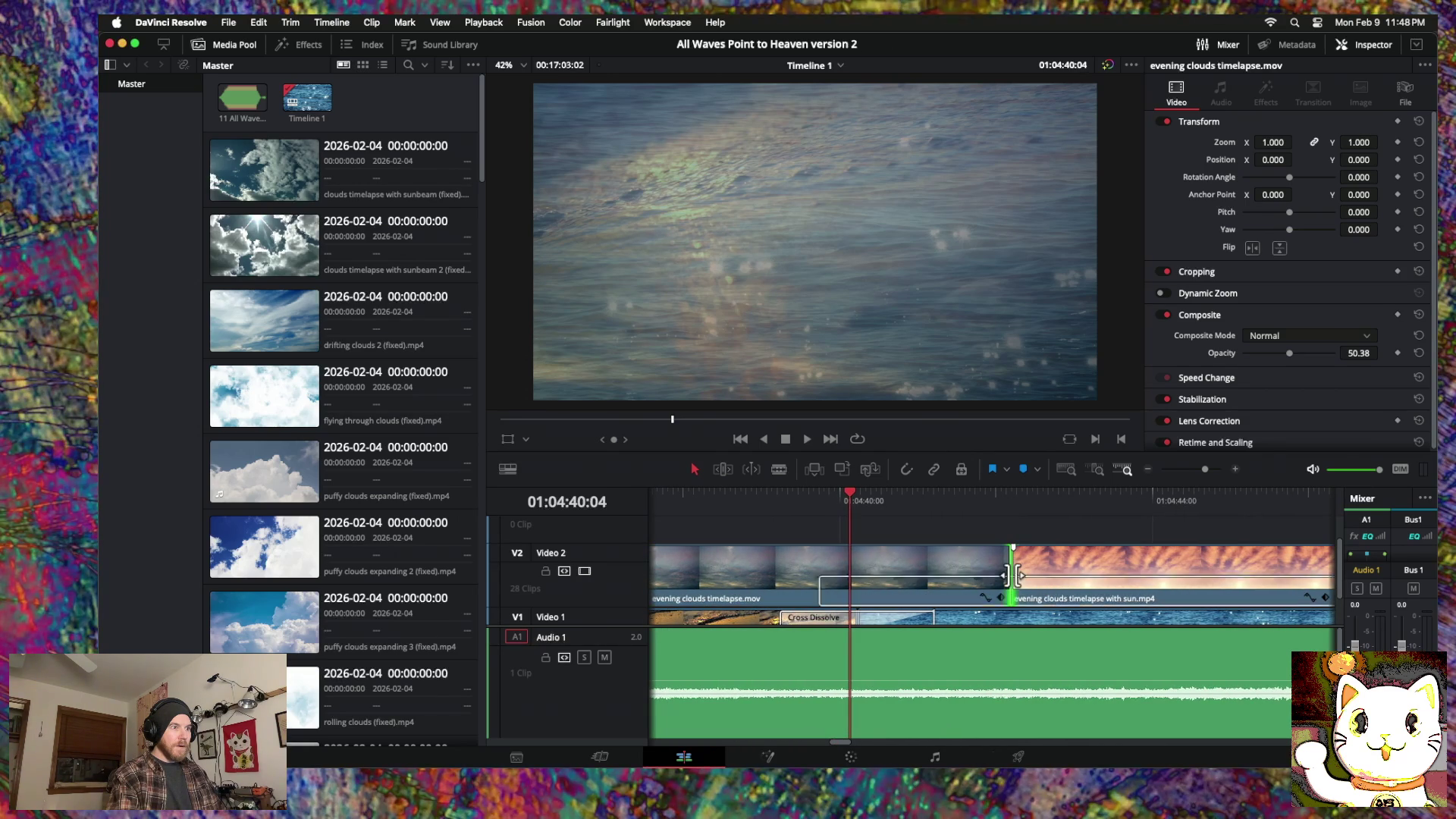
right_click(1015, 584)
click(1032, 626)
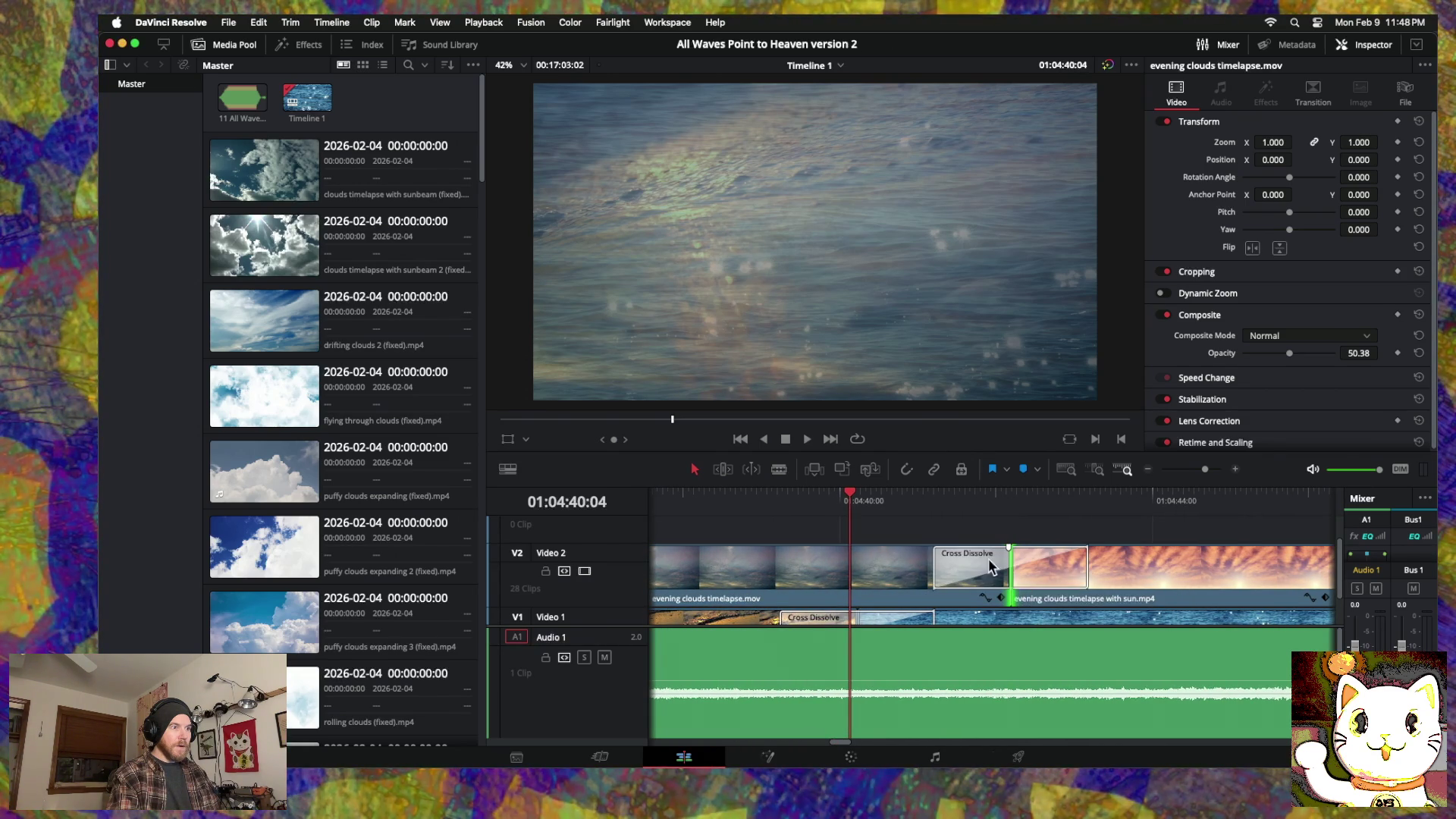
click(1147, 470)
click(1147, 470)
mouse_move(869, 574)
mouse_down()
mouse_move(967, 574)
mouse_move(904, 573)
mouse_up()
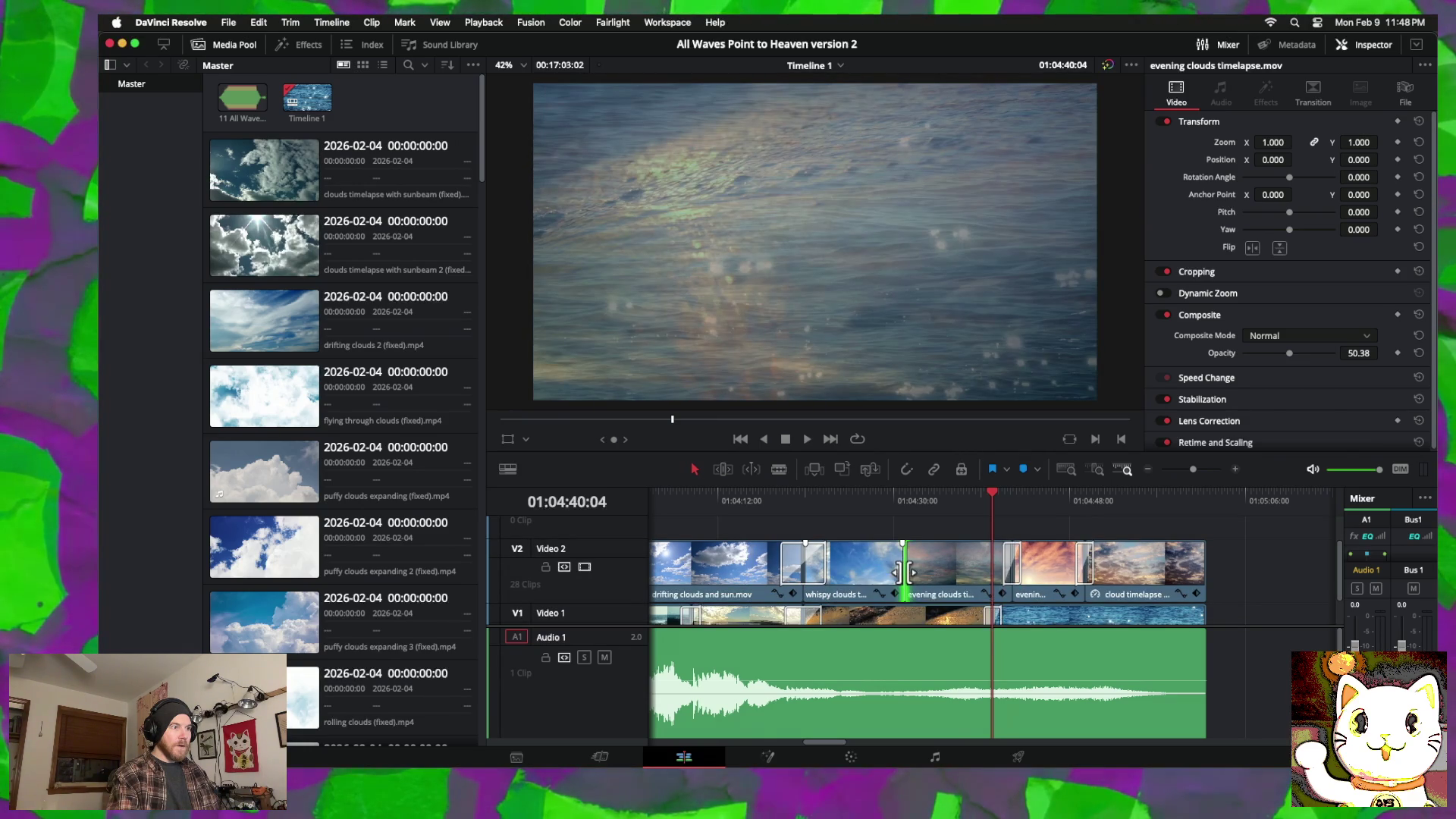
Step: Add a short cross dissolve at the whispy/evening clouds cut and play from about 01:04:23
right_click(904, 573)
click(940, 590)
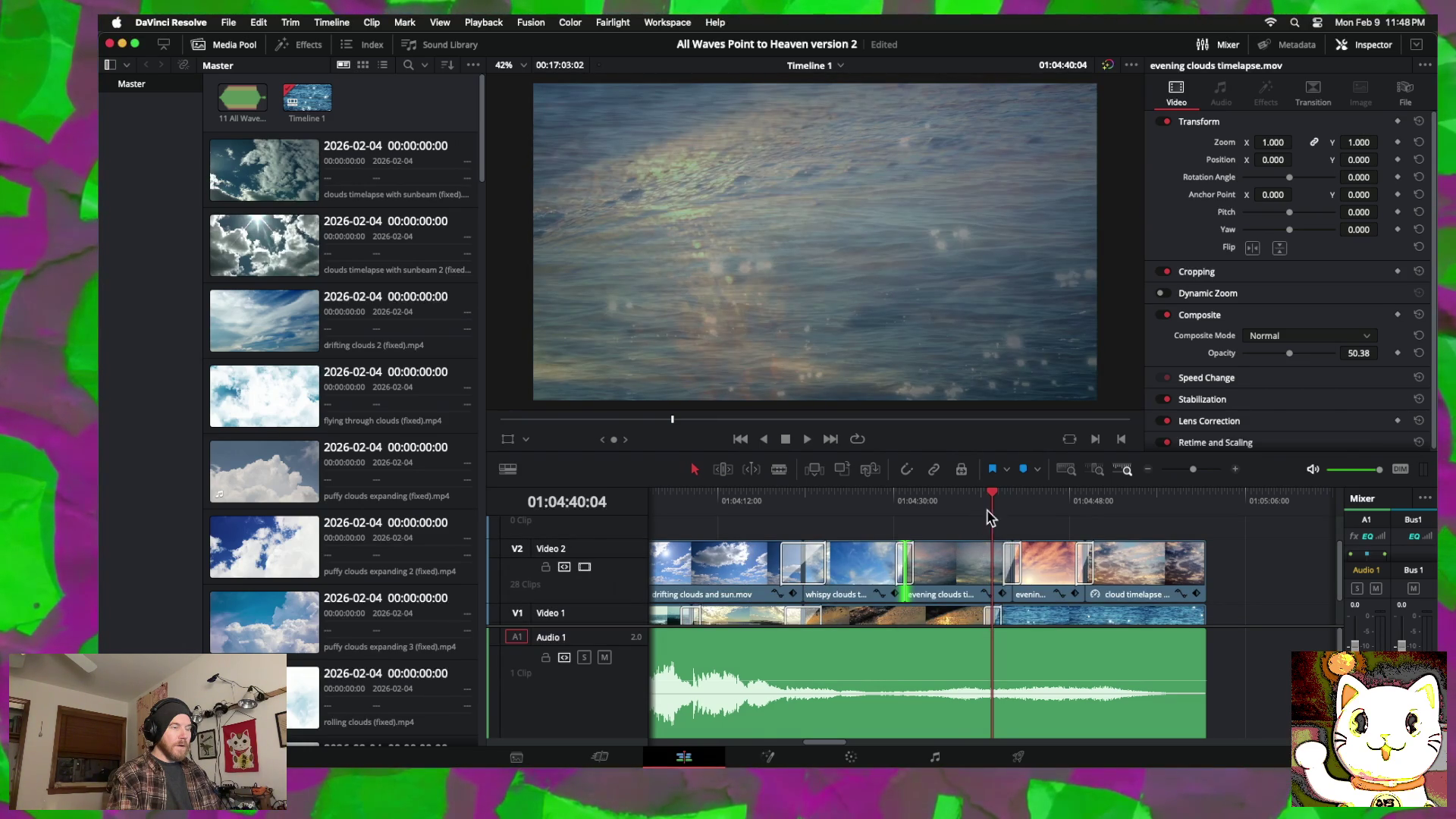
click(910, 574)
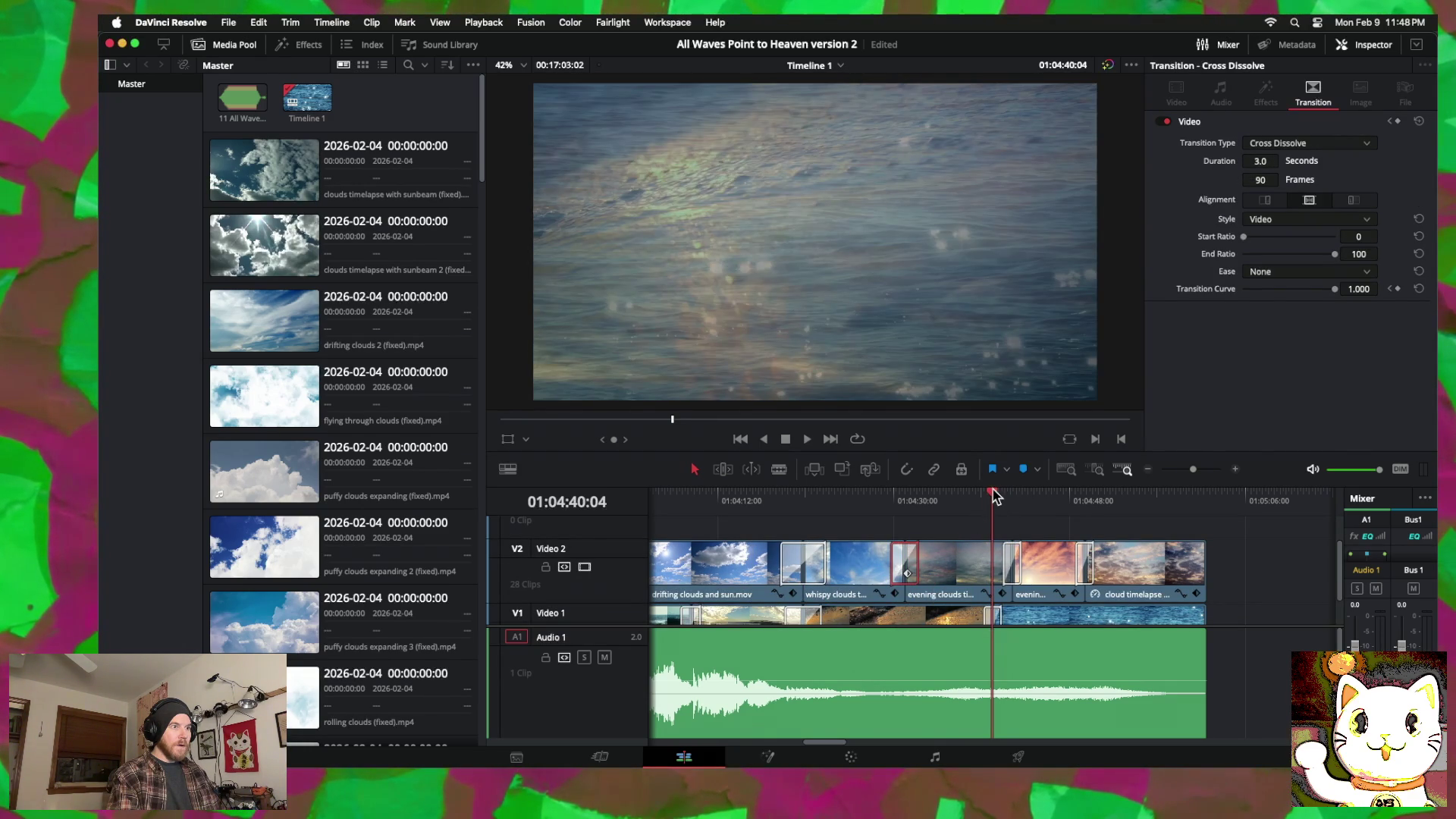
click(834, 497)
key(space)
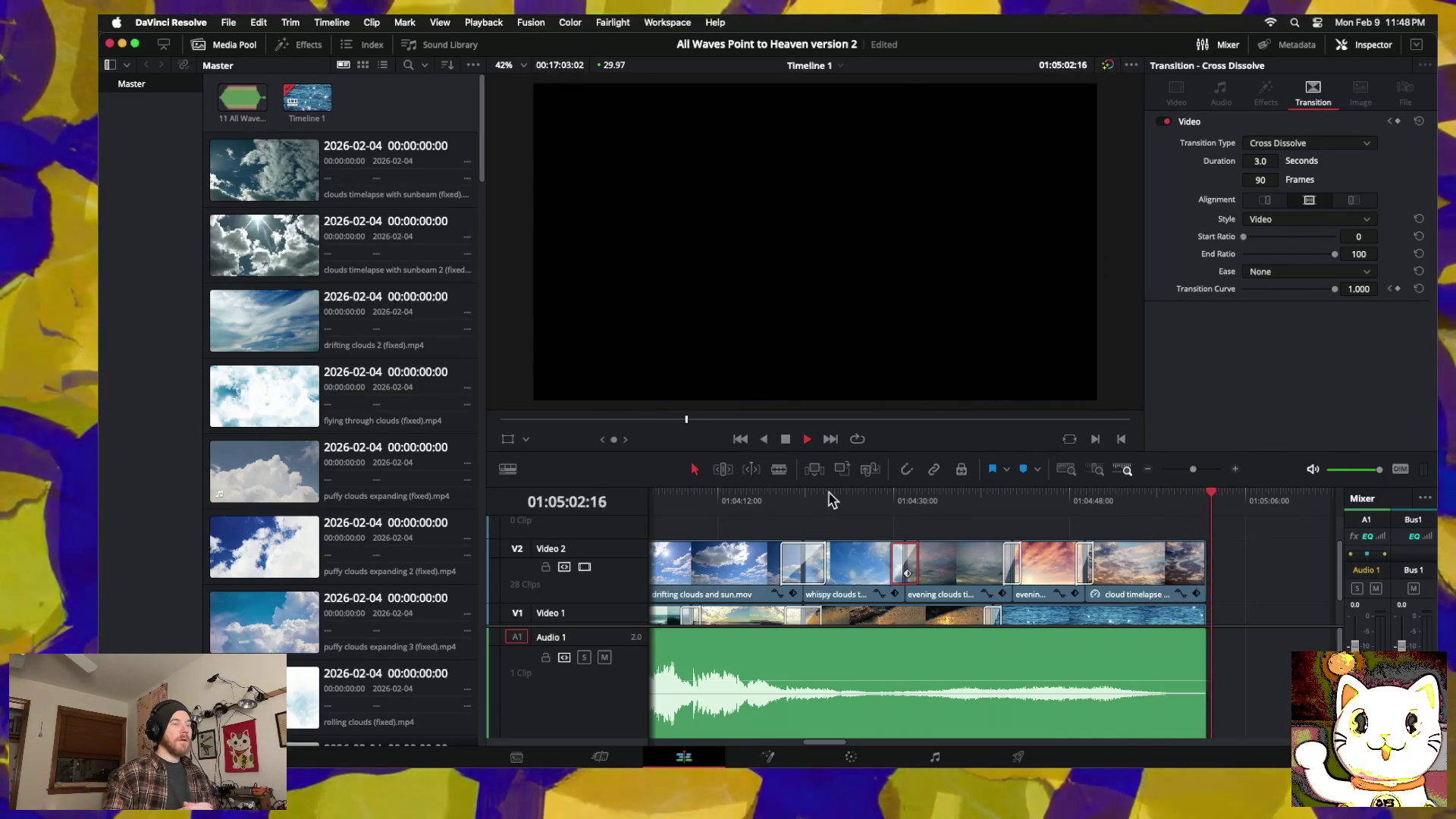
Step: Zoom out to the full timeline and play the music video from the very start
key(space)
click(1149, 470)
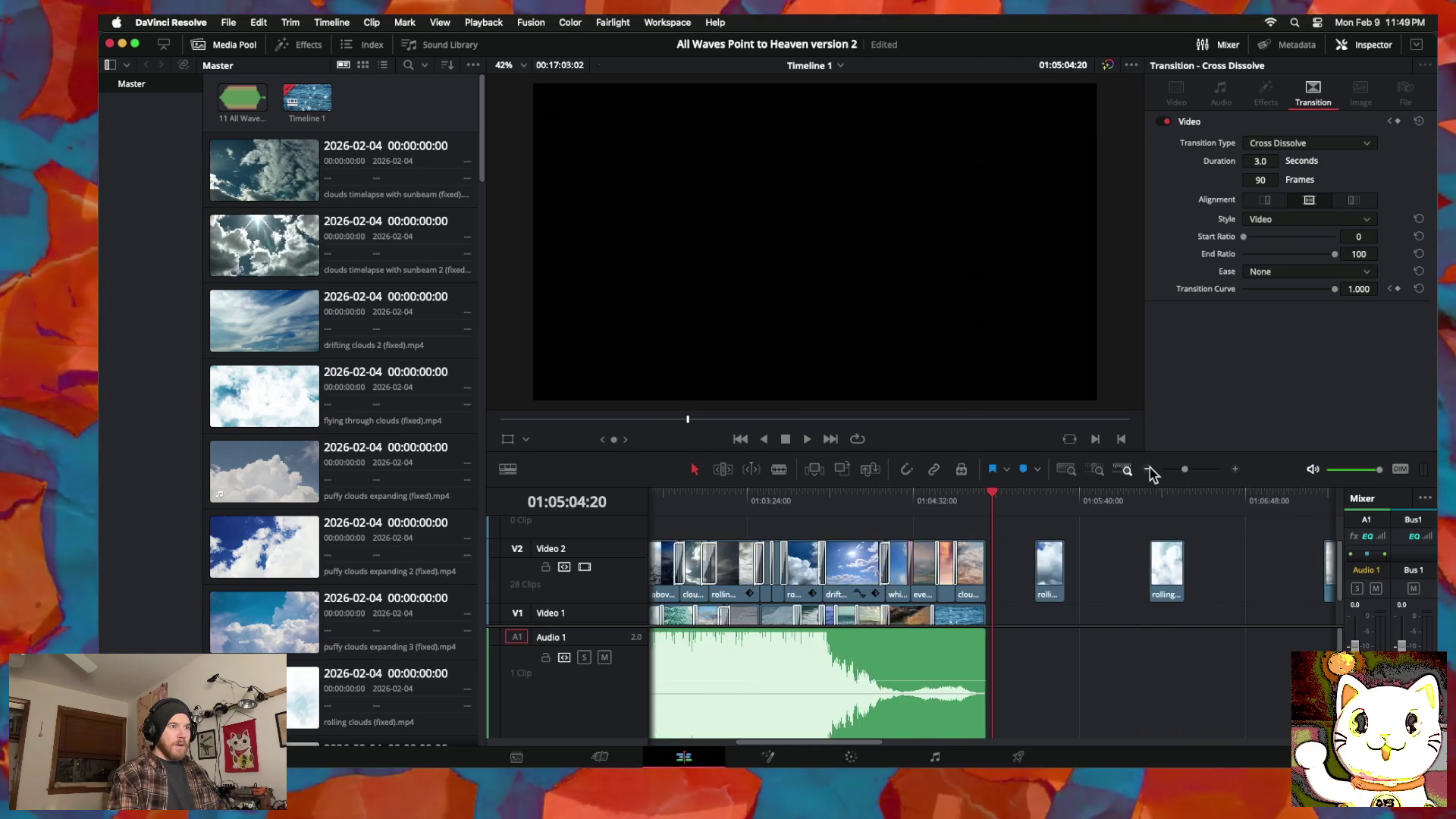
click(1148, 470)
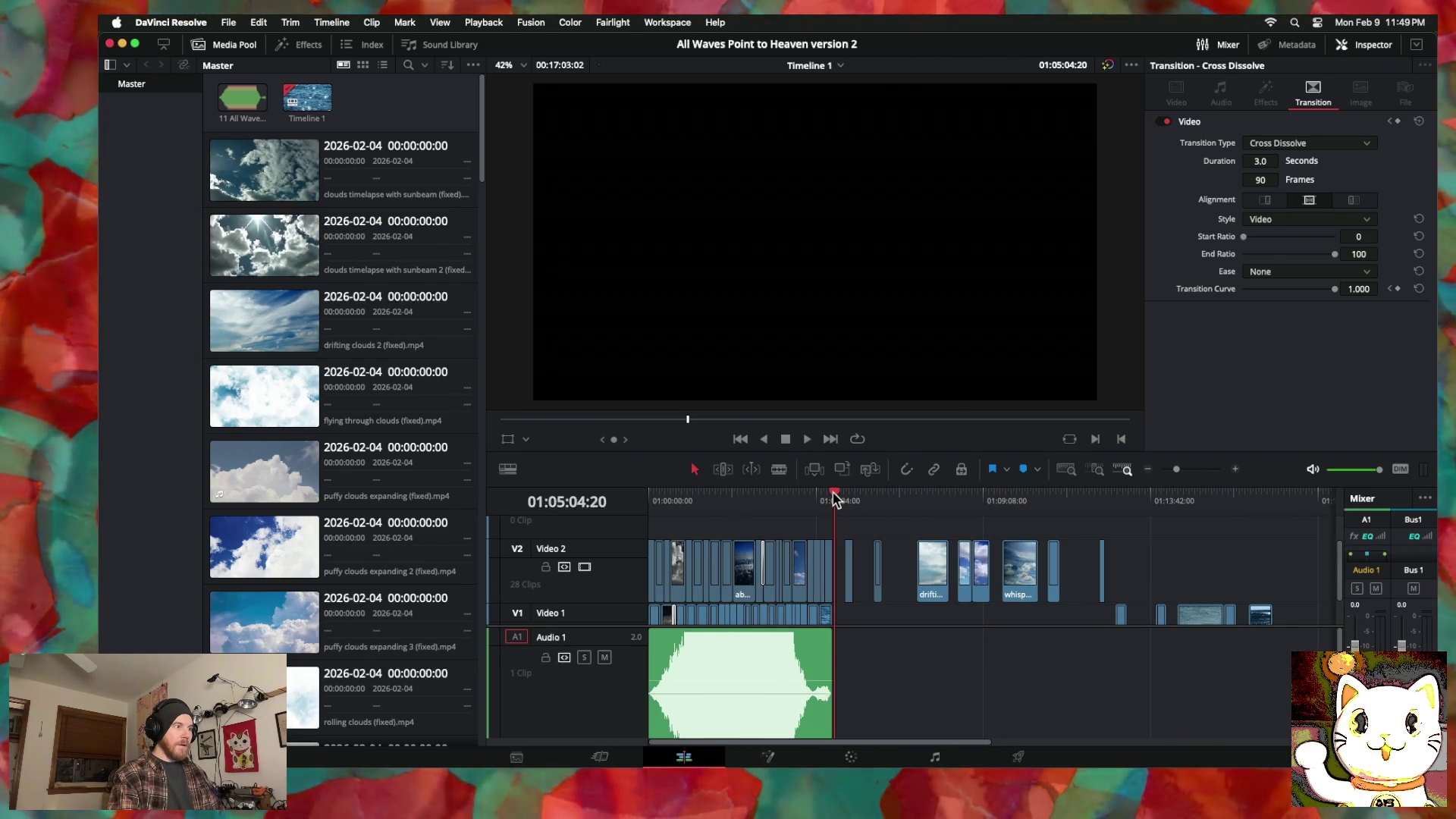
drag(833, 496, 640, 493)
key(space)
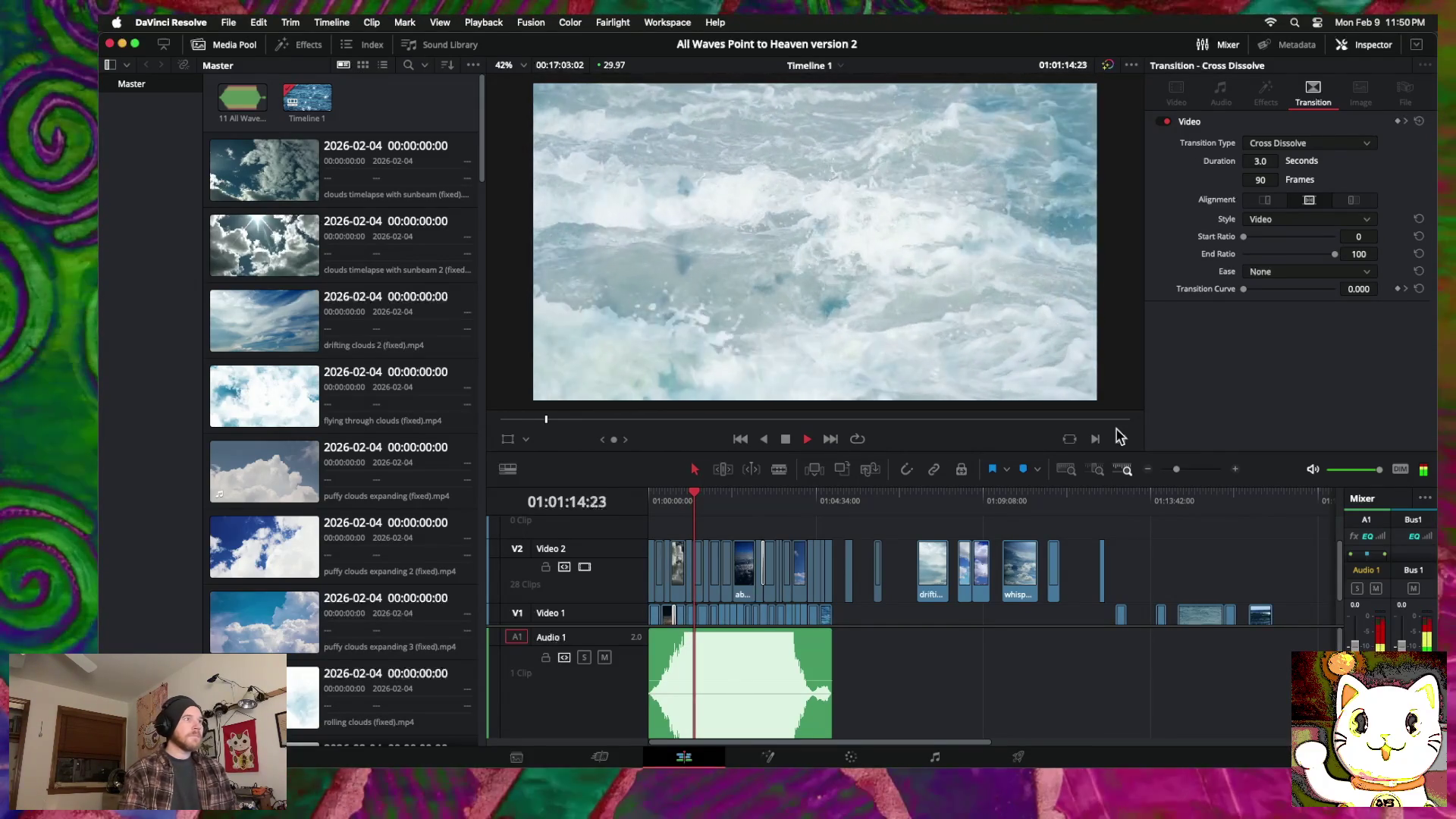
Step: Add a cross dissolve at the edit point before the flying through clouds clip
click(1235, 470)
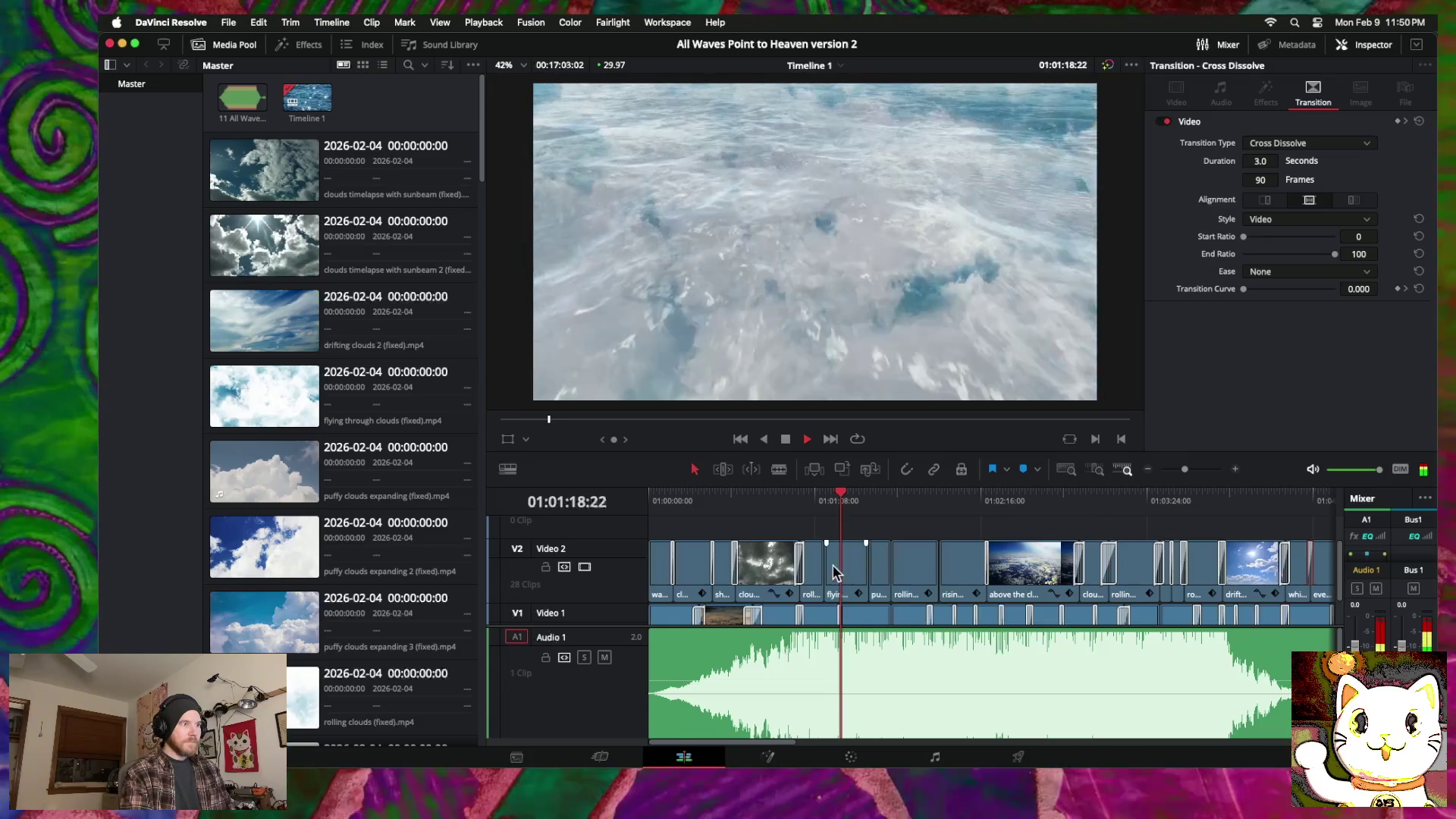
click(824, 571)
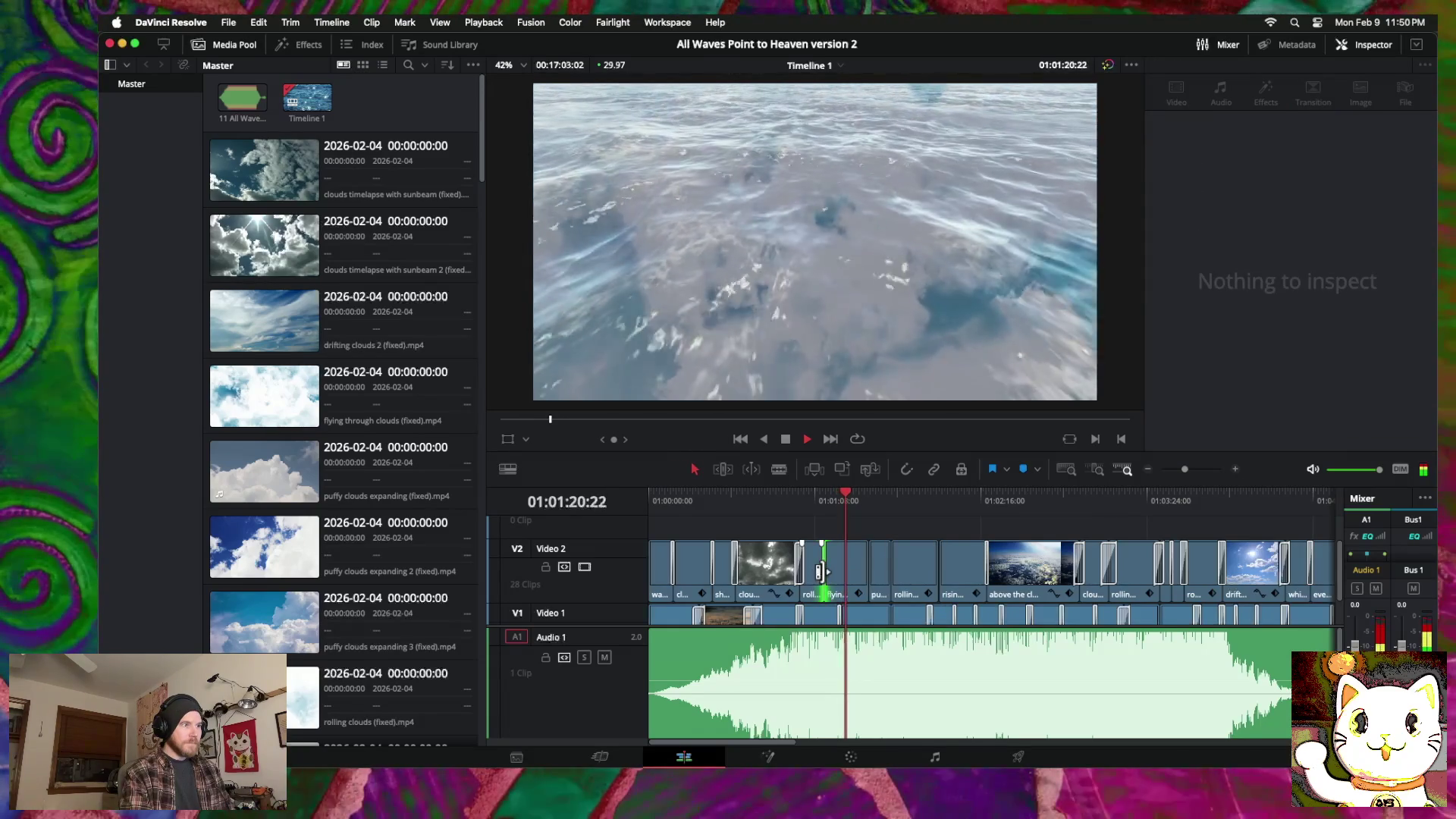
right_click(825, 575)
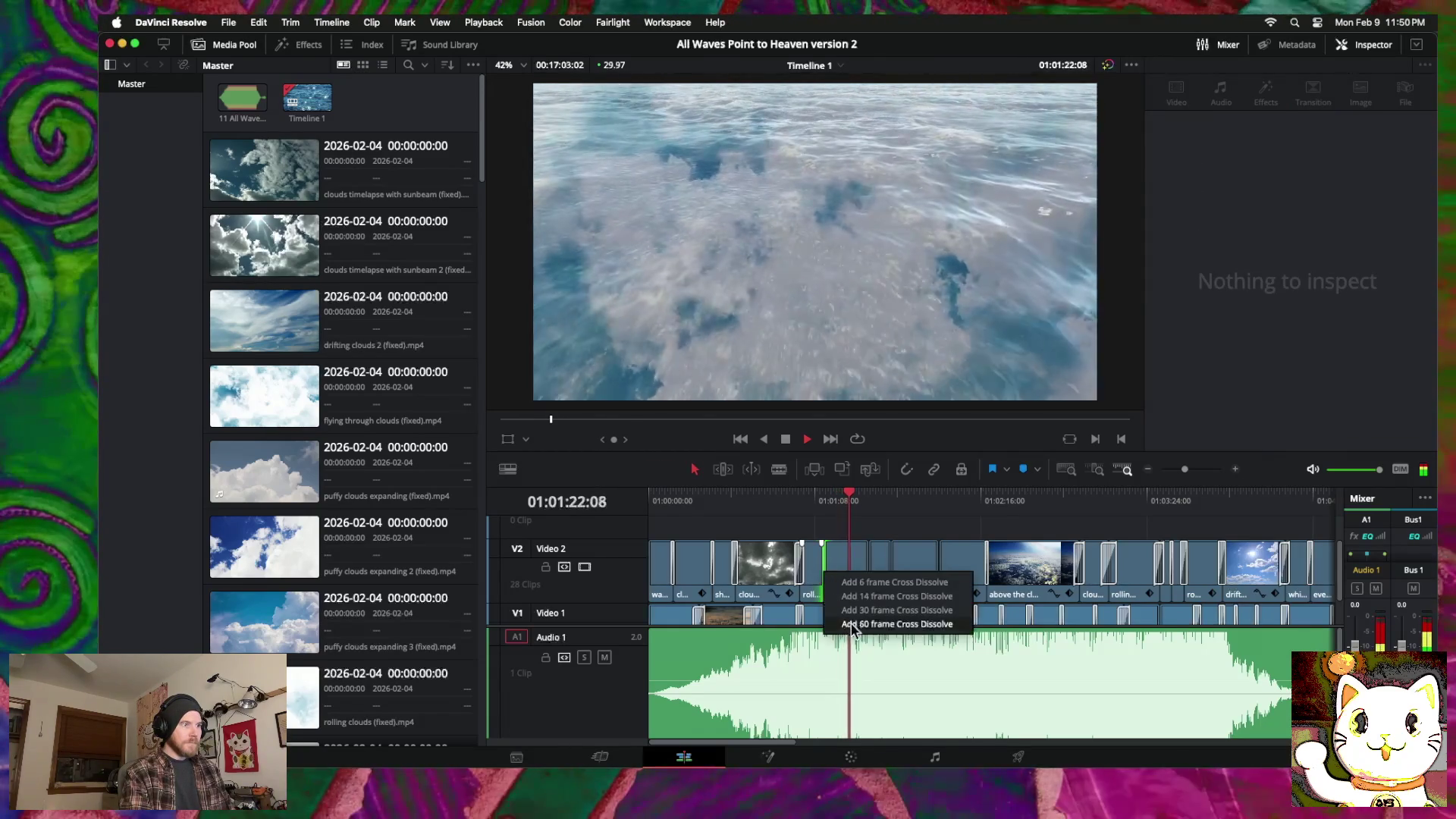
click(850, 624)
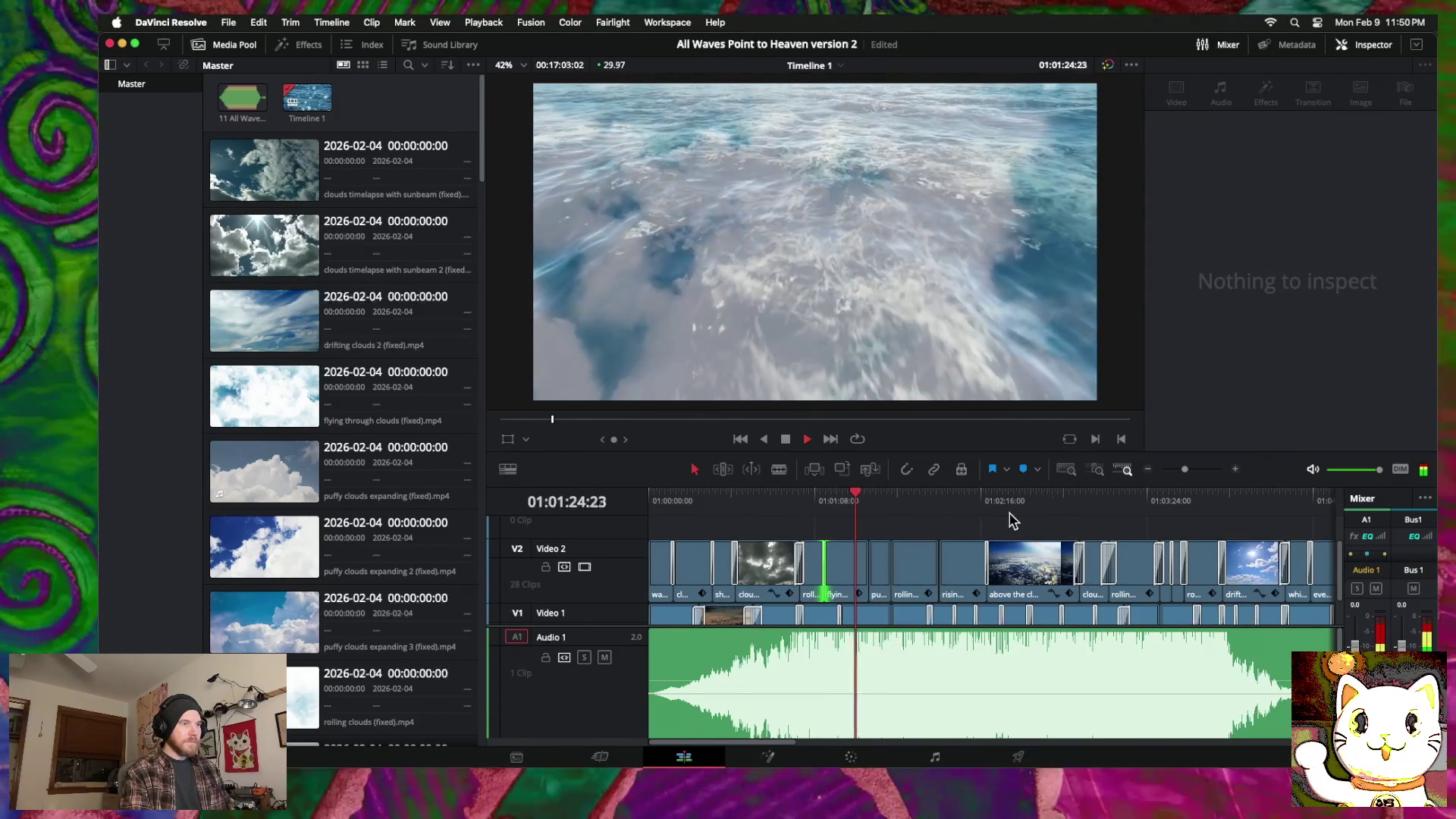
click(1238, 470)
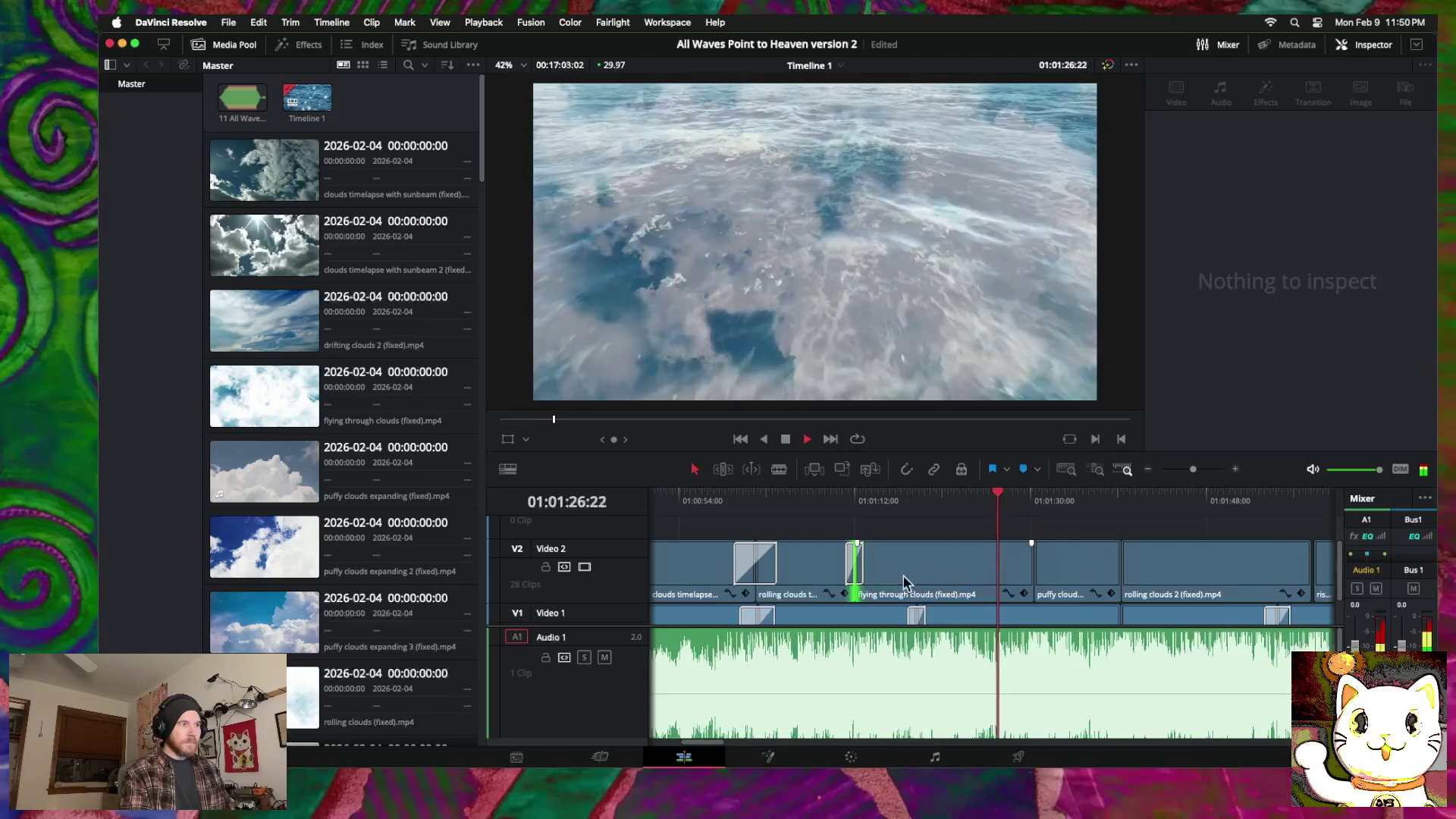
click(860, 569)
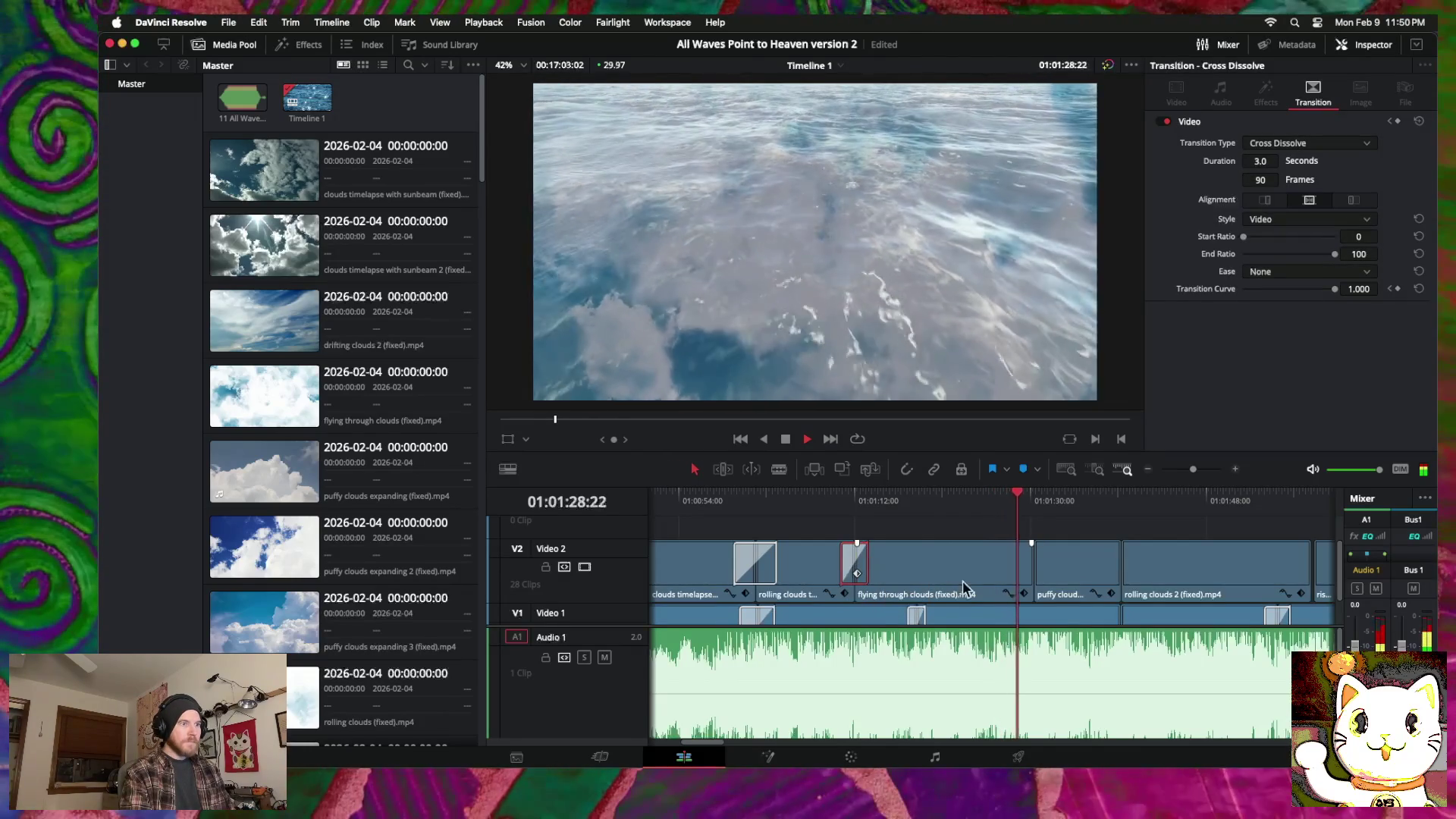
Step: Move the flying through clouds / puffy clouds cut a second earlier and add a 60-frame cross dissolve
click(1035, 579)
right_click(1036, 582)
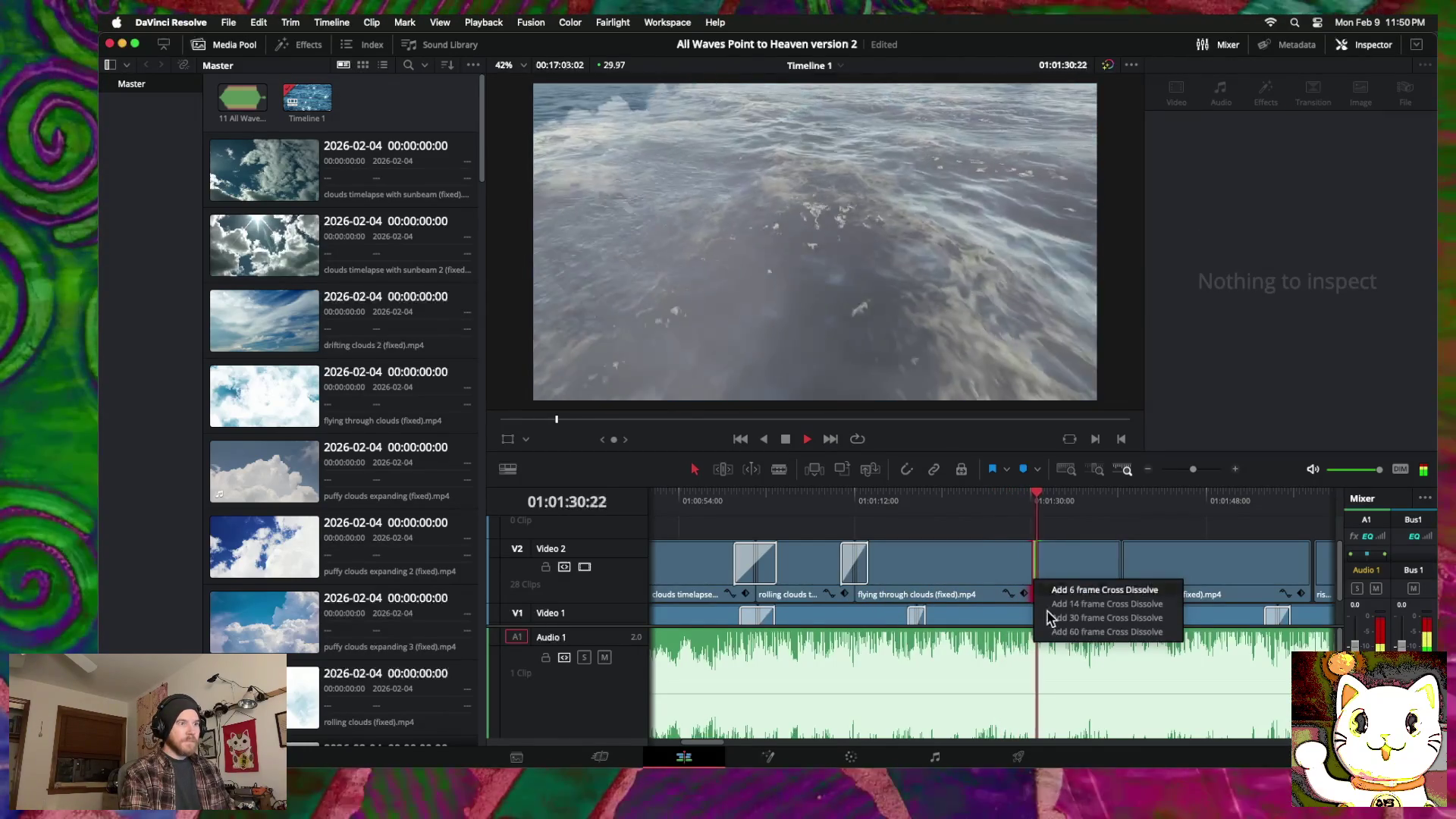
click(1056, 633)
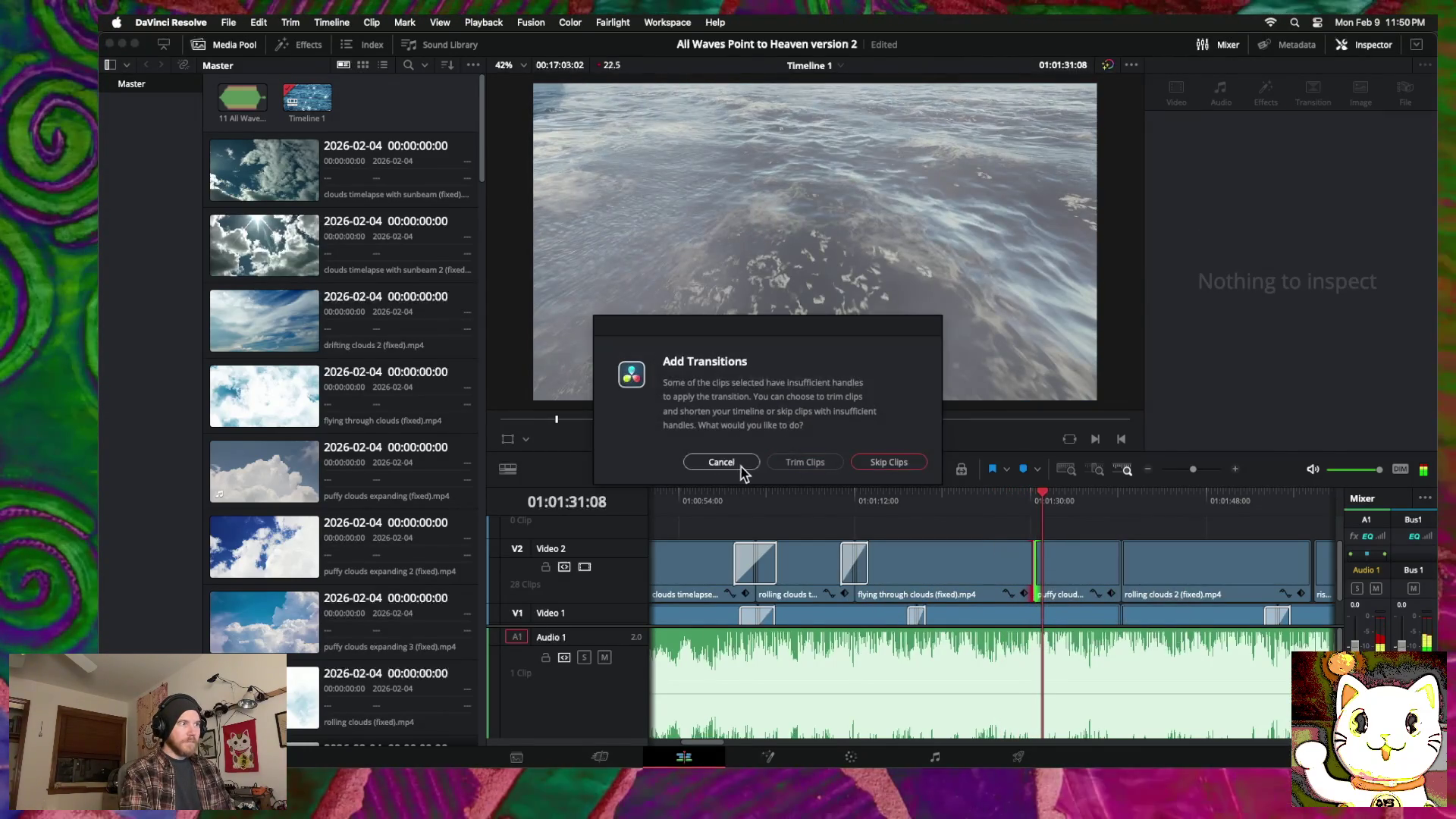
click(721, 462)
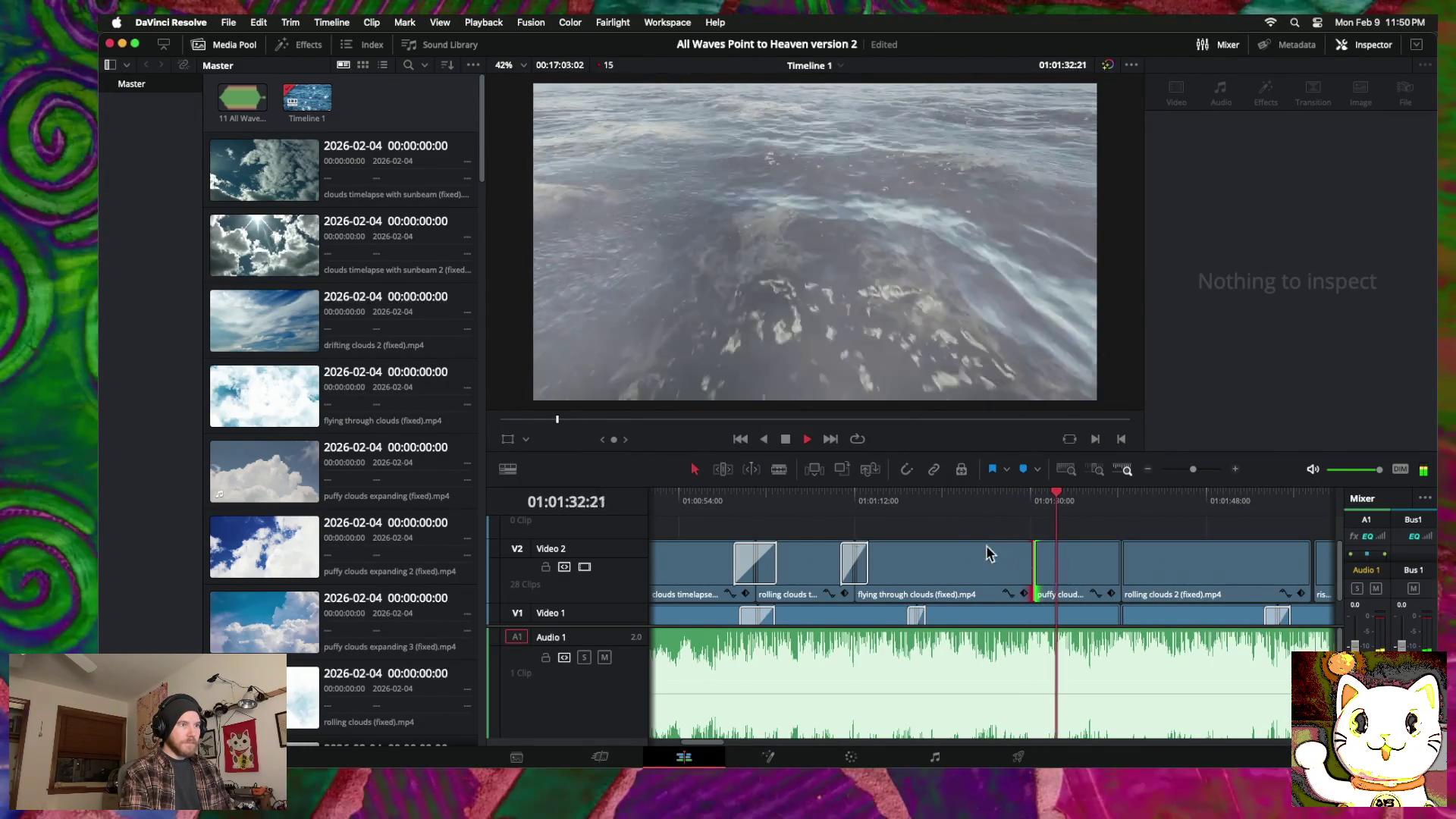
drag(1035, 572, 1018, 573)
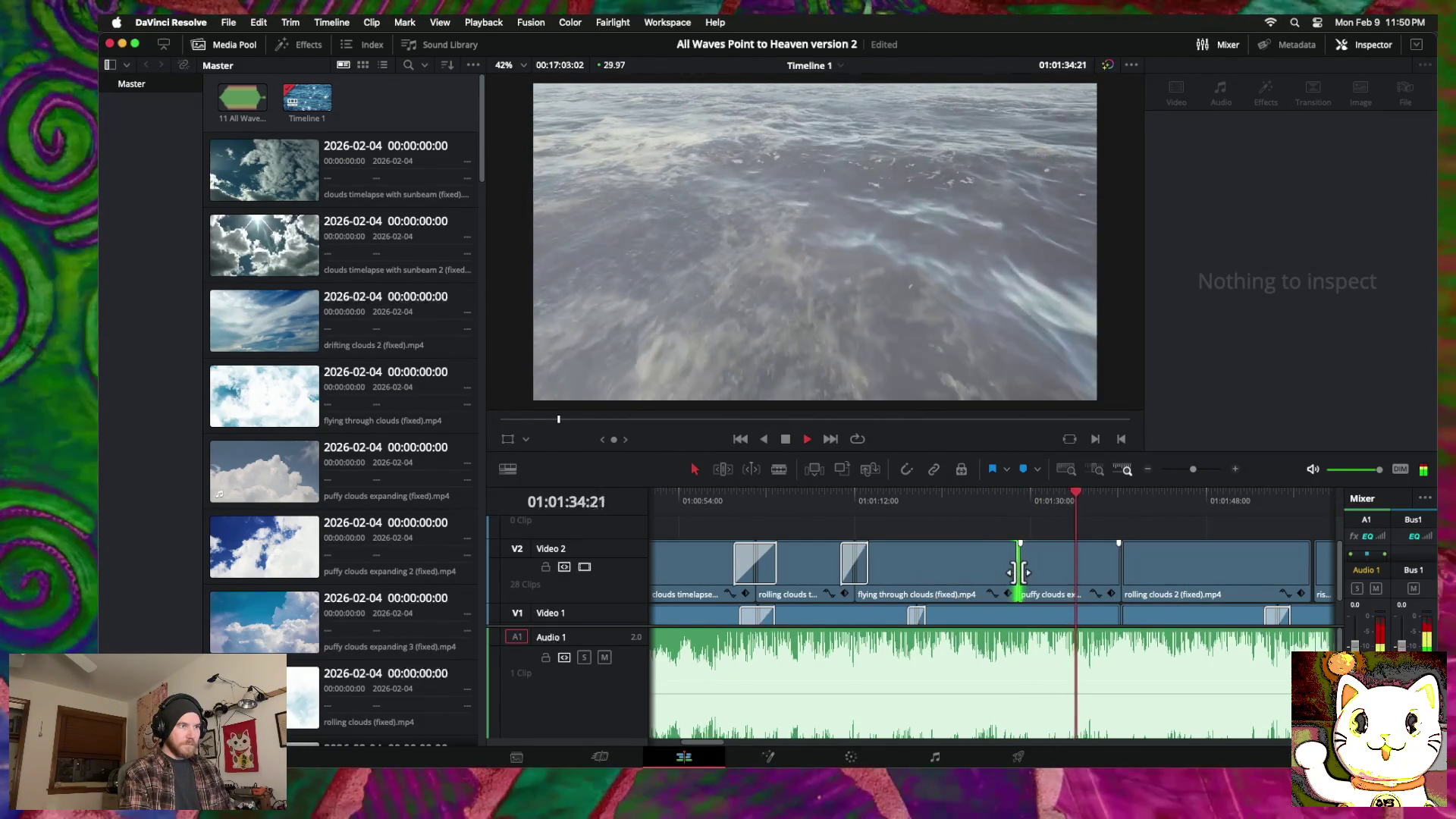
right_click(1020, 579)
click(1055, 632)
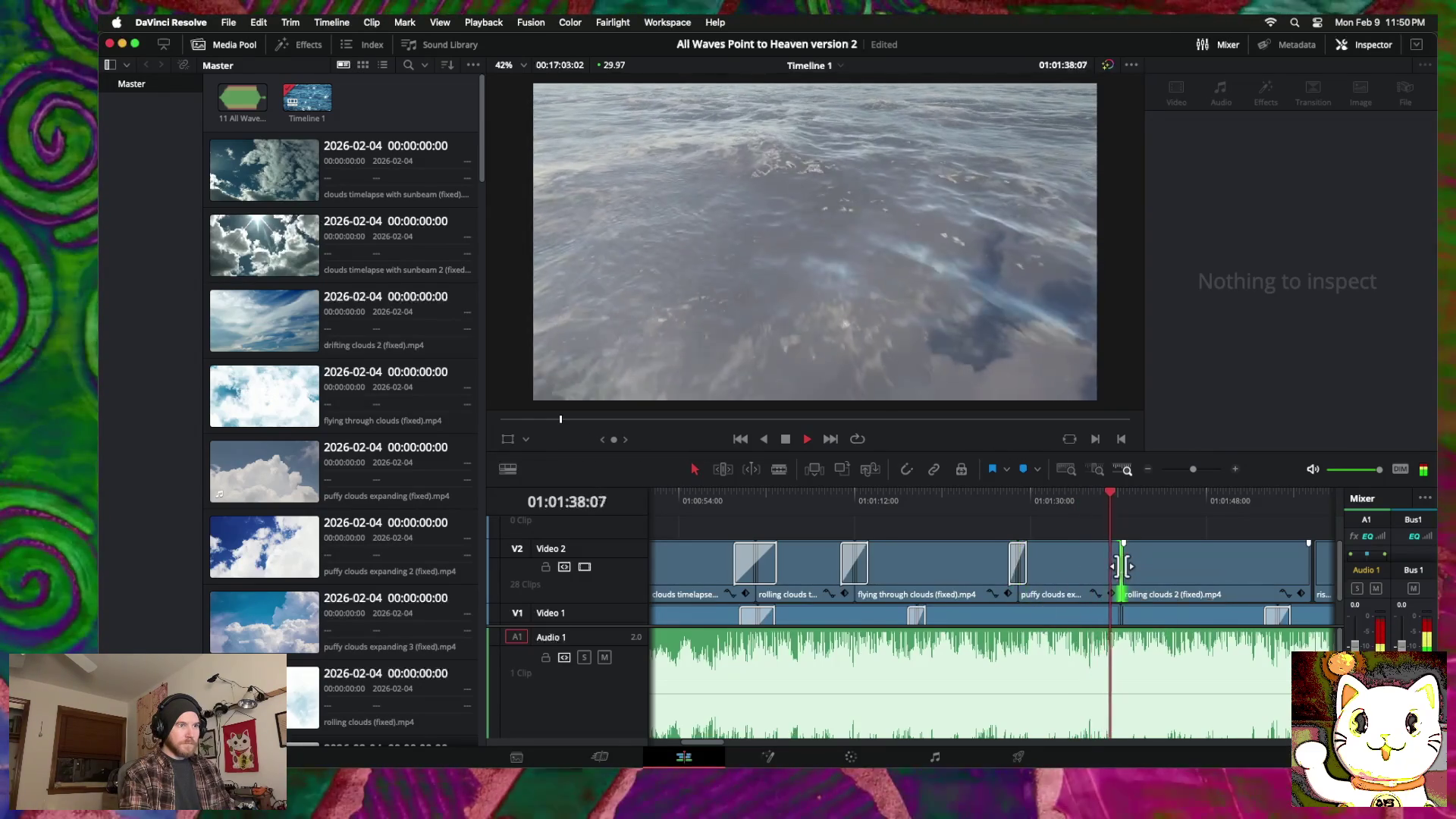
Step: Try a 30-frame cross dissolve at the next edit point, cancelling the insufficient-handles warning
right_click(1124, 568)
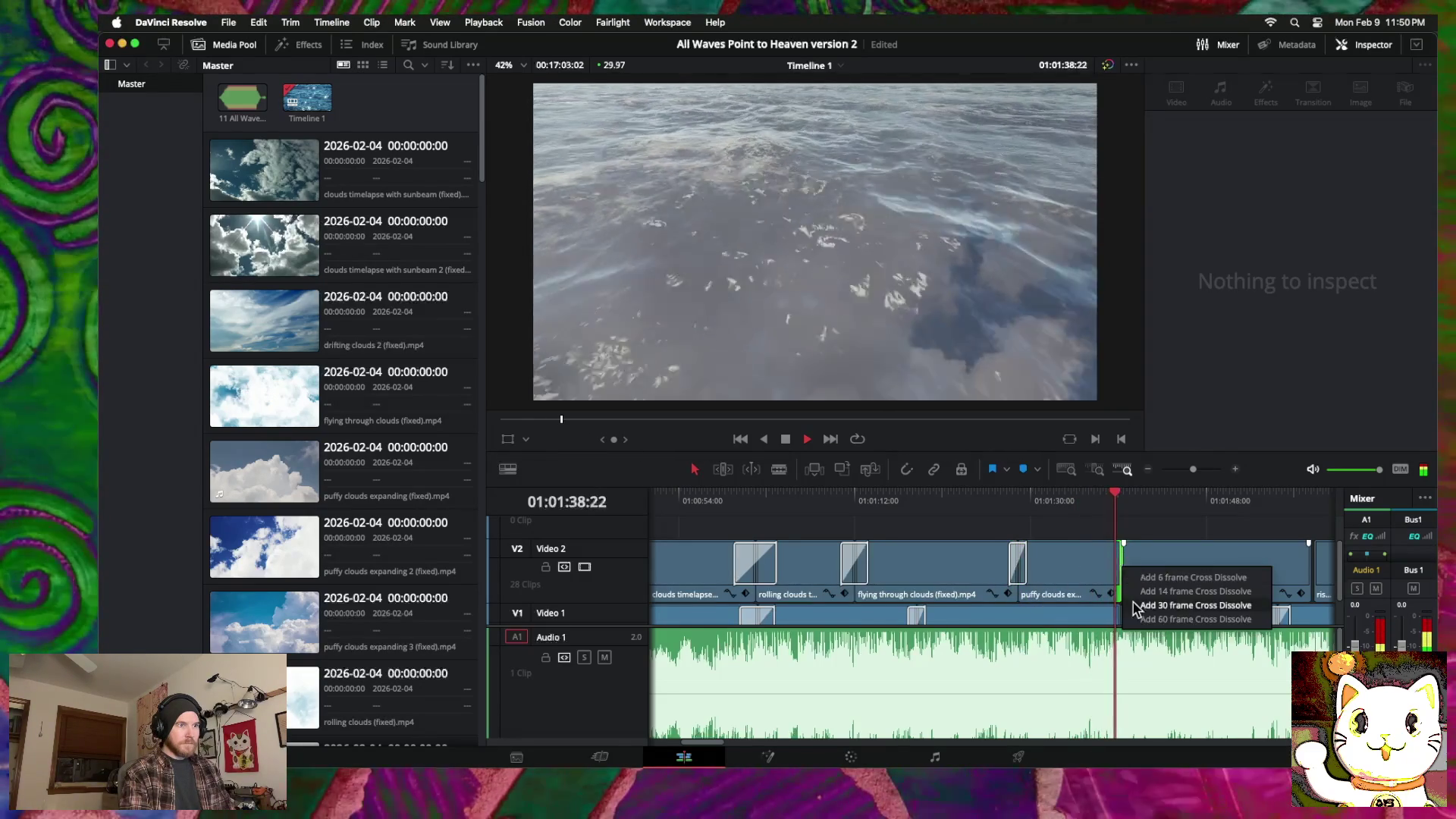
click(1144, 620)
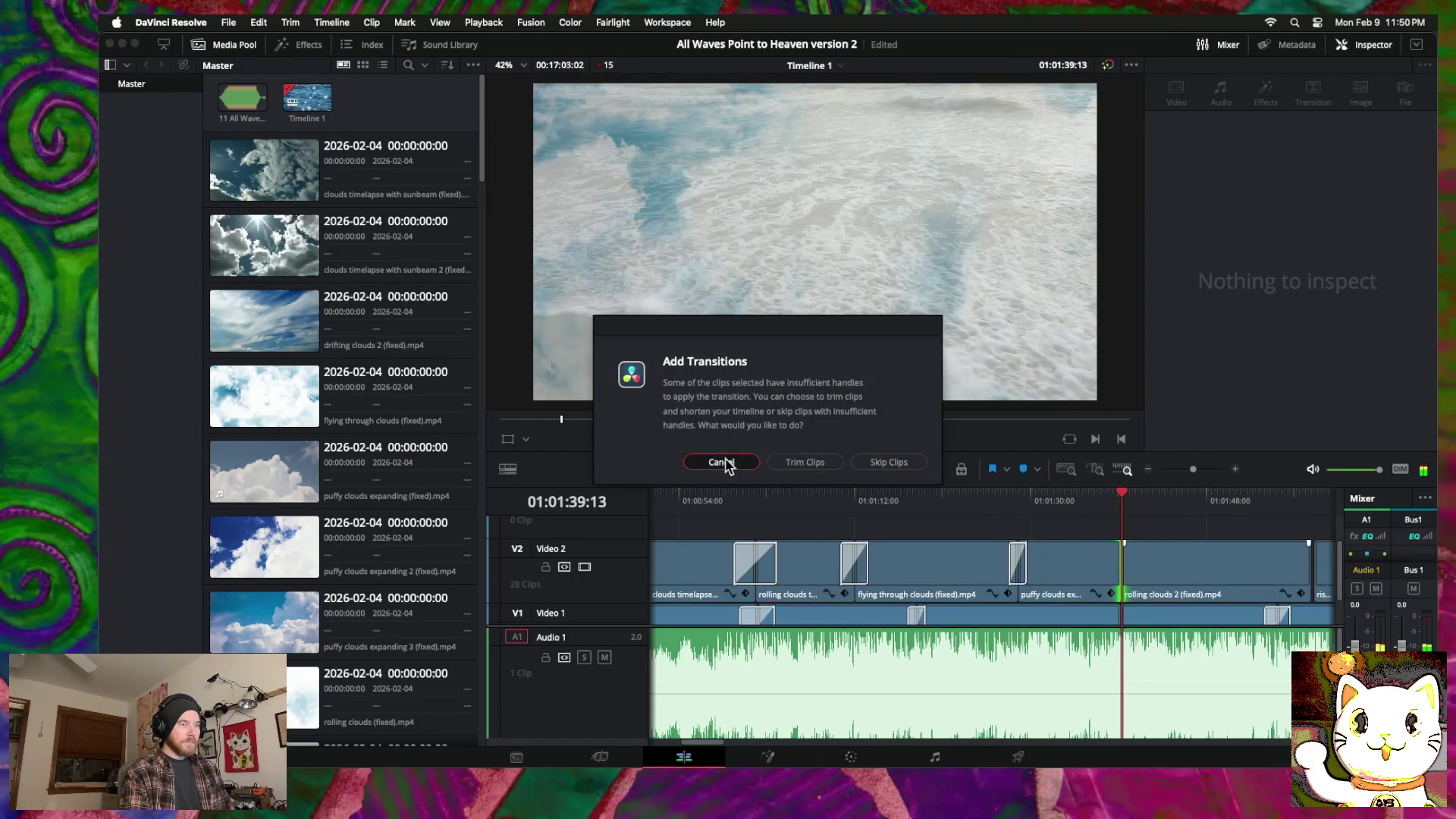
click(723, 462)
scroll(926, 530, left, 5)
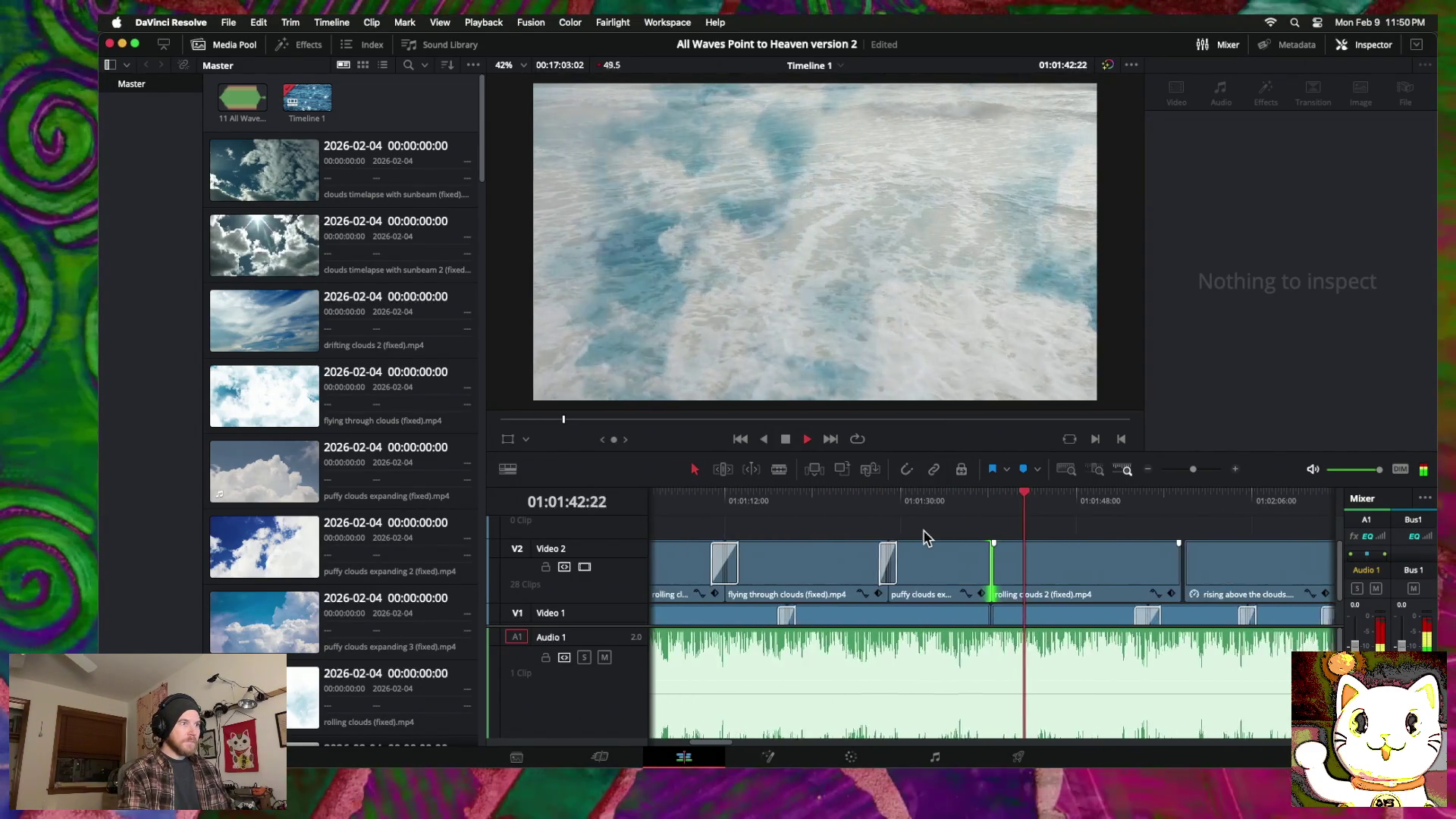
scroll(940, 562, down, 2)
click(960, 592)
Step: Add a cross dissolve at the Video 1 wave-clip cut and scroll to rolling clouds 2 onward
right_click(960, 592)
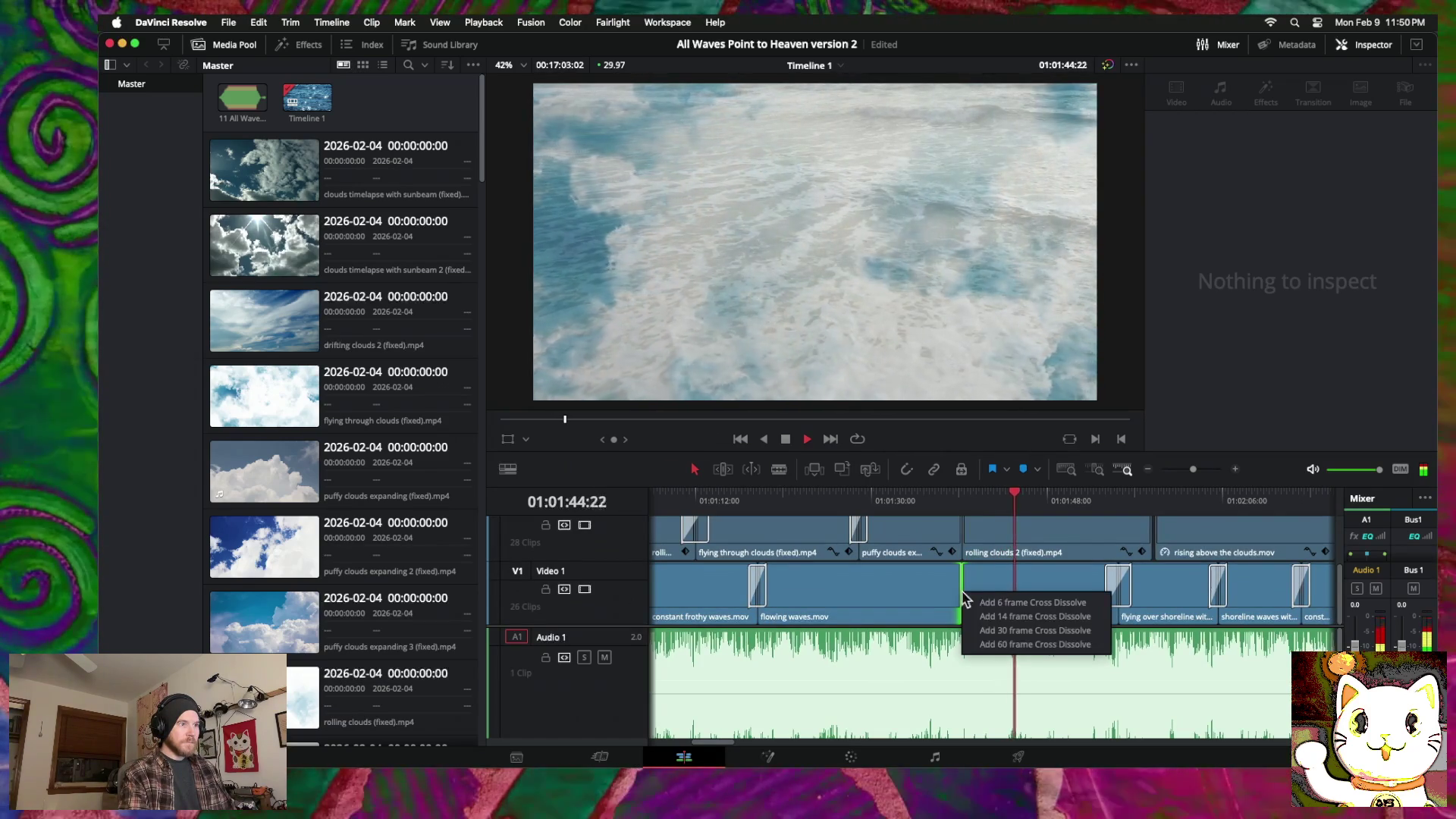
click(995, 644)
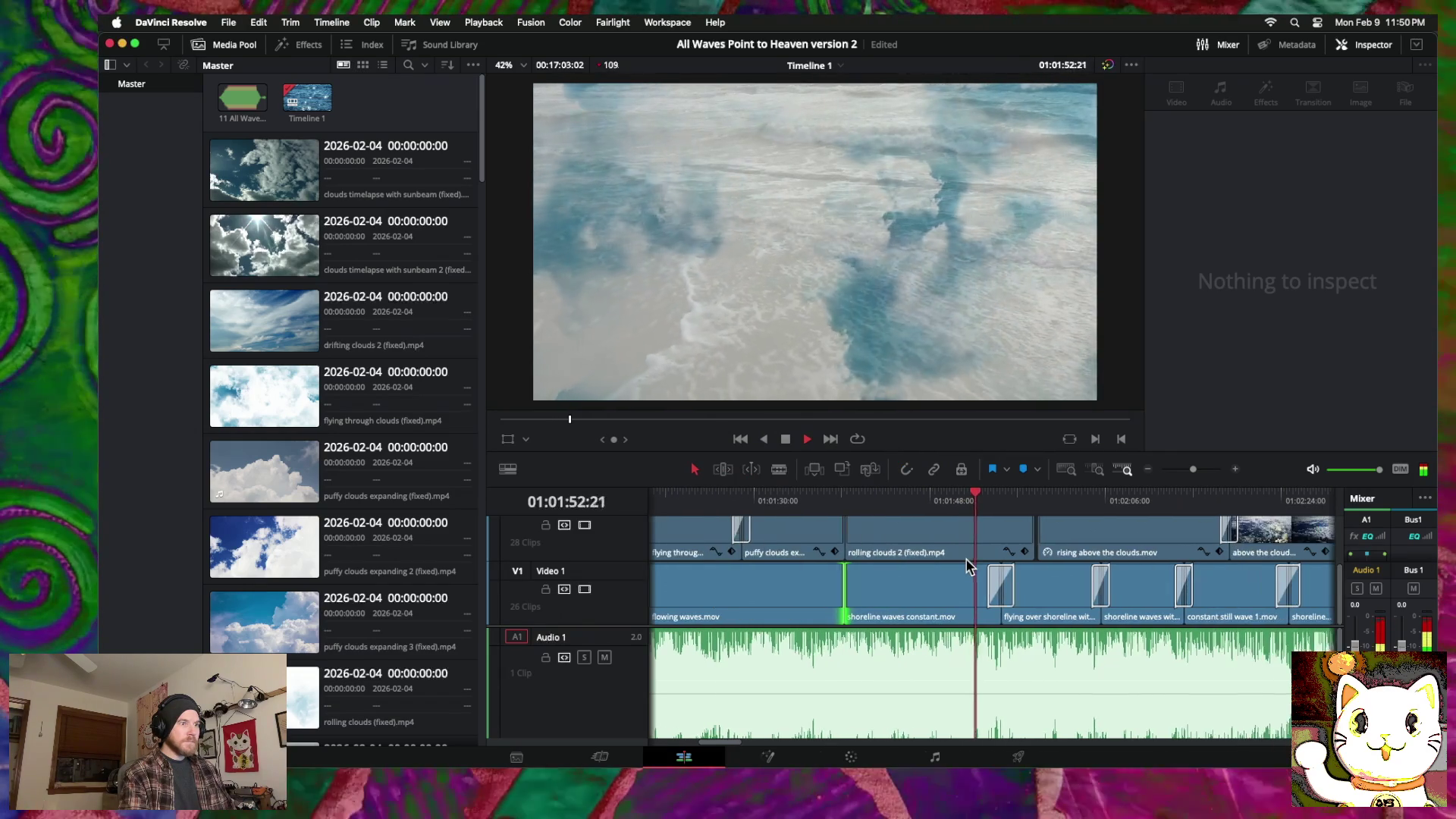
scroll(901, 559, left, 5)
scroll(901, 559, up, 2)
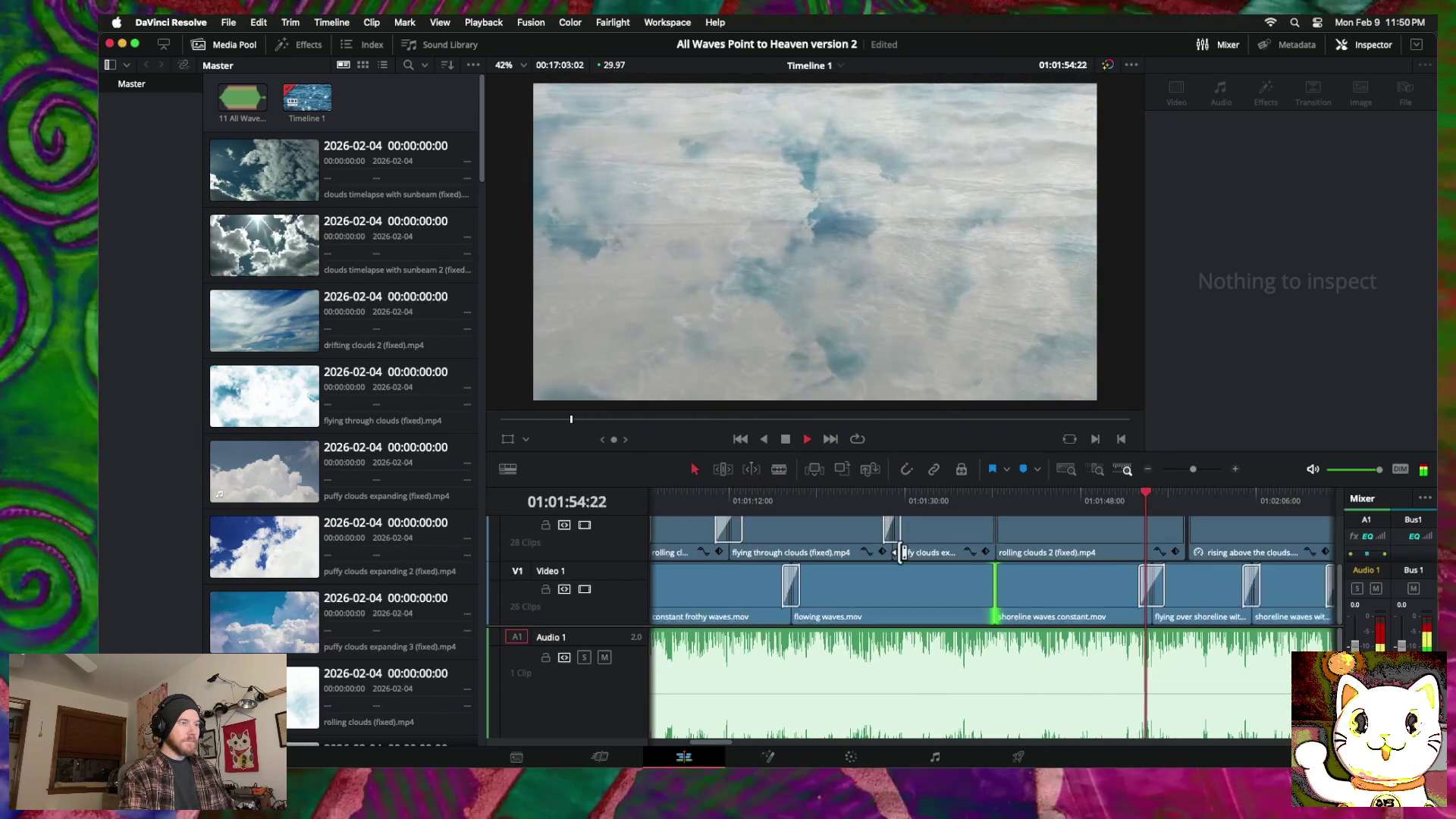
scroll(899, 559, right, 3)
scroll(898, 559, down, 1)
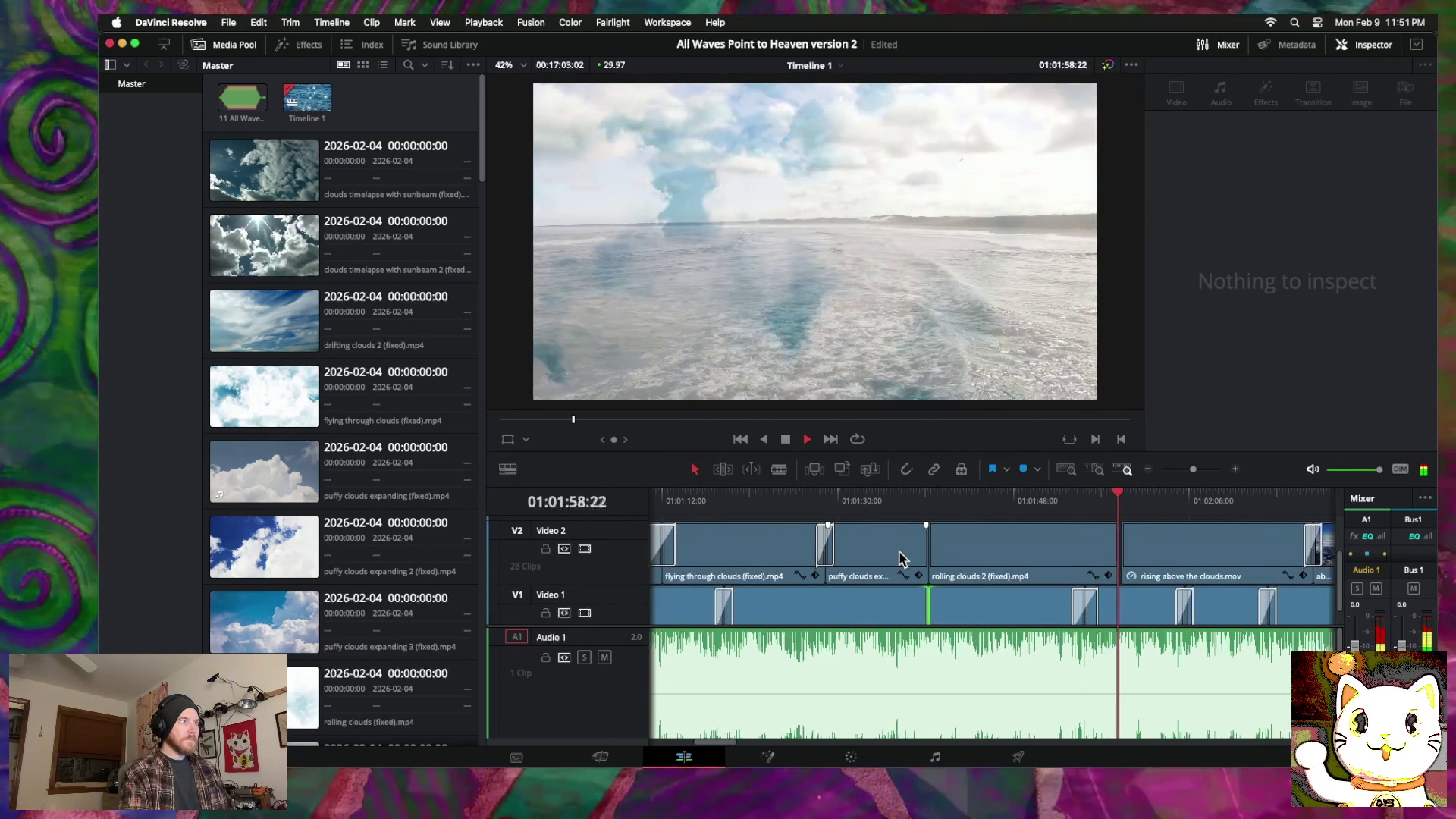
scroll(899, 551, right, 5)
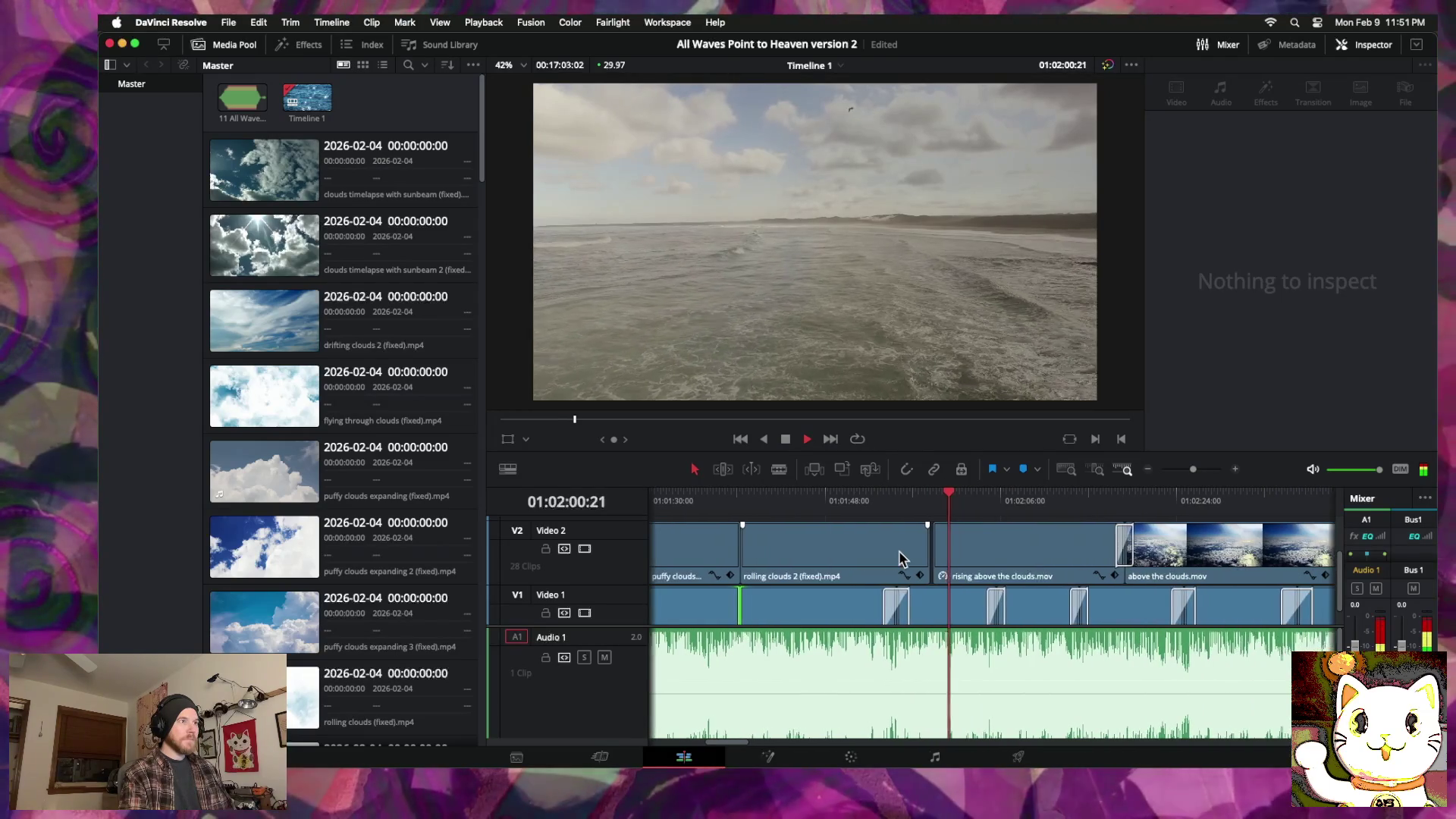
scroll(1012, 559, up, 2)
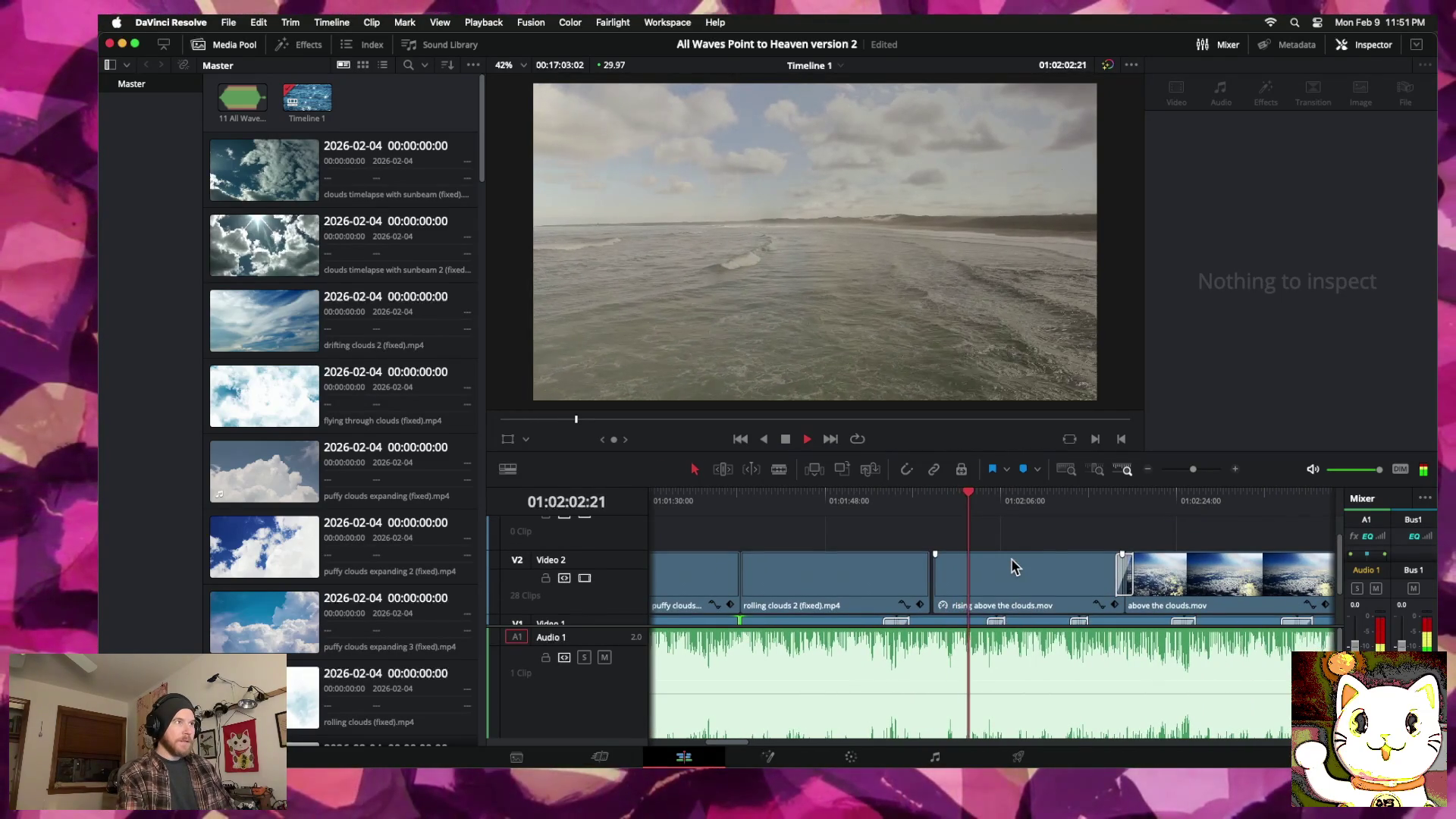
scroll(1012, 559, right, 1)
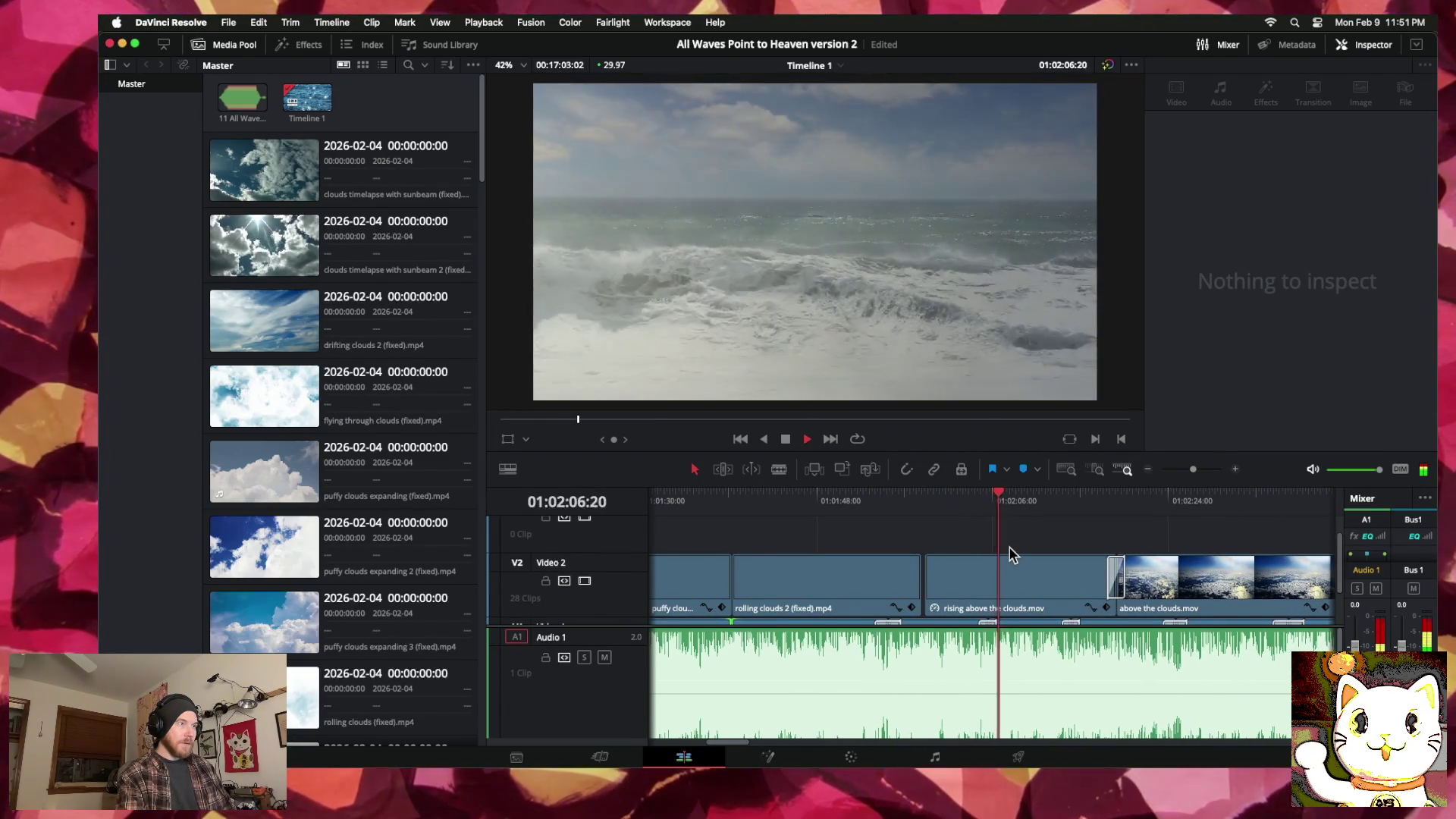
Step: Raise rising above the clouds to 67.18 opacity and shift rolling clouds 2 about 2 seconds later
click(1029, 584)
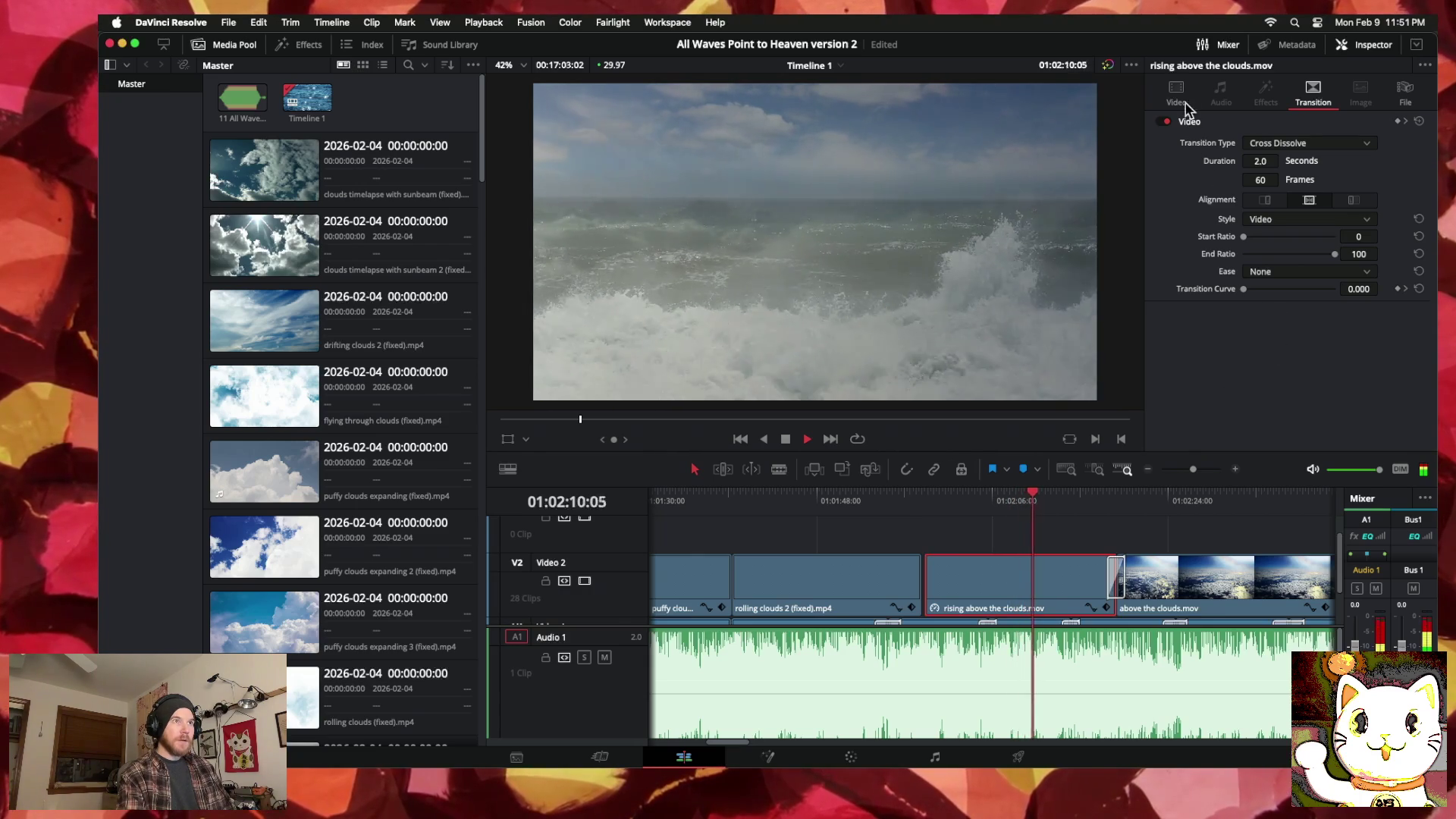
click(1177, 94)
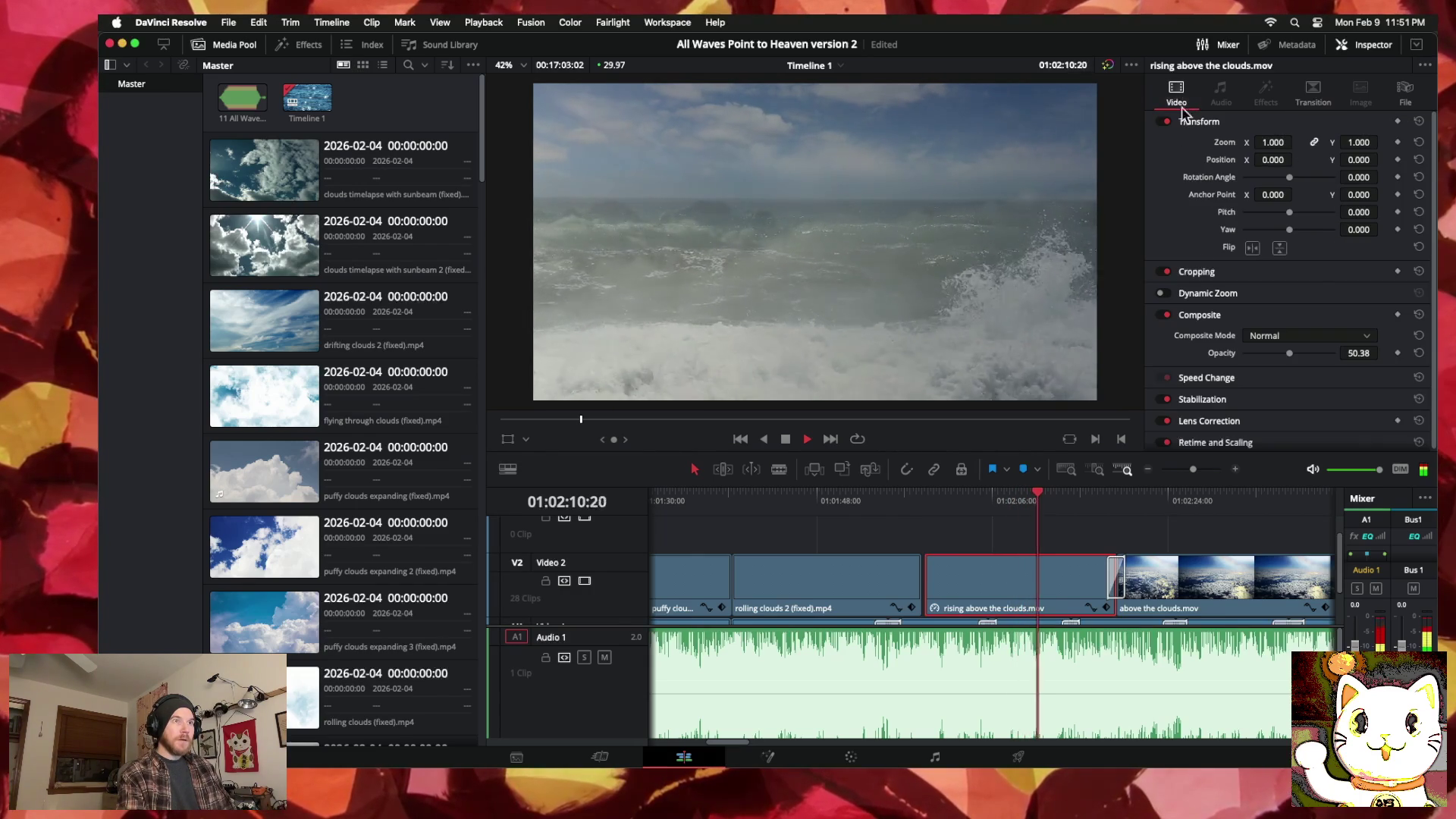
drag(1290, 361, 1298, 360)
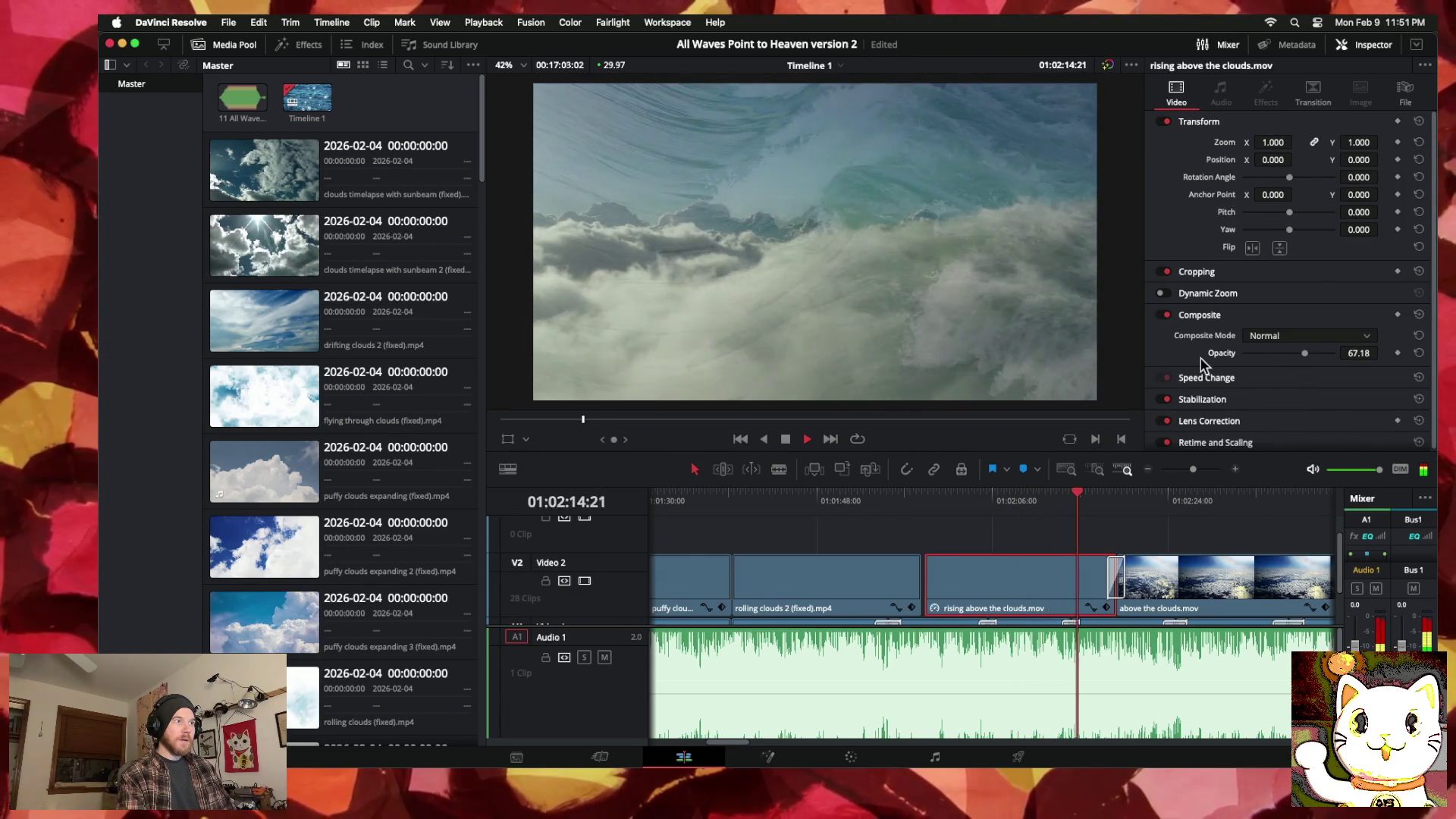
mouse_move(1088, 493)
mouse_down()
mouse_move(978, 492)
mouse_move(1144, 475)
mouse_move(804, 474)
mouse_move(950, 481)
mouse_up()
key(space)
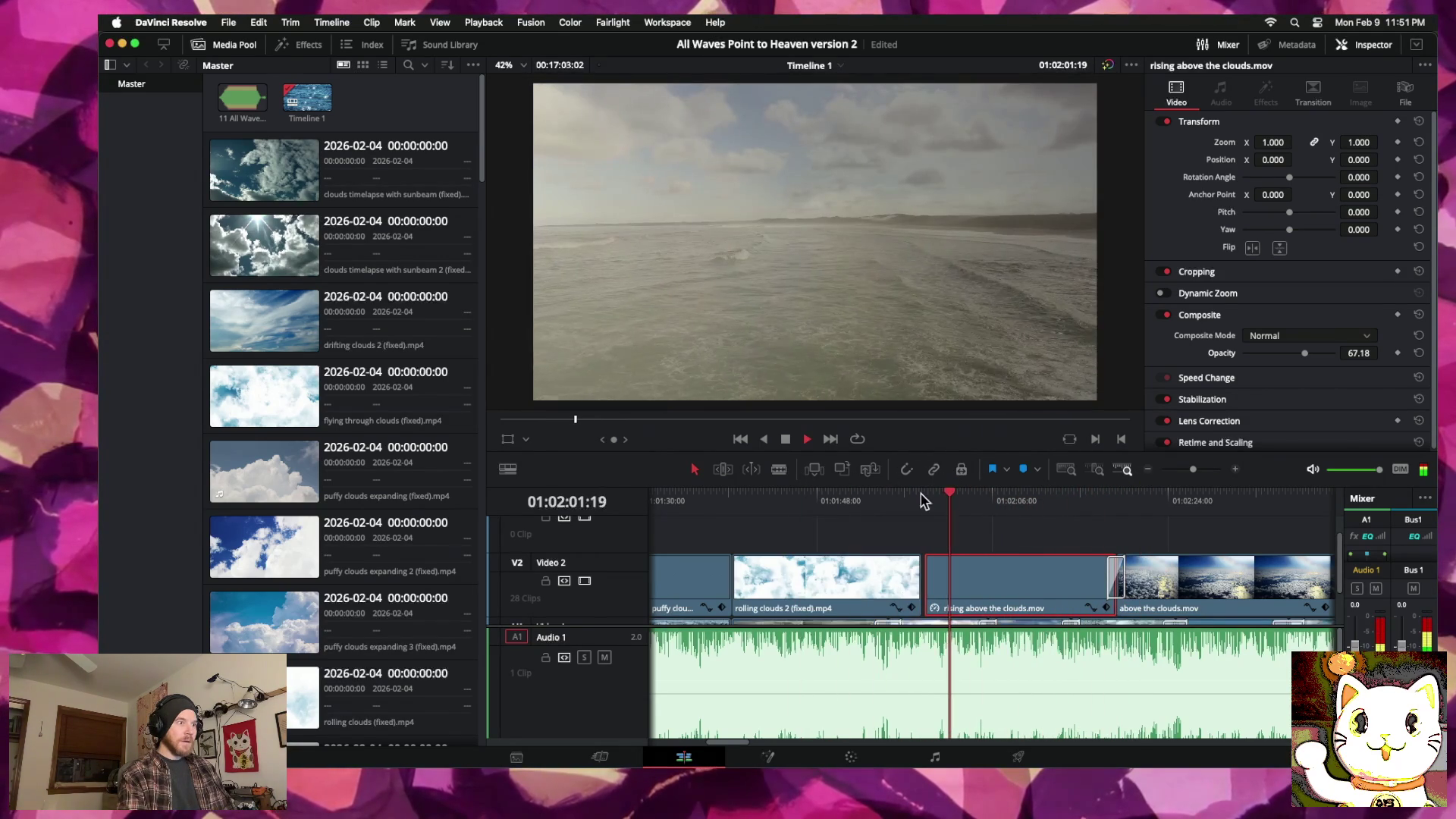
drag(883, 591, 909, 593)
scroll(834, 584, down, 3)
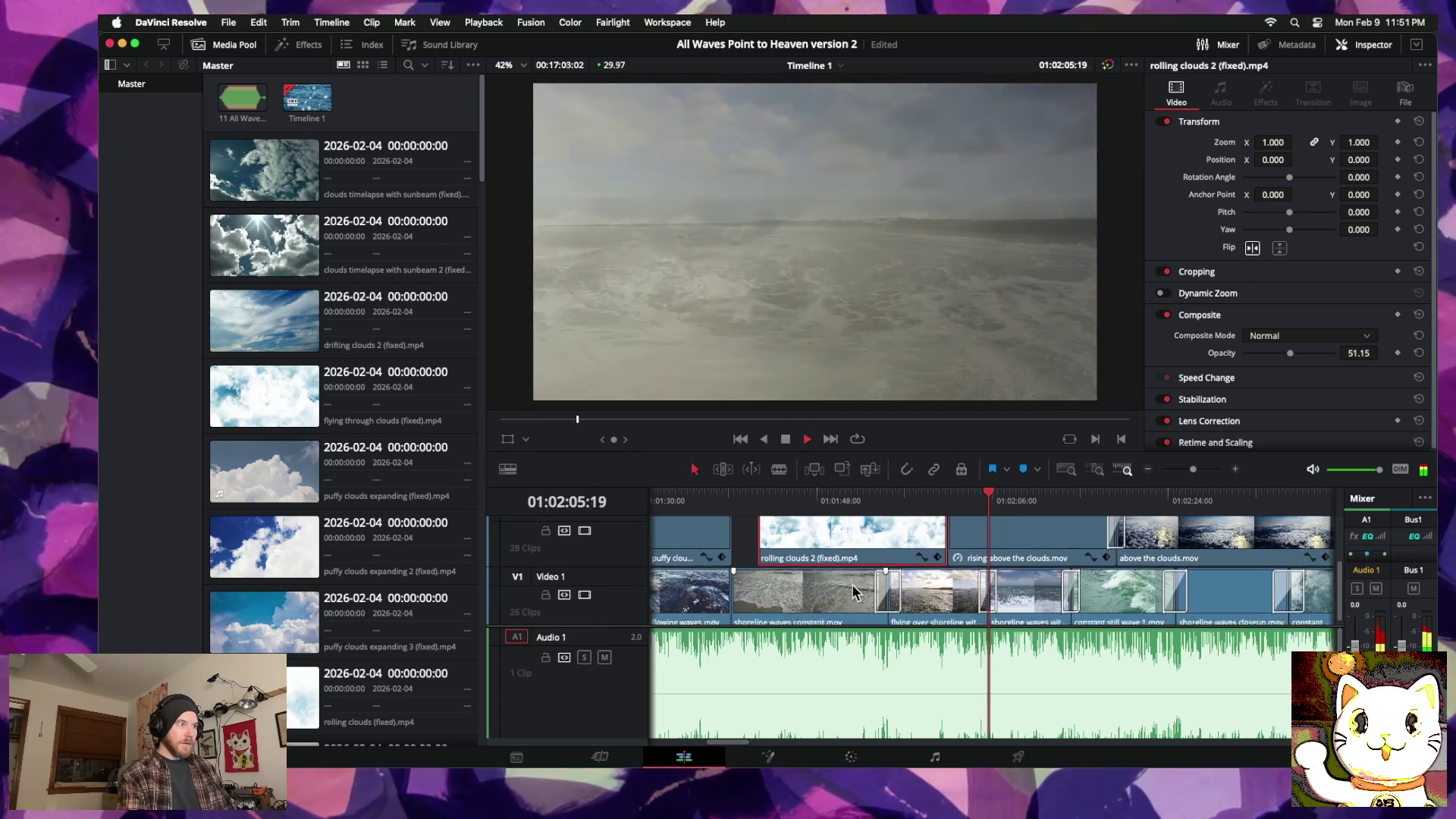
Step: Extend the puffy clouds expanding clip on Video 2 to overlap rolling clouds 2
scroll(796, 577, left, 2)
scroll(770, 568, up, 1)
mouse_move(801, 552)
mouse_down()
mouse_move(865, 552)
mouse_move(842, 543)
mouse_up()
click(842, 543)
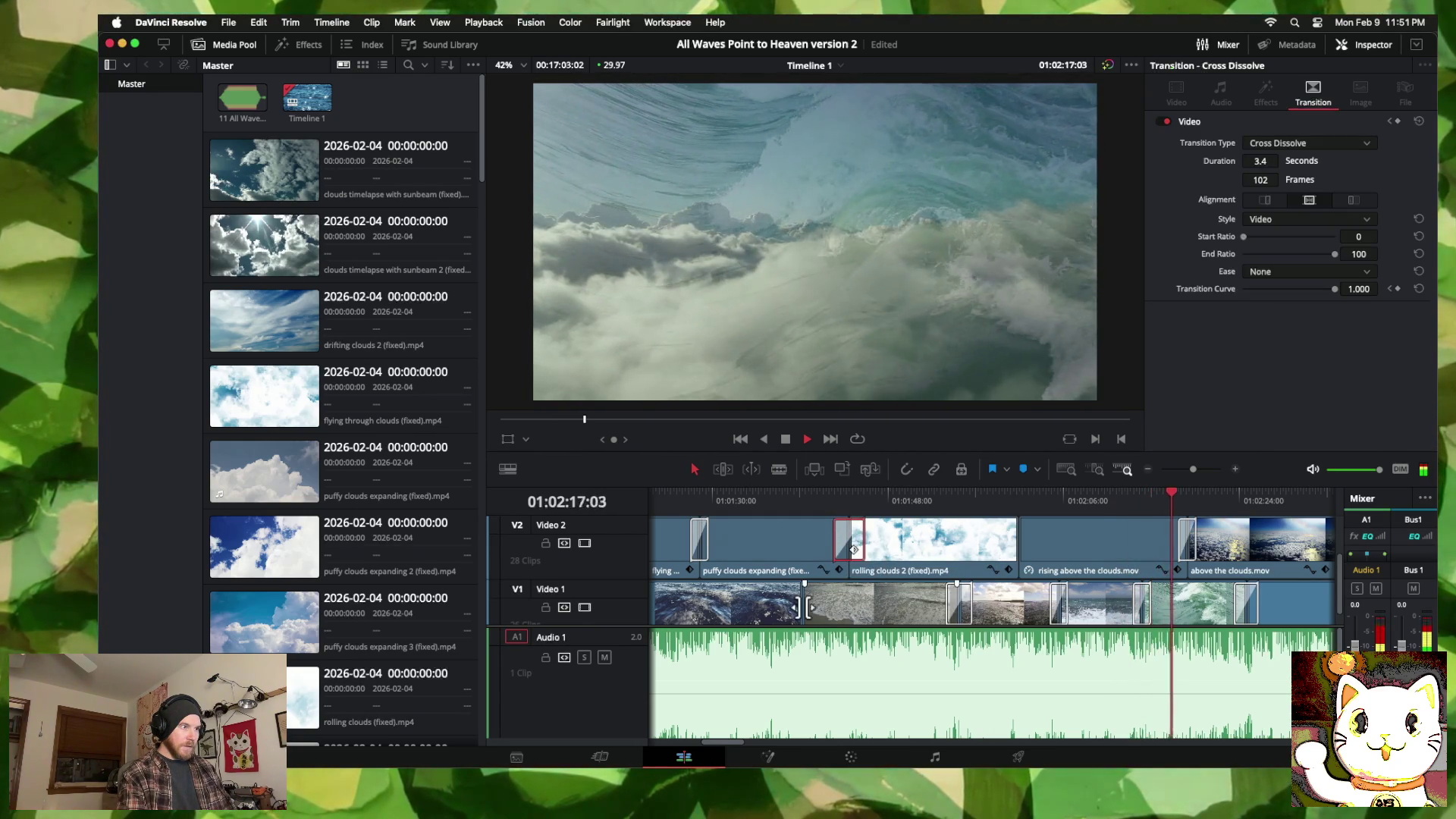
Step: Cancel a short-handle cross dissolve at the Video 1 cut and trim shoreline waves constant's start
click(802, 603)
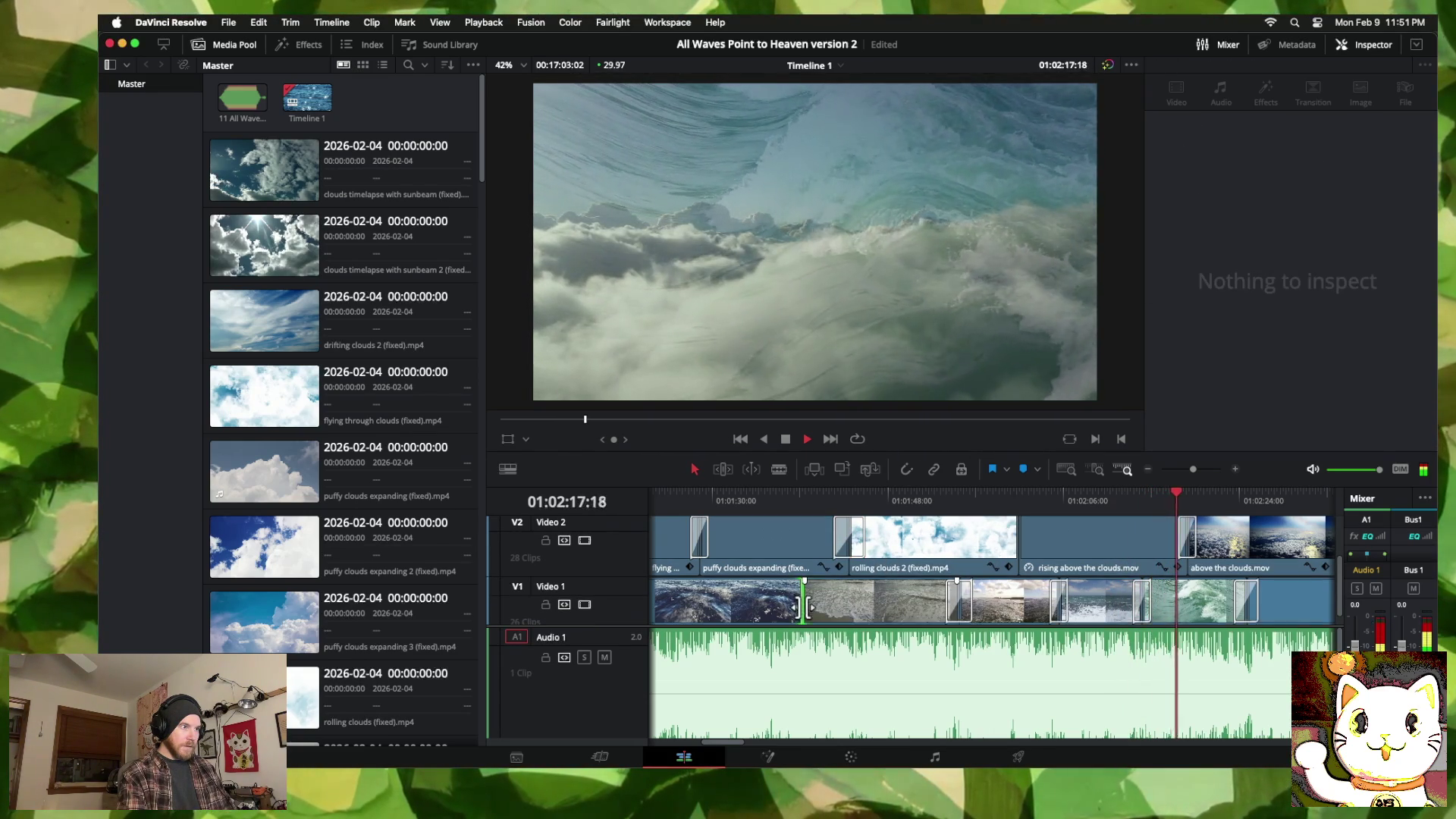
right_click(802, 603)
click(849, 646)
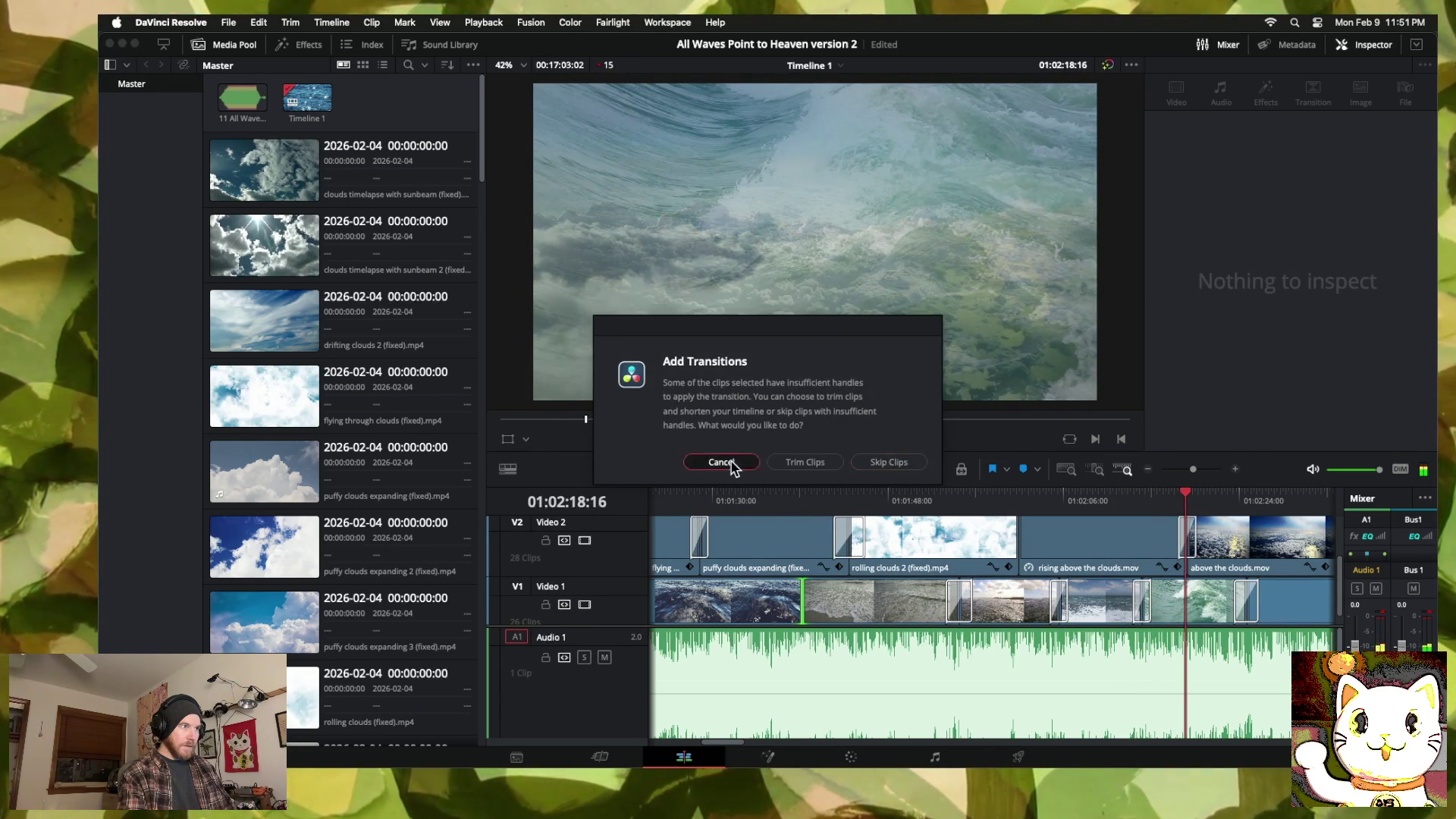
click(721, 463)
scroll(836, 598, down, 1)
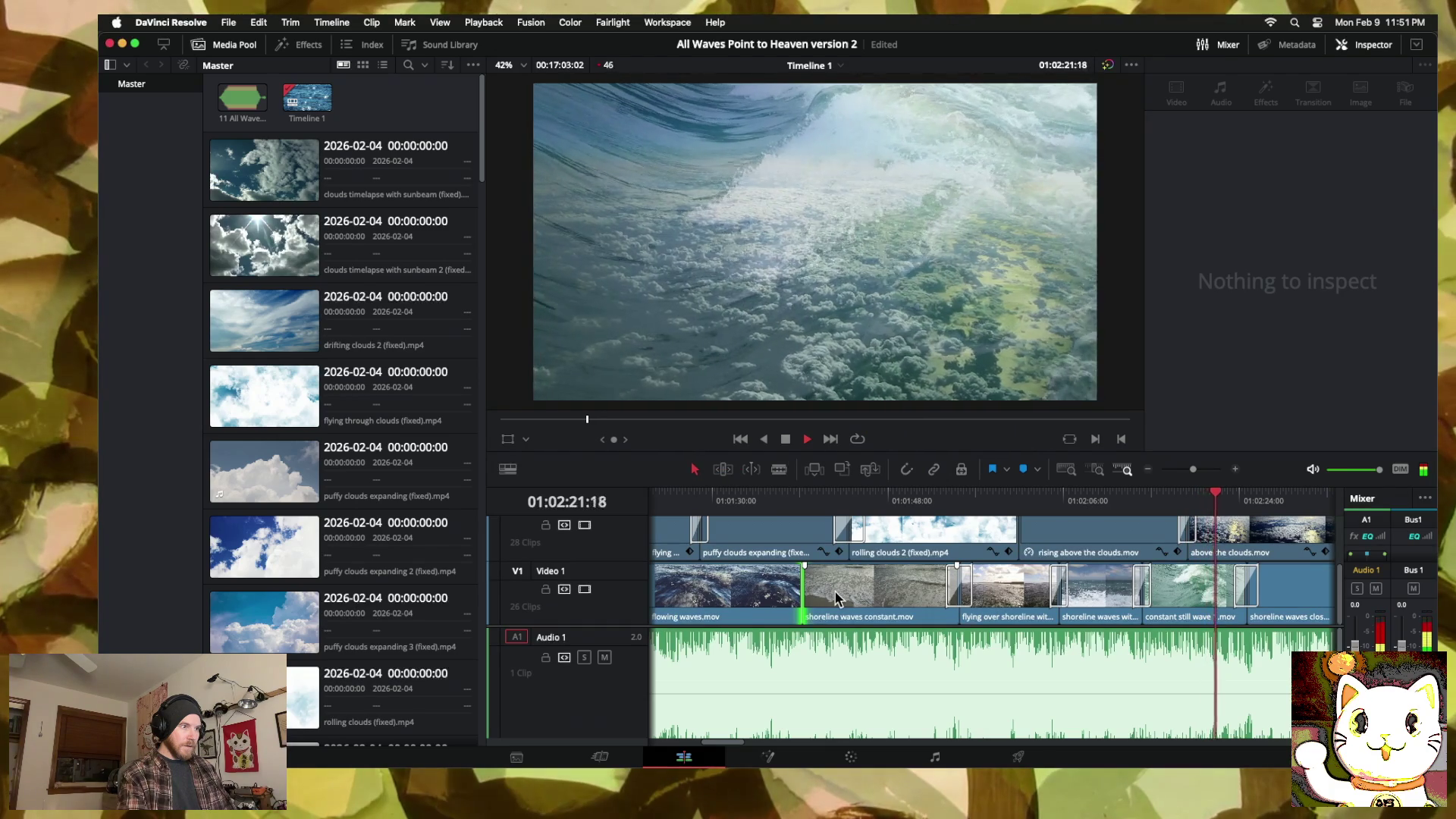
mouse_move(878, 603)
mouse_down()
mouse_move(892, 603)
mouse_move(797, 594)
mouse_up()
right_click(798, 594)
click(822, 649)
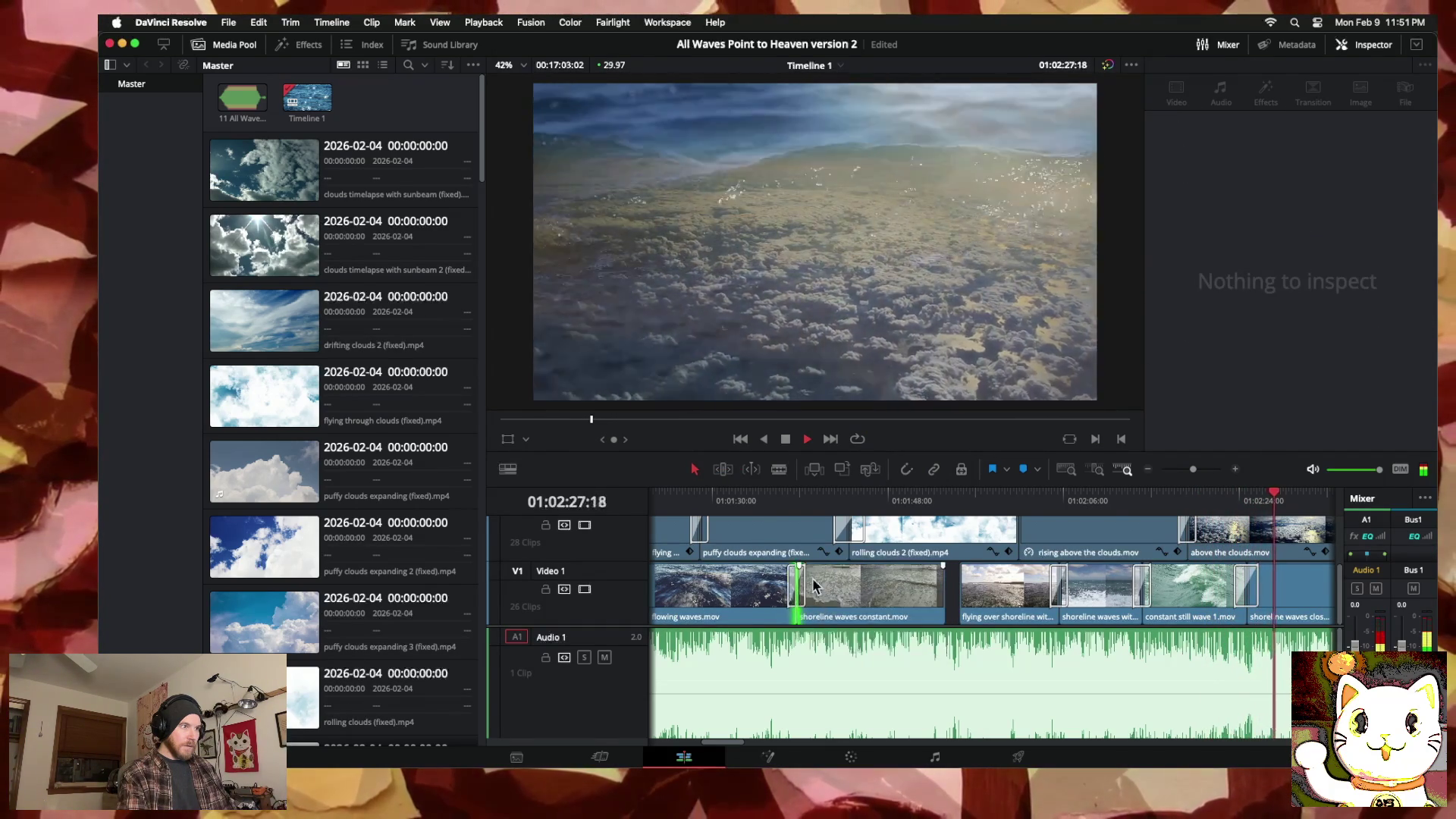
Step: Close the gap by extending flying over shoreline to the left
click(963, 599)
mouse_move(966, 599)
mouse_down()
mouse_move(940, 599)
mouse_move(964, 601)
mouse_up()
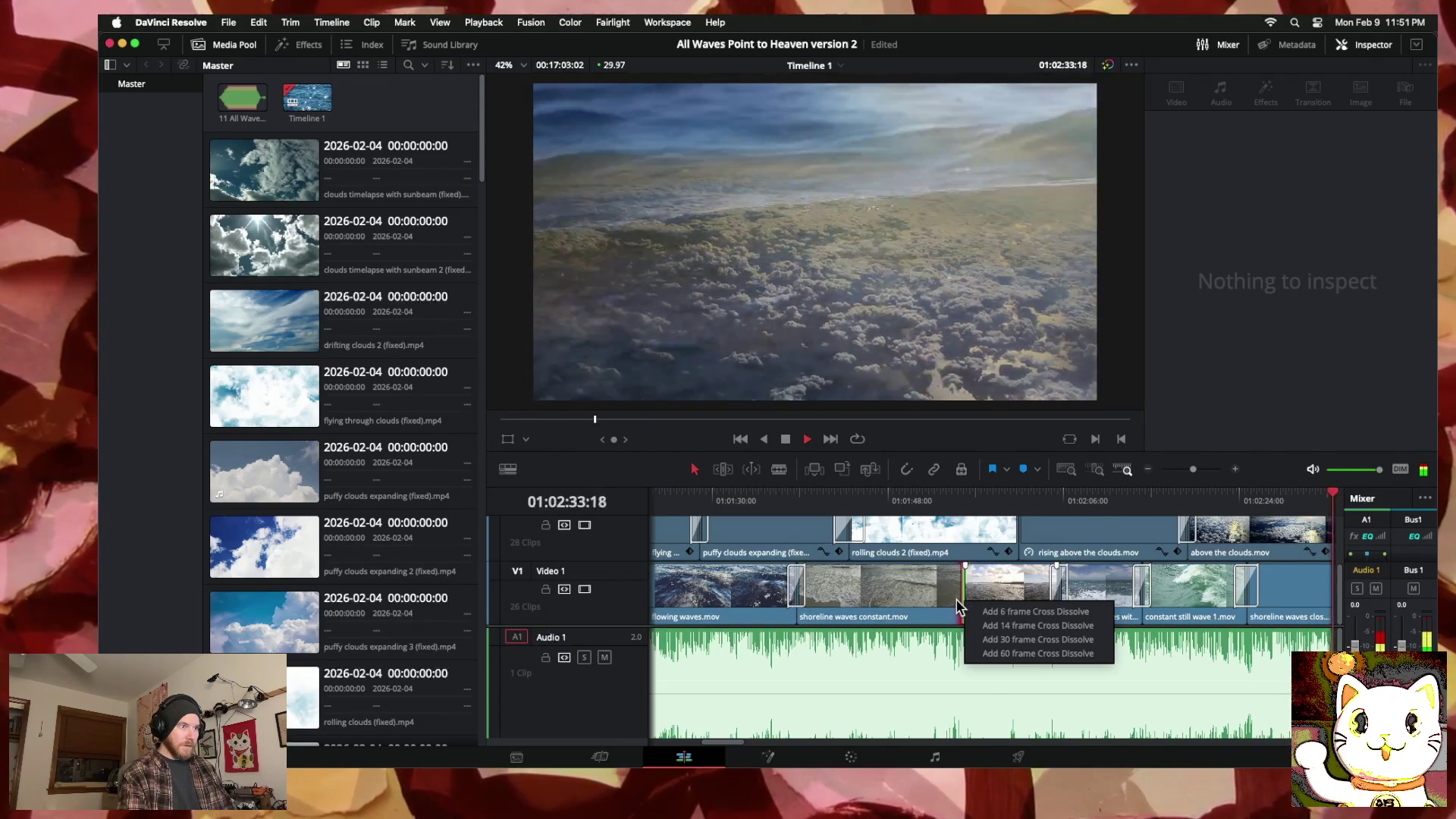
click(970, 599)
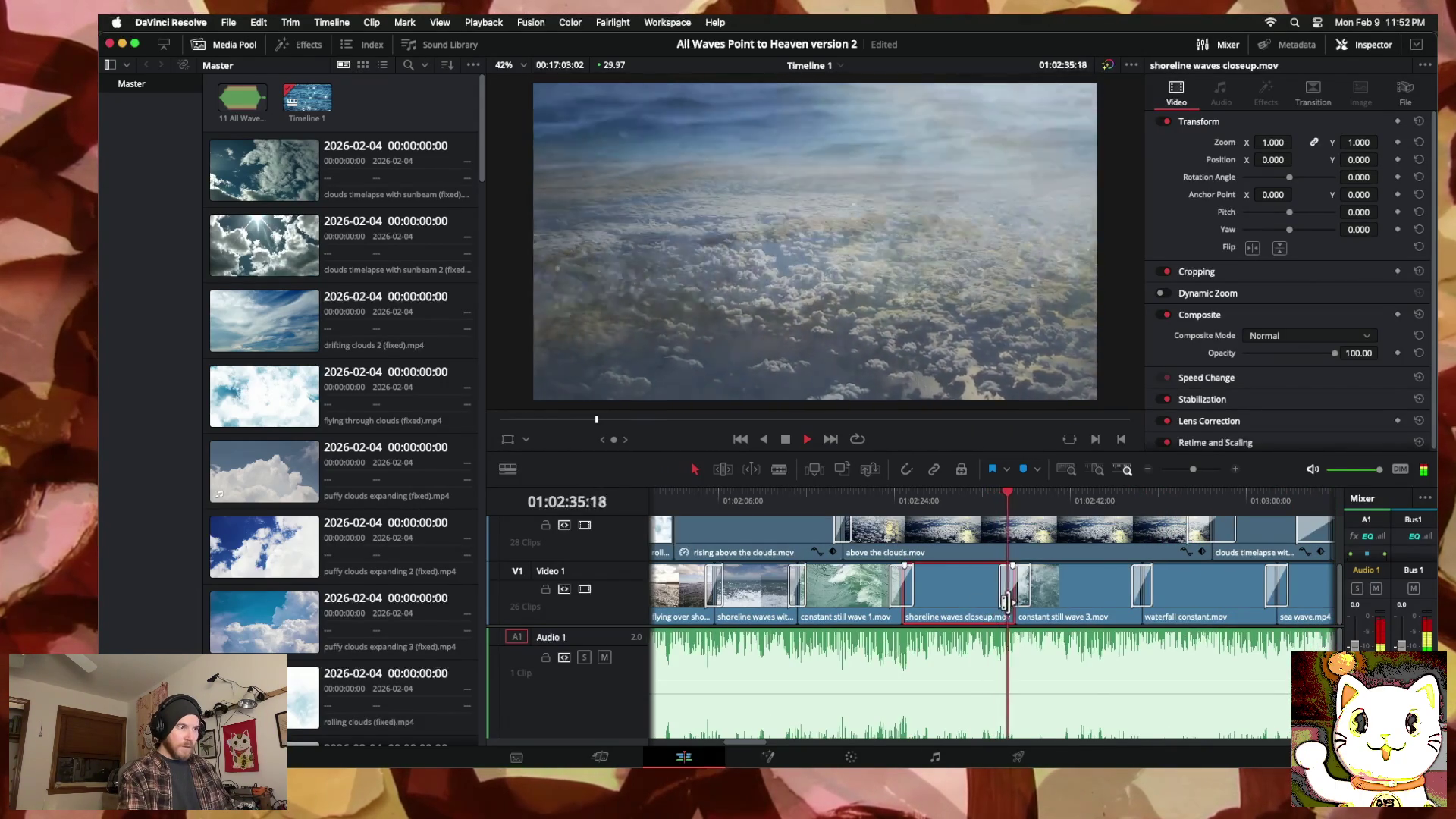
Step: Shift the cut before flying over shoreline and add a 60-frame cross dissolve there
scroll(948, 599, left, 5)
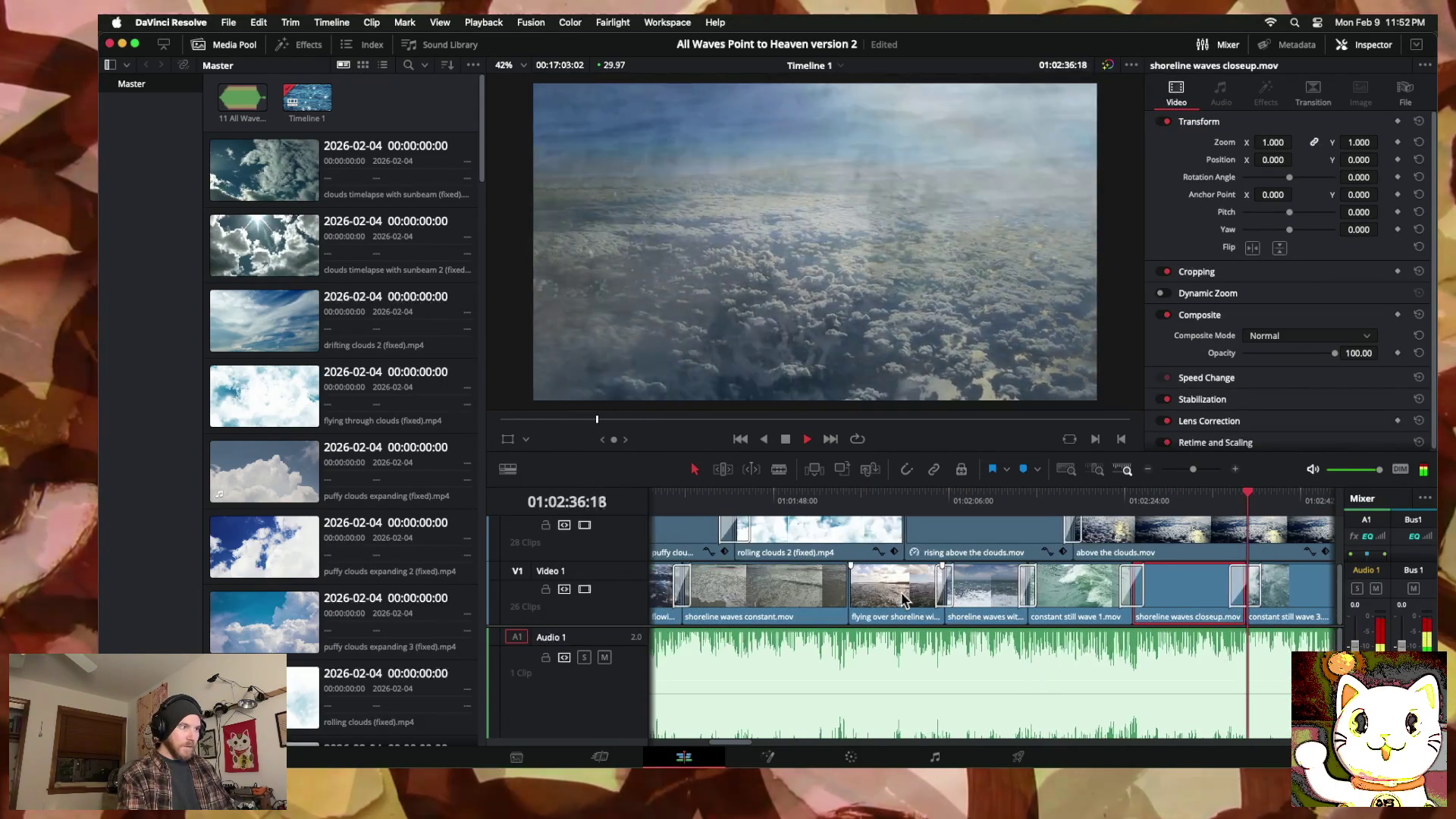
click(849, 596)
right_click(849, 596)
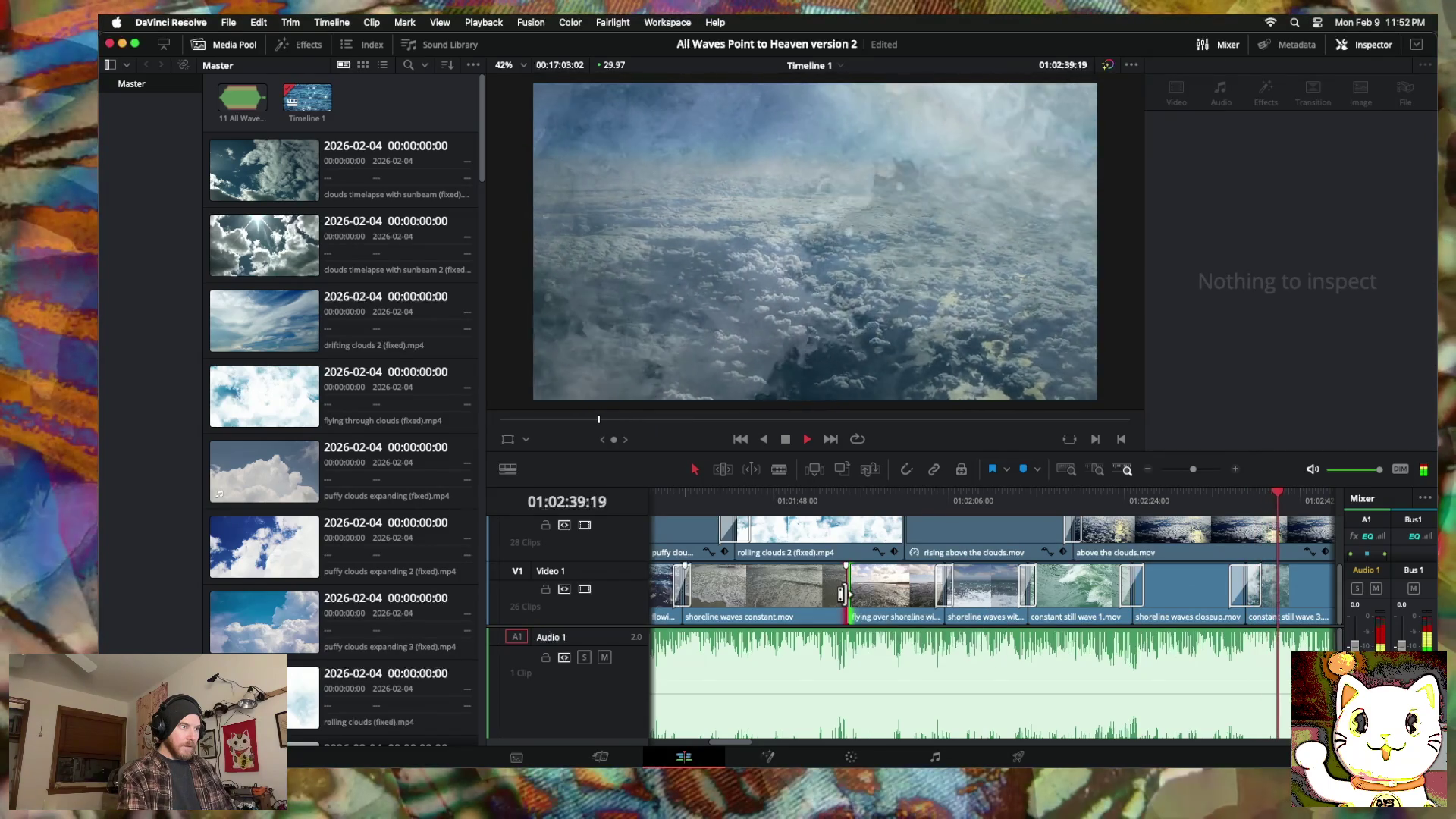
drag(849, 596, 837, 597)
right_click(838, 603)
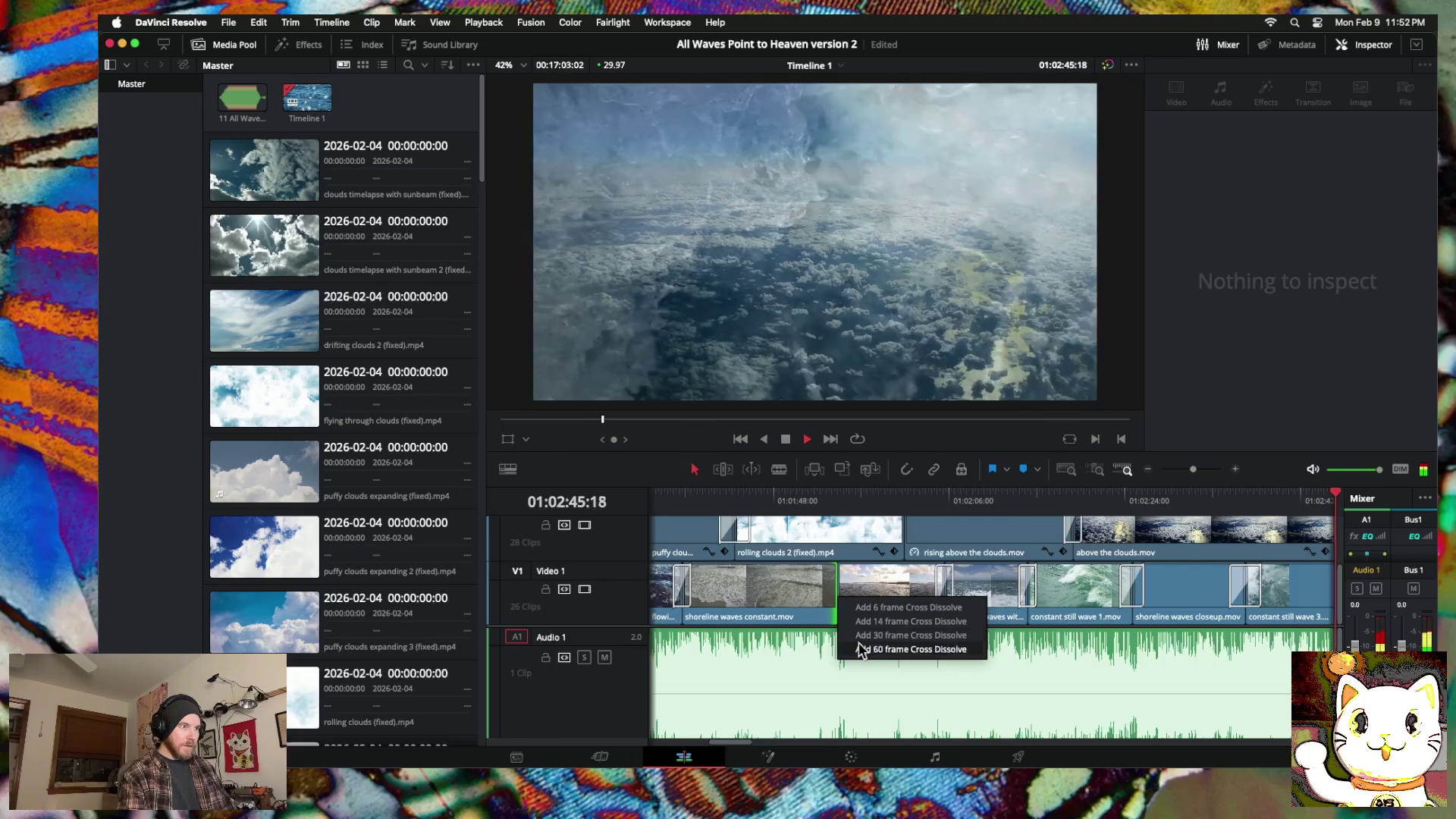
click(909, 607)
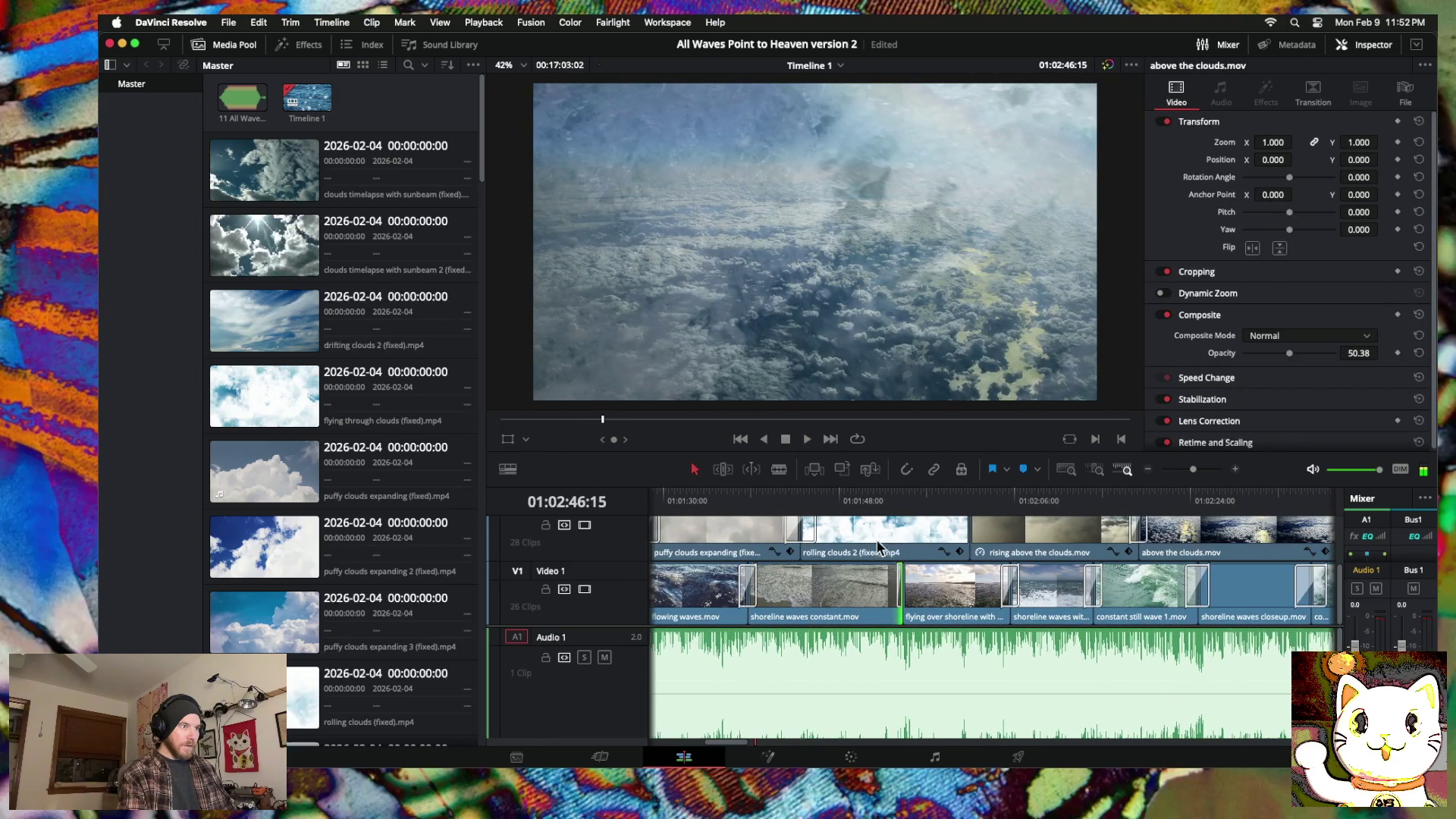
click(904, 512)
click(922, 599)
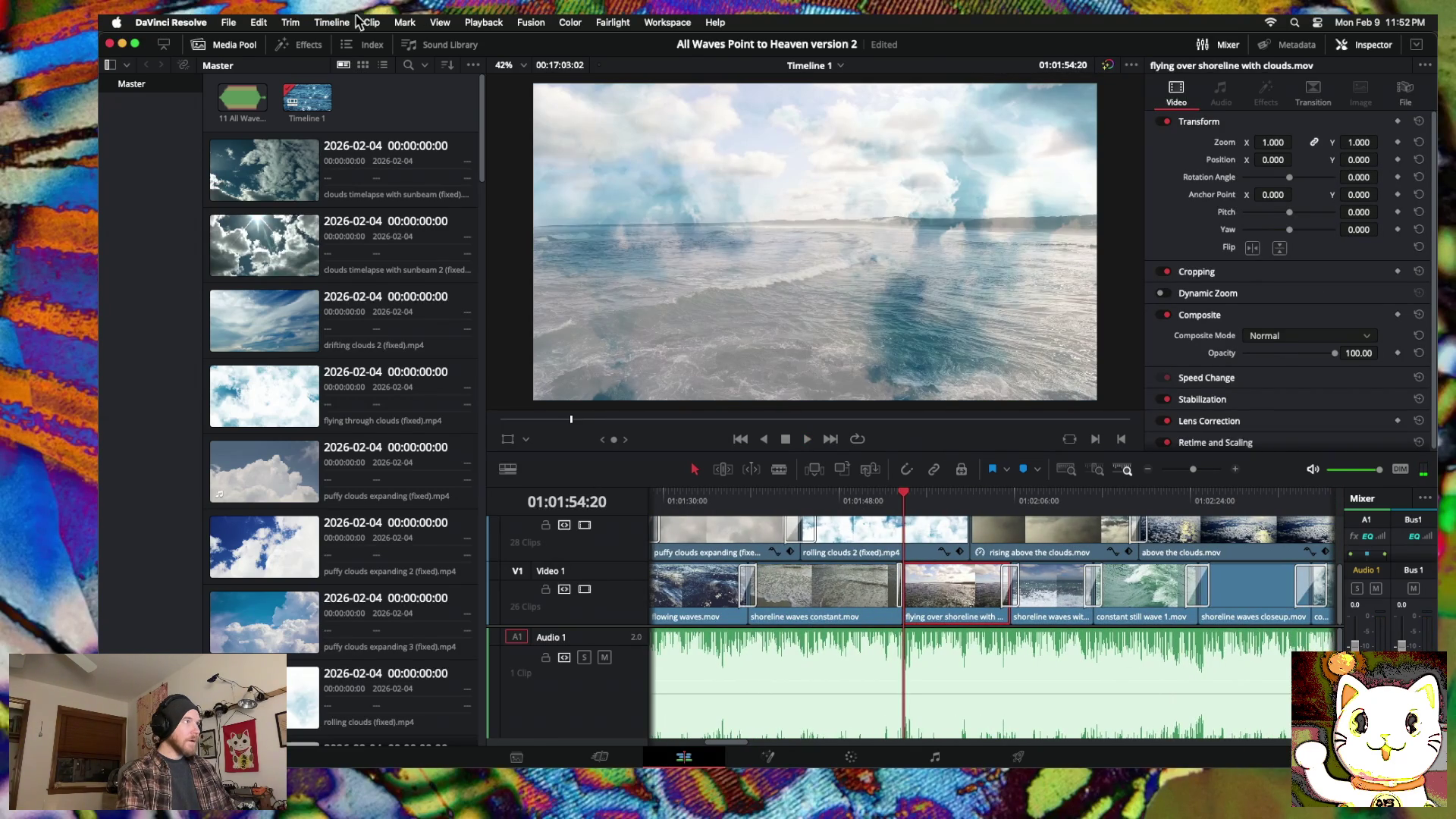
Step: Undo the last edit and, after a short-handles warning, move flying over shoreline slightly earlier
click(258, 22)
click(264, 44)
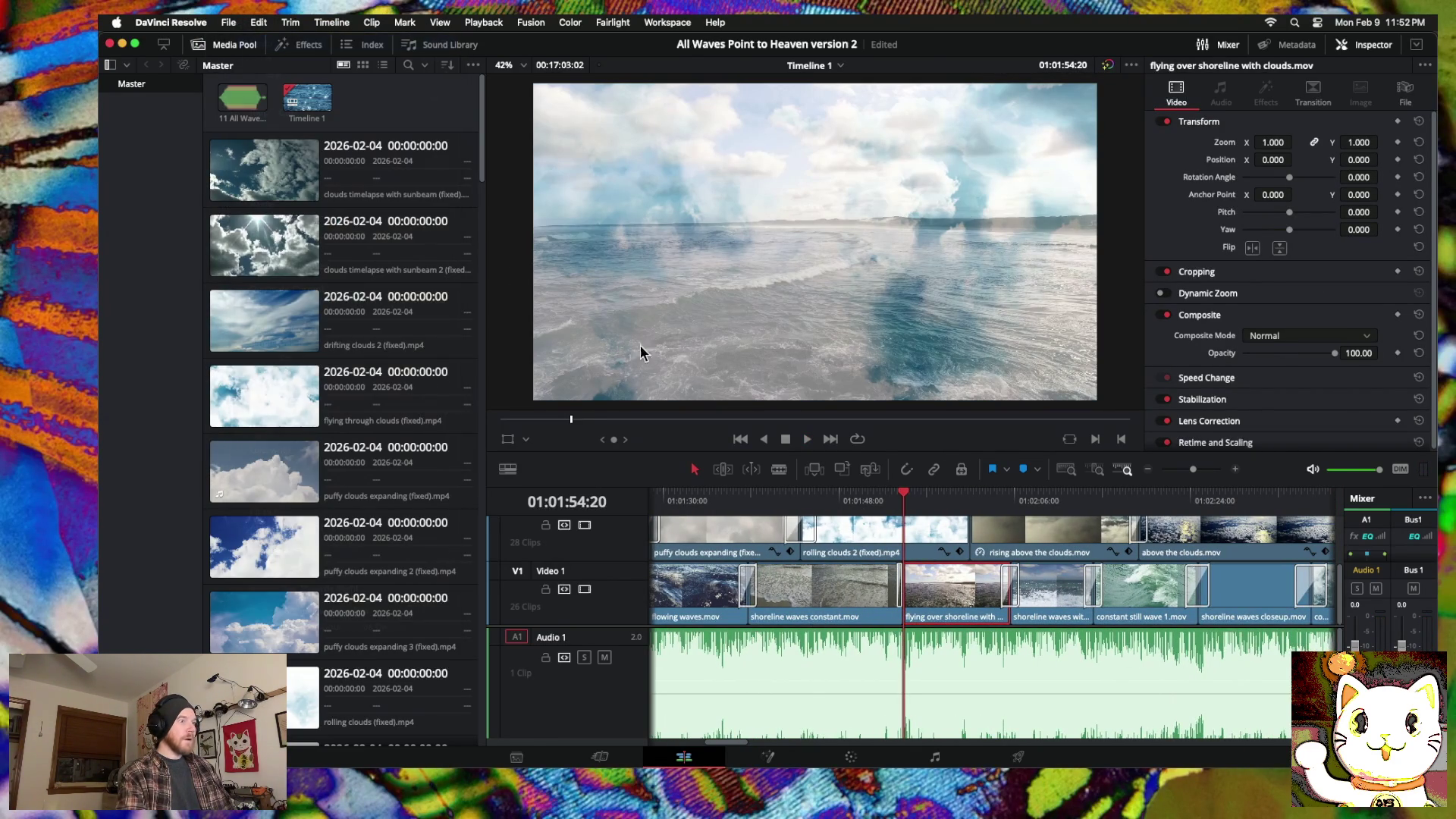
right_click(903, 599)
click(918, 643)
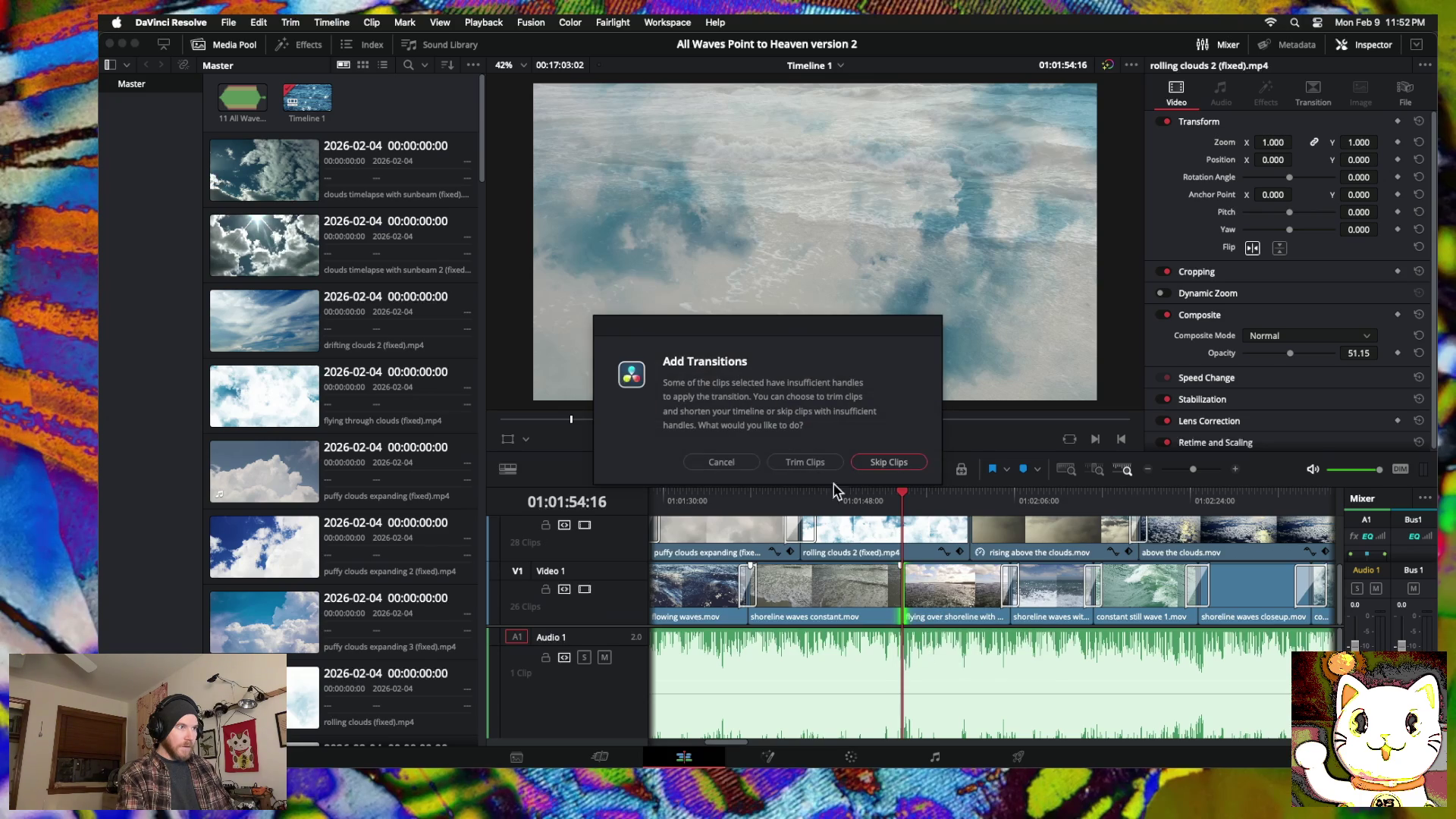
click(743, 464)
click(1235, 470)
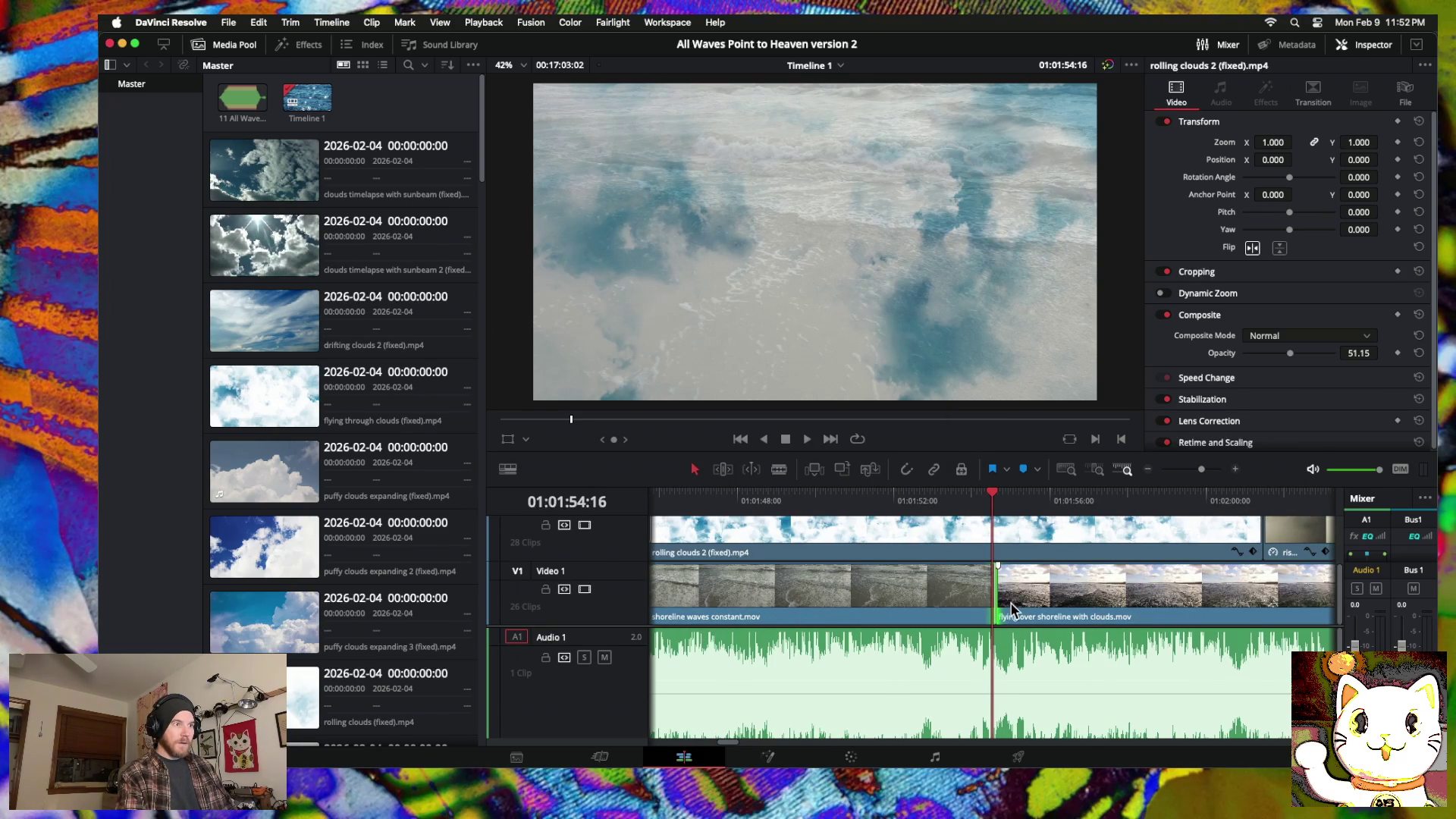
drag(1025, 600, 1011, 605)
Step: Retry a cross dissolve at the shoreline cut, then undo a trial move of shoreline waves constant
click(986, 602)
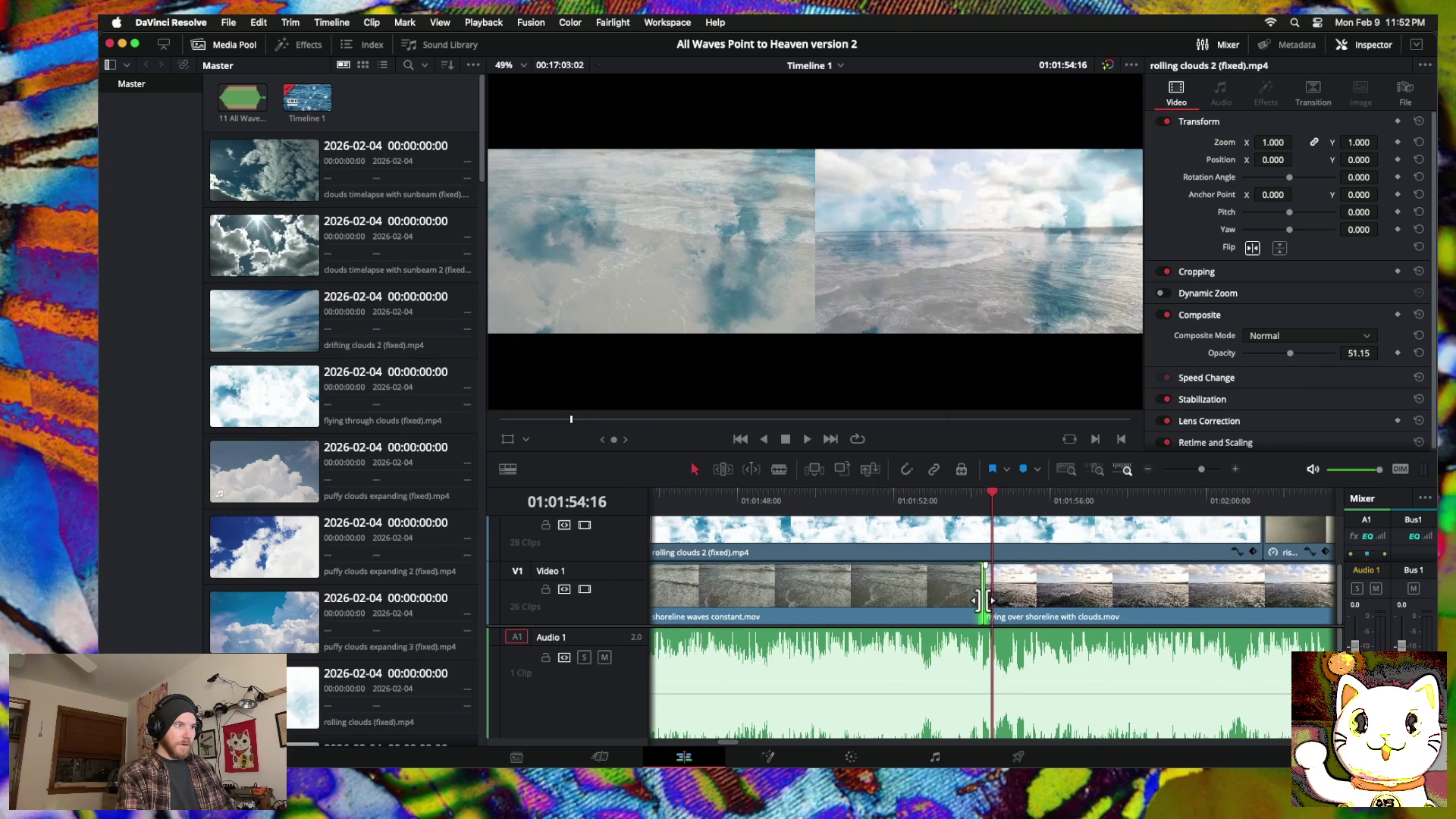
right_click(986, 602)
click(1061, 654)
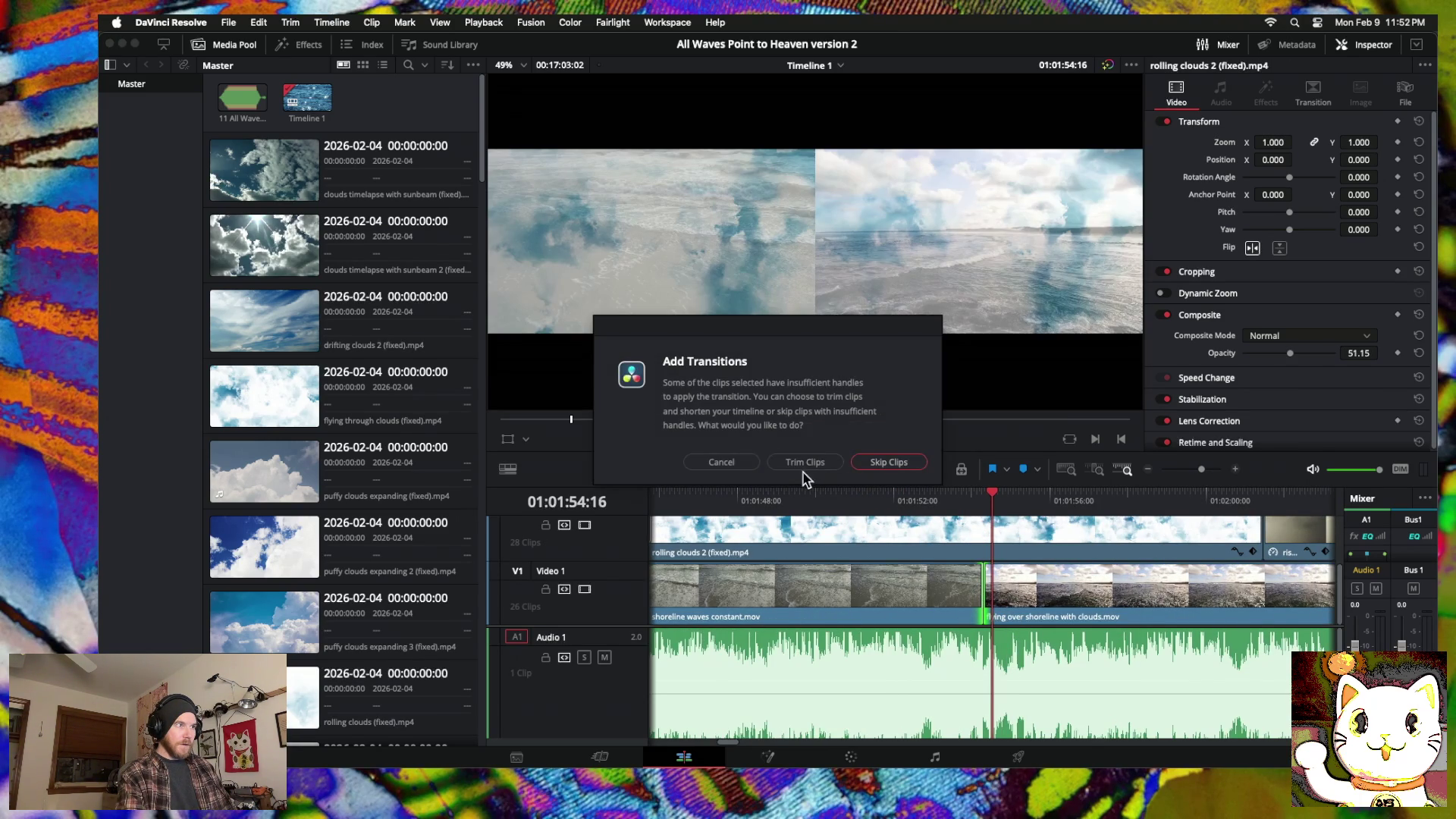
click(722, 463)
drag(925, 603, 948, 609)
key(ctrl+z)
Step: Nudge flying over shoreline earlier and add a cross dissolve between the two shoreline clips
click(993, 601)
right_click(994, 602)
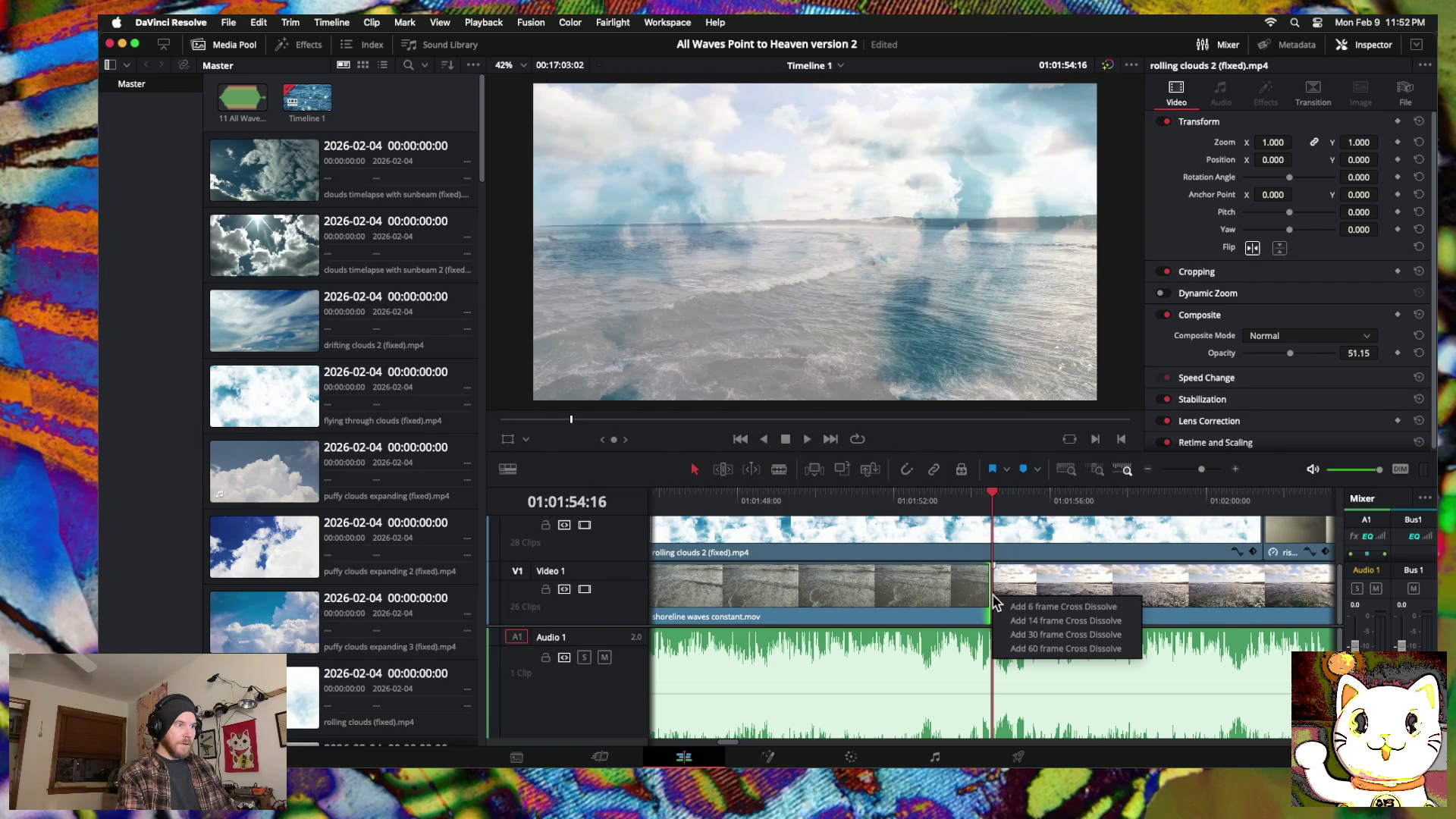
click(1020, 651)
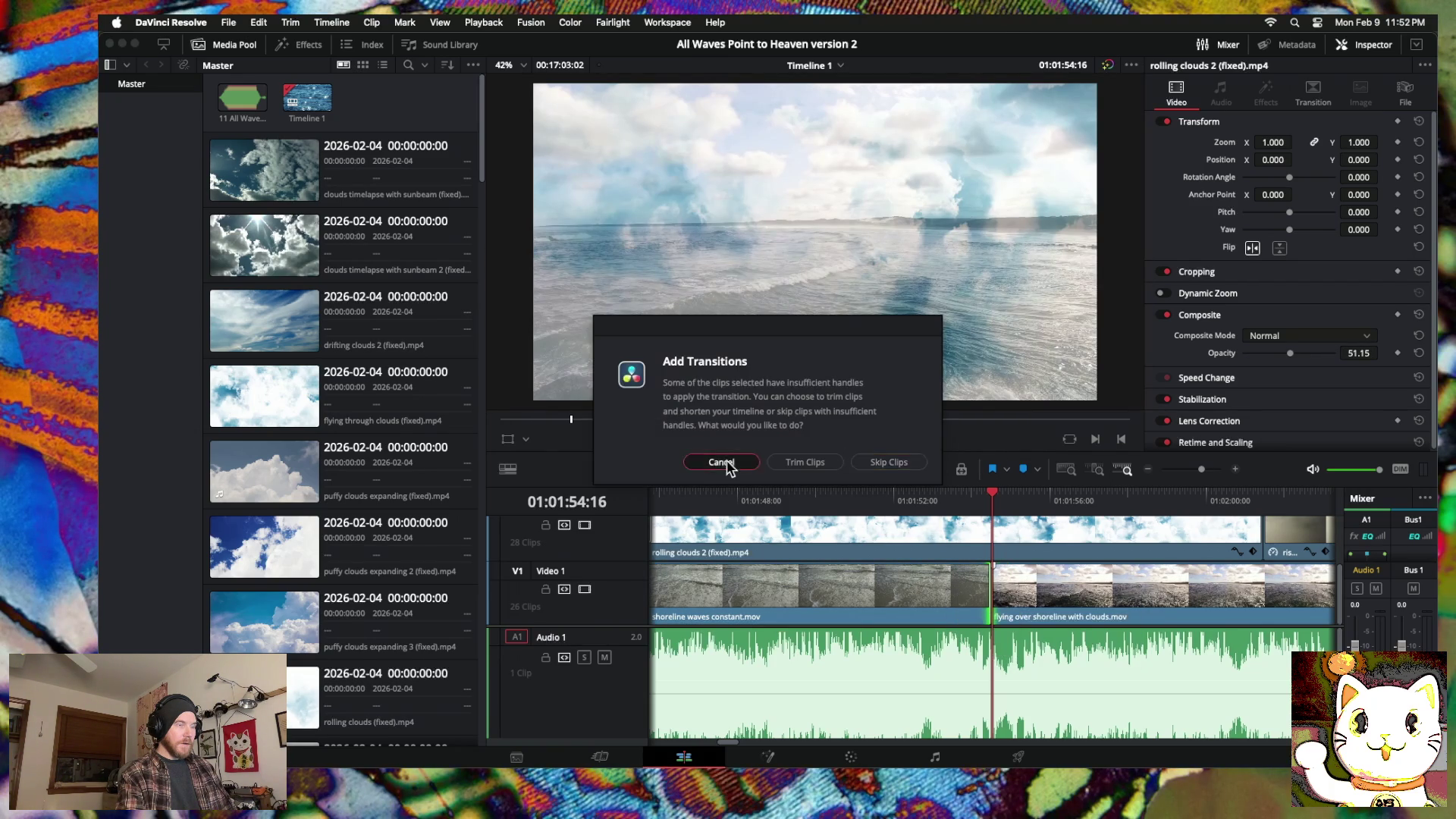
click(722, 463)
mouse_move(1004, 594)
mouse_down()
mouse_move(973, 589)
mouse_move(990, 589)
mouse_up()
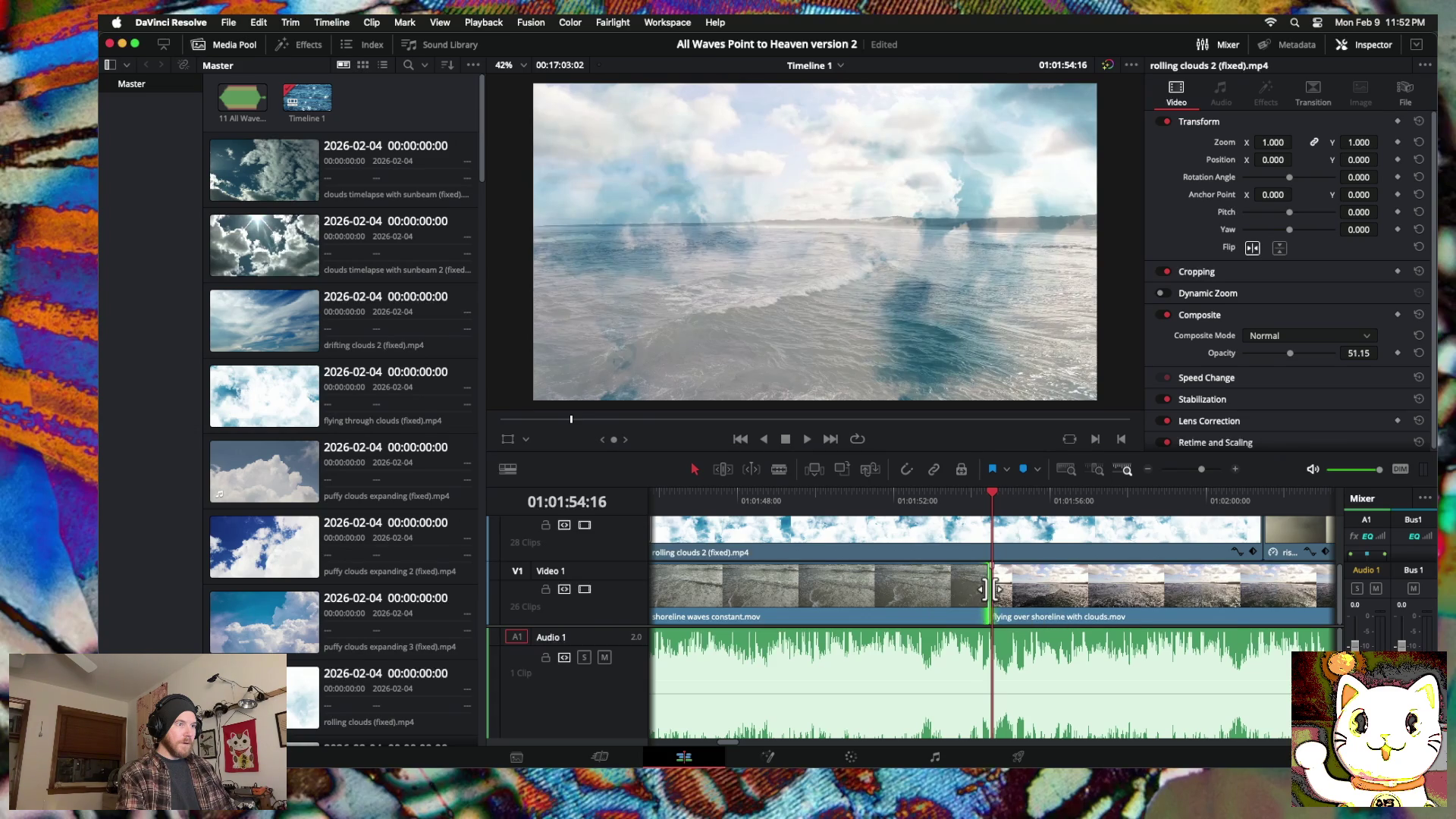
right_click(989, 589)
click(1018, 651)
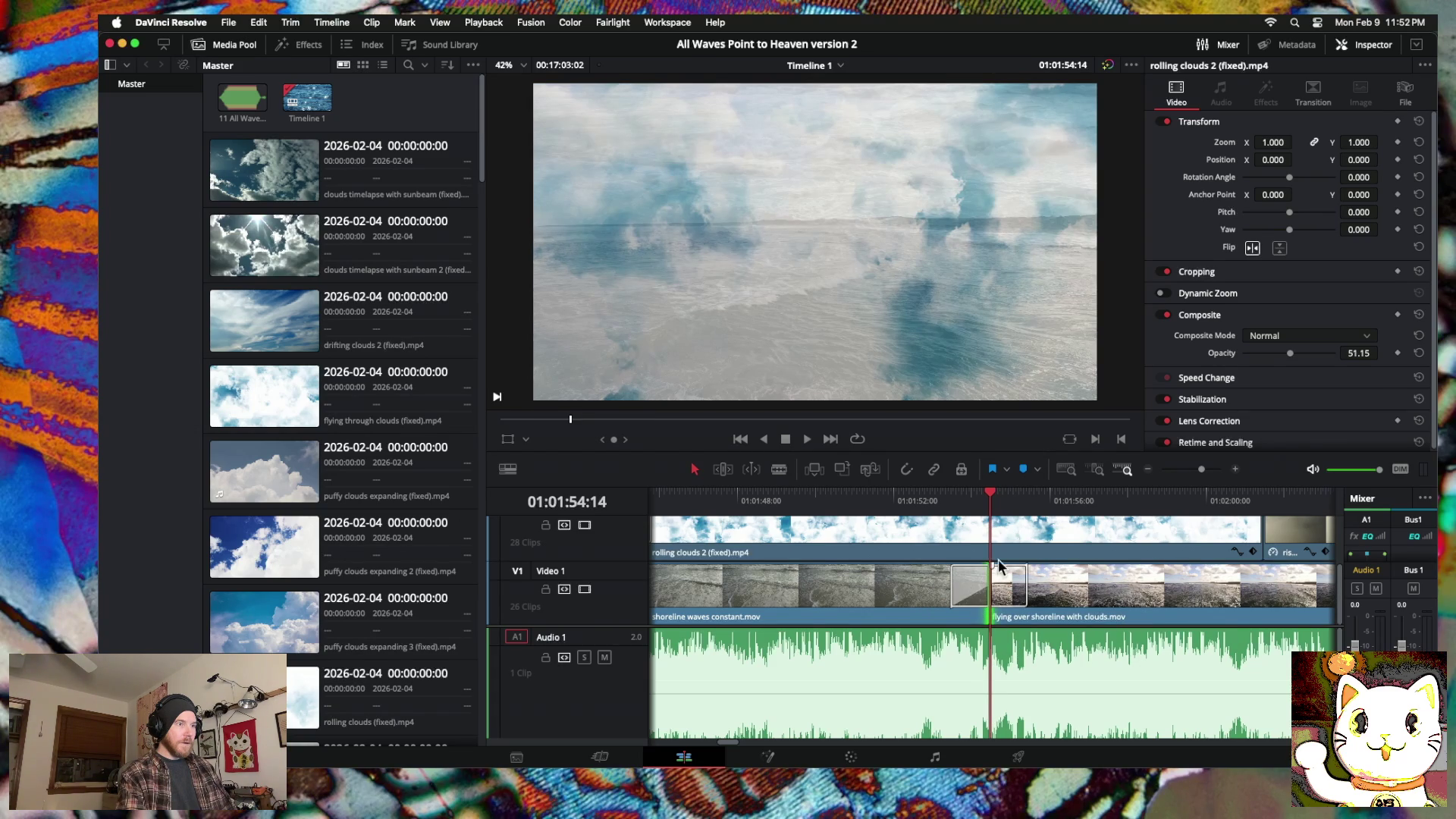
click(957, 588)
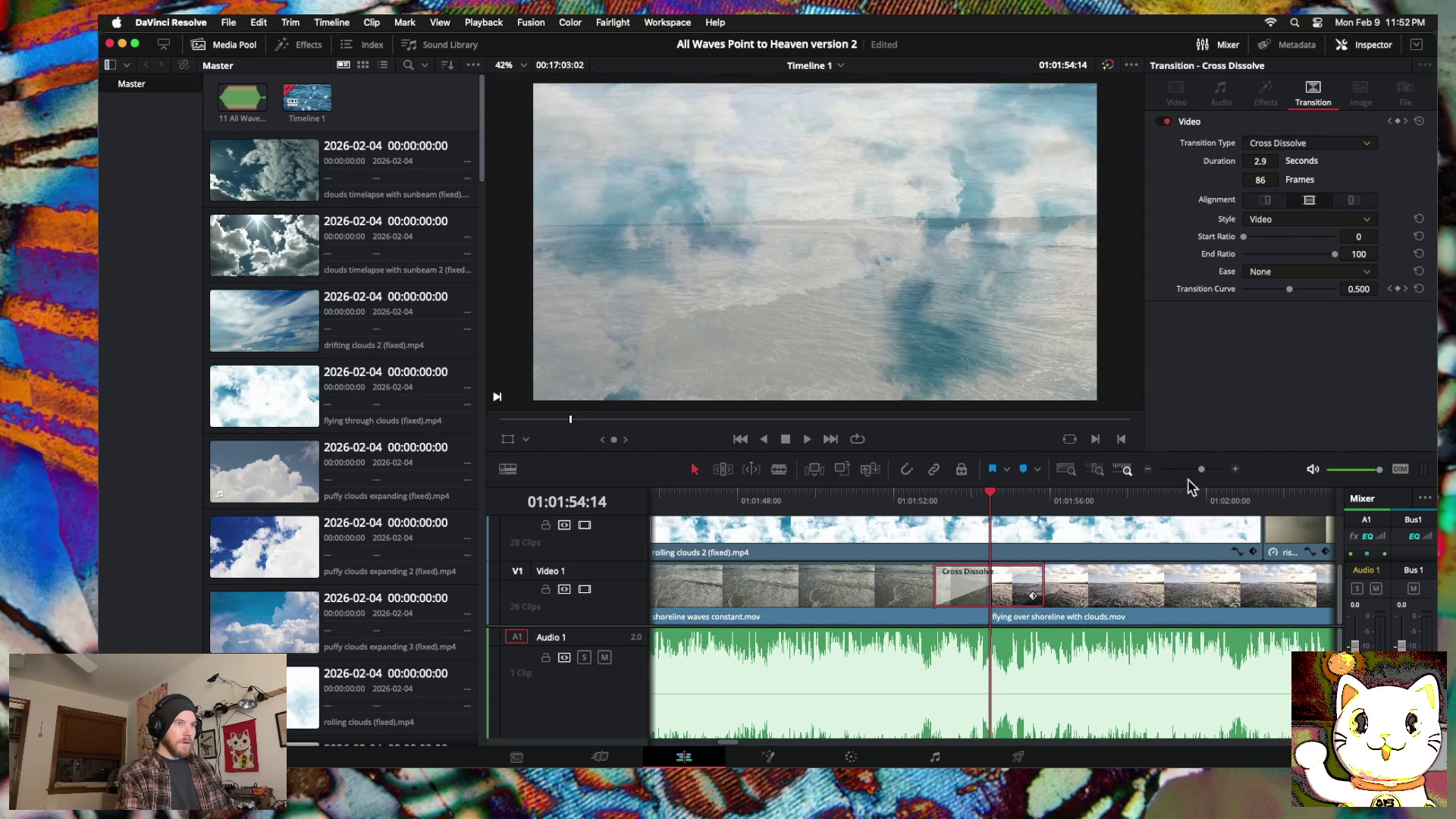
Step: Trim the shoreline cut by +3 frames, giving a 3.4-second dissolve, and zoom out
click(996, 582)
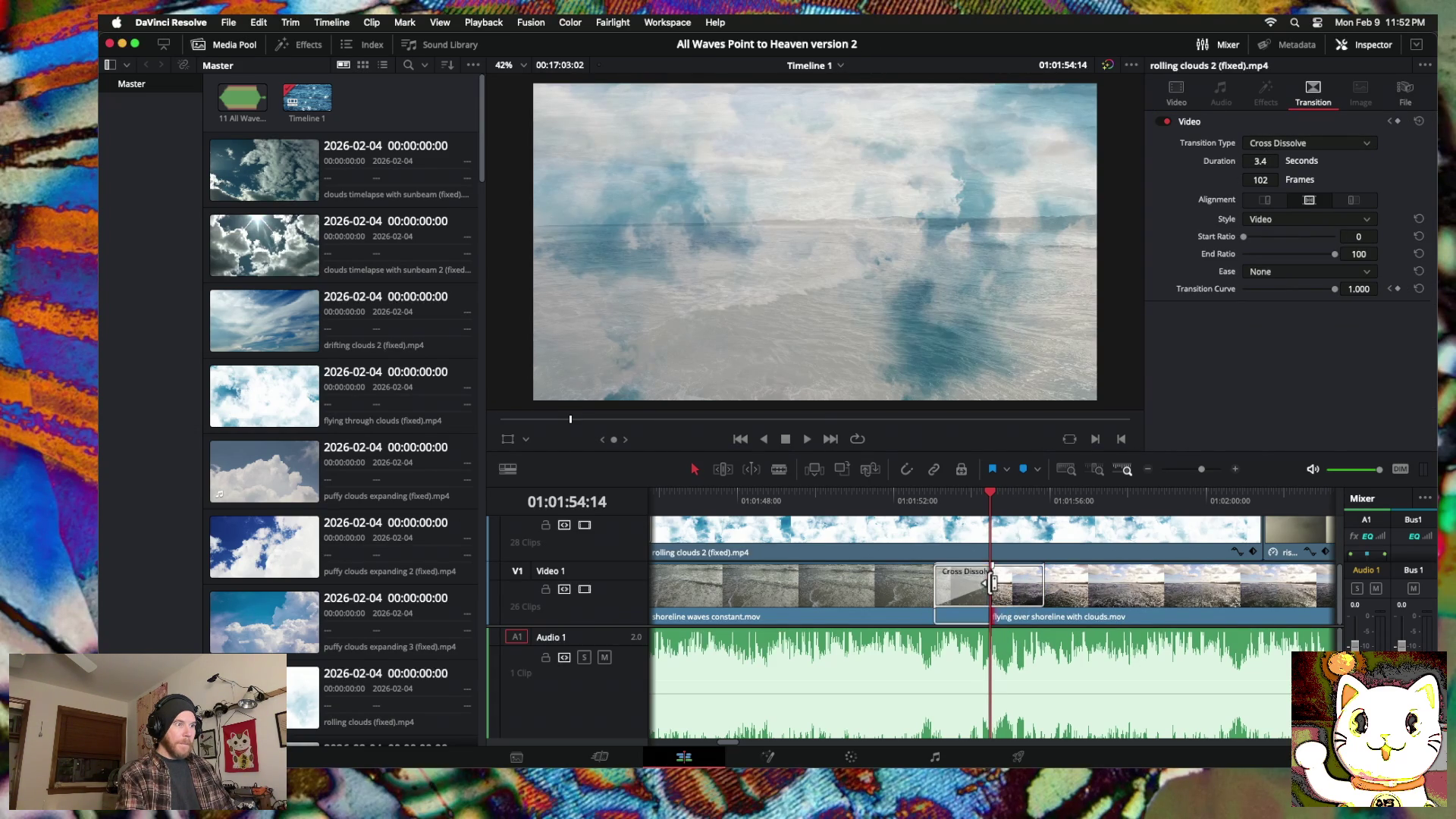
drag(989, 586, 1002, 591)
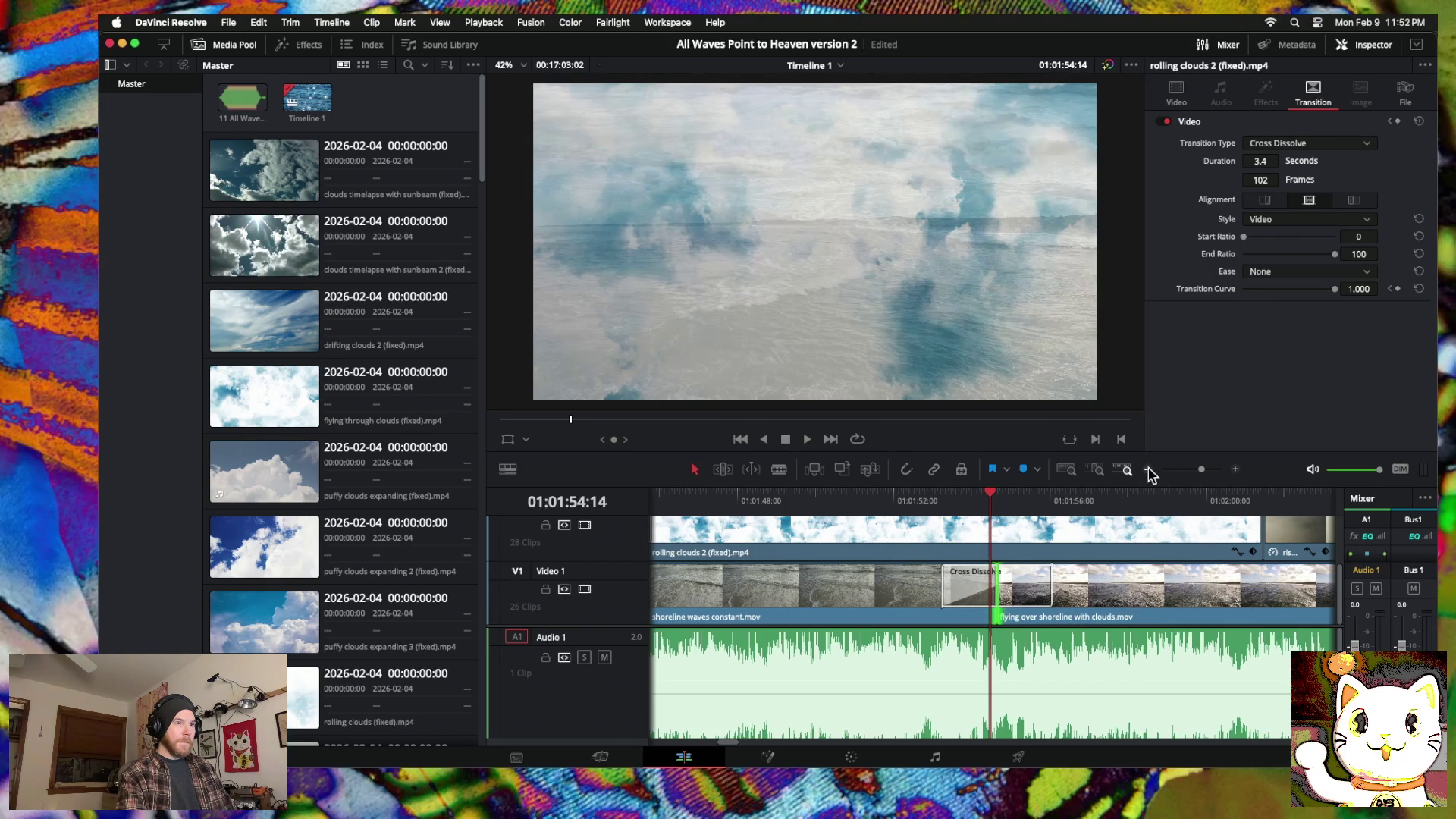
click(1149, 470)
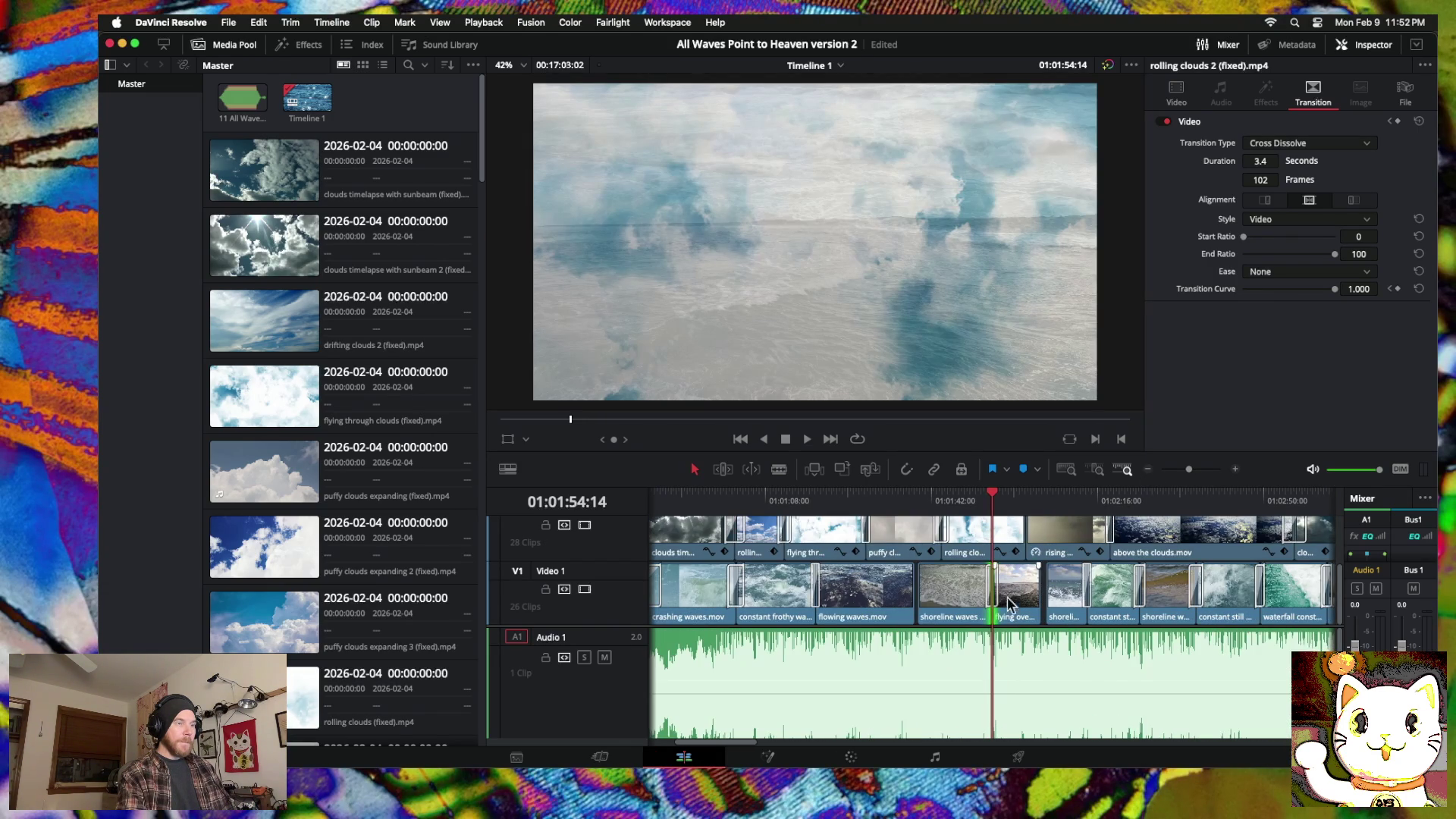
Step: Slide the flowing waves clip later; a cross dissolve attempt lacks handles and is cancelled
mouse_move(886, 595)
mouse_down()
mouse_move(899, 596)
mouse_move(806, 595)
mouse_move(825, 595)
mouse_up()
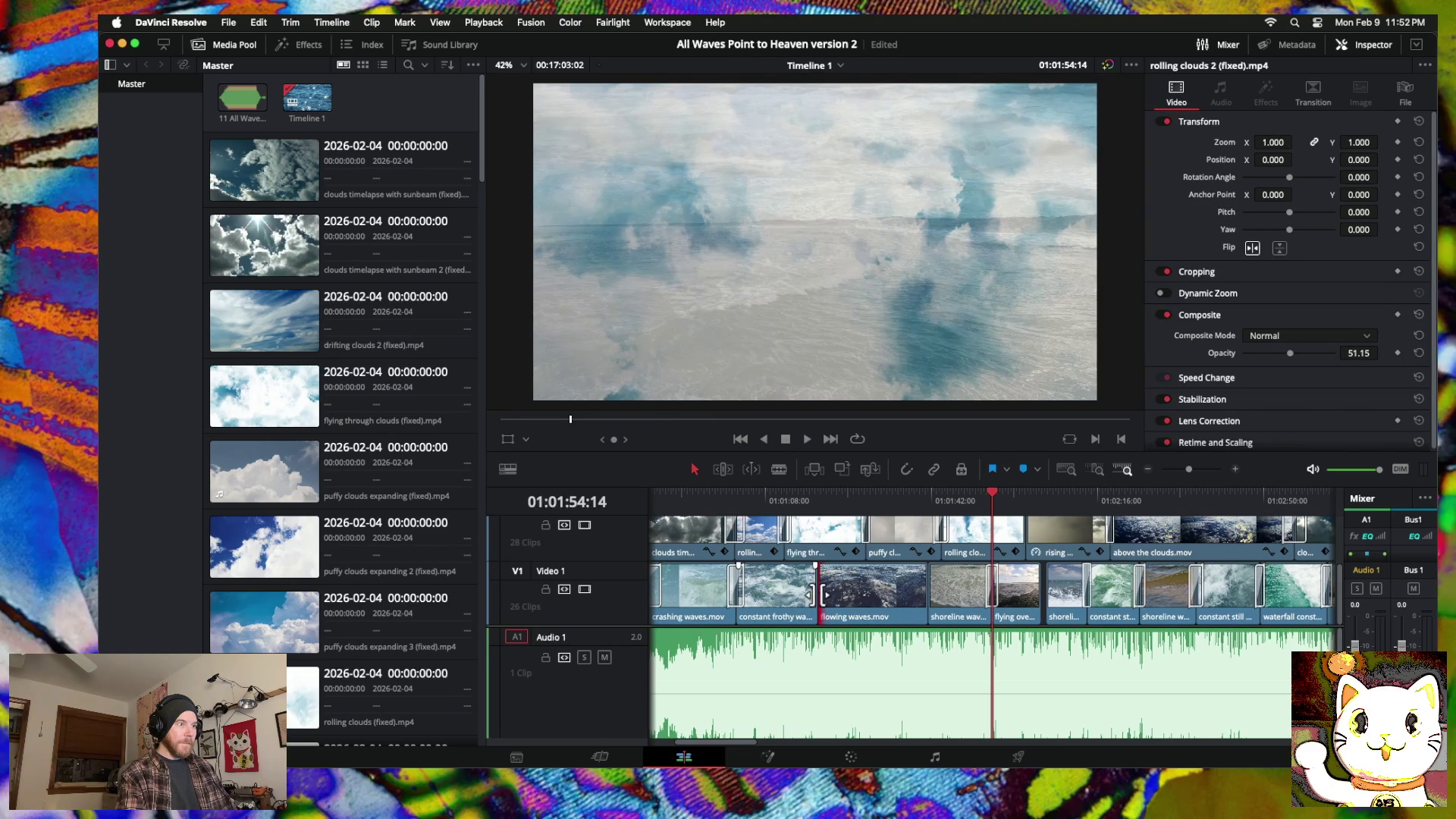
click(816, 501)
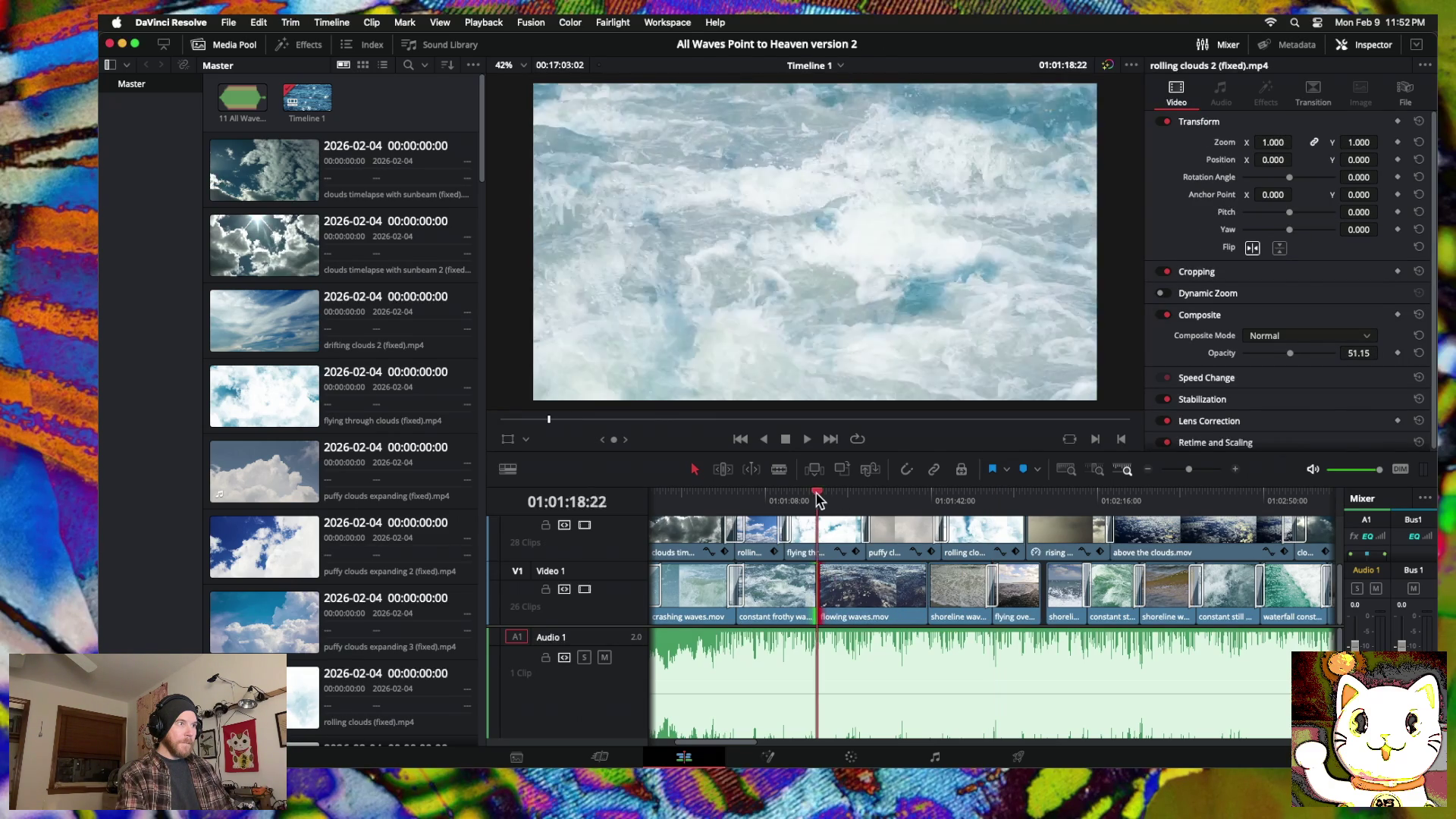
right_click(819, 584)
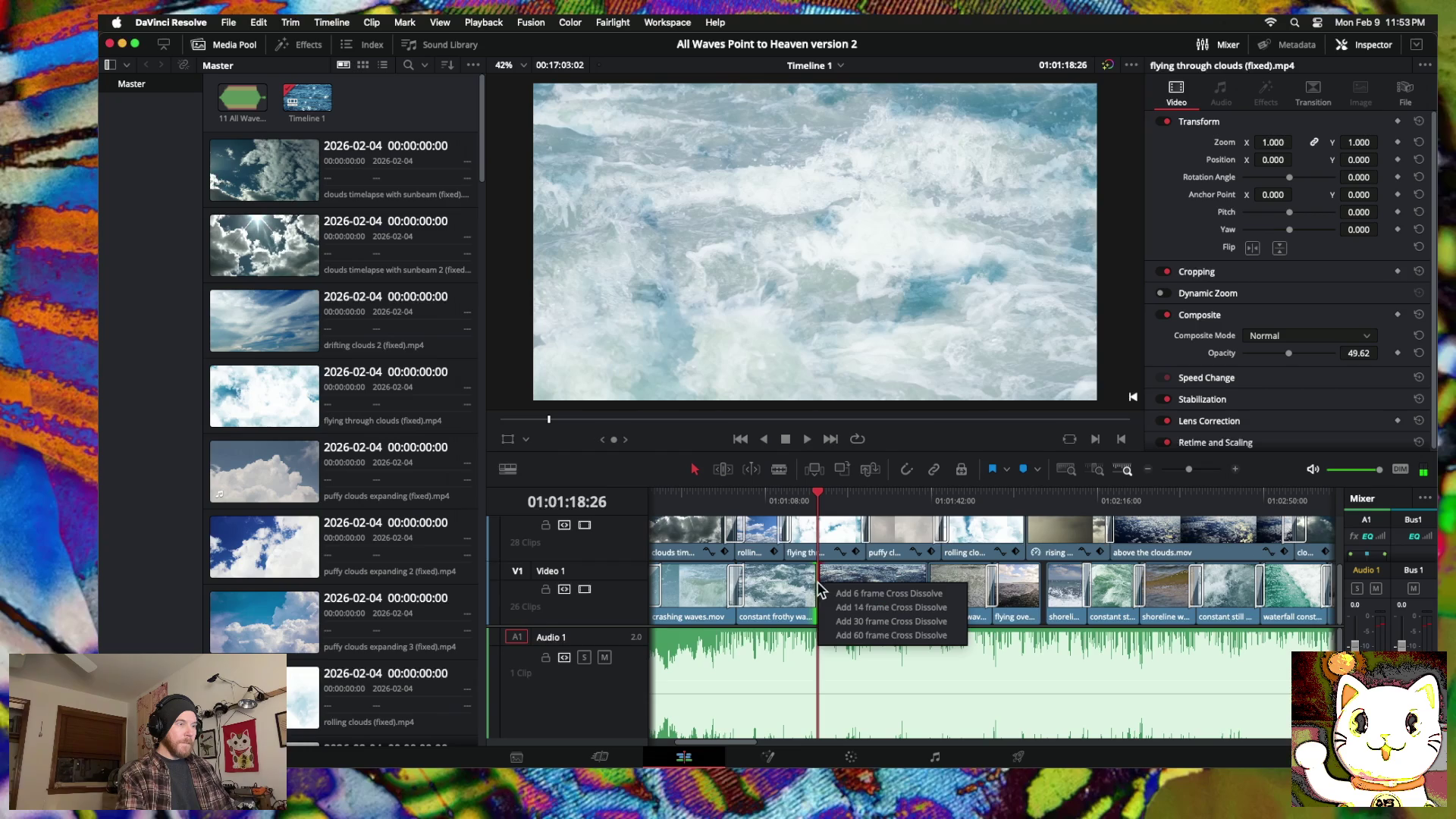
click(855, 636)
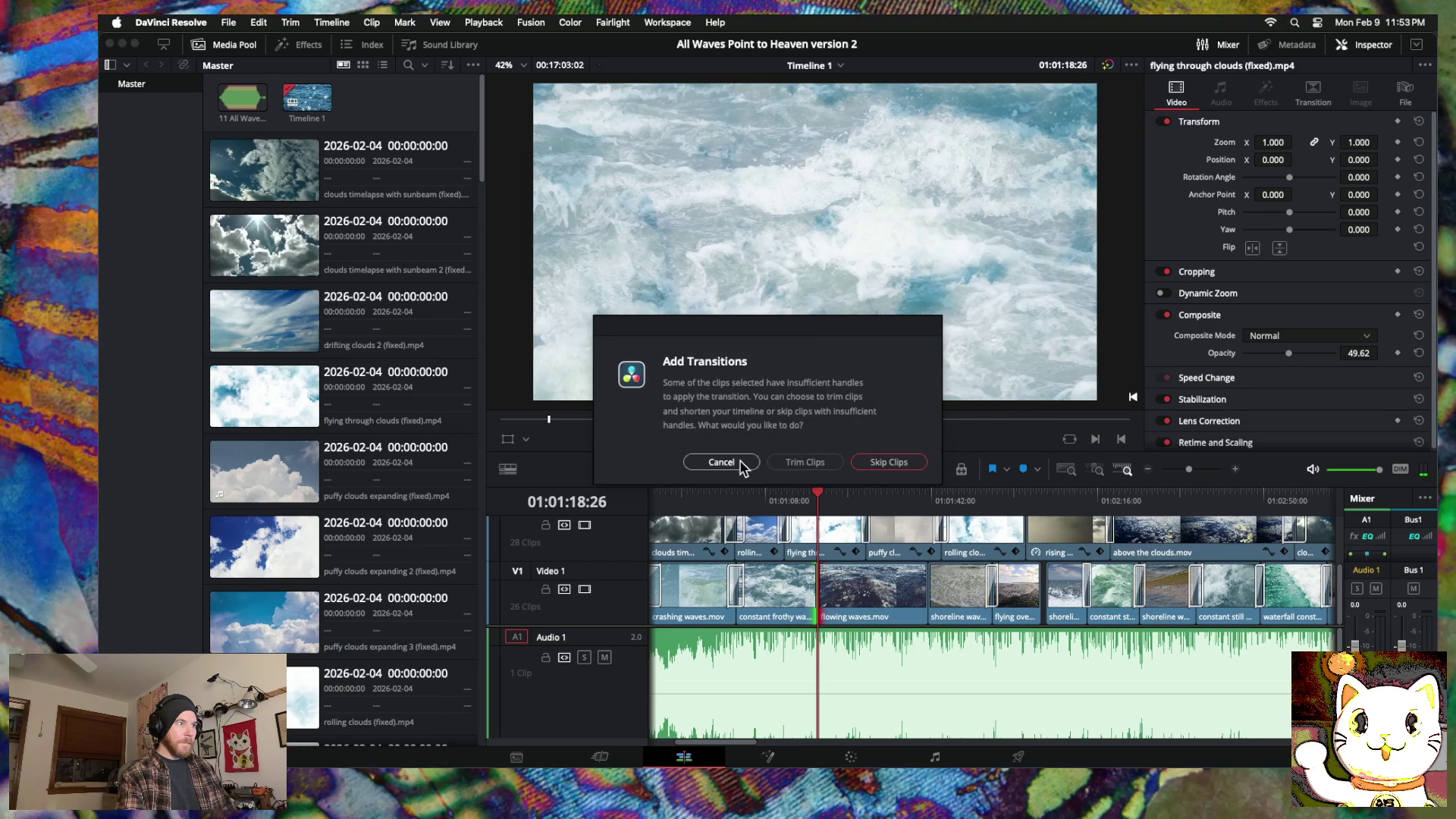
click(739, 465)
Step: Shift constant frothy waves later and add a cross dissolve between frothy and flowing waves
drag(771, 593, 783, 593)
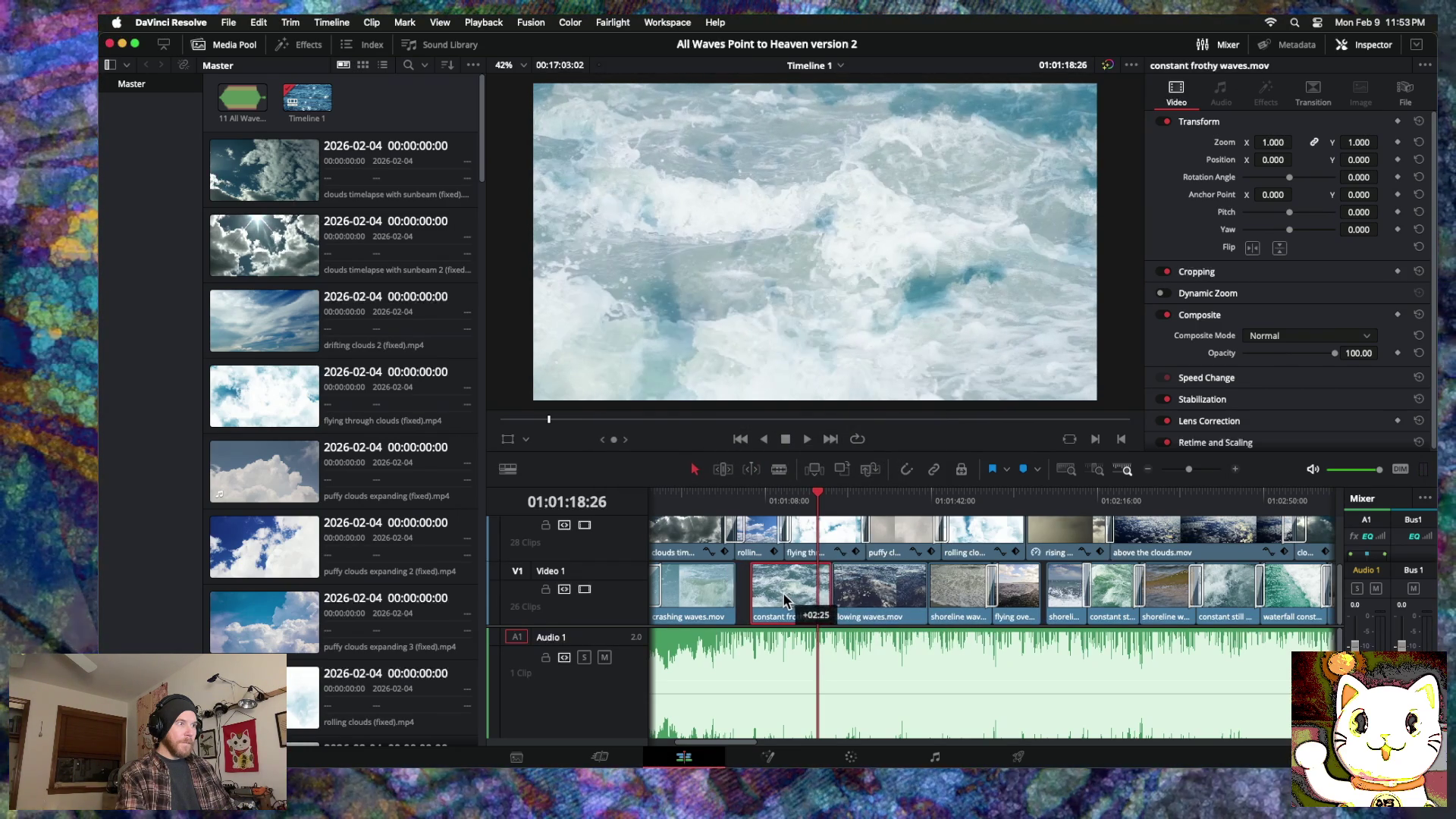
click(829, 585)
right_click(830, 586)
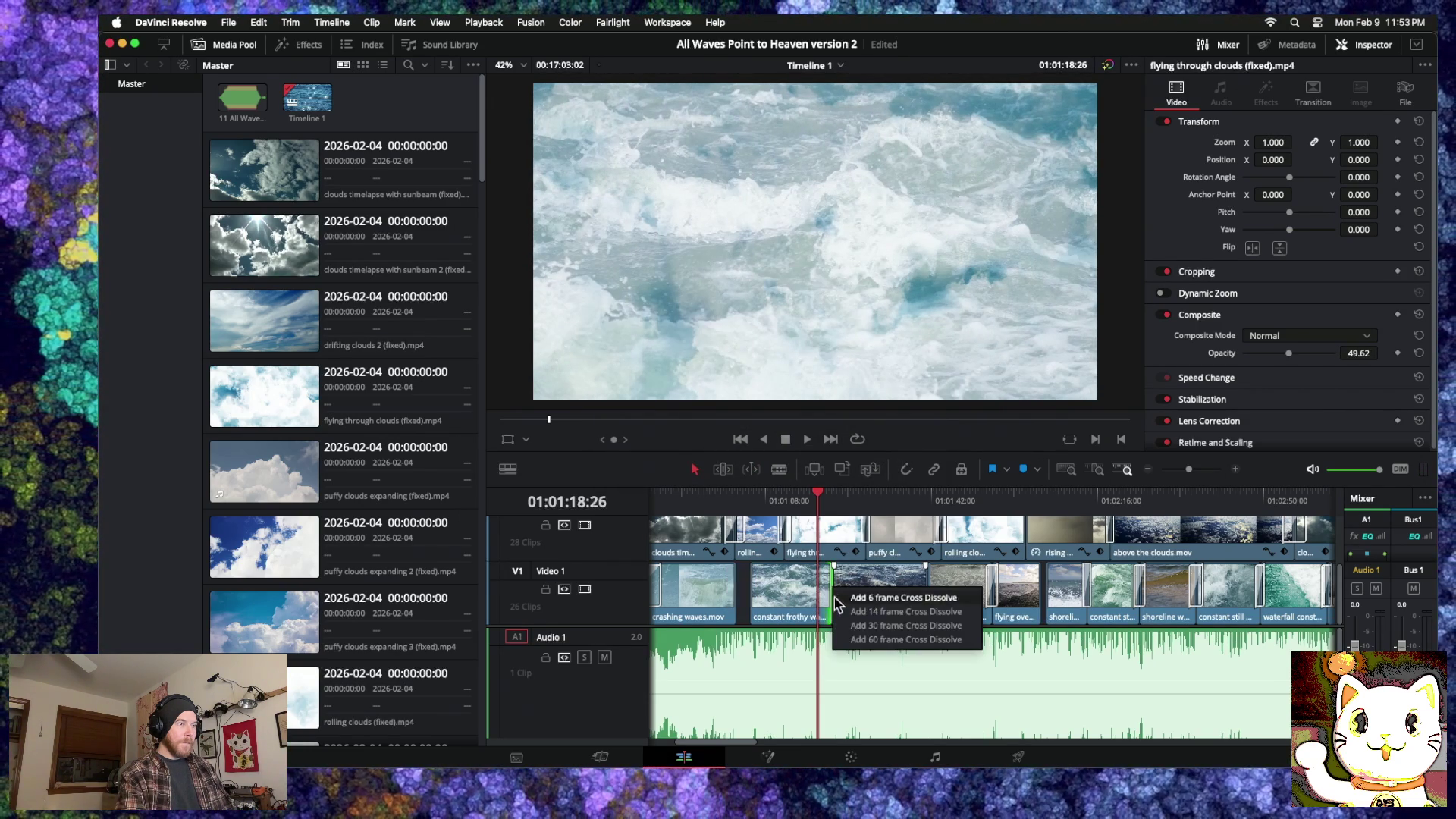
click(850, 641)
click(722, 462)
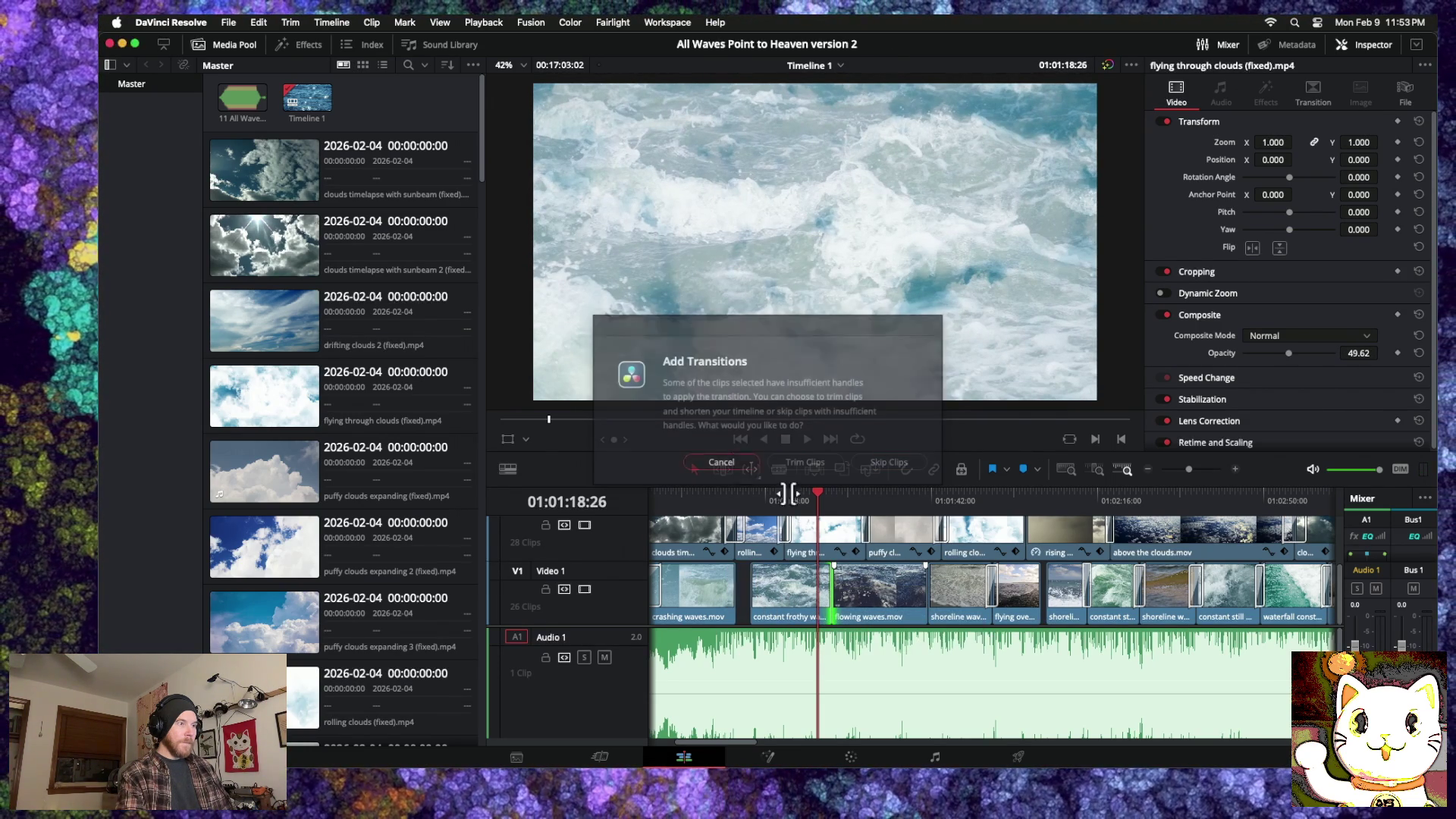
click(837, 597)
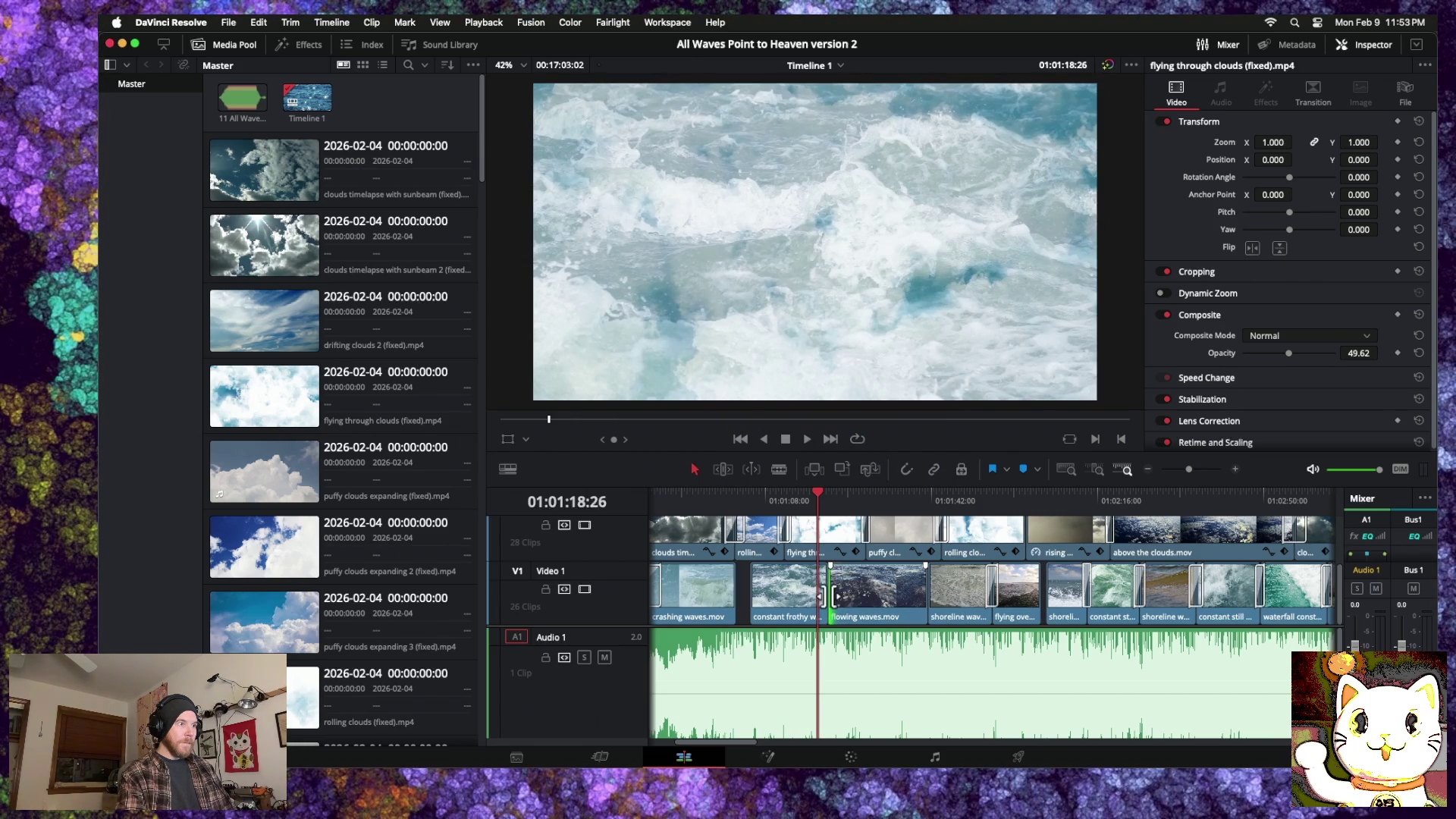
right_click(830, 597)
click(848, 651)
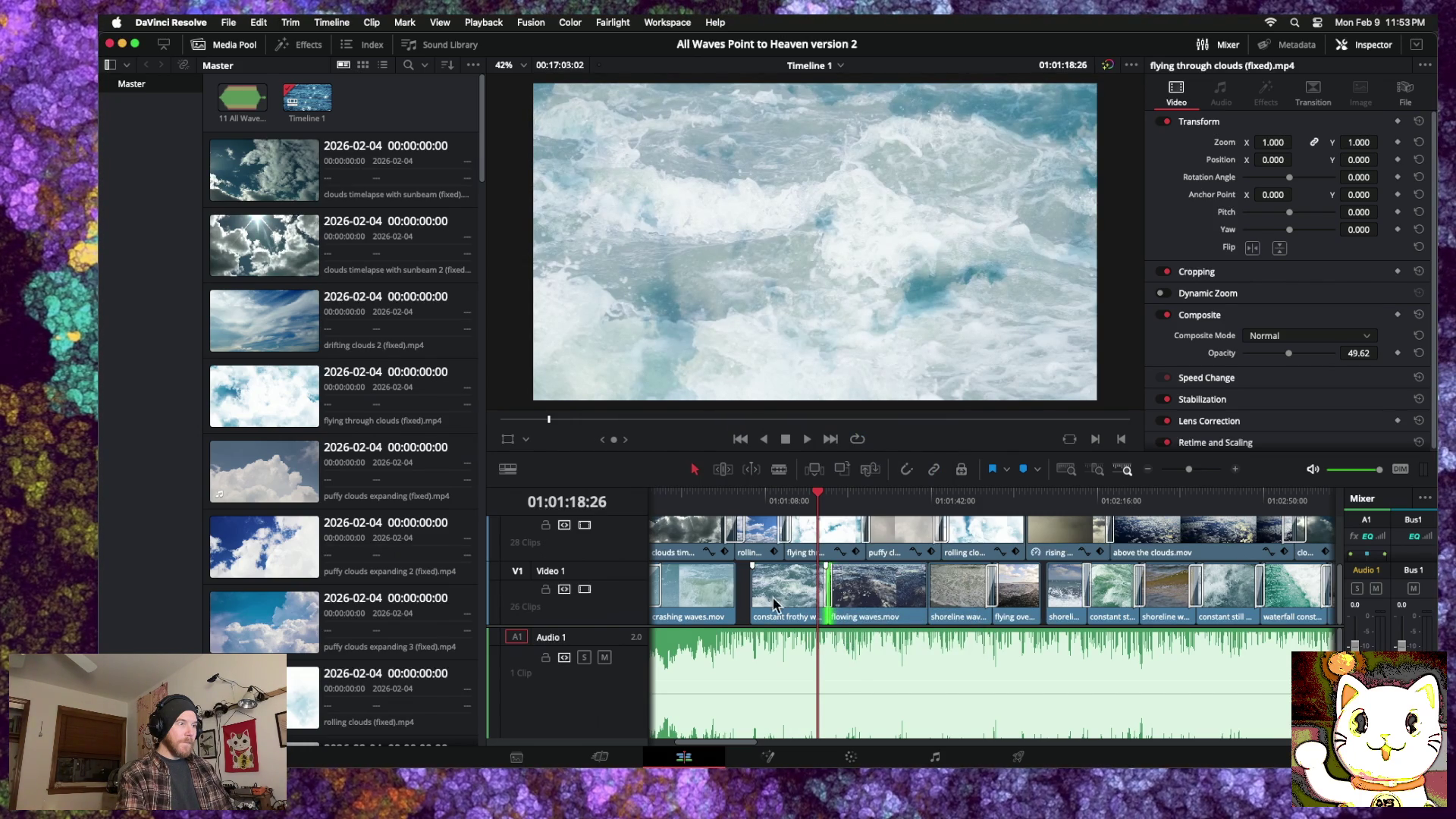
Step: Add a cross dissolve at the crashing waves cut and lengthen it to 94 frames (3.1 s)
mouse_move(756, 595)
mouse_down()
mouse_move(729, 595)
mouse_move(756, 595)
mouse_up()
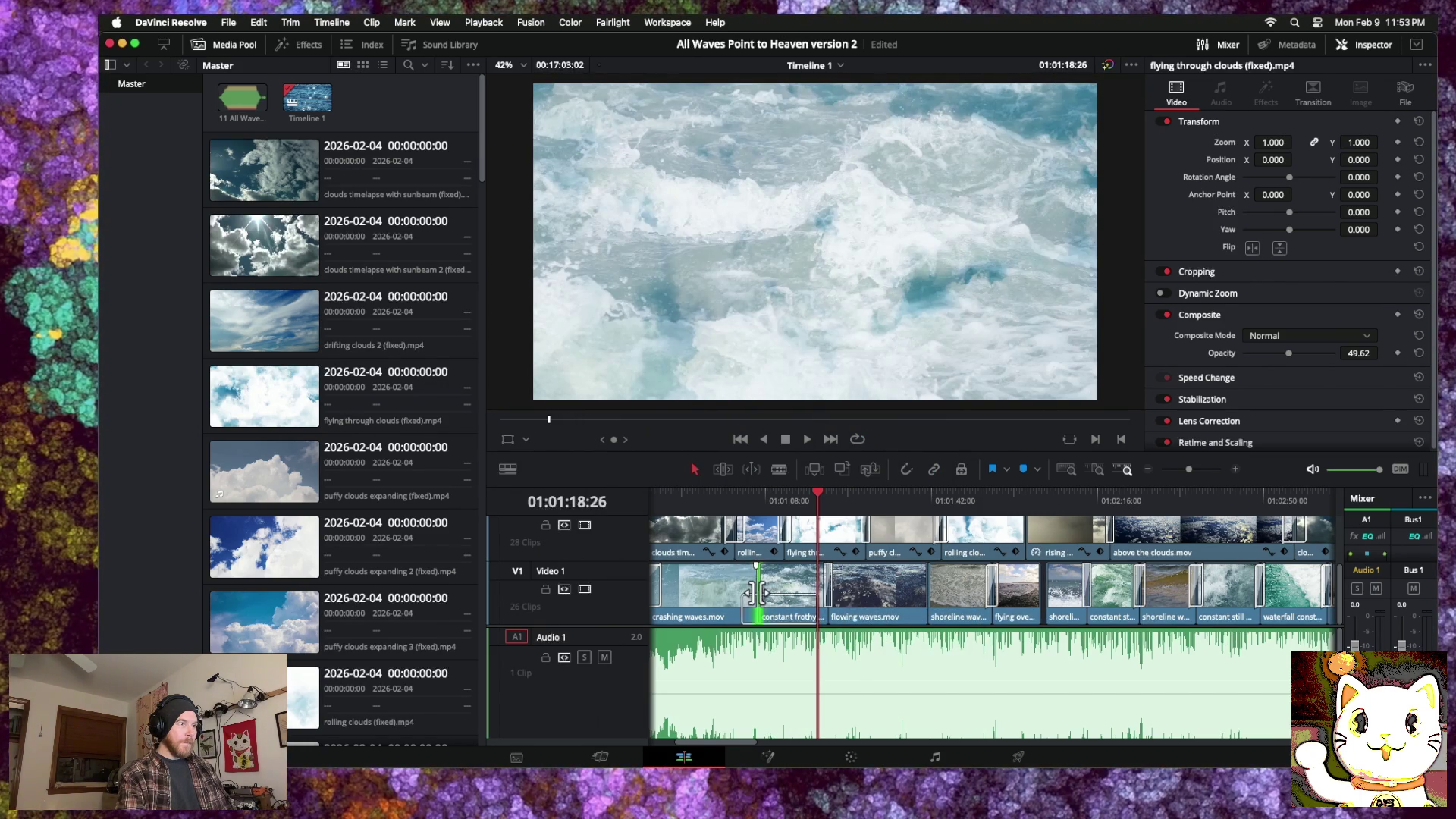
right_click(756, 597)
click(777, 648)
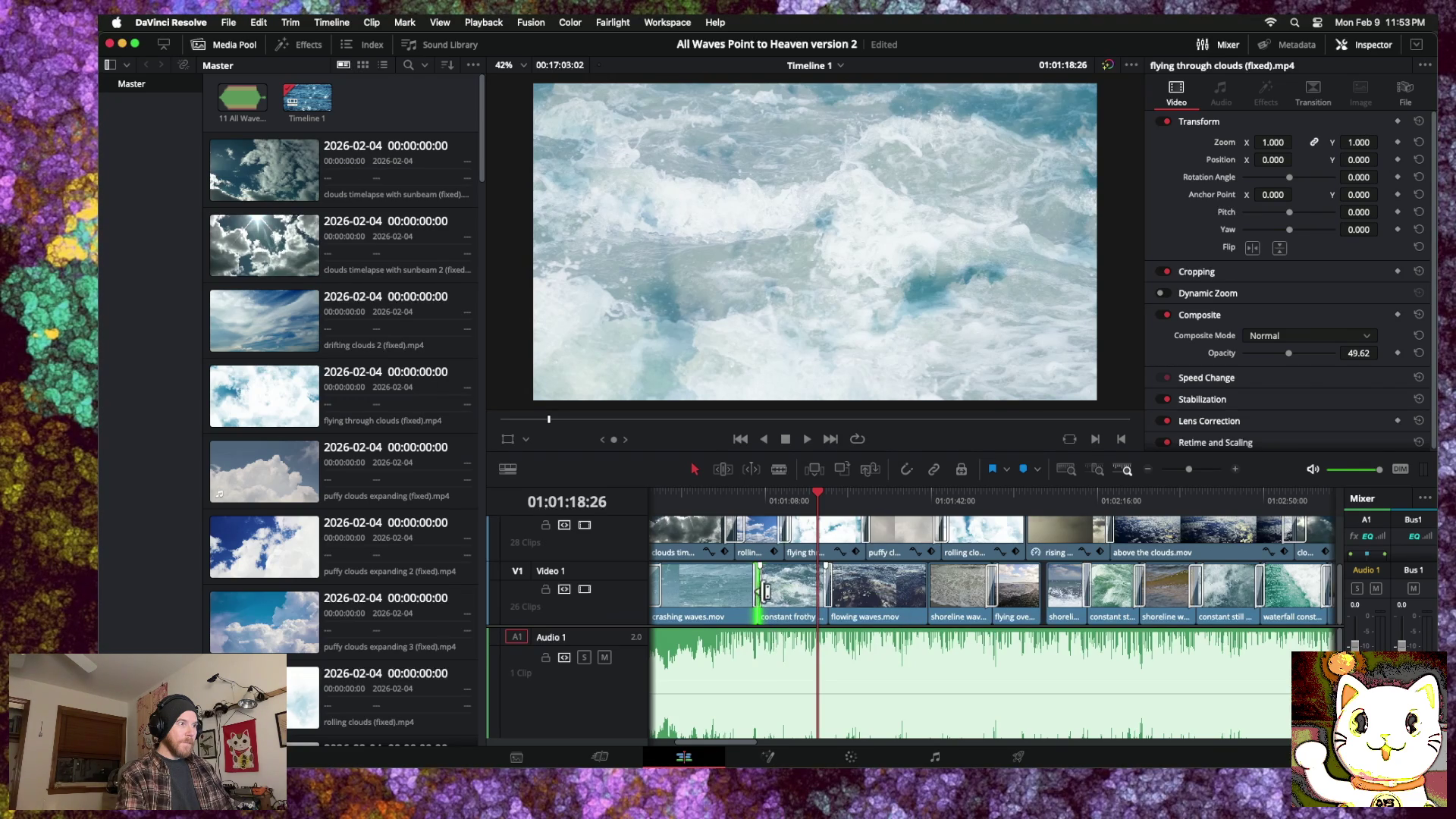
drag(754, 590, 752, 590)
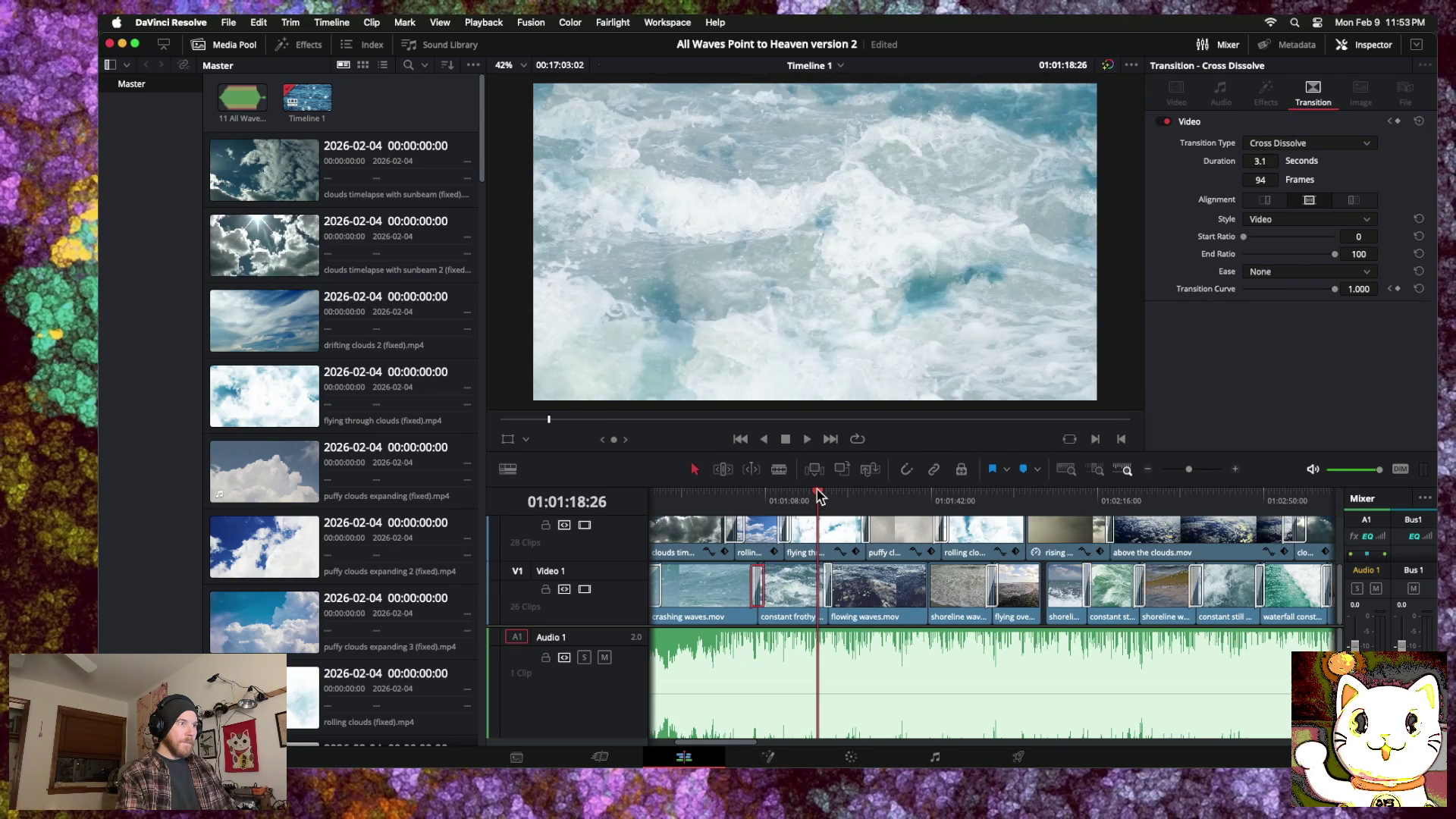
drag(819, 494, 719, 497)
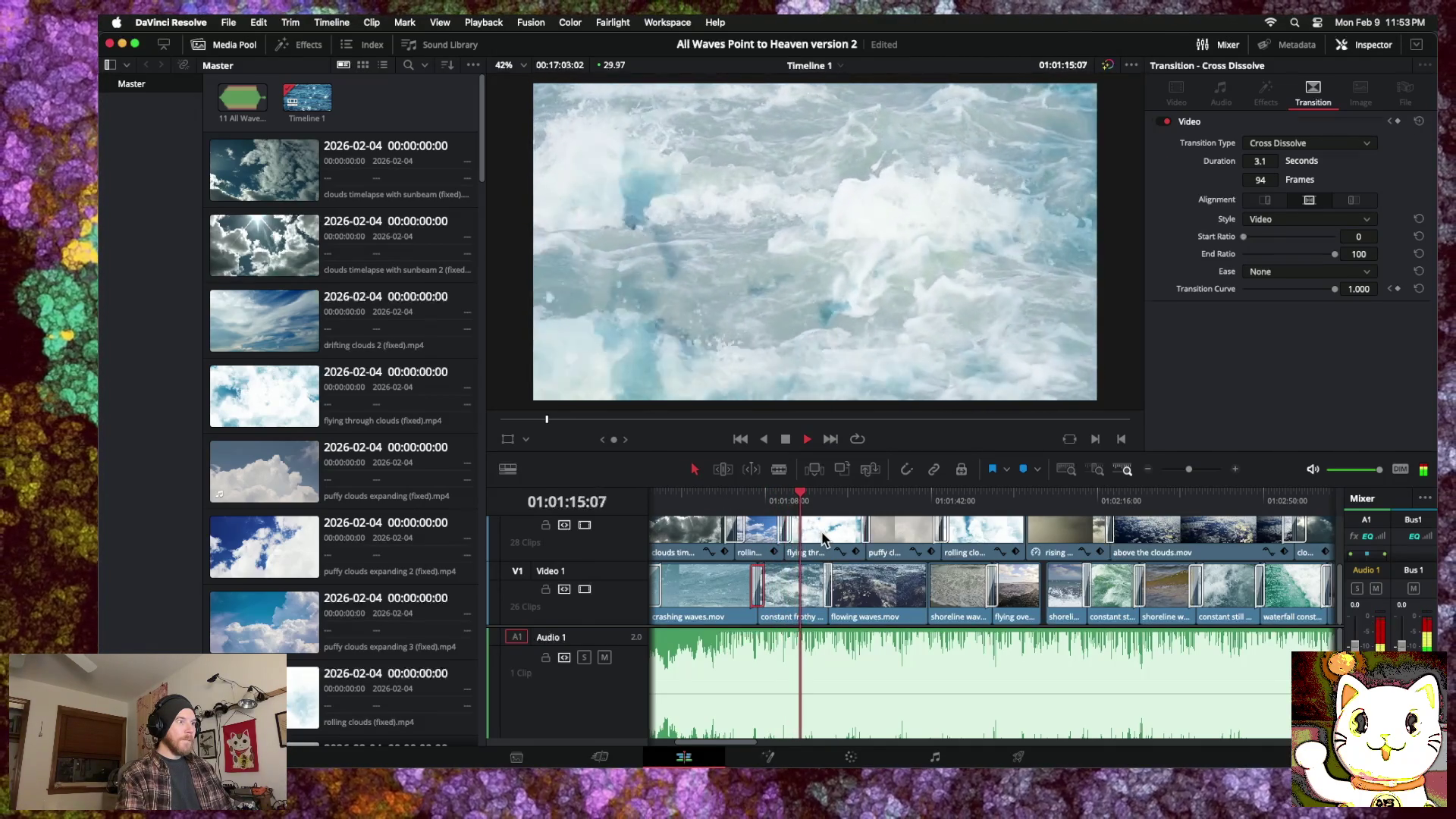
Step: Set the flying through clouds clip's Composite Opacity to 47.33 in the Inspector
click(813, 529)
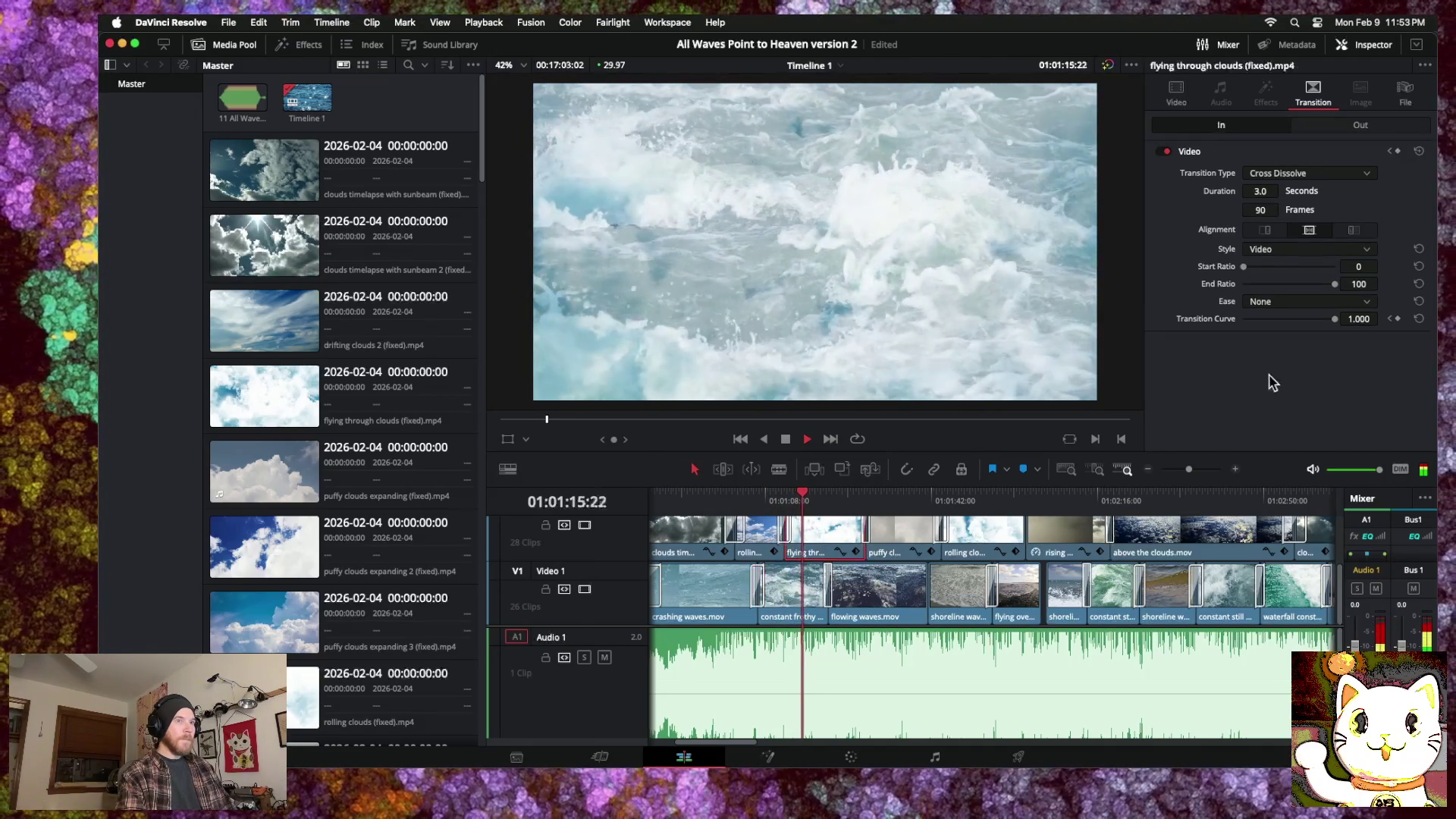
click(1176, 95)
mouse_move(1289, 358)
mouse_down()
mouse_move(1265, 358)
mouse_move(1283, 359)
mouse_up()
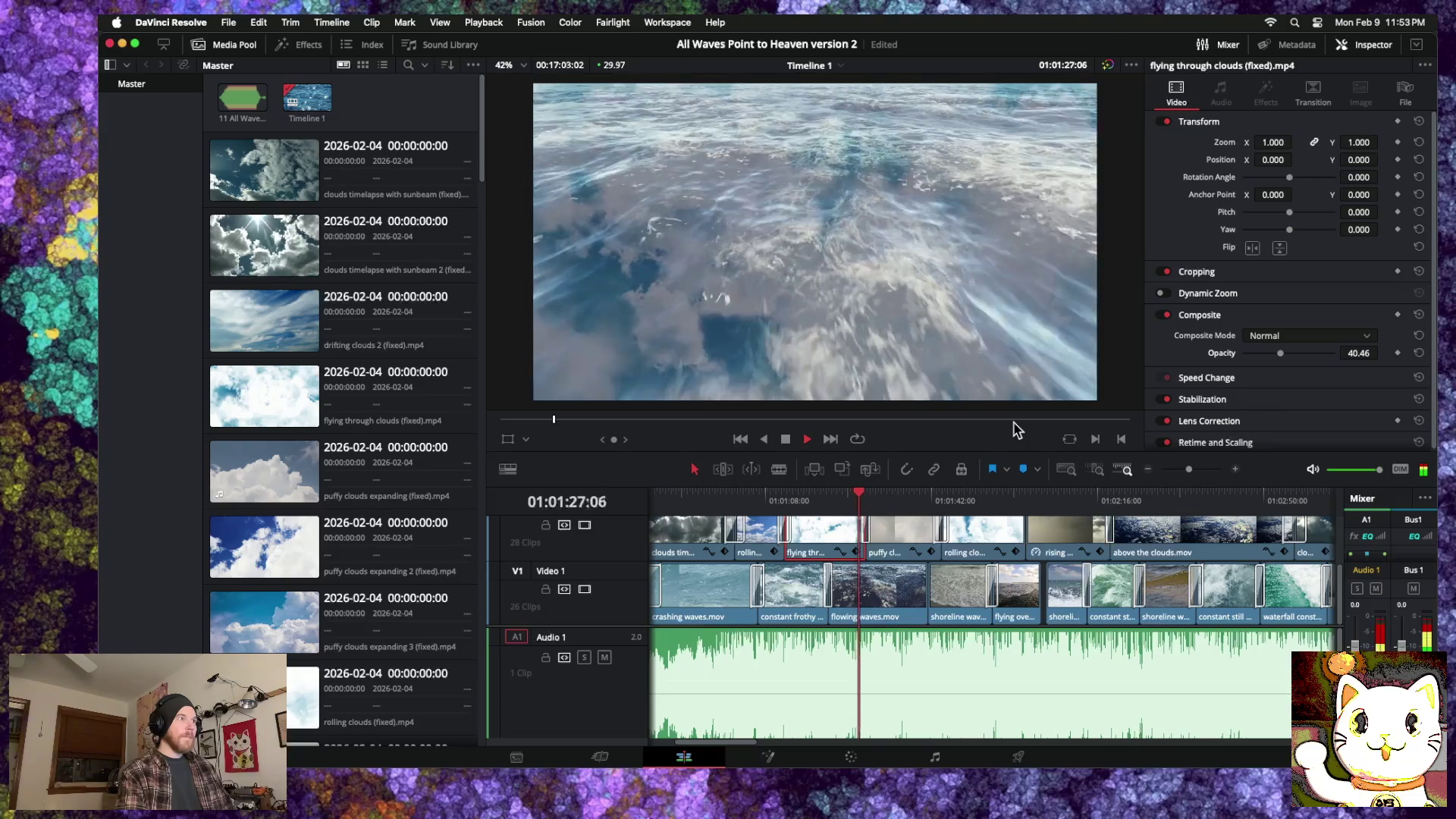
drag(1280, 354, 1286, 354)
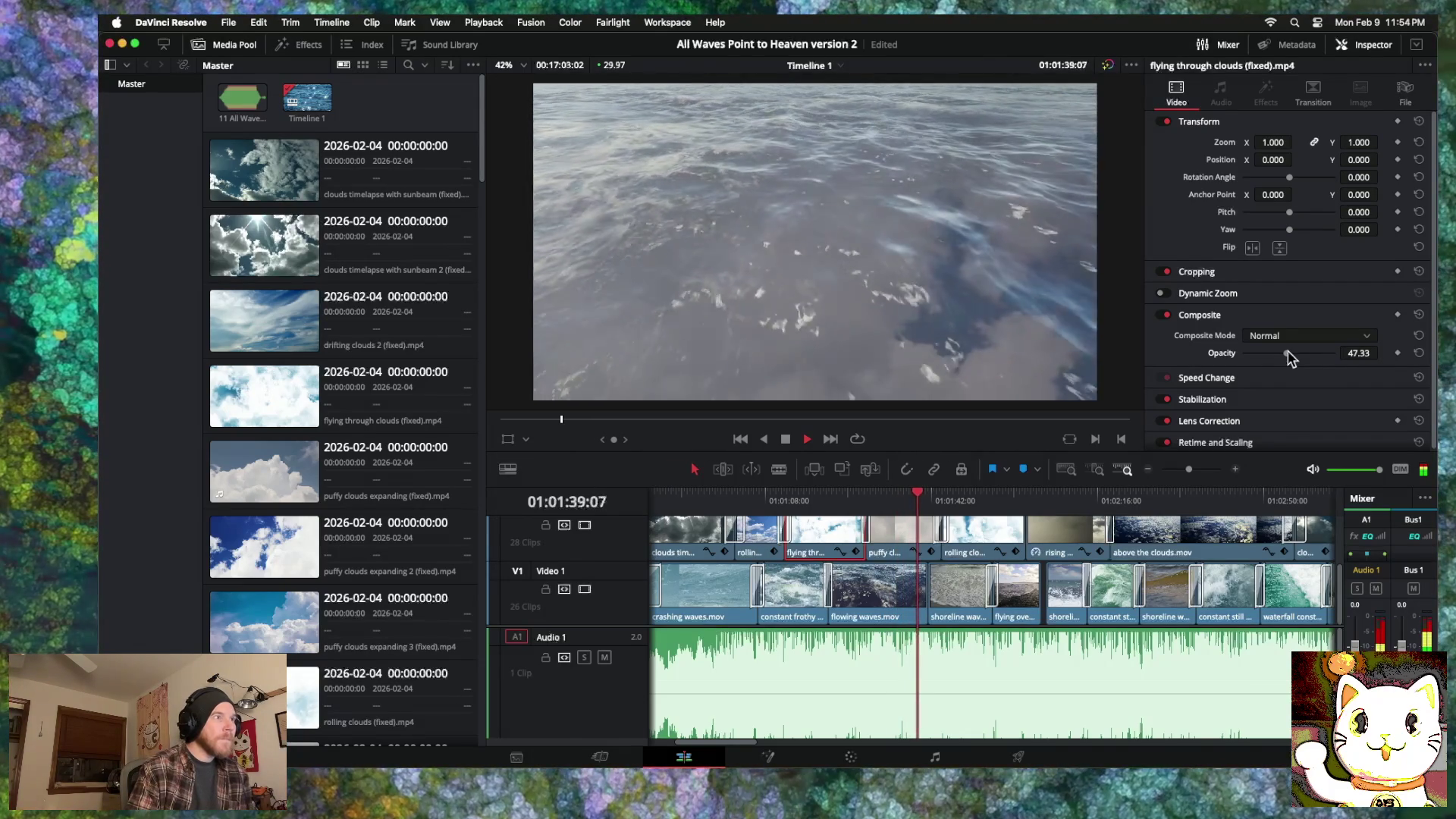
key(space)
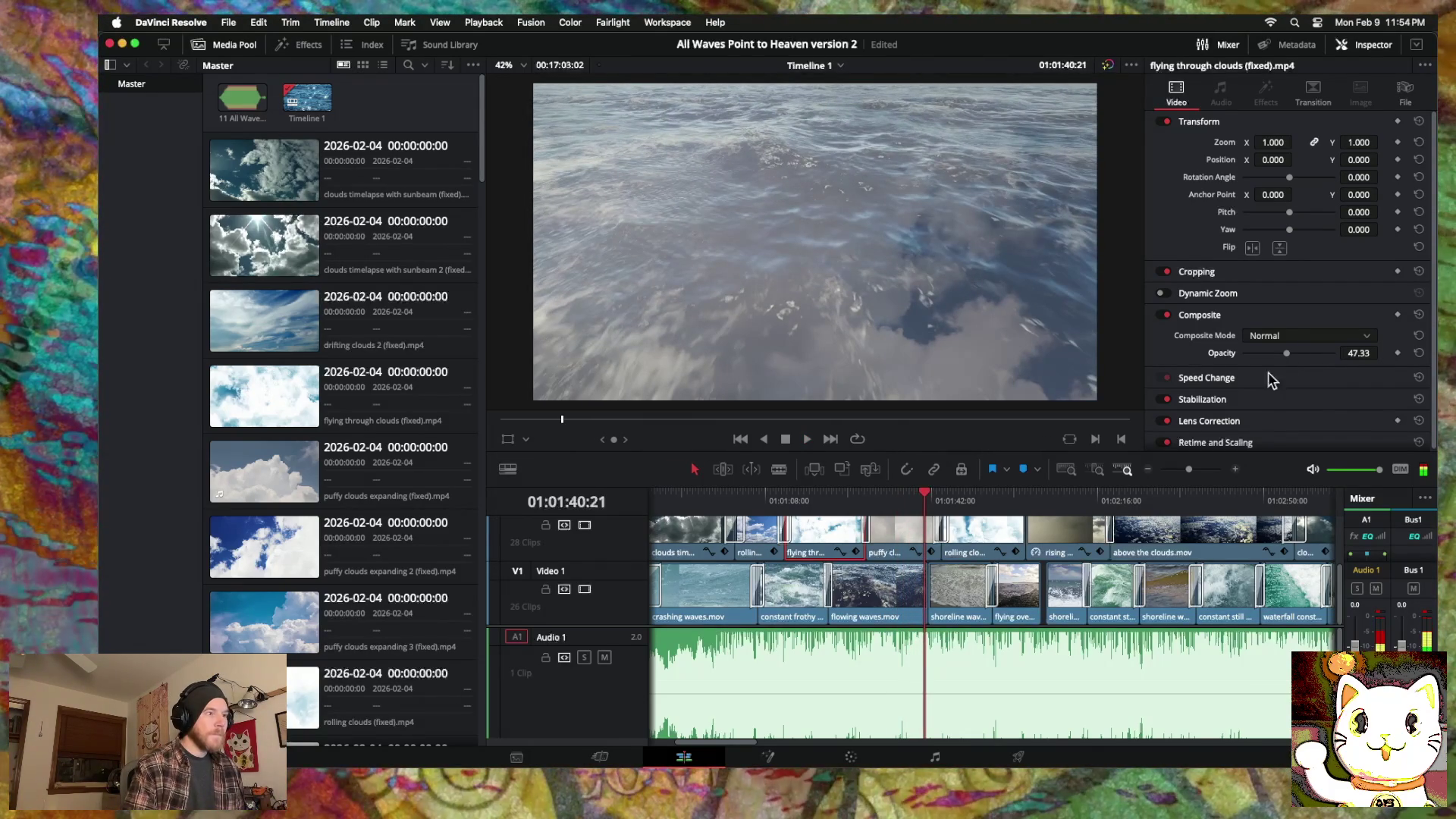
click(1148, 469)
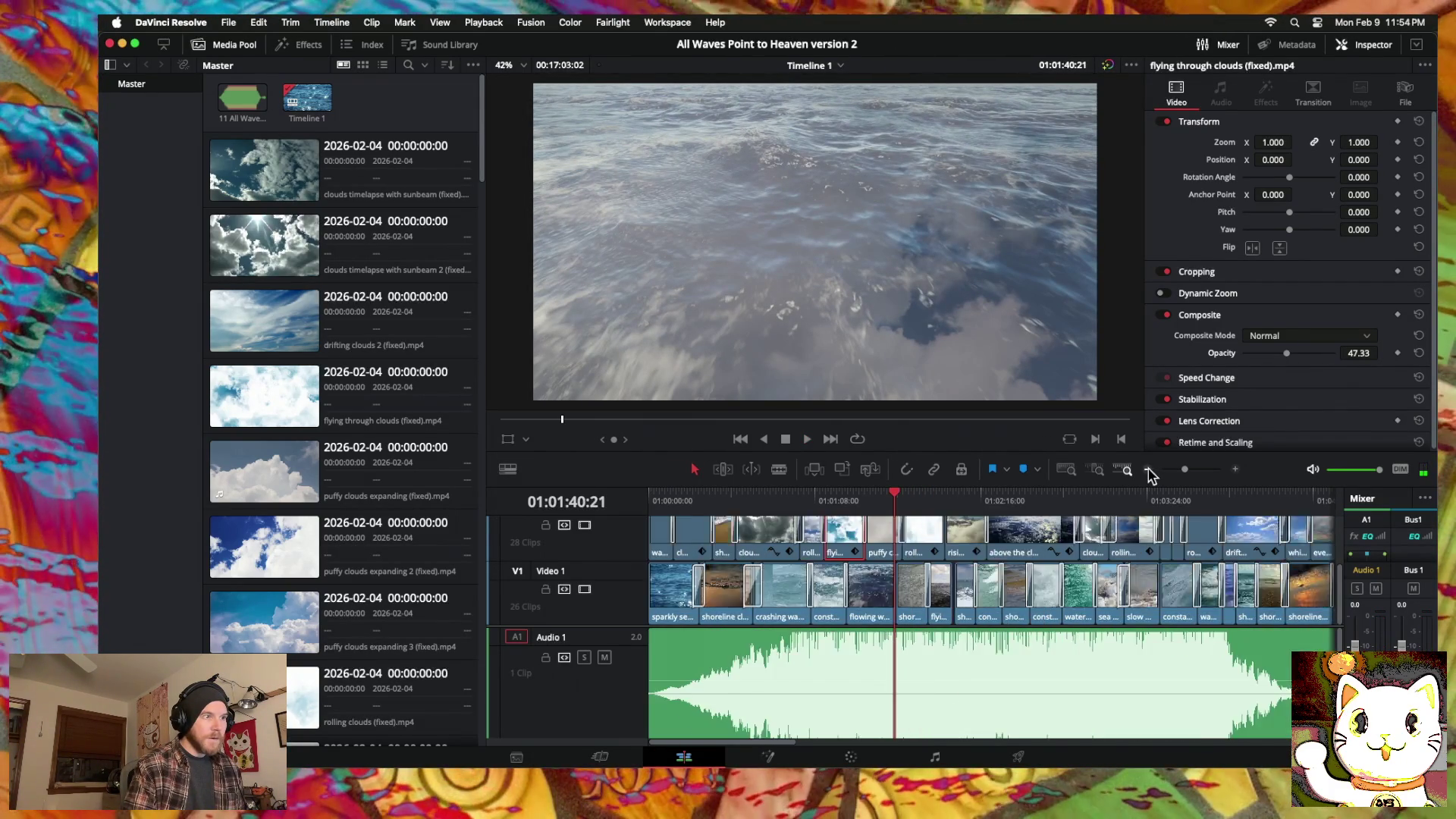
Step: Rearrange tracks: move puffy clouds onto a higher track and lift rolling clouds onto Video 3
click(1149, 470)
scroll(935, 550, up, 2)
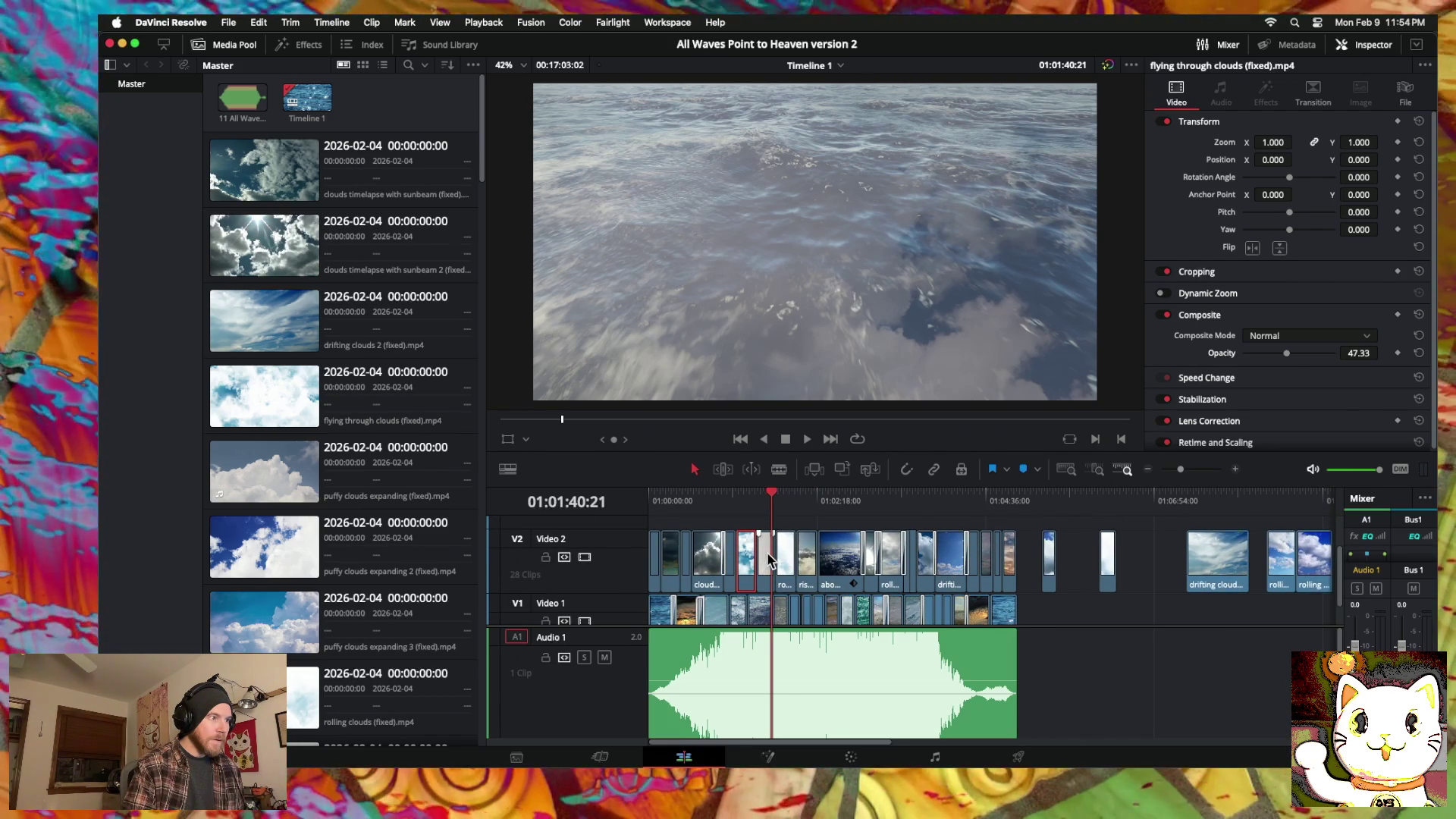
mouse_move(768, 556)
mouse_down()
mouse_move(778, 540)
mouse_move(1154, 544)
mouse_up()
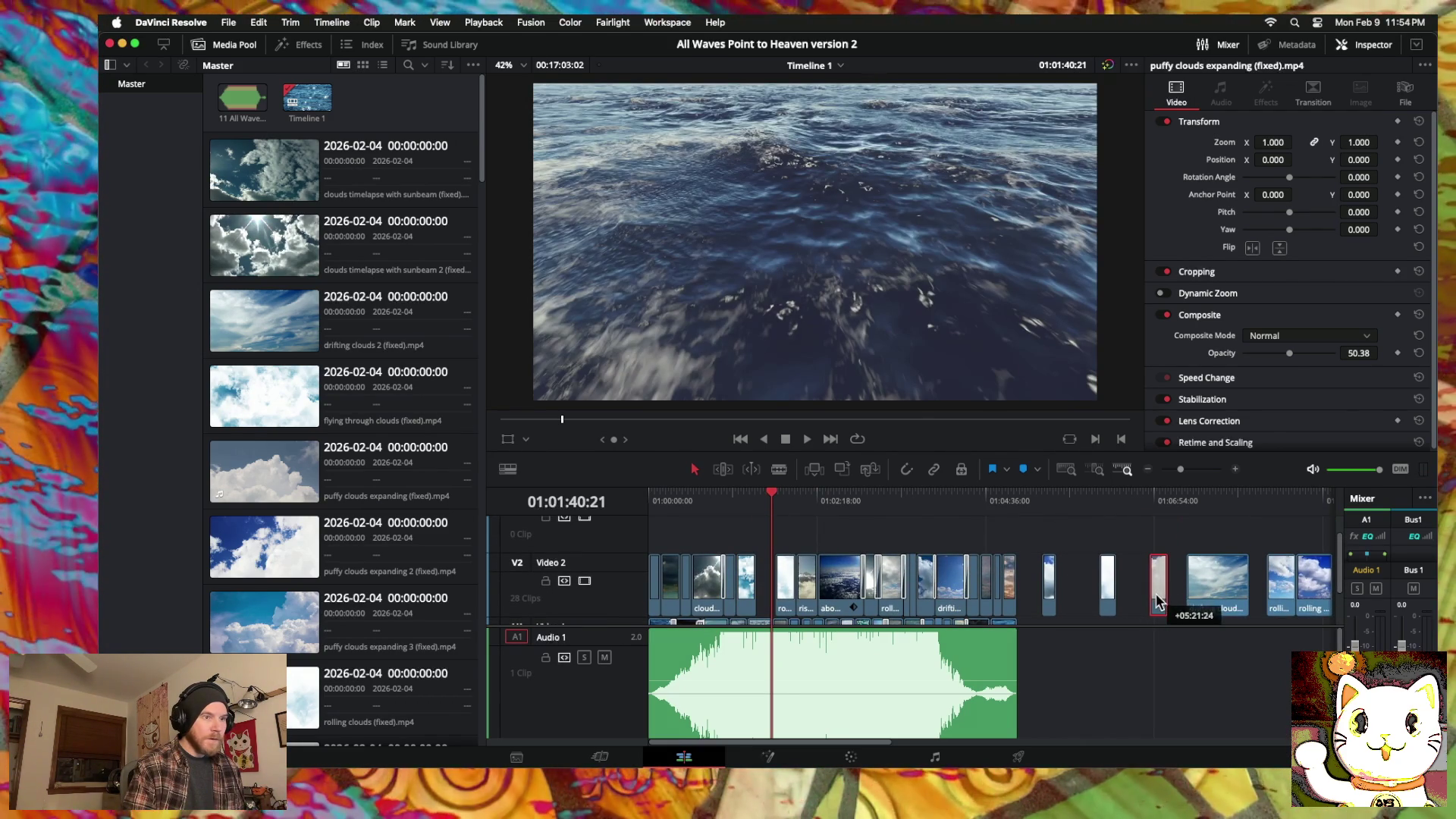
scroll(1214, 596, right, 3)
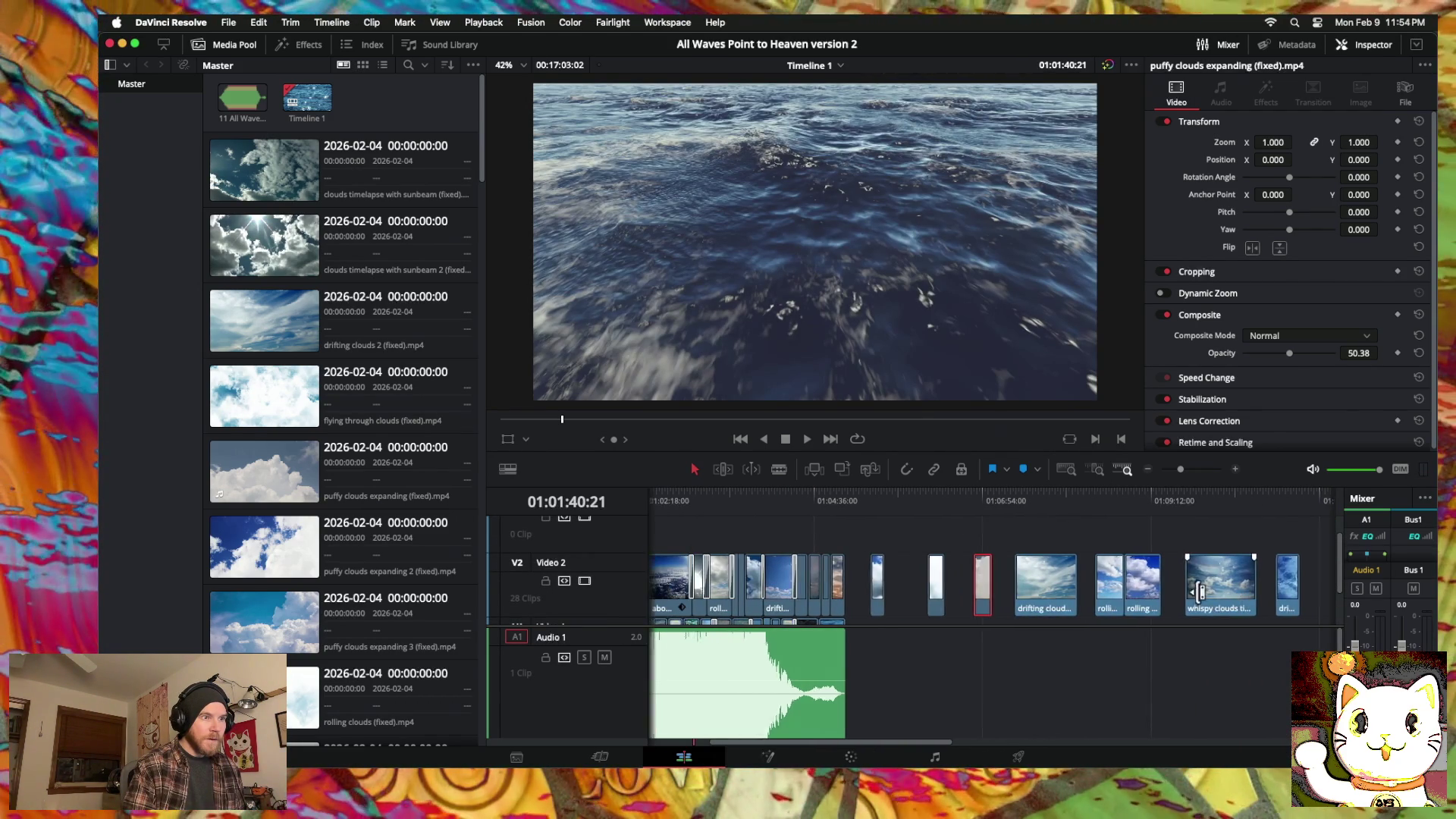
mouse_move(1206, 599)
mouse_down()
mouse_move(872, 540)
mouse_move(687, 586)
mouse_move(785, 548)
mouse_move(751, 558)
mouse_move(762, 565)
mouse_up()
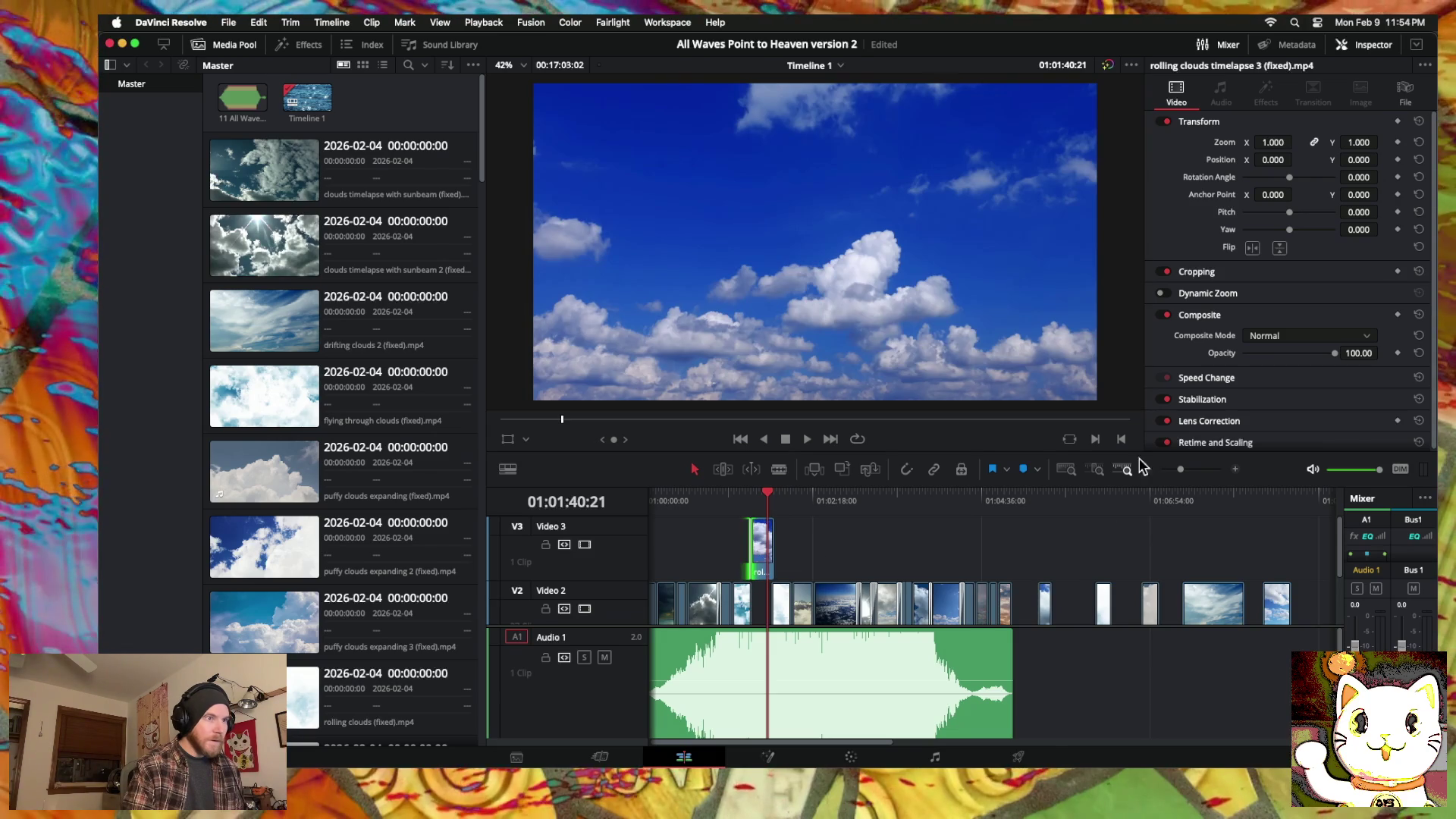
Step: Drop rolling clouds timelapse 3 into the Video 2 gap, cross-dissolve both ends, and preview
click(1236, 471)
drag(989, 565, 980, 607)
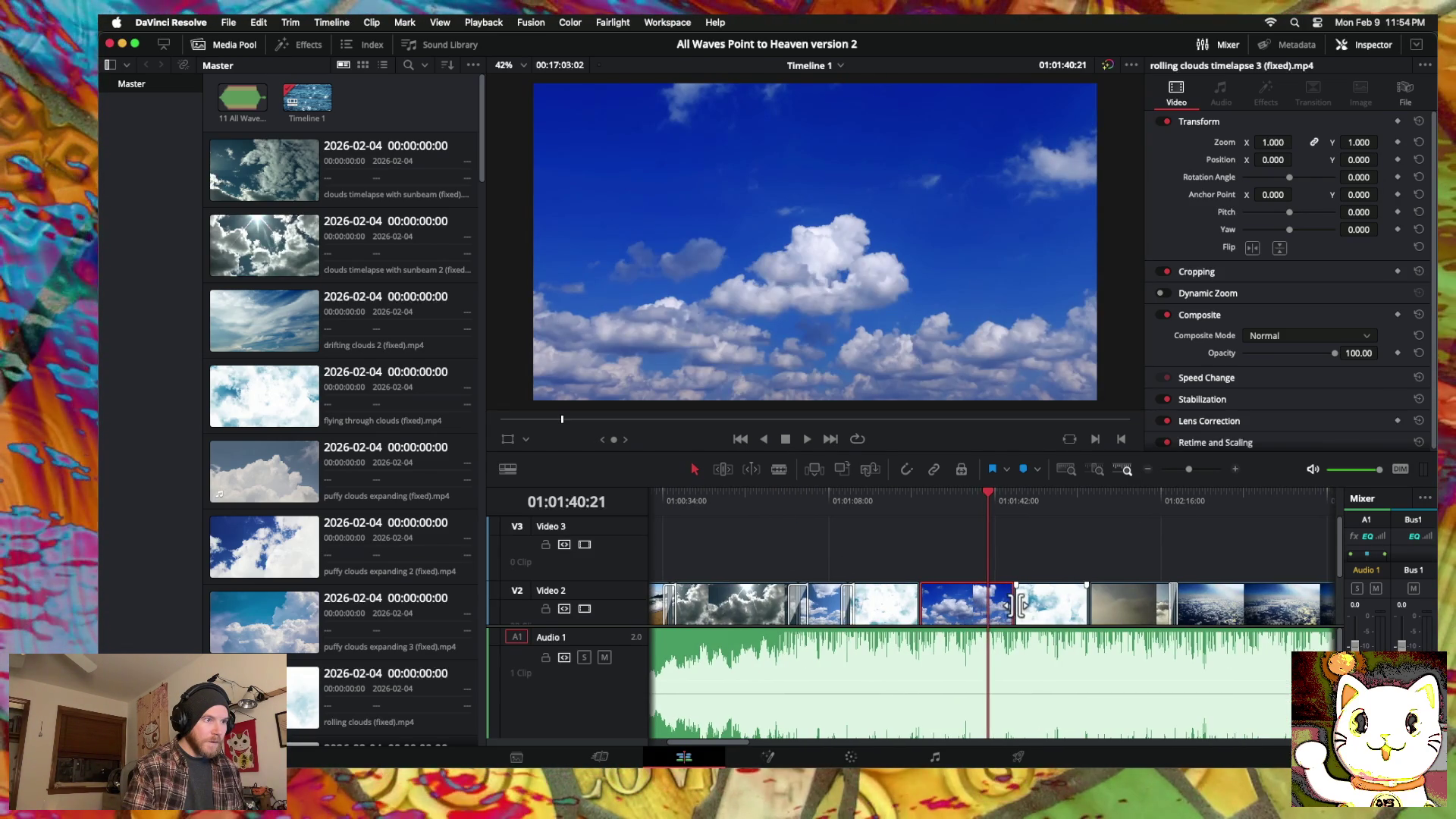
right_click(1017, 607)
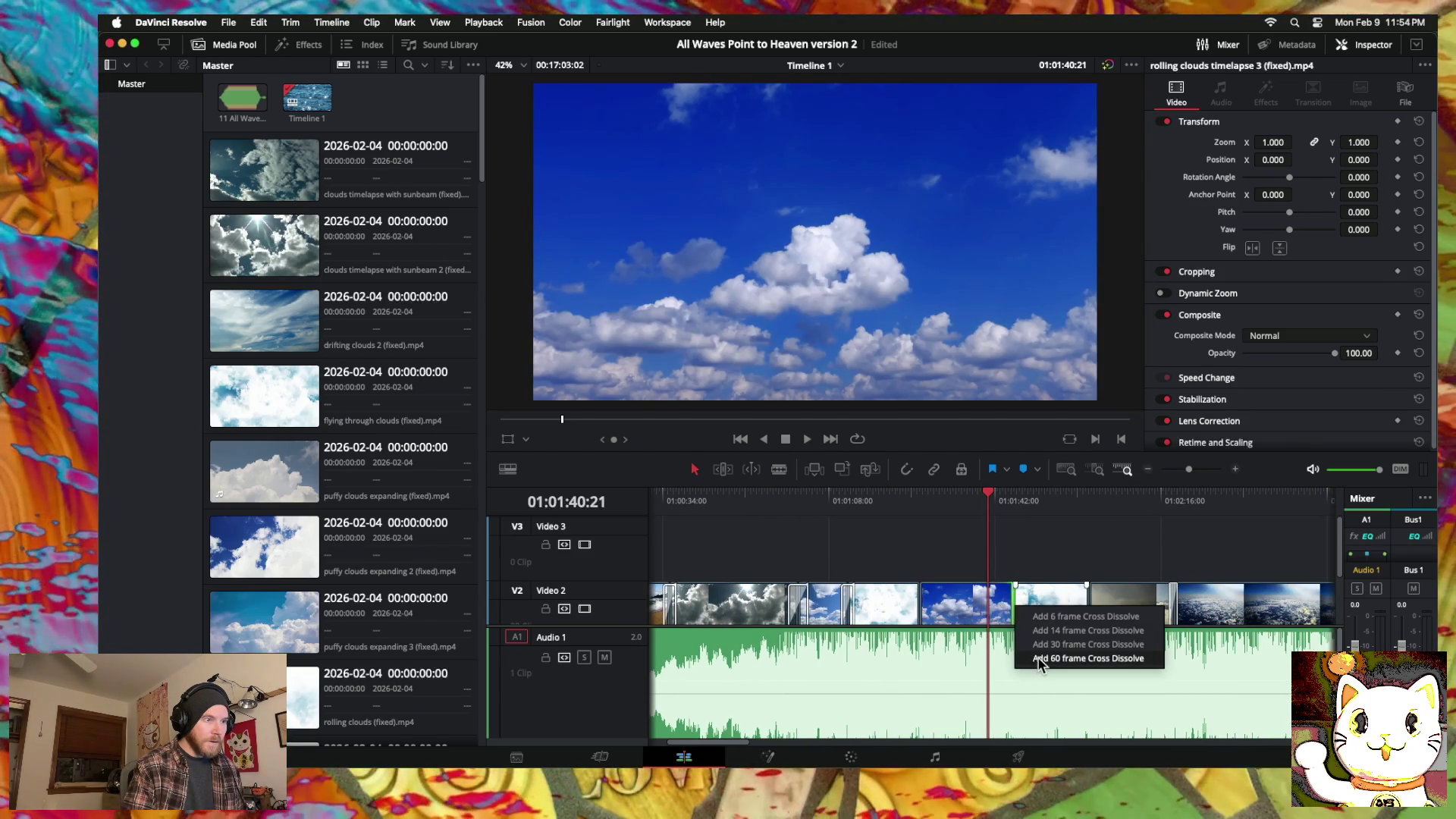
click(1040, 659)
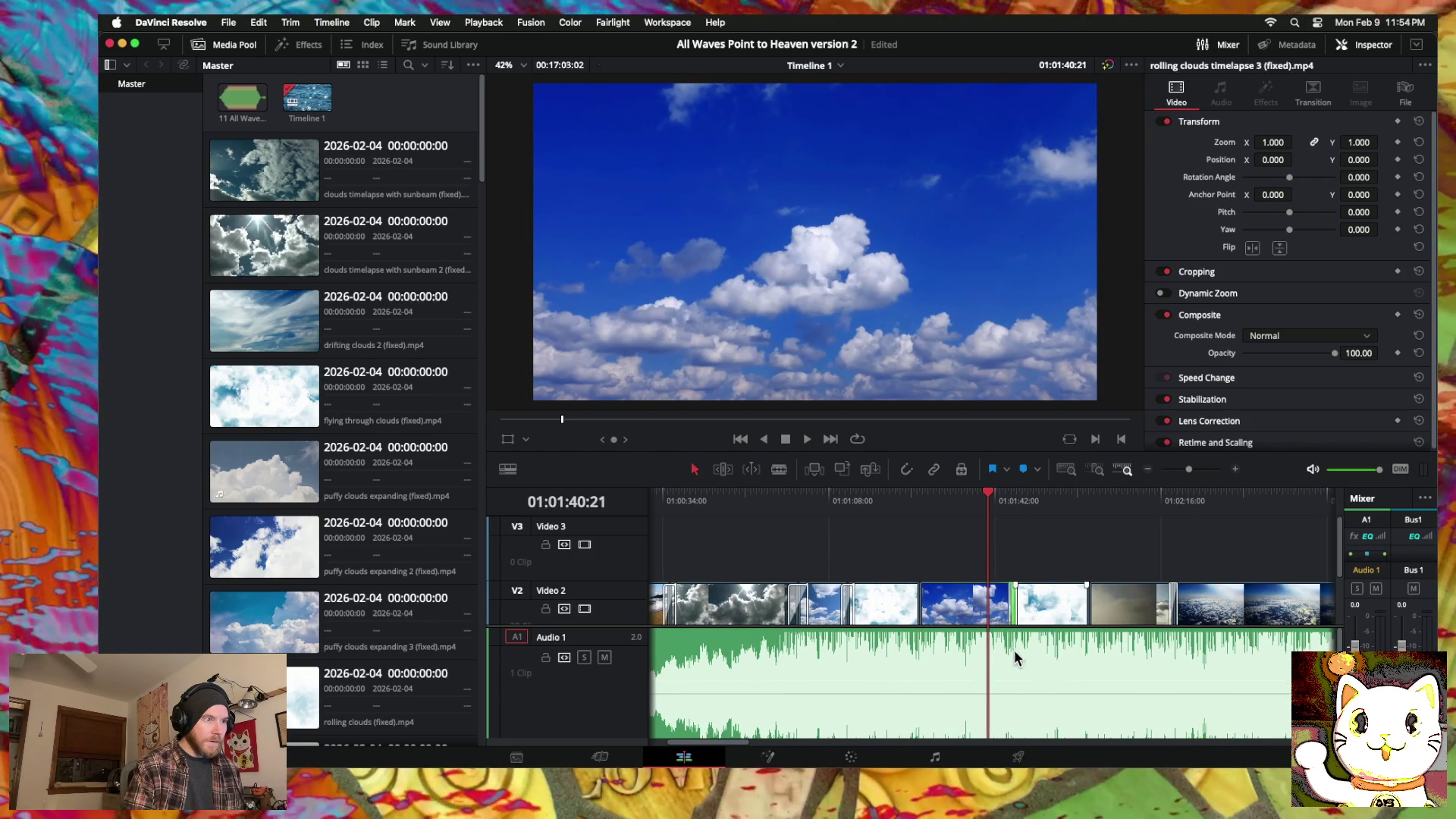
drag(919, 612, 918, 613)
right_click(920, 619)
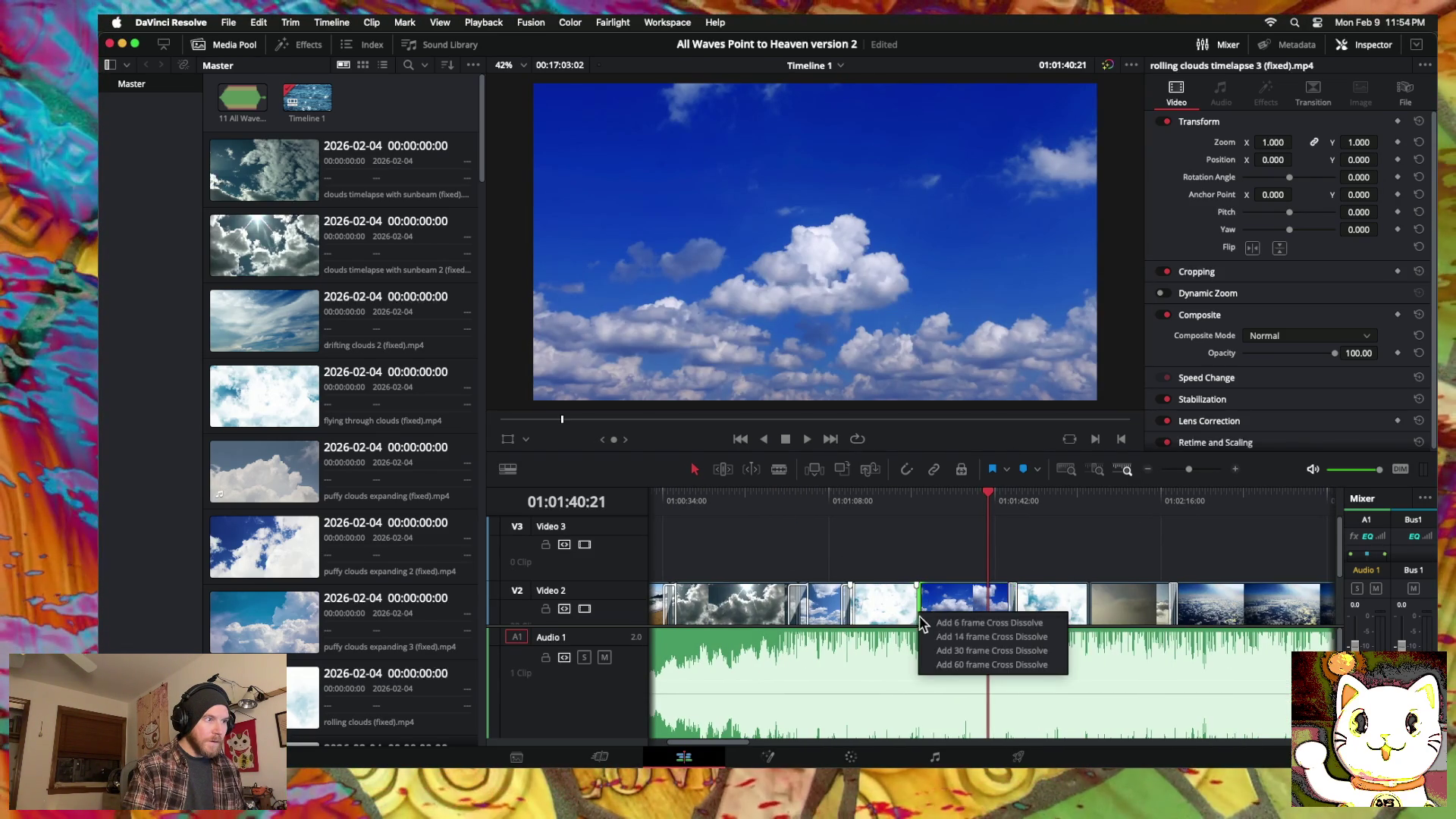
click(944, 665)
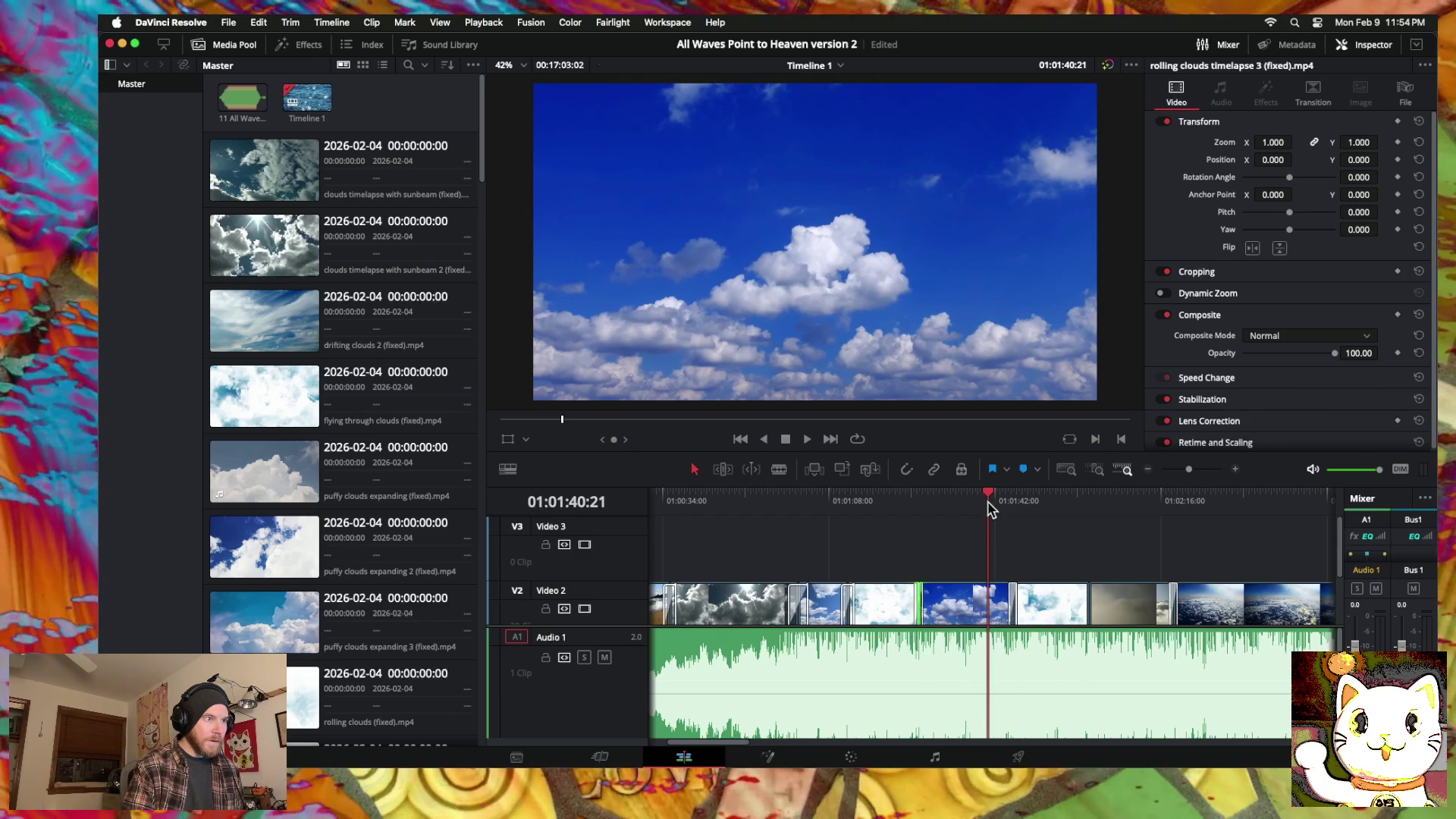
click(887, 498)
key(space)
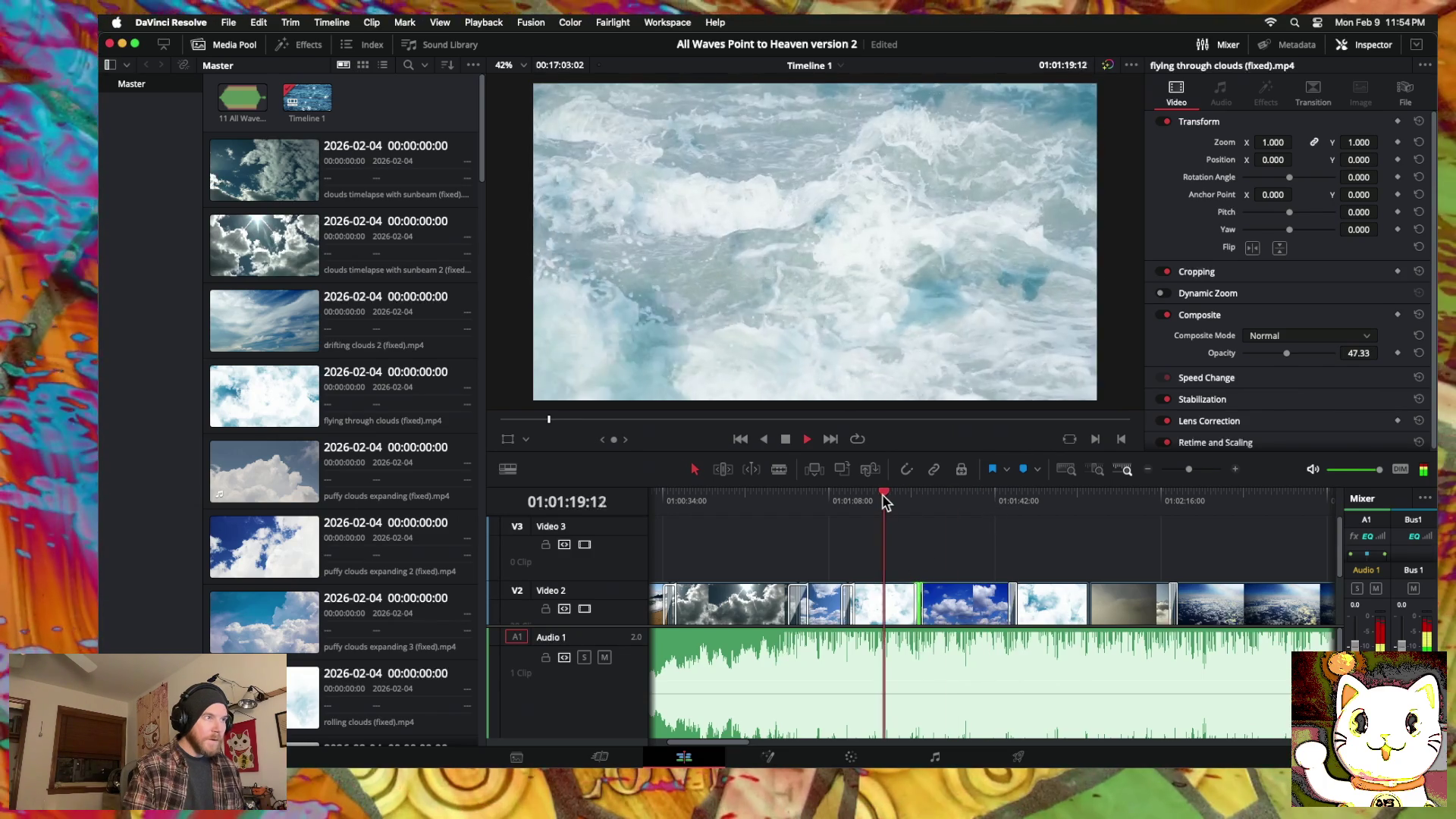
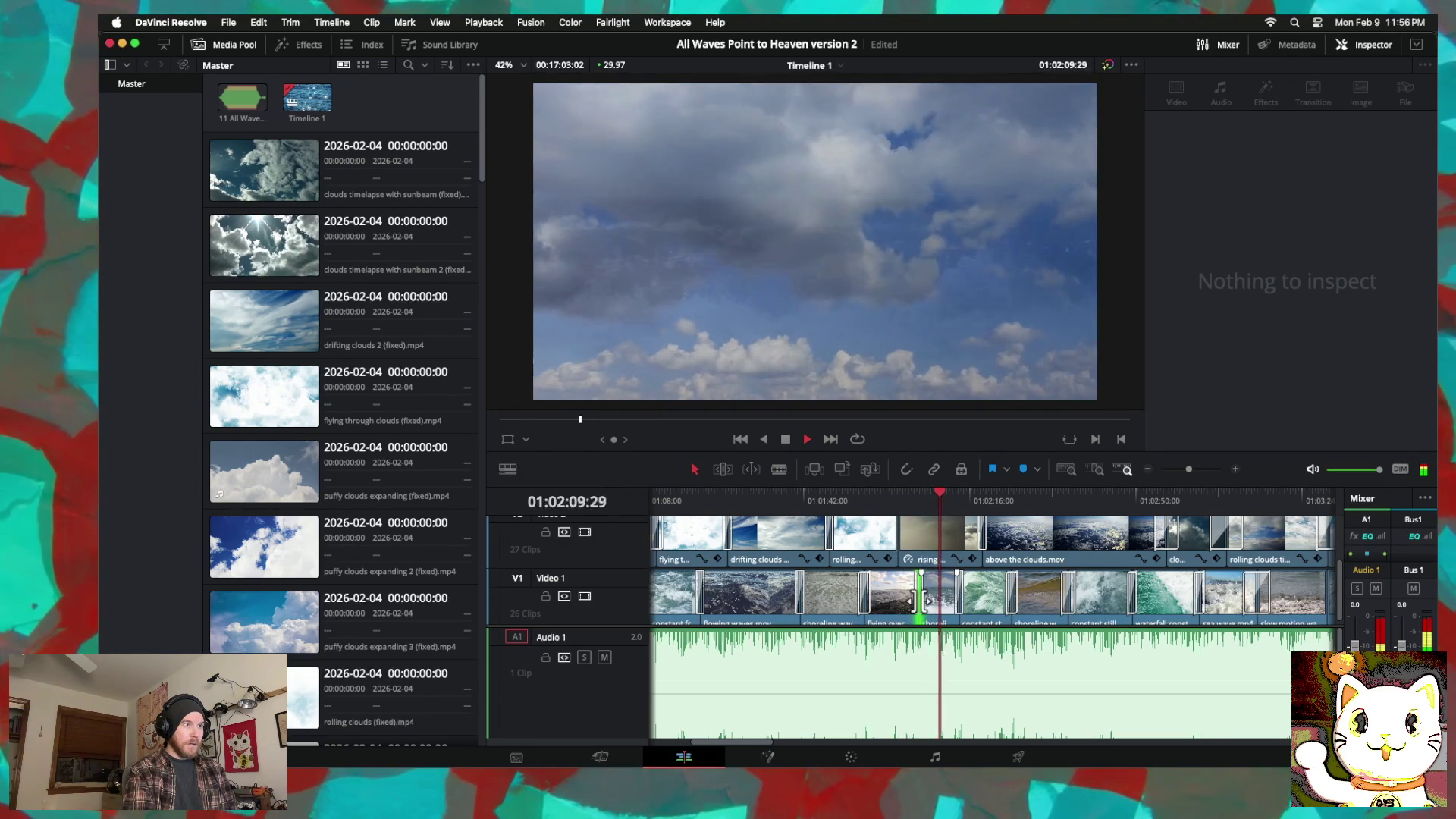
Step: Scroll the timeline and select the shoreline waves with sky clip on V1 to show it in the Inspector
scroll(920, 599, left, 5)
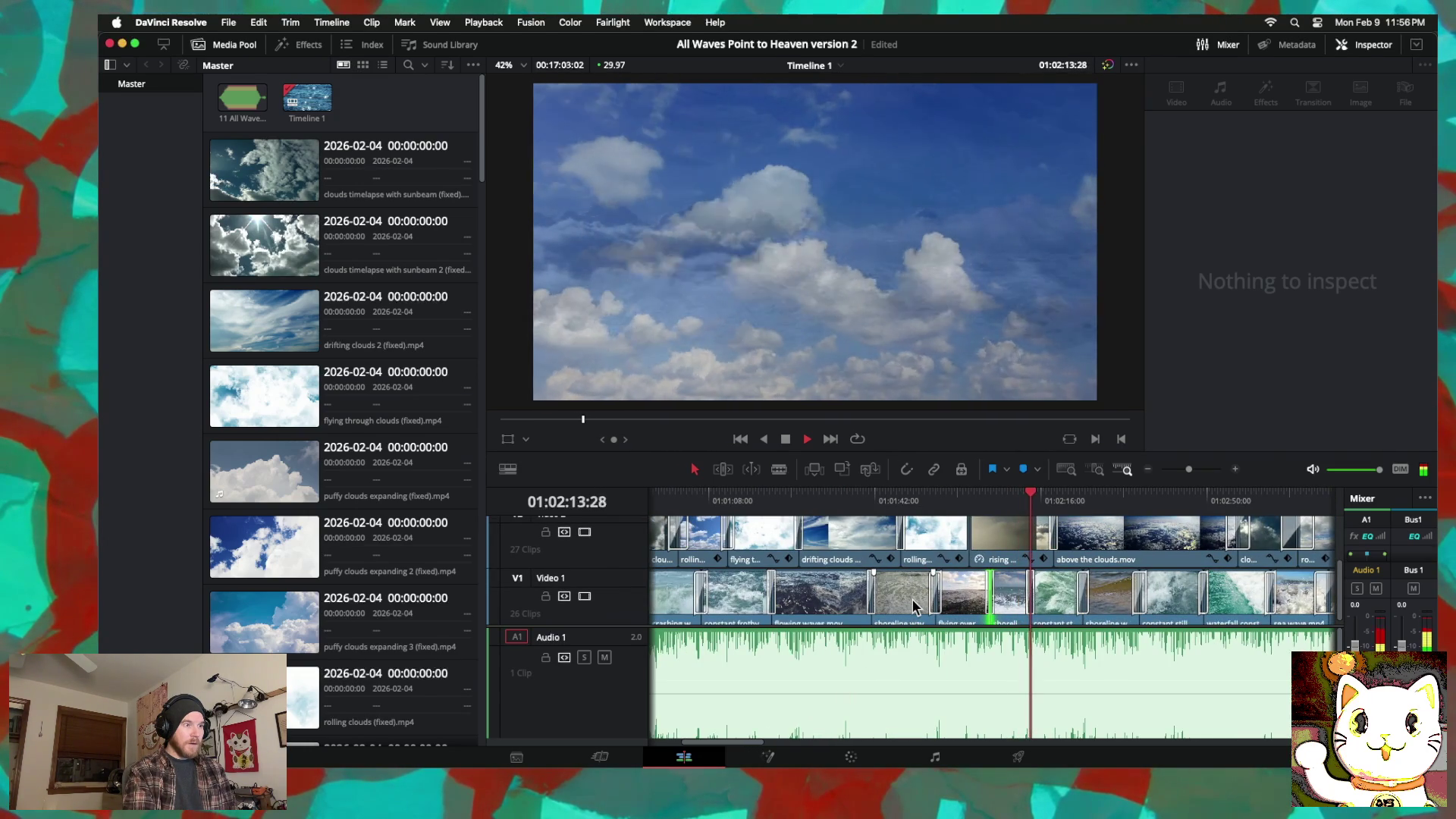
scroll(921, 603, right, 5)
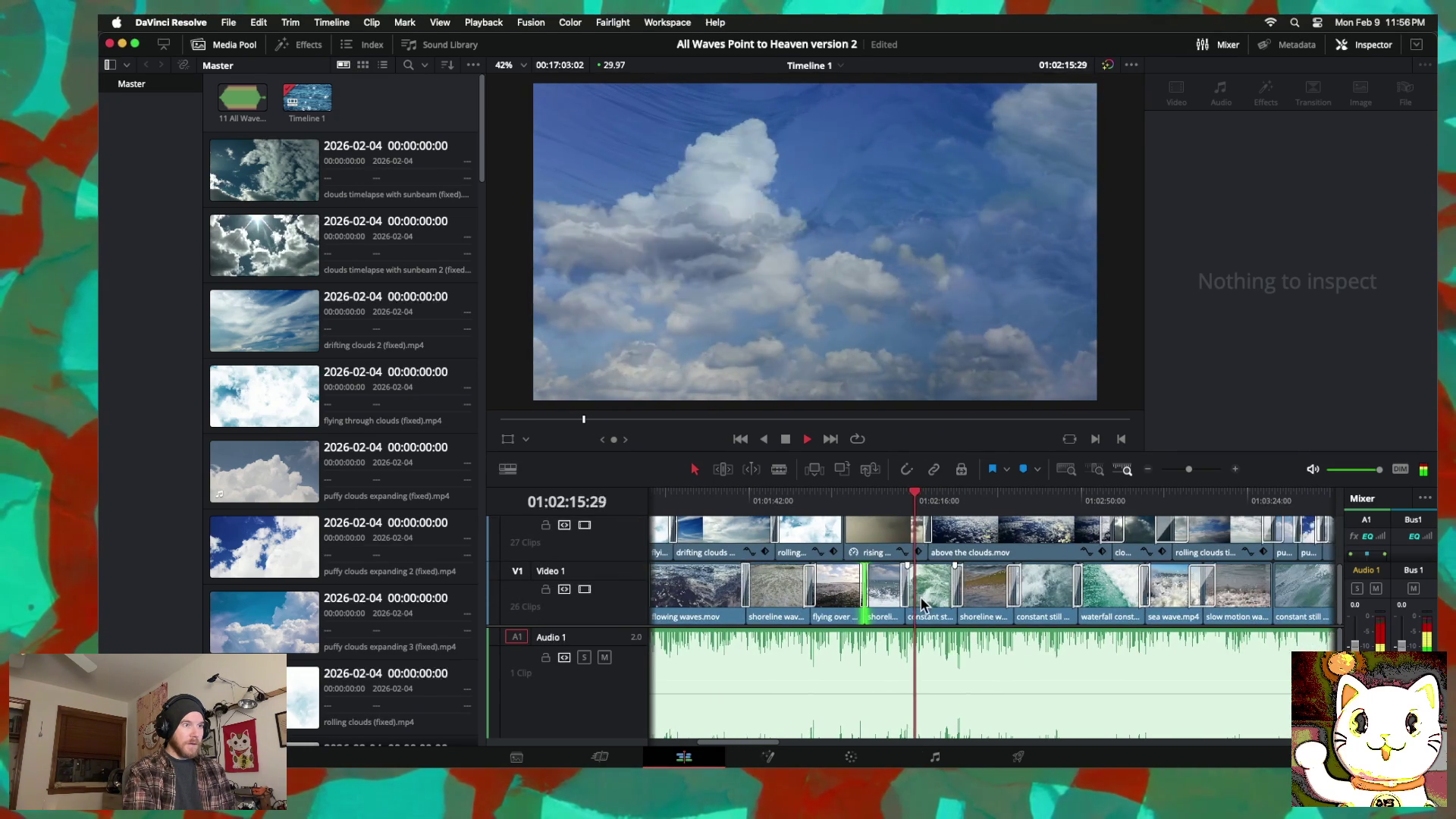
scroll(917, 595, right, 1)
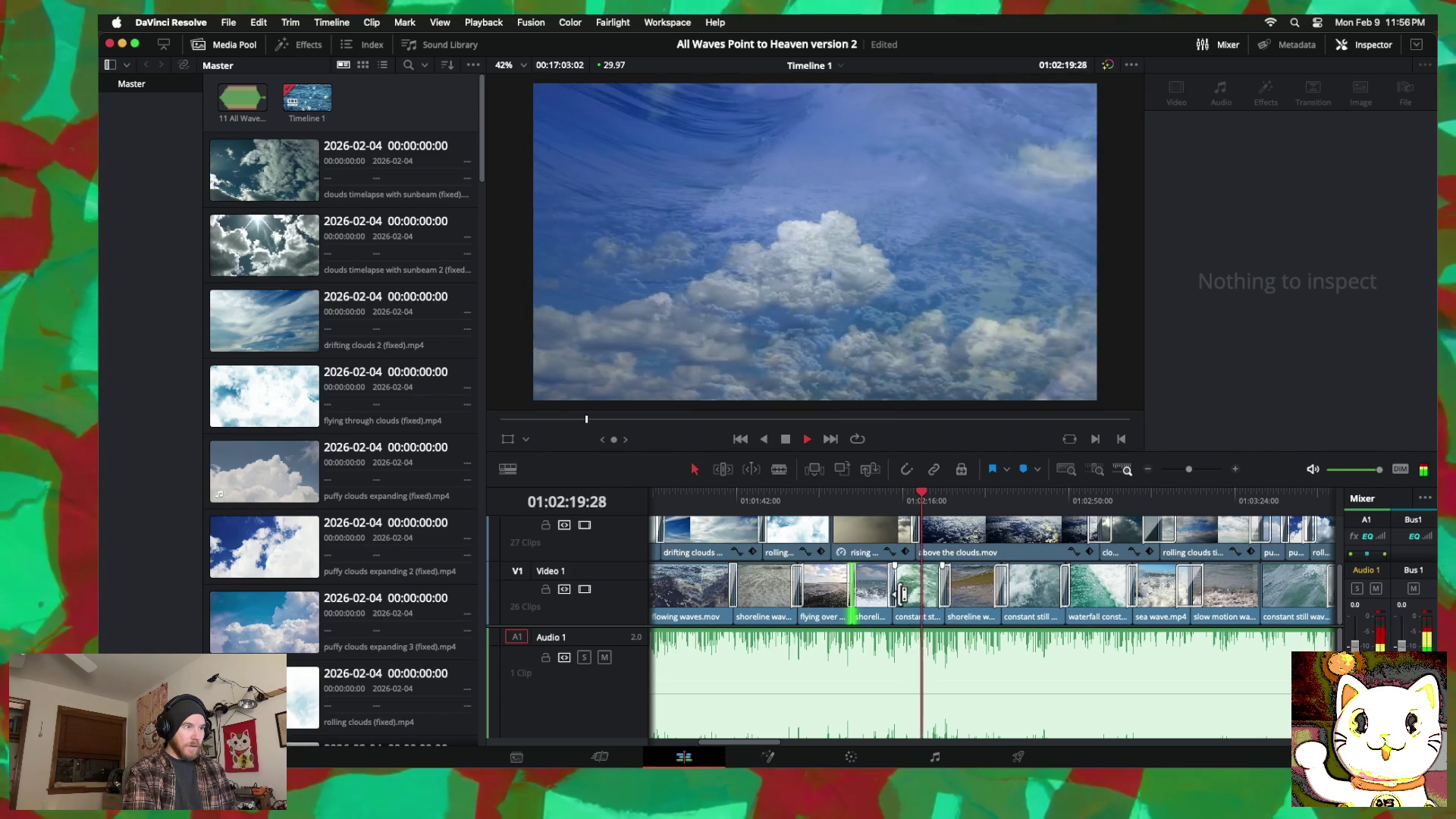
click(876, 589)
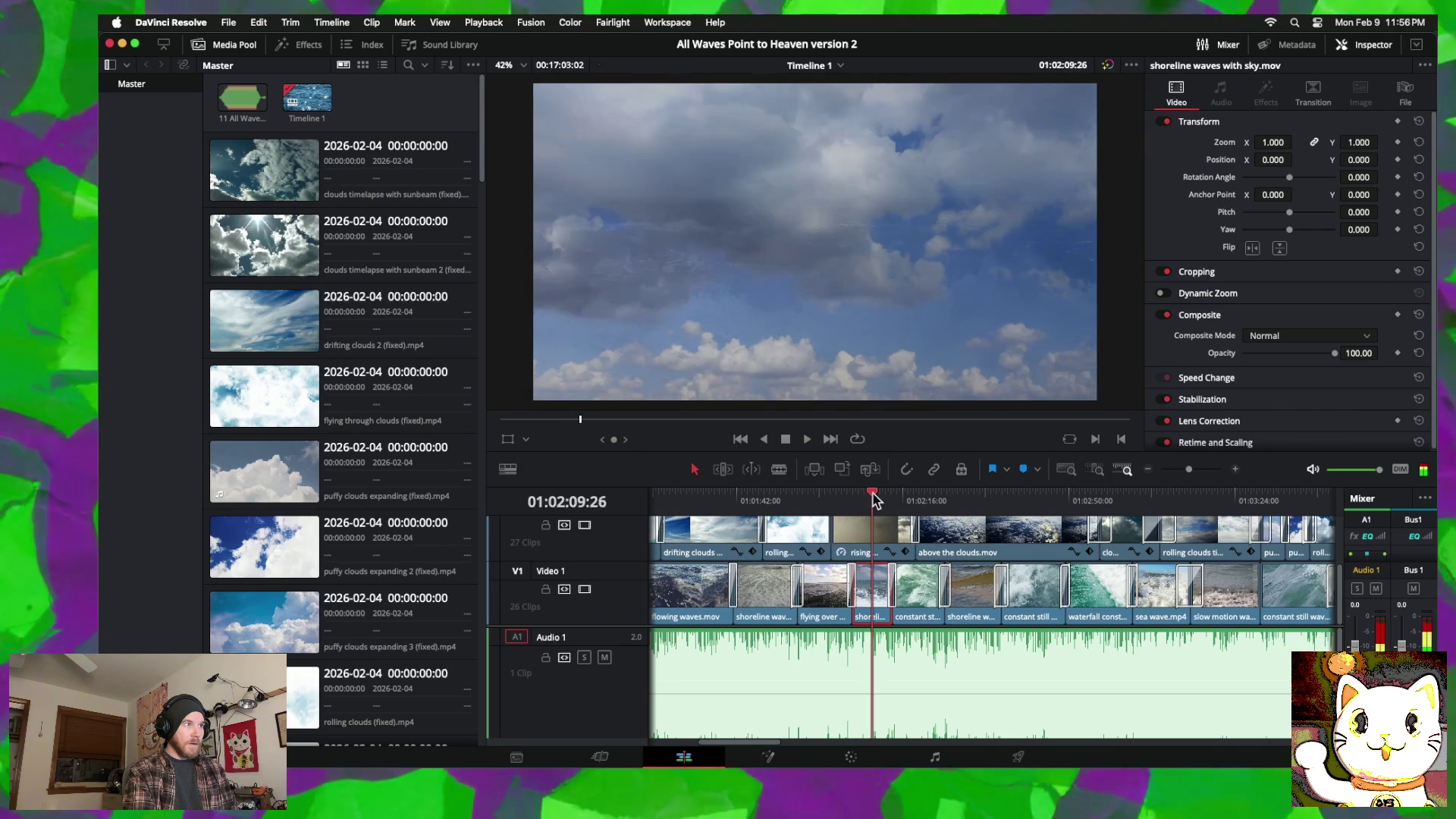
Step: Set the rising above the clouds clip on V2 to about 43% opacity and scrub to check the blend
click(866, 539)
key(space)
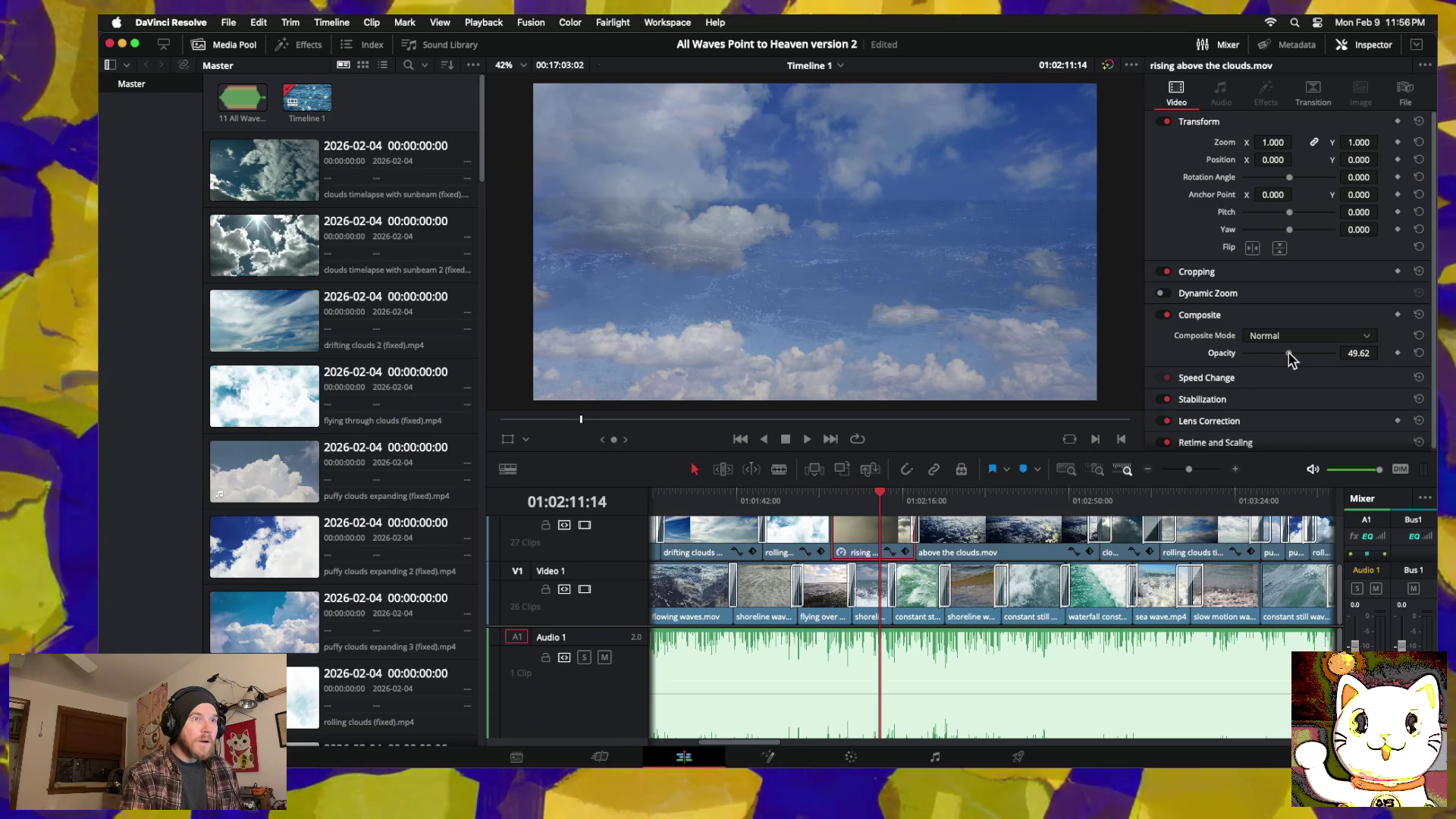
drag(882, 493, 872, 494)
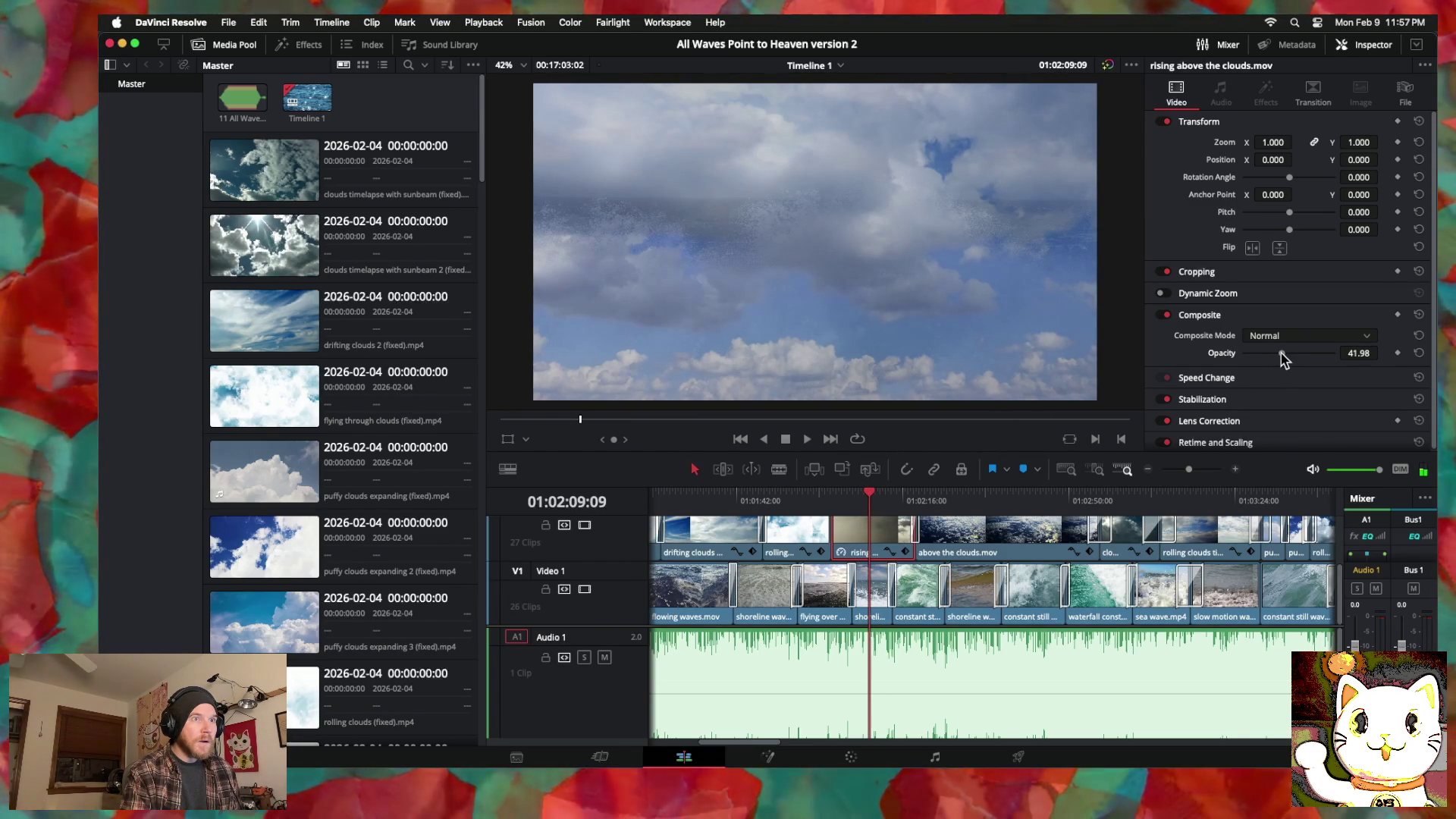
mouse_move(870, 499)
mouse_down()
mouse_move(847, 497)
mouse_move(908, 492)
mouse_move(768, 491)
mouse_move(872, 478)
mouse_move(734, 473)
mouse_move(840, 471)
mouse_move(787, 471)
mouse_move(815, 472)
mouse_up()
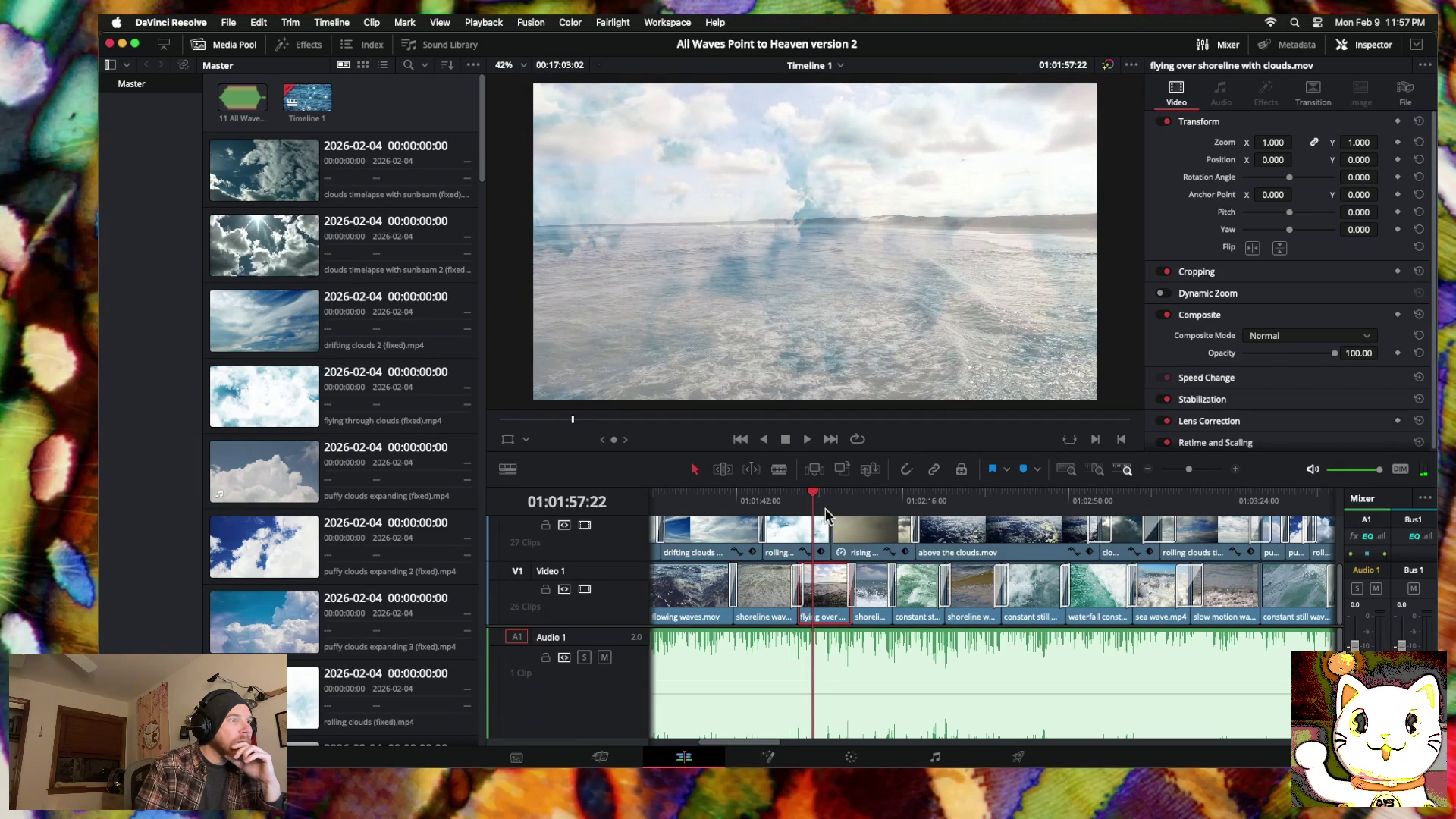
mouse_move(814, 496)
mouse_down()
mouse_move(794, 497)
mouse_move(837, 497)
mouse_up()
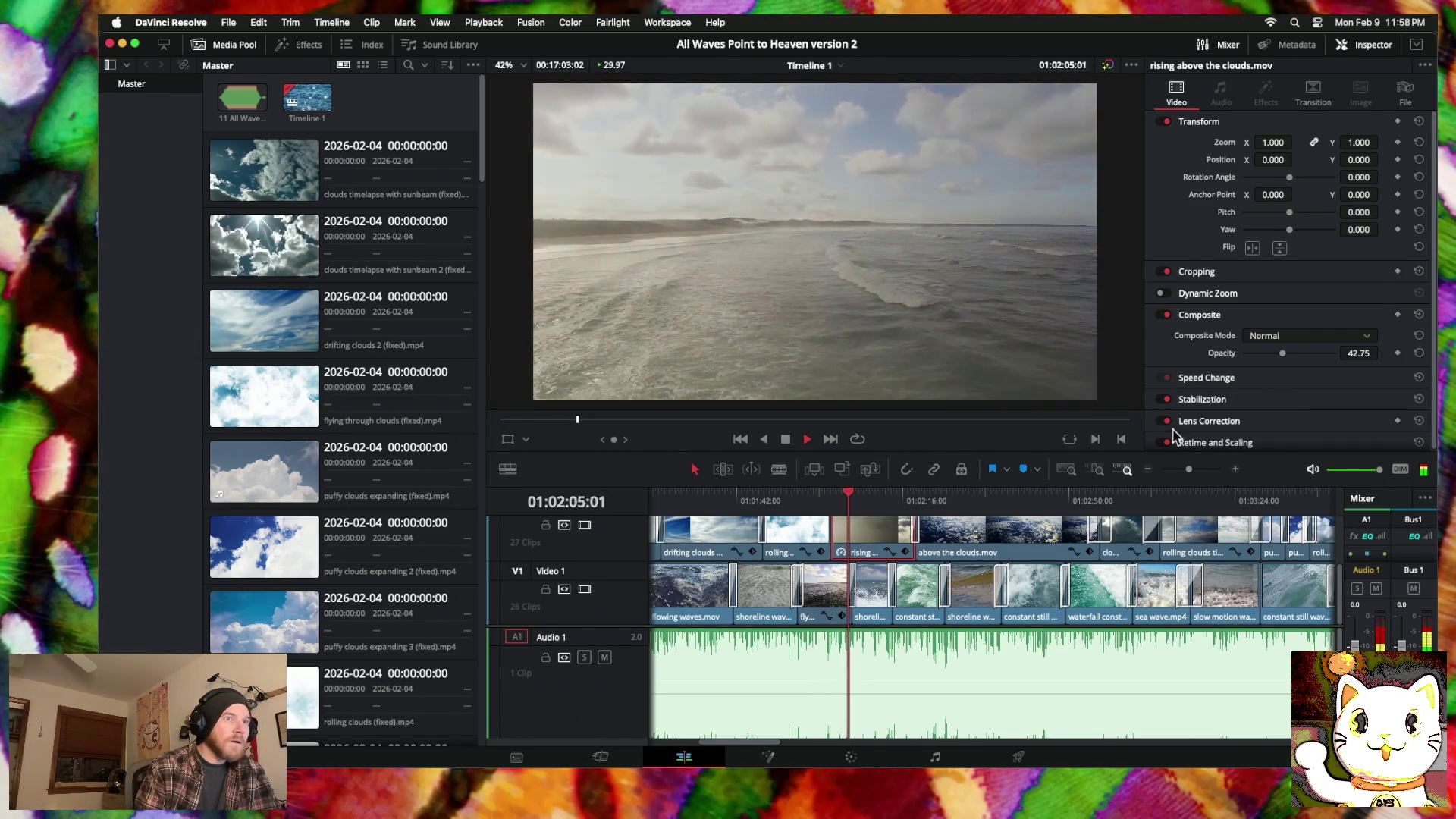
Step: Try a transition at the cut into rising above the clouds, cancelling the short-handles dialog
click(832, 532)
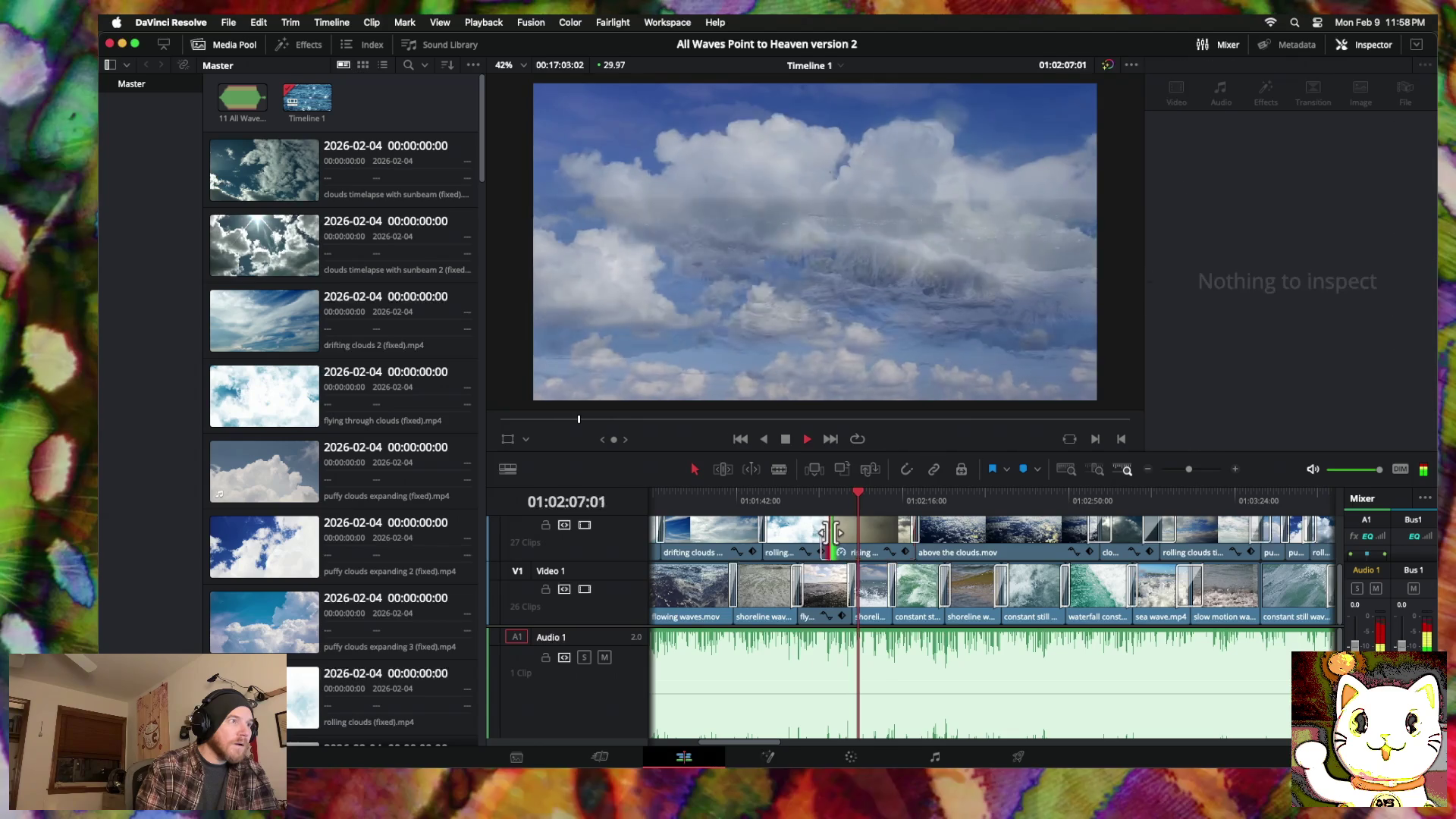
right_click(834, 533)
click(869, 581)
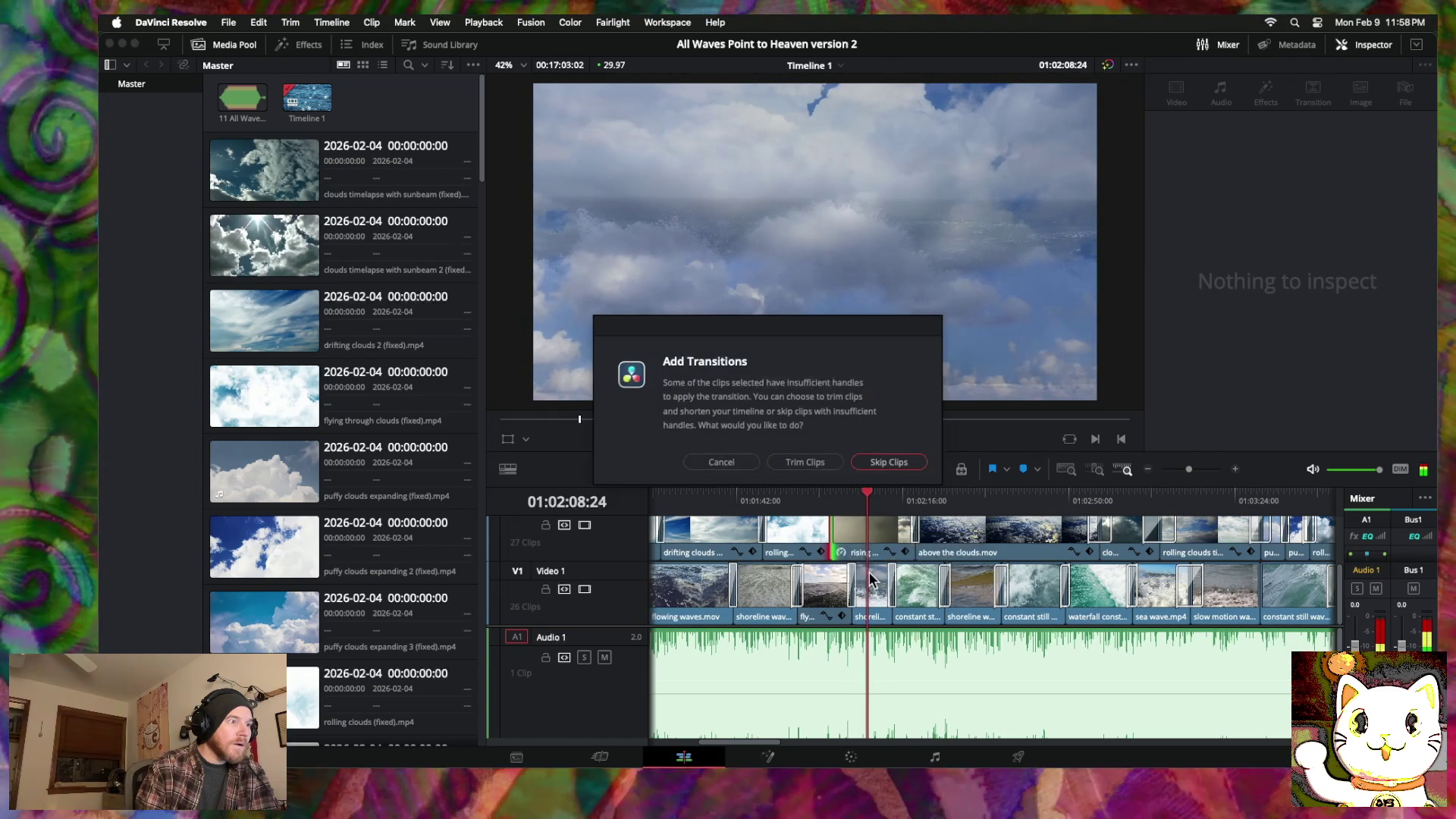
click(728, 461)
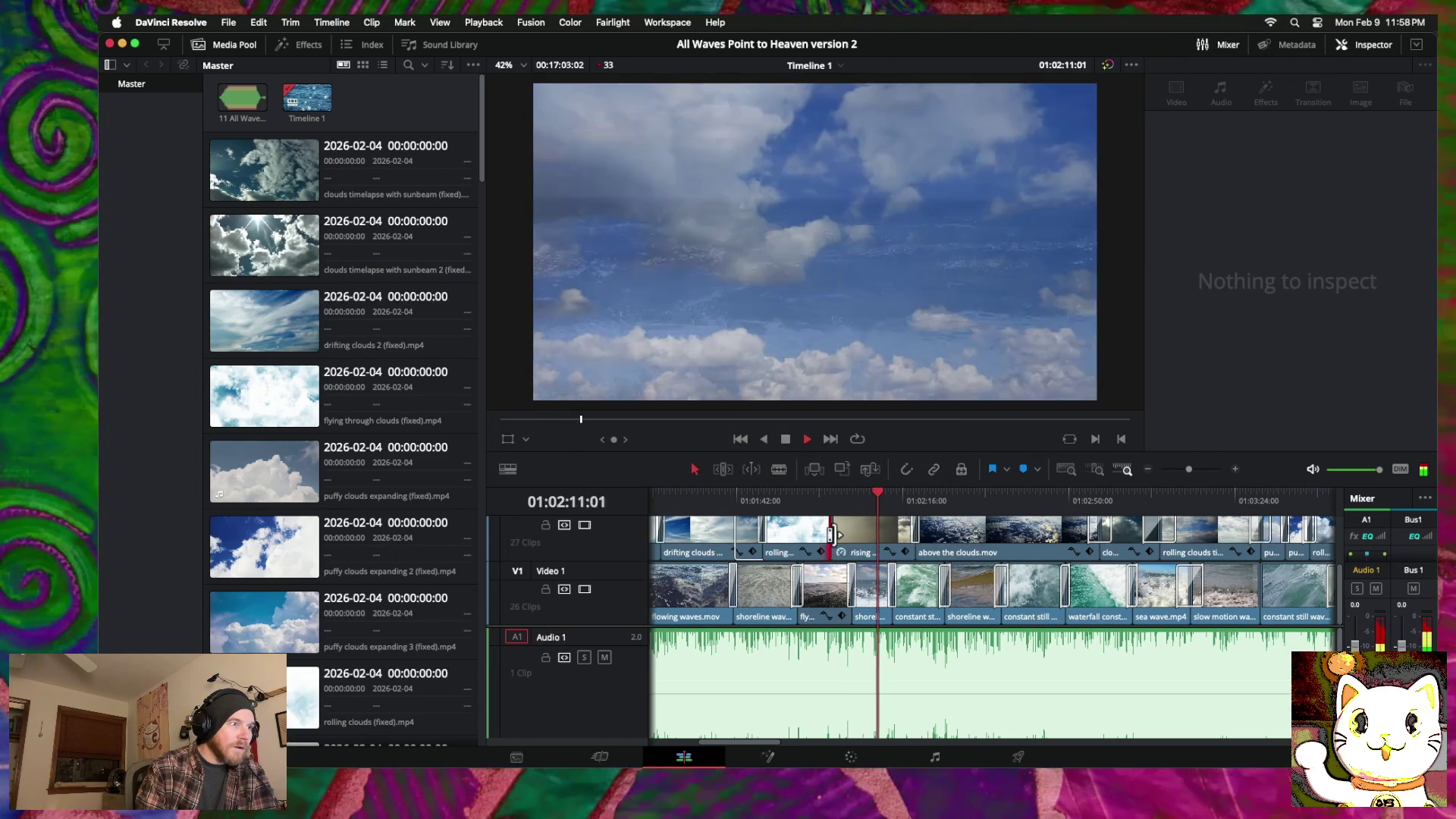
Step: Trim the cut earlier, add a 68-frame cross dissolve, and set the clip near 52% opacity
drag(832, 534, 821, 534)
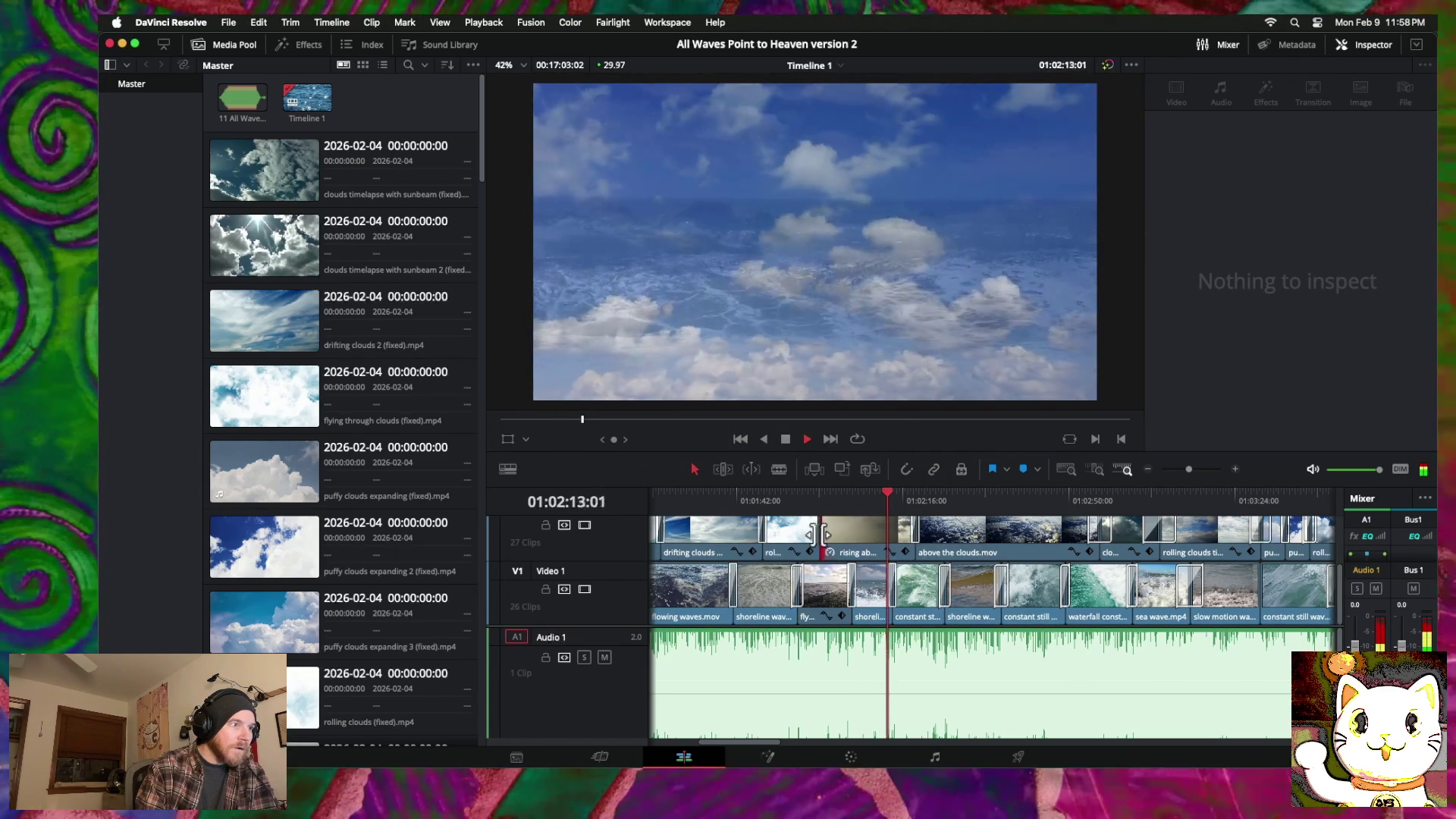
right_click(825, 535)
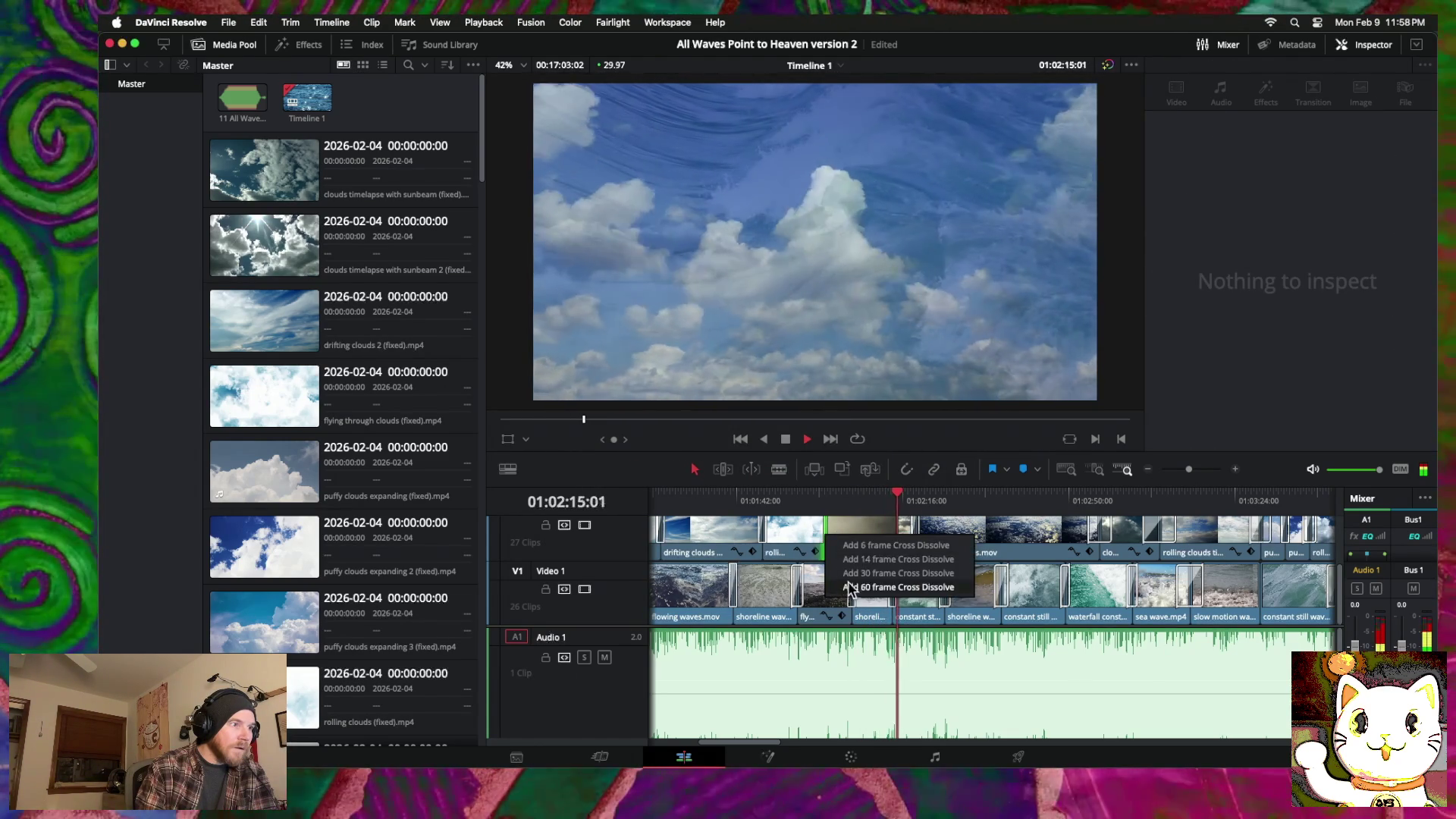
click(849, 587)
drag(827, 530, 831, 530)
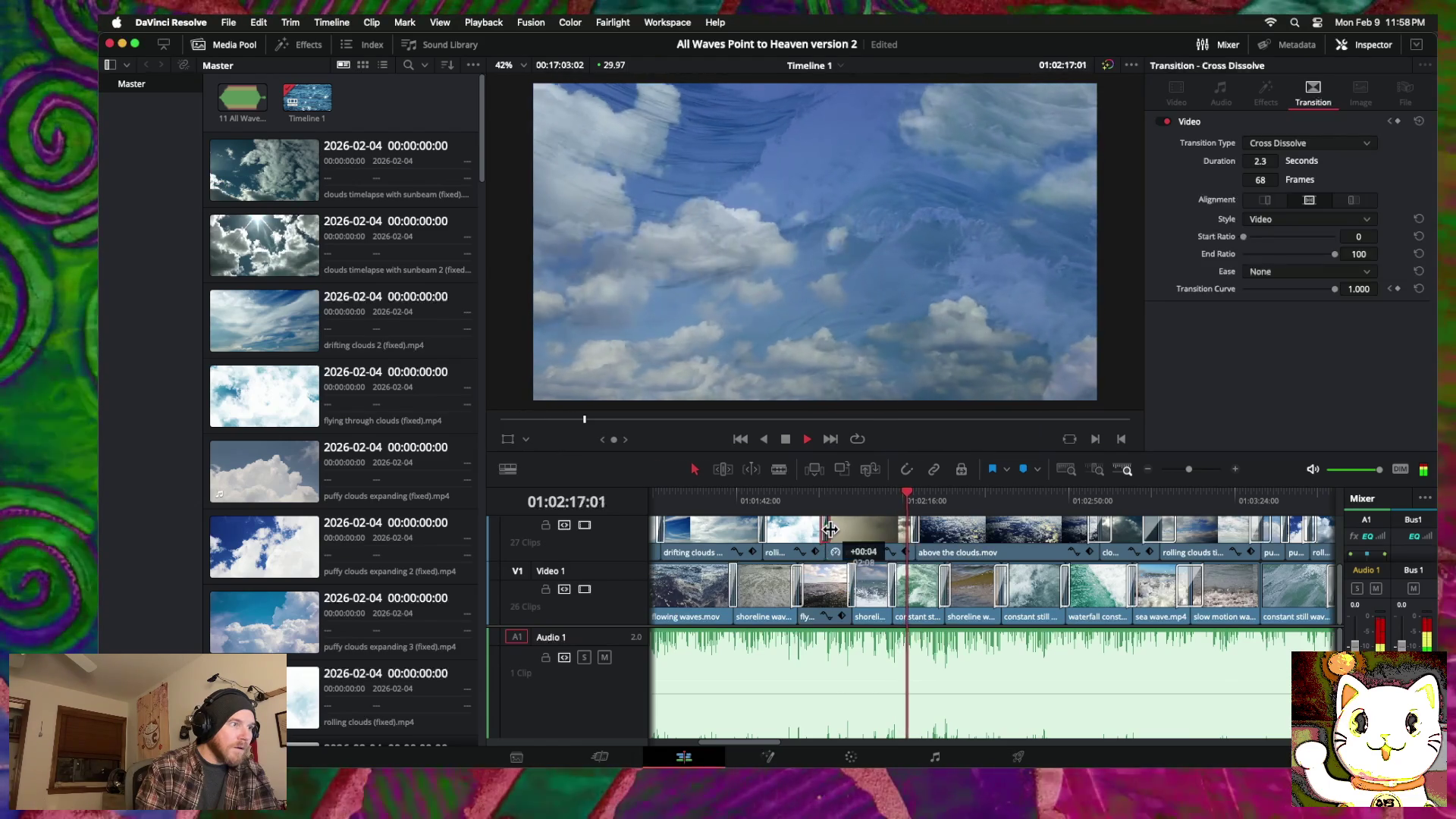
drag(913, 497, 816, 497)
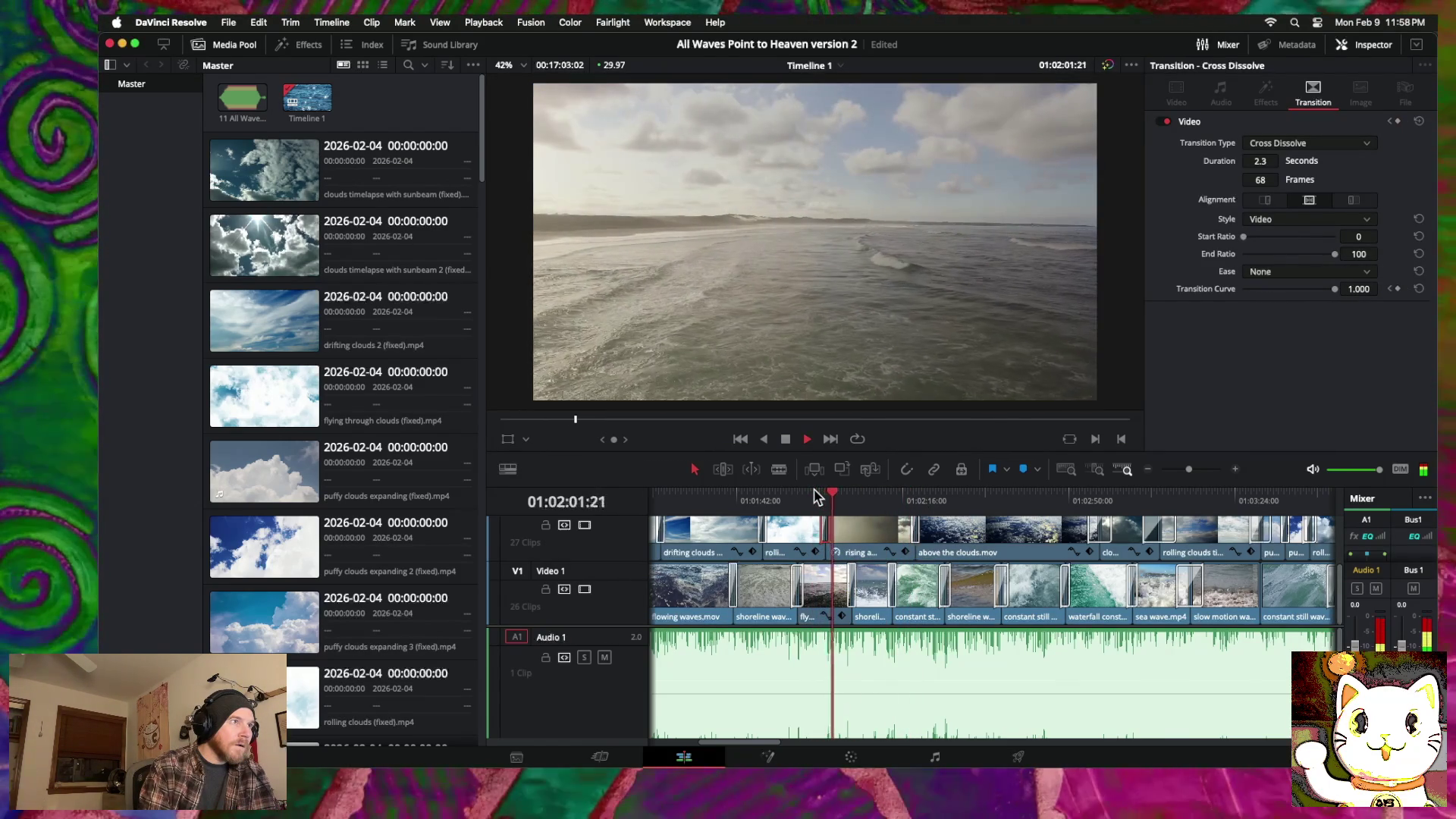
click(843, 538)
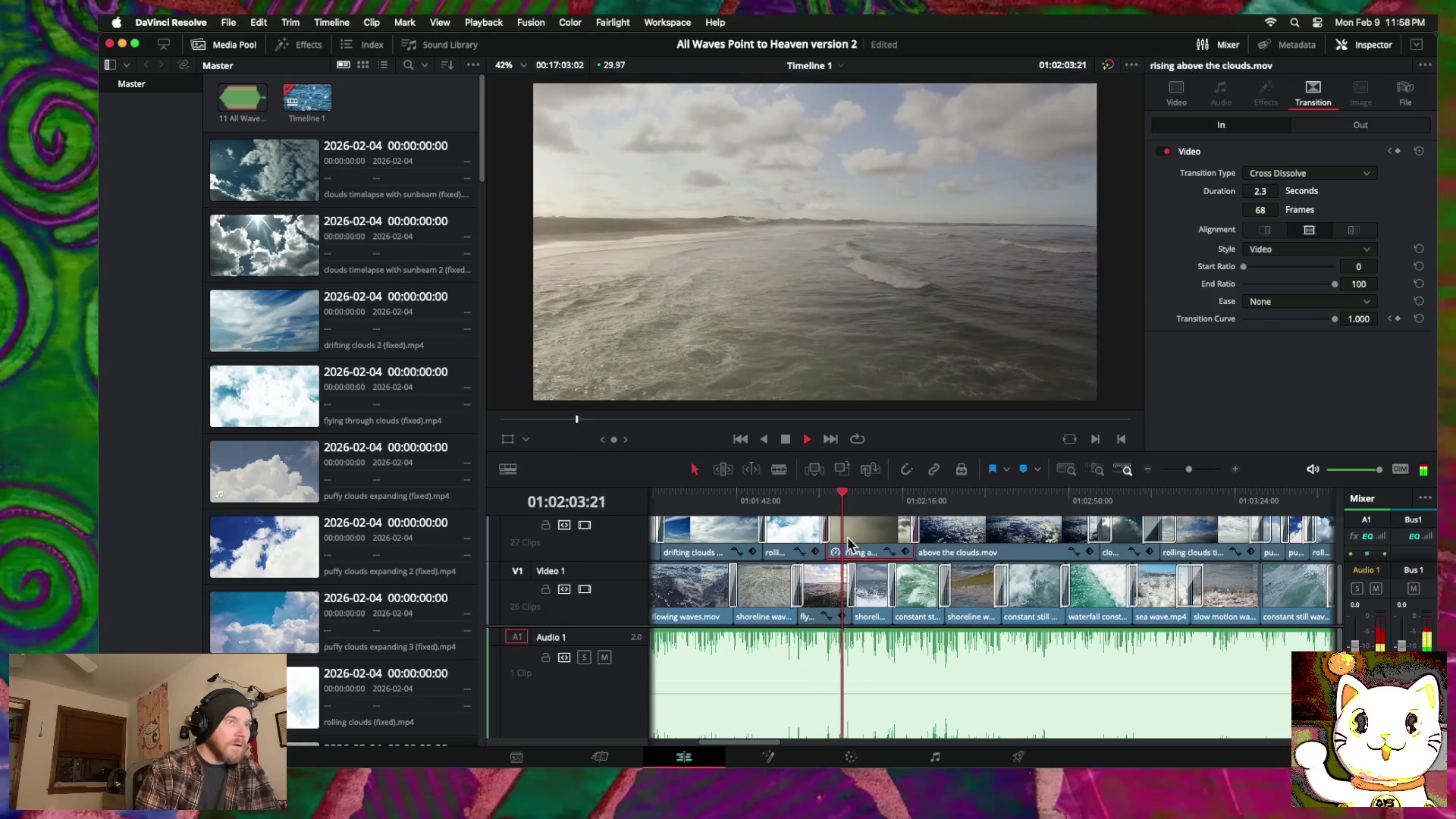
click(1178, 89)
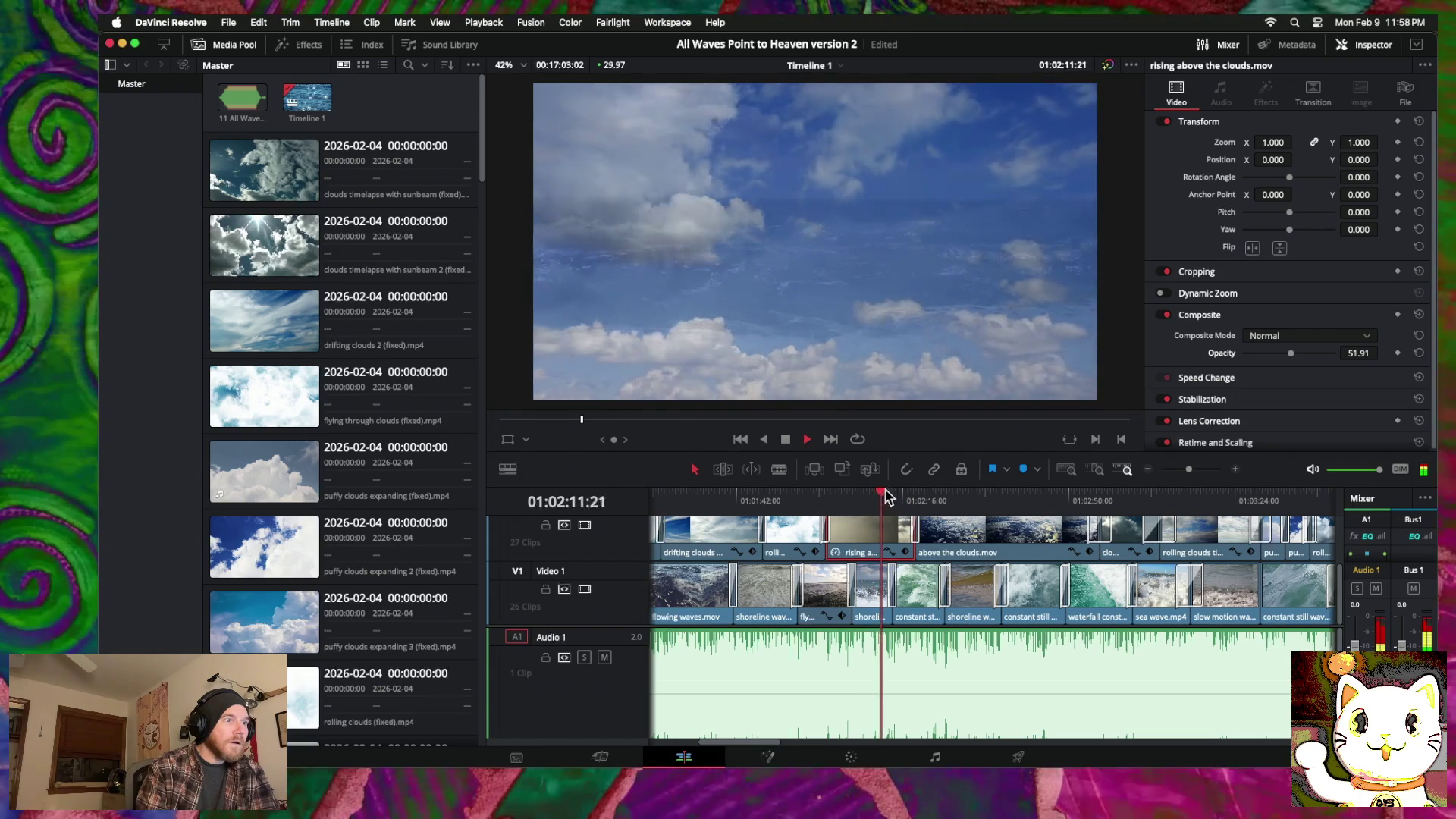
Step: Set the rolling clouds timelapse 3 clip on V3 to 62.6 opacity and replay from 01:02:00
mouse_move(872, 493)
mouse_down()
mouse_move(859, 494)
mouse_move(1044, 540)
mouse_up()
key(space)
scroll(887, 546, up, 2)
click(892, 539)
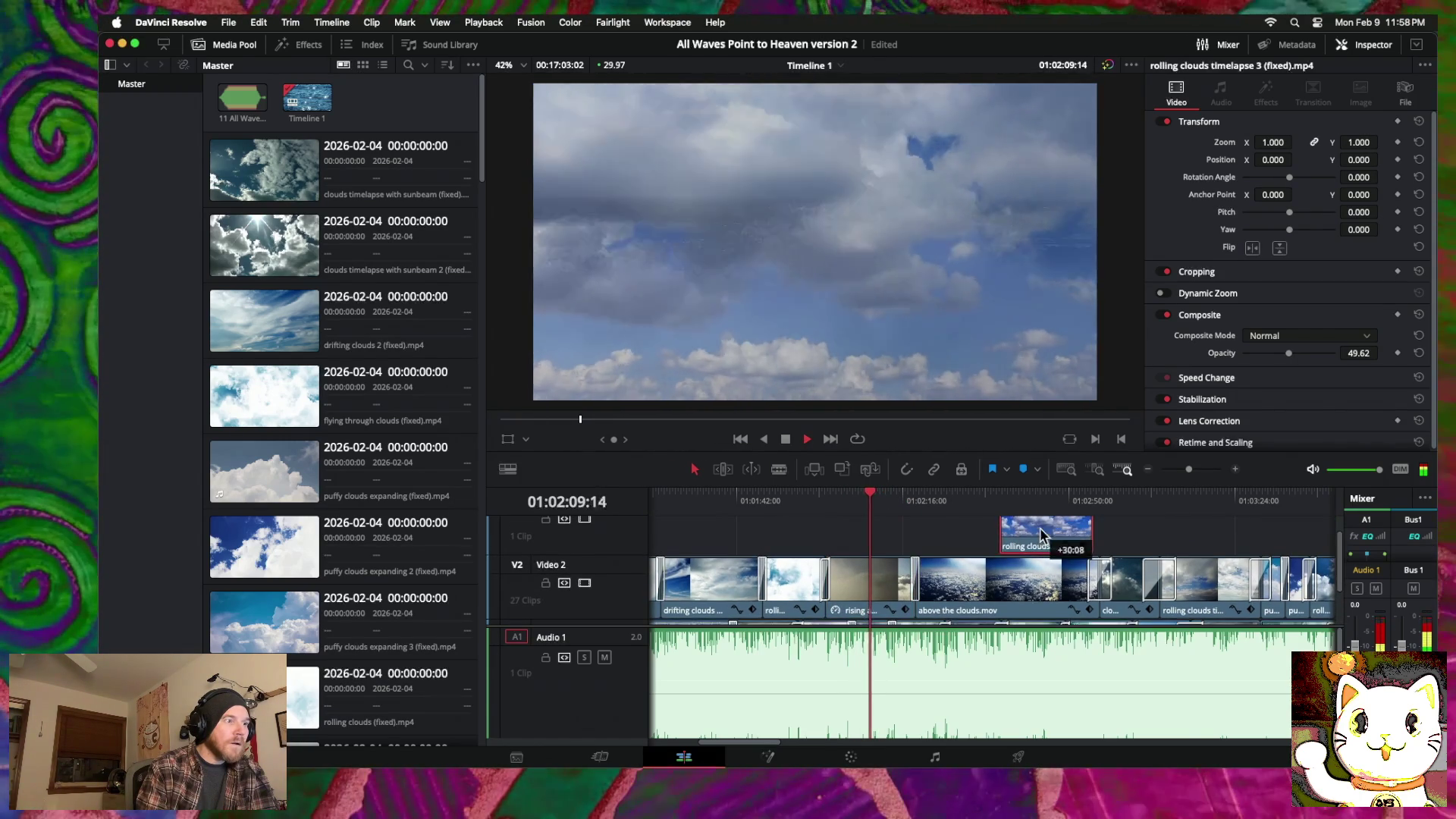
scroll(873, 546, down, 2)
drag(886, 507, 829, 497)
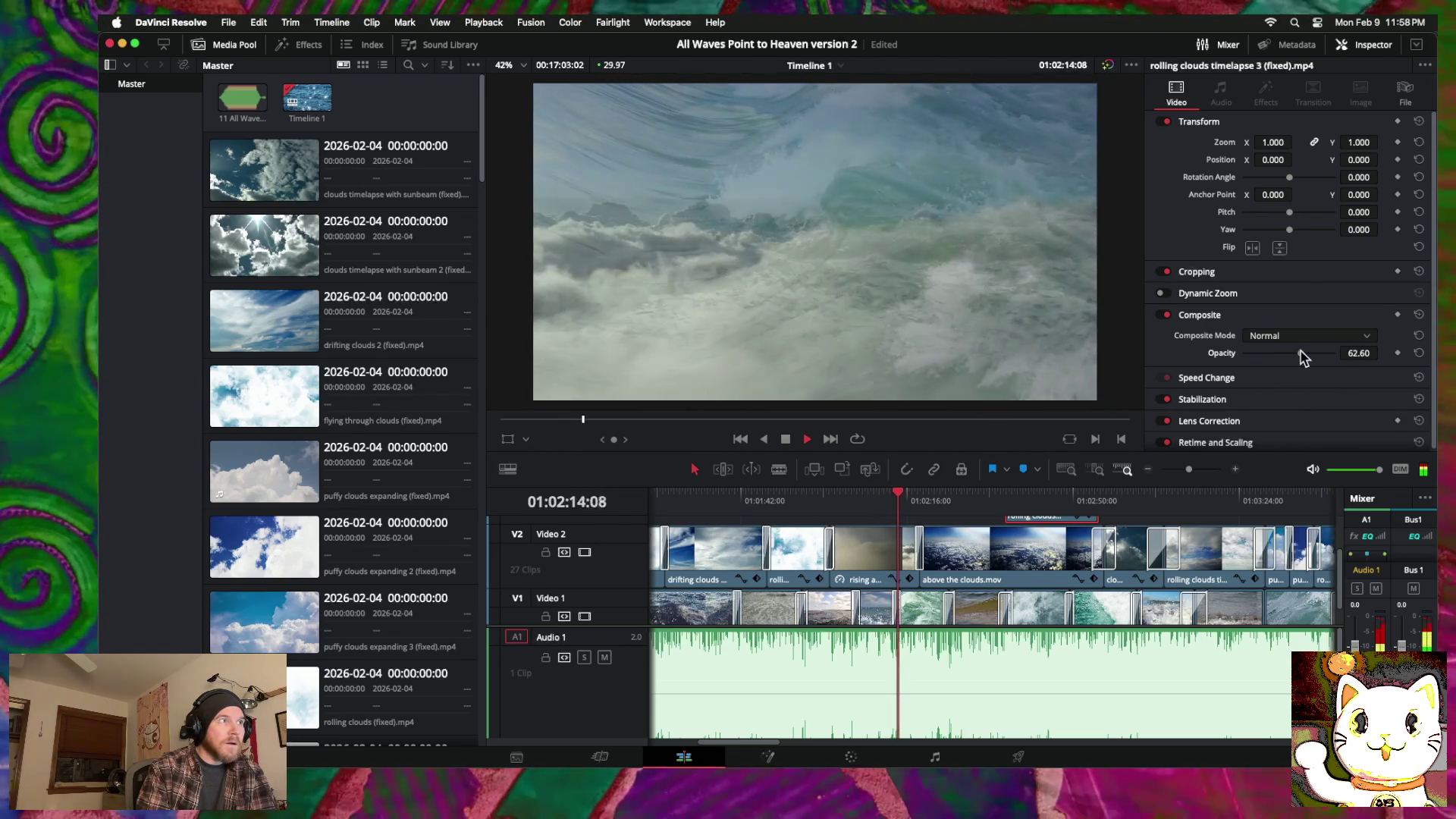
click(828, 494)
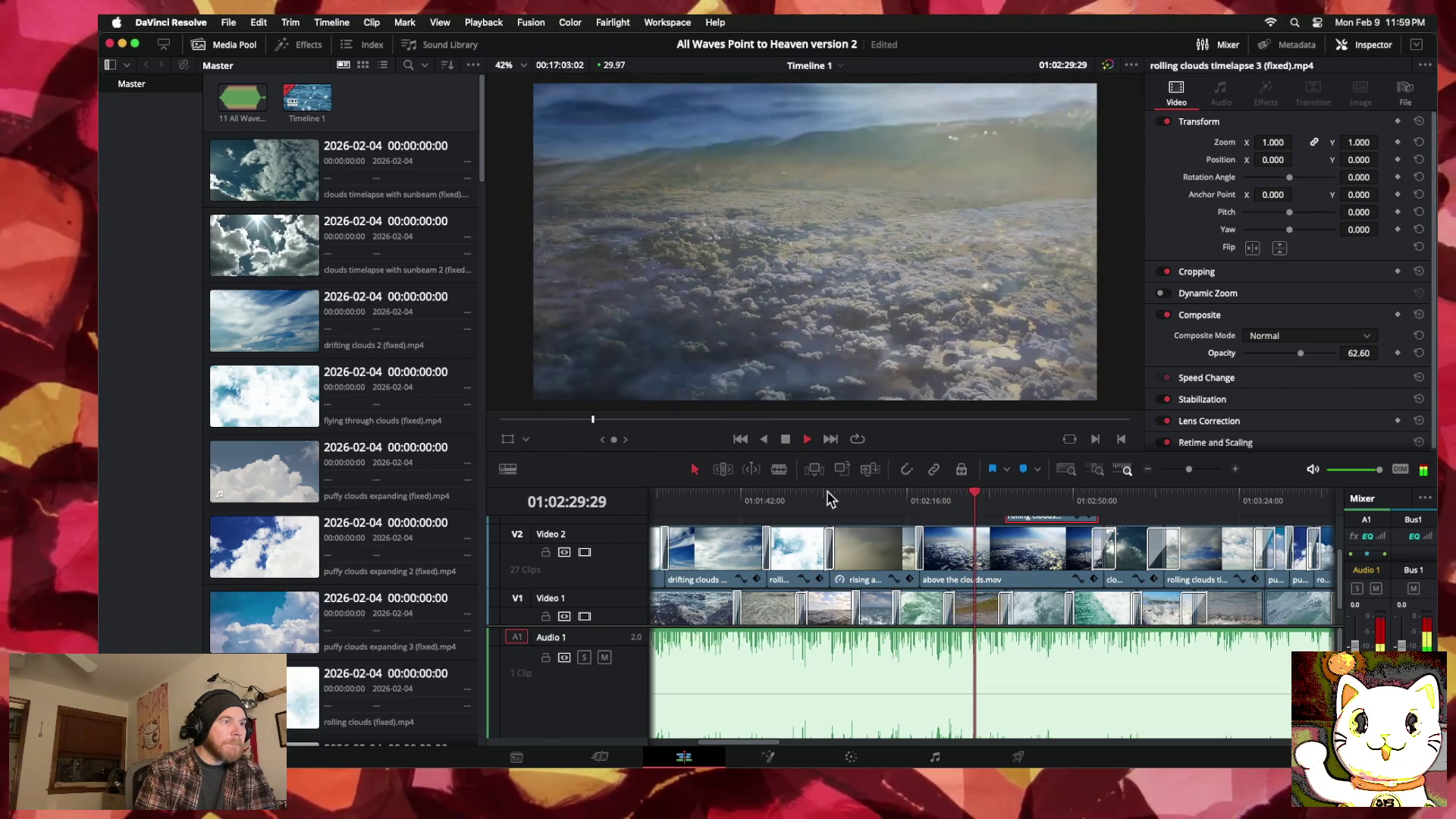
scroll(834, 500, right, 3)
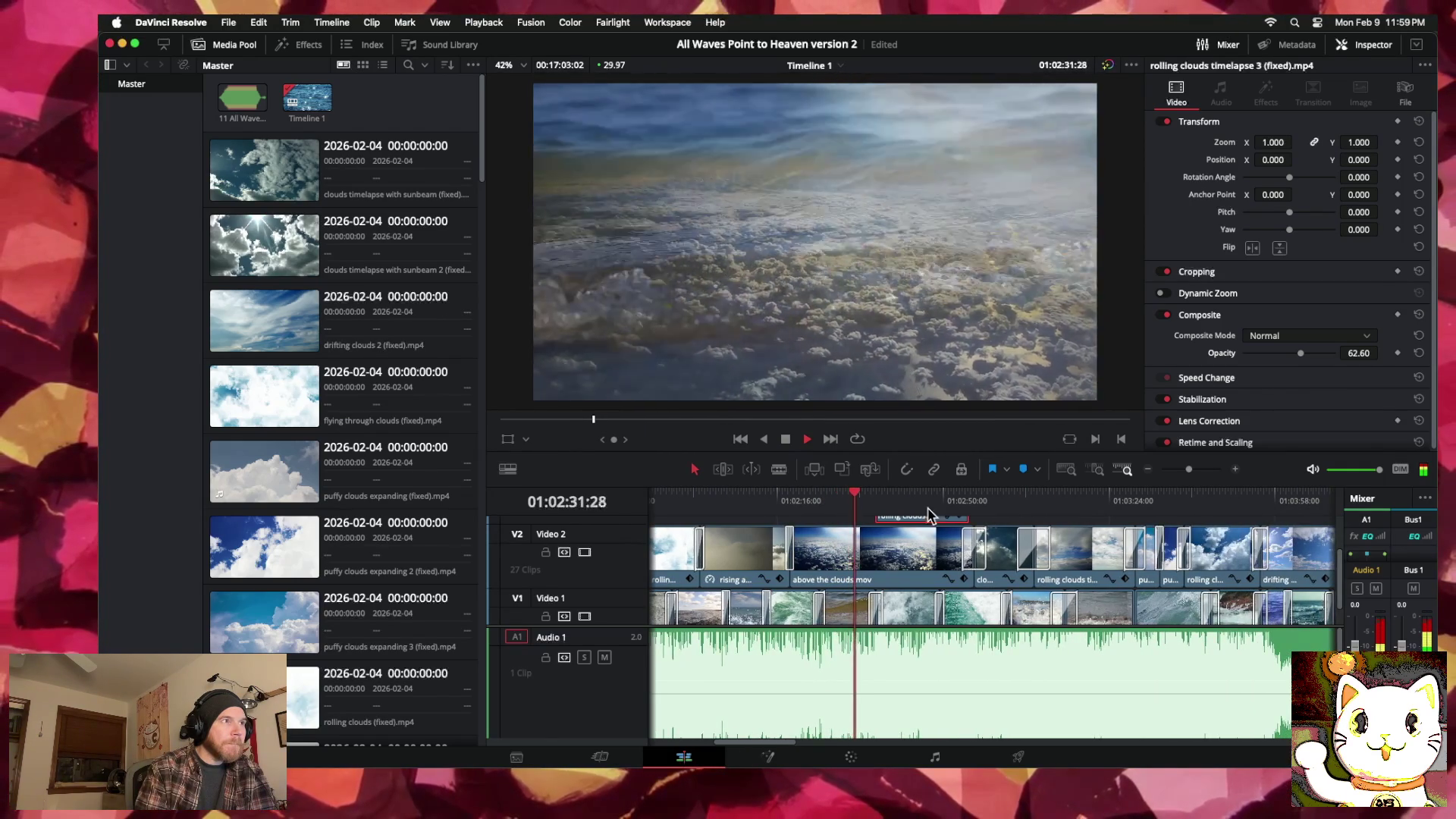
Step: Shift the shoreline waves closeup clip later and trim the end of the waves clip near the timeline end
click(1148, 471)
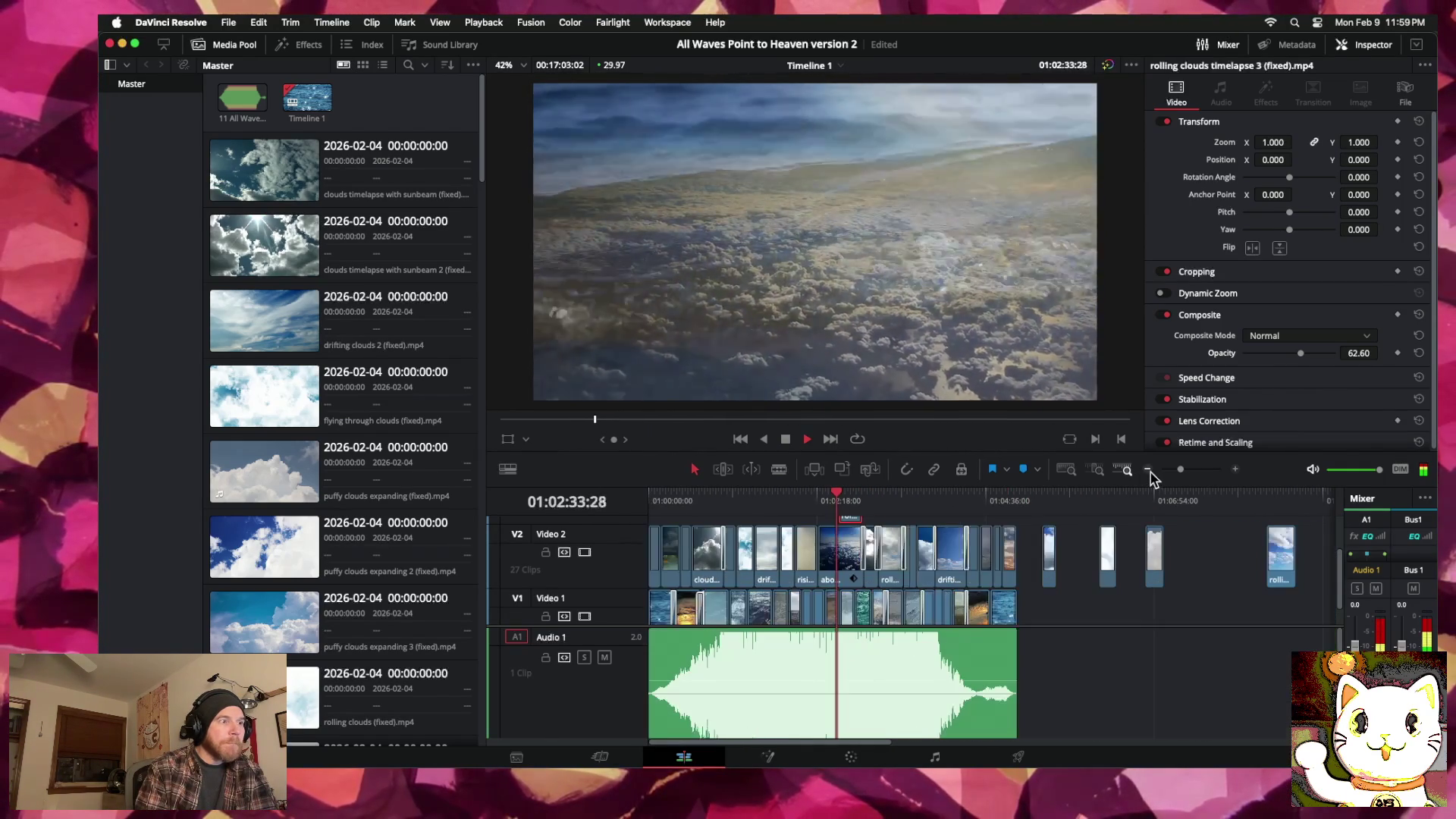
mouse_move(830, 603)
mouse_down()
mouse_move(1335, 616)
mouse_move(1202, 625)
mouse_move(1263, 617)
mouse_move(1223, 614)
mouse_up()
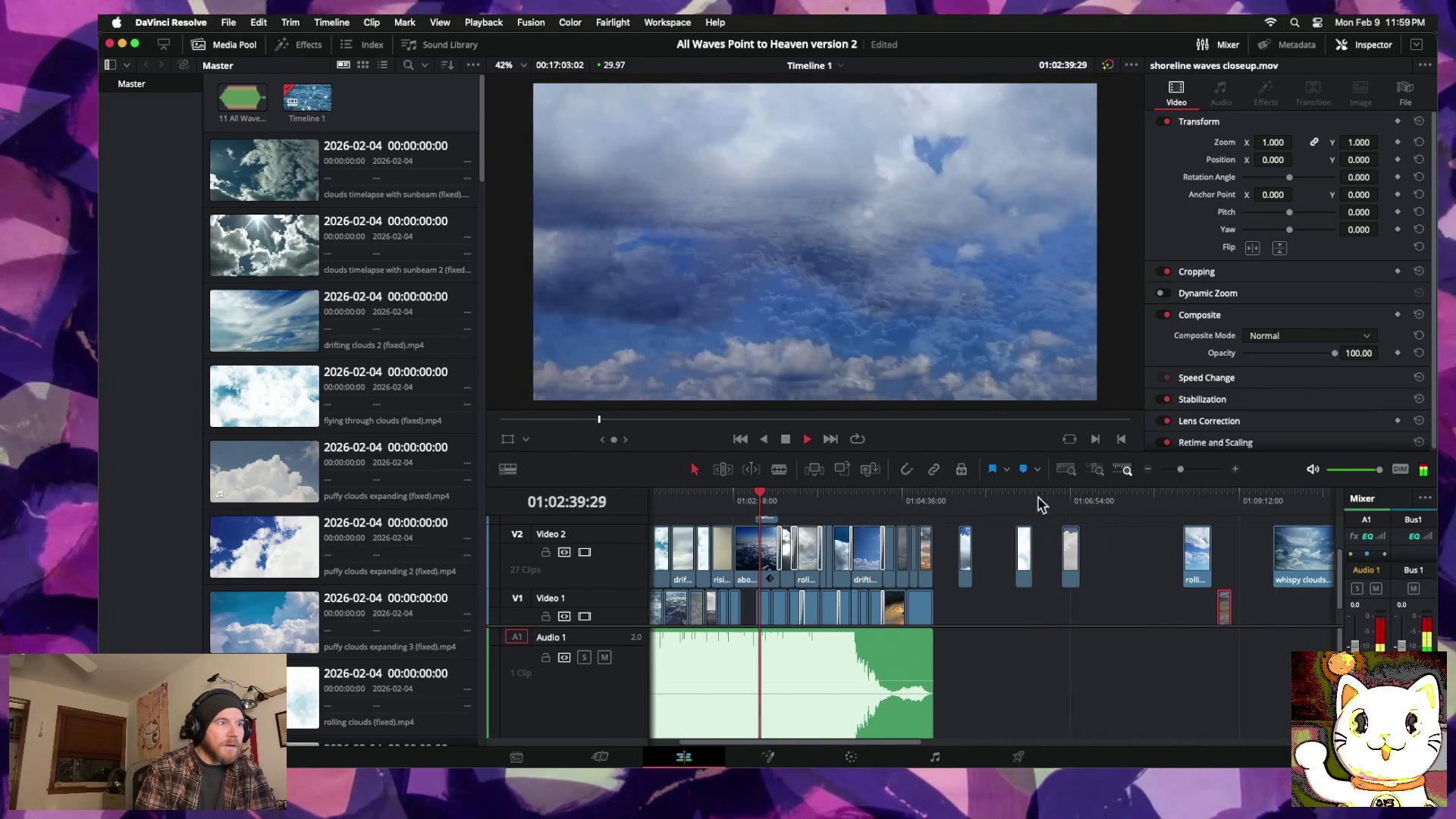
key(space)
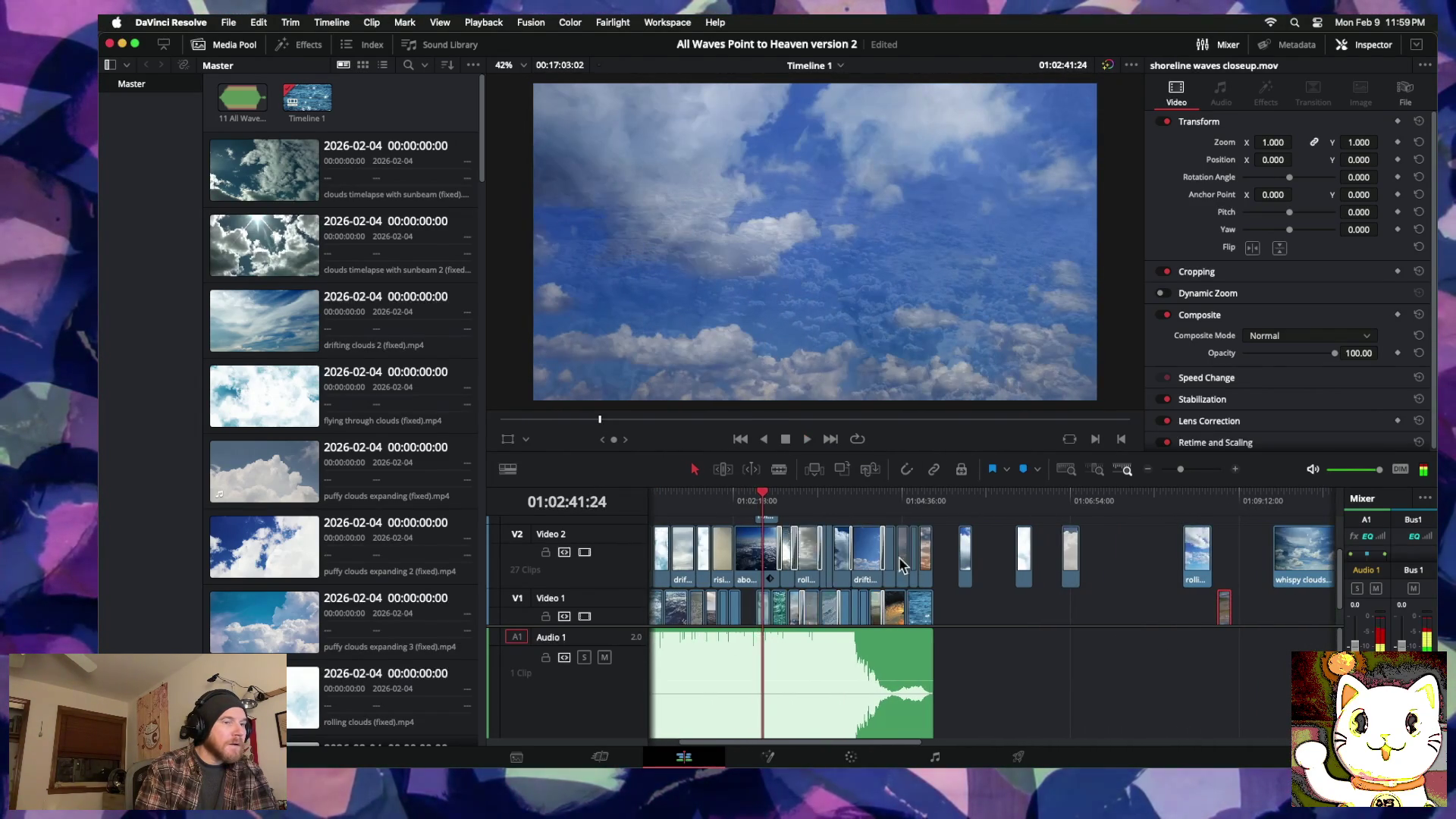
scroll(953, 582, right, 5)
scroll(953, 582, right, 3)
mouse_move(810, 607)
mouse_down()
mouse_move(1198, 599)
mouse_move(1147, 607)
mouse_up()
scroll(1193, 569, right, 7)
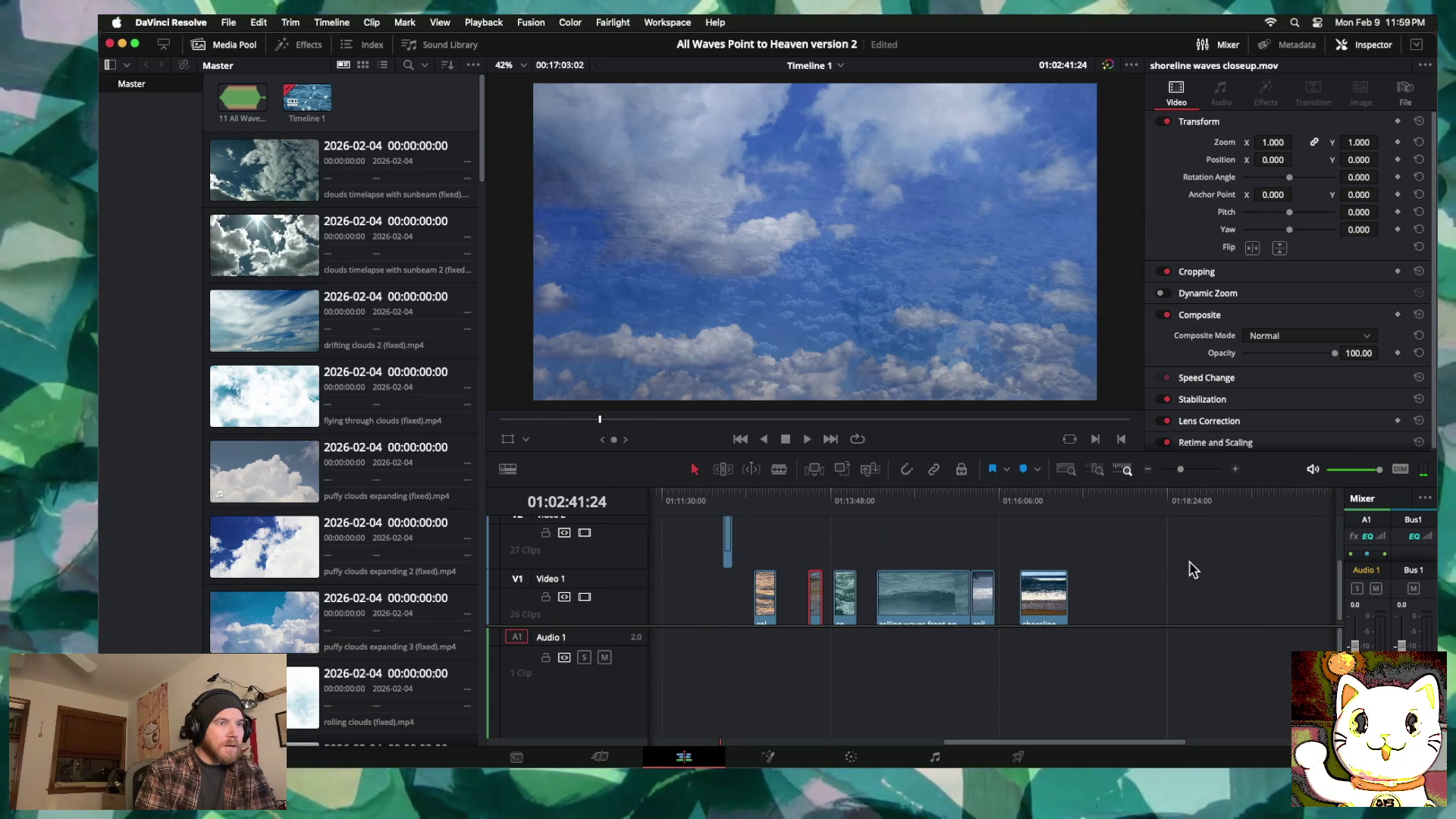
mouse_move(873, 502)
mouse_down()
mouse_move(914, 503)
mouse_move(833, 510)
mouse_move(1057, 504)
mouse_move(751, 509)
mouse_move(914, 504)
mouse_up()
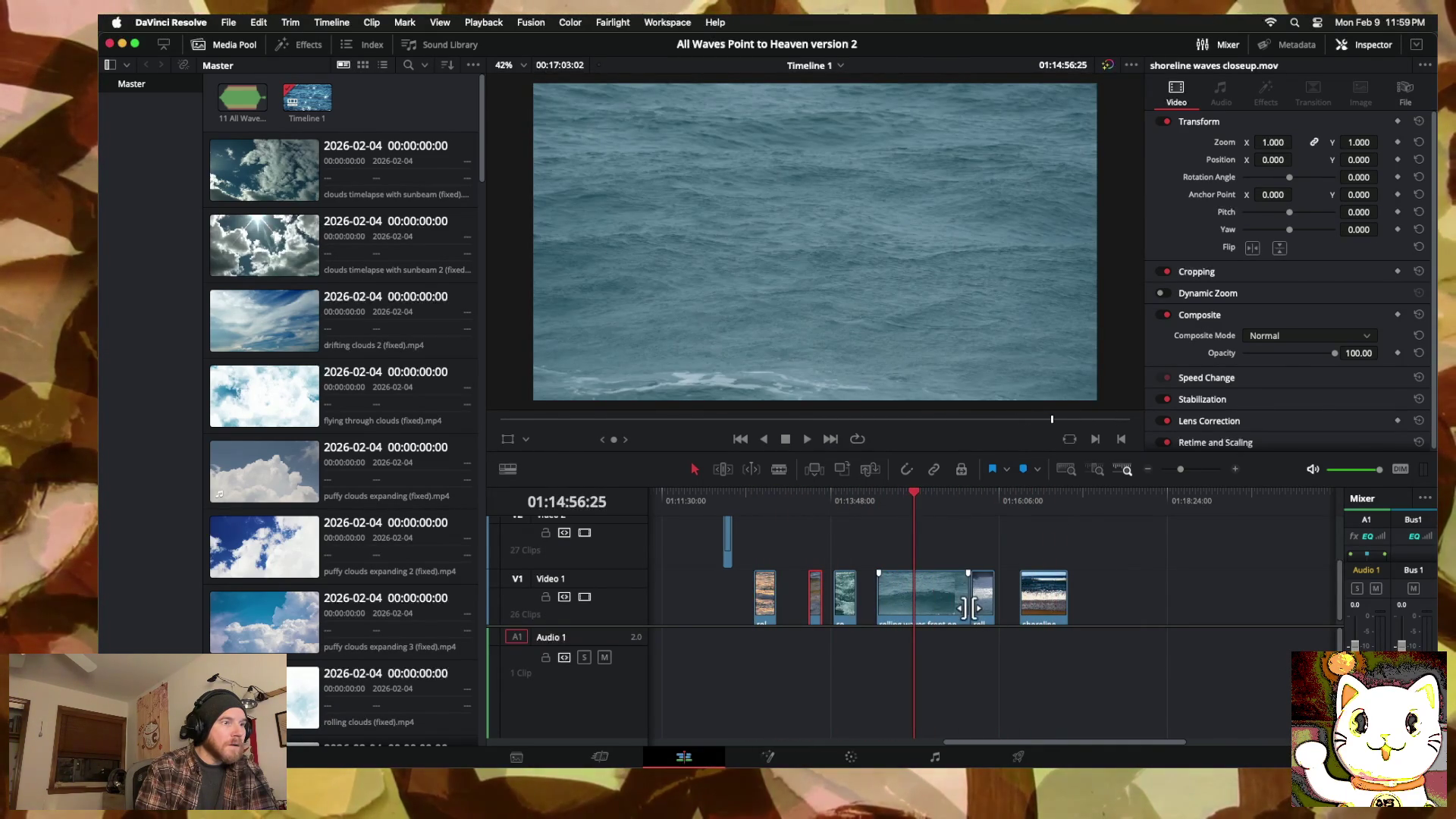
mouse_move(964, 605)
mouse_down()
mouse_move(887, 600)
mouse_move(908, 599)
mouse_up()
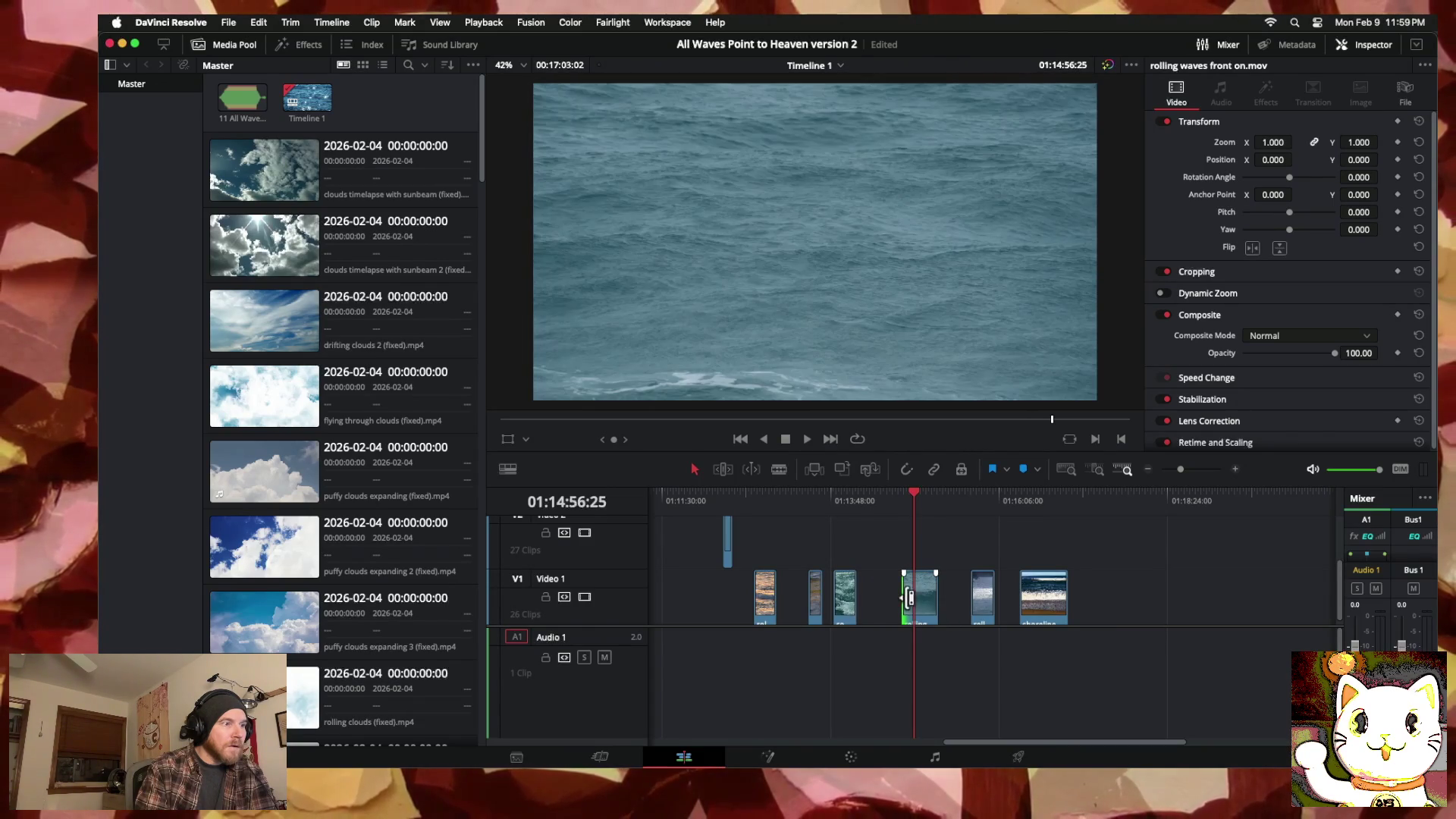
Step: Trim the rolling waves front on clip's start and slide it left against the other V1 wave clips
click(1149, 470)
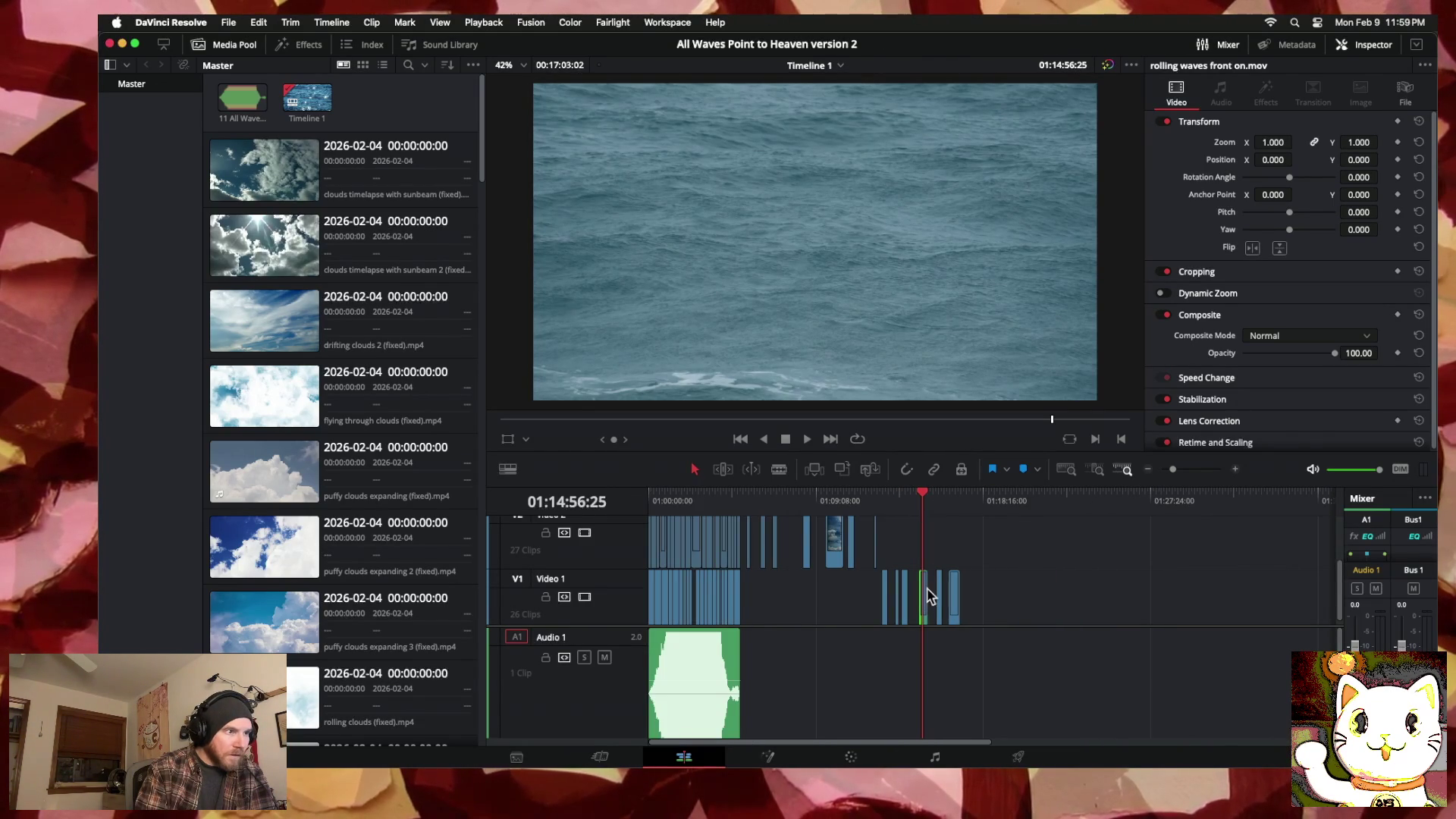
click(1235, 471)
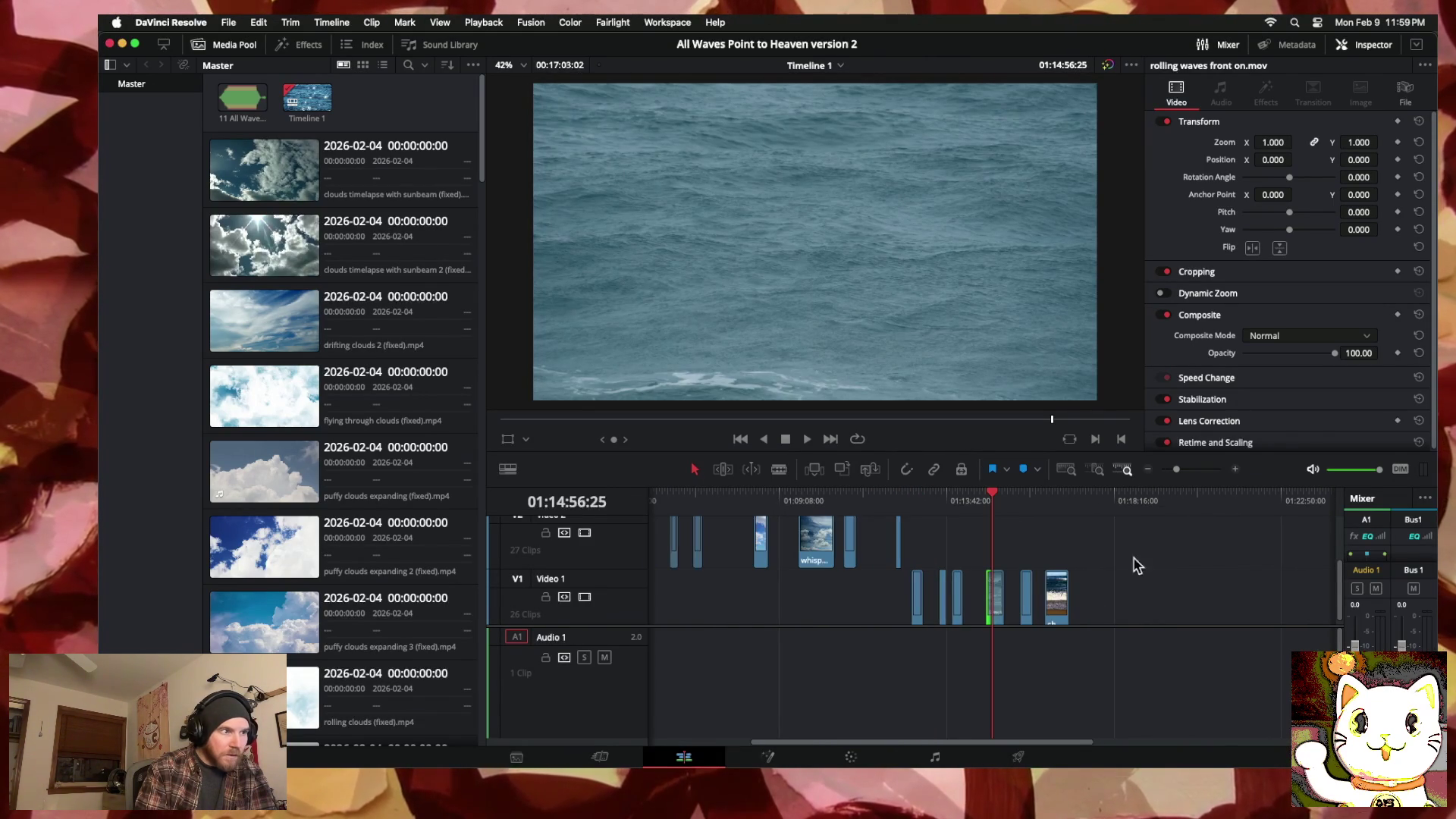
mouse_move(995, 601)
mouse_down()
mouse_move(645, 603)
mouse_move(872, 613)
mouse_move(854, 611)
mouse_up()
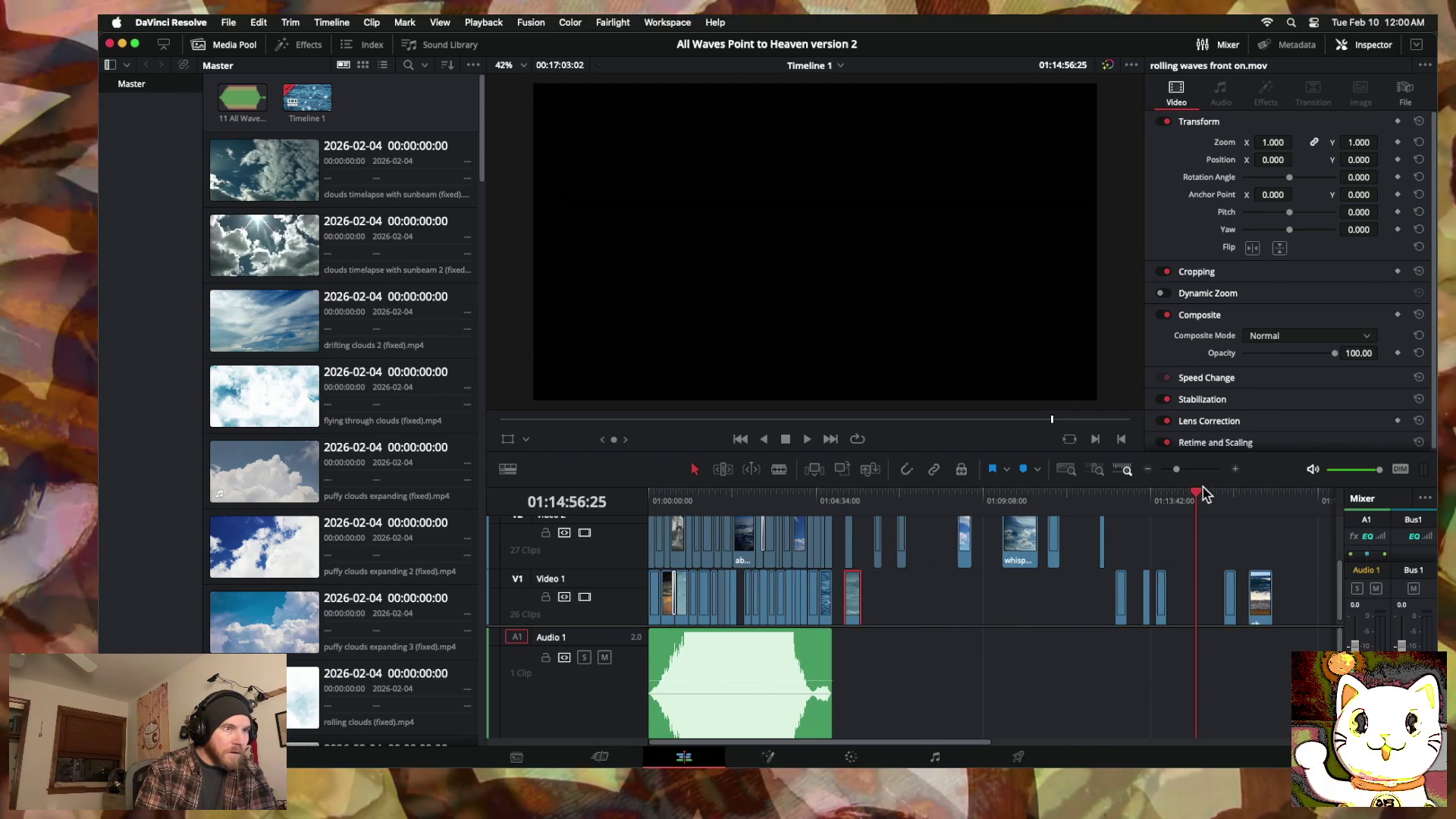
click(1236, 469)
scroll(838, 546, up, 5)
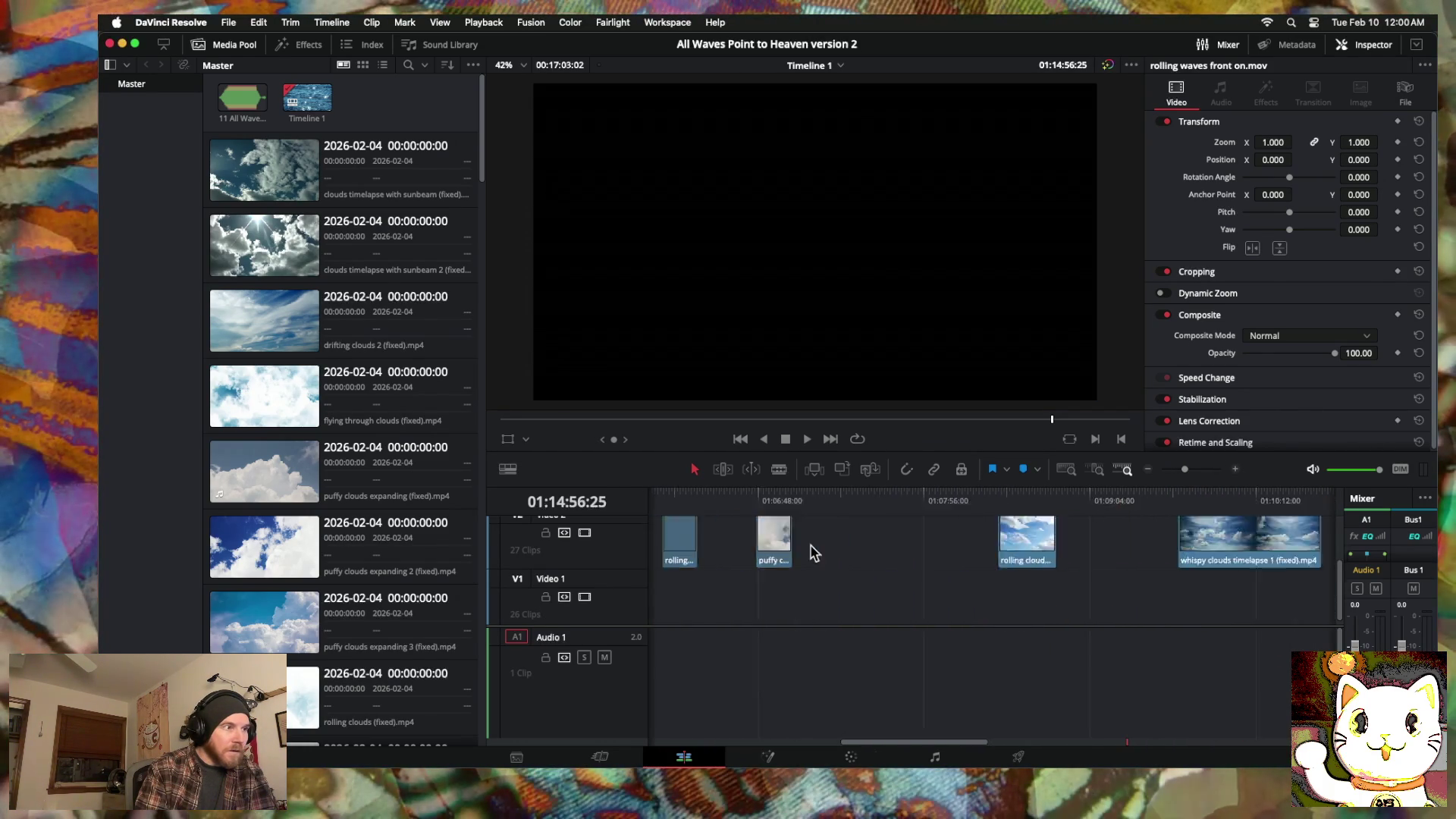
scroll(810, 552, down, 5)
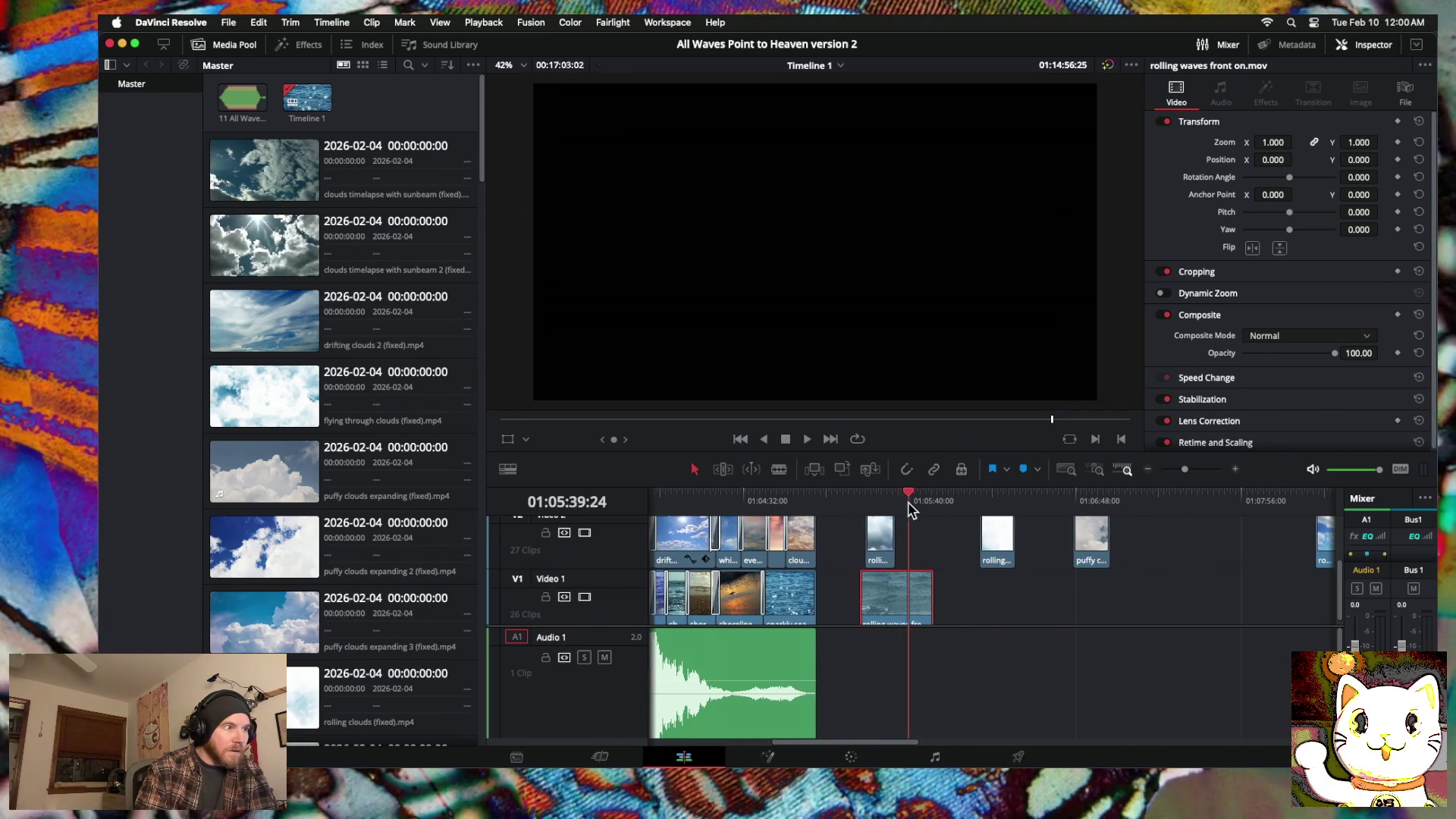
click(911, 500)
scroll(911, 516, up, 4)
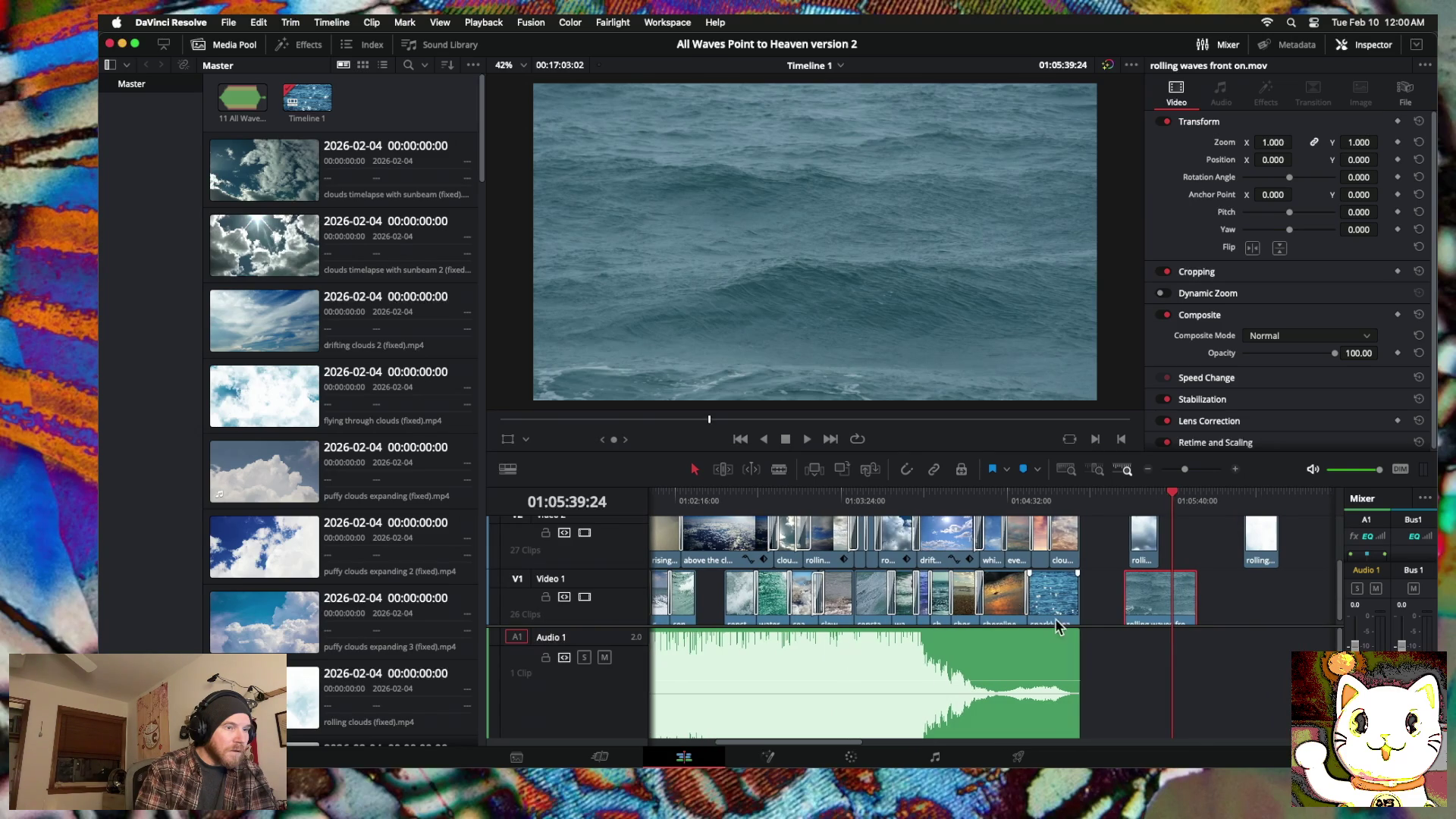
mouse_move(1130, 599)
mouse_down()
mouse_move(1187, 598)
mouse_move(842, 622)
mouse_up()
mouse_move(711, 617)
mouse_down()
mouse_move(733, 607)
mouse_move(696, 606)
mouse_up()
Step: Try a 60-frame cross dissolve at a V1 cut, dismissing the insufficient handles warning
right_click(697, 605)
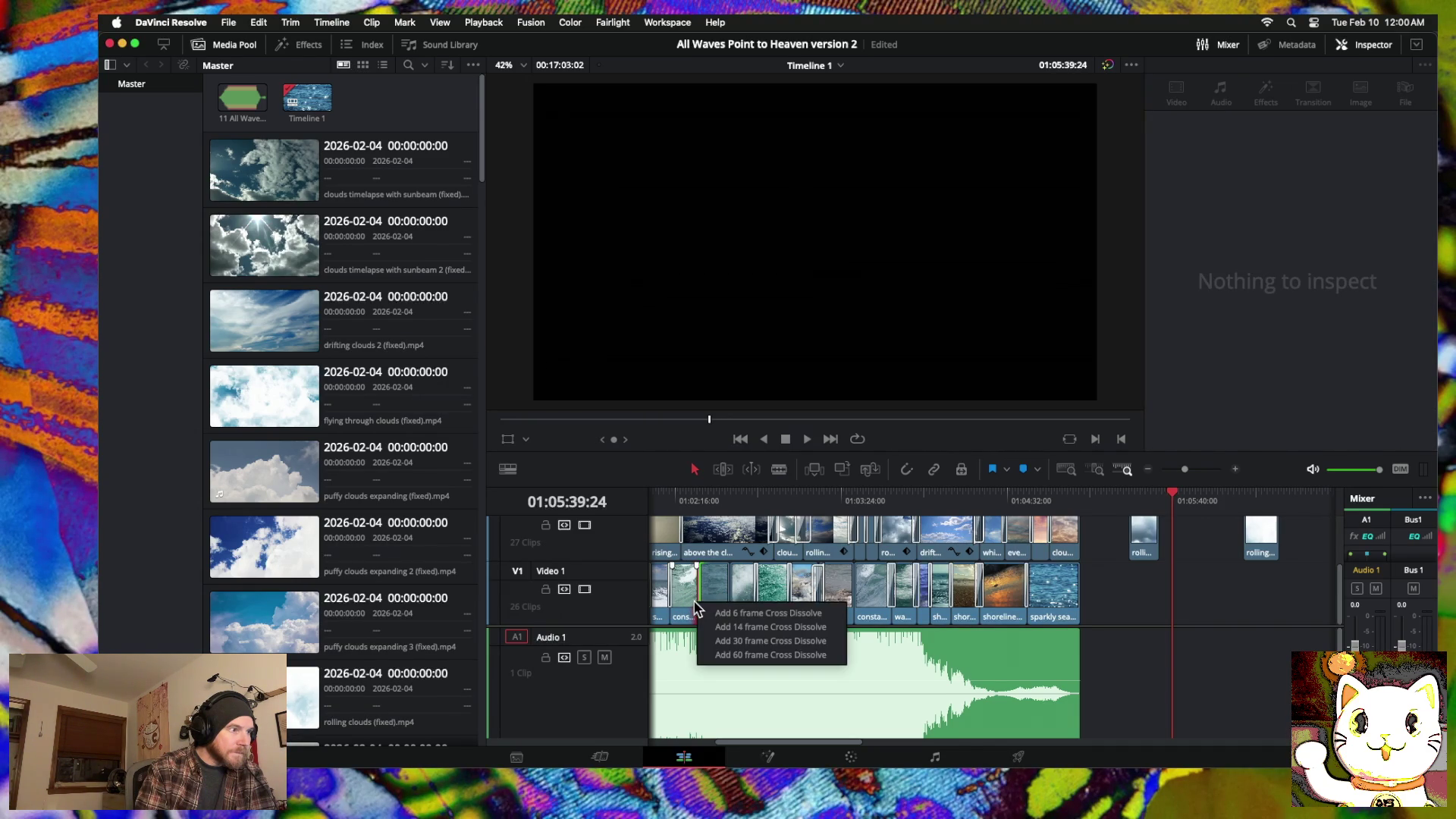
click(698, 605)
right_click(696, 605)
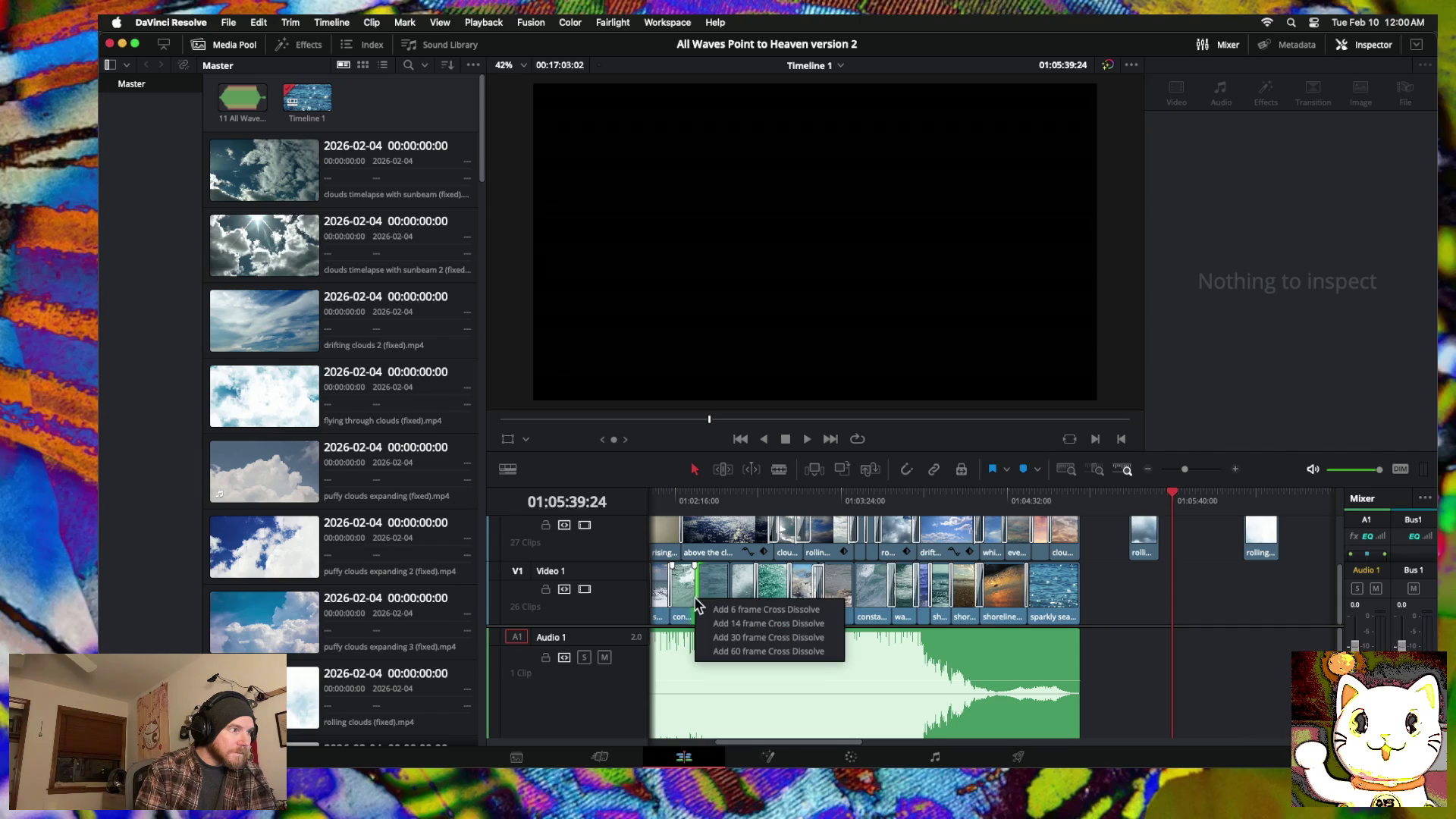
click(716, 649)
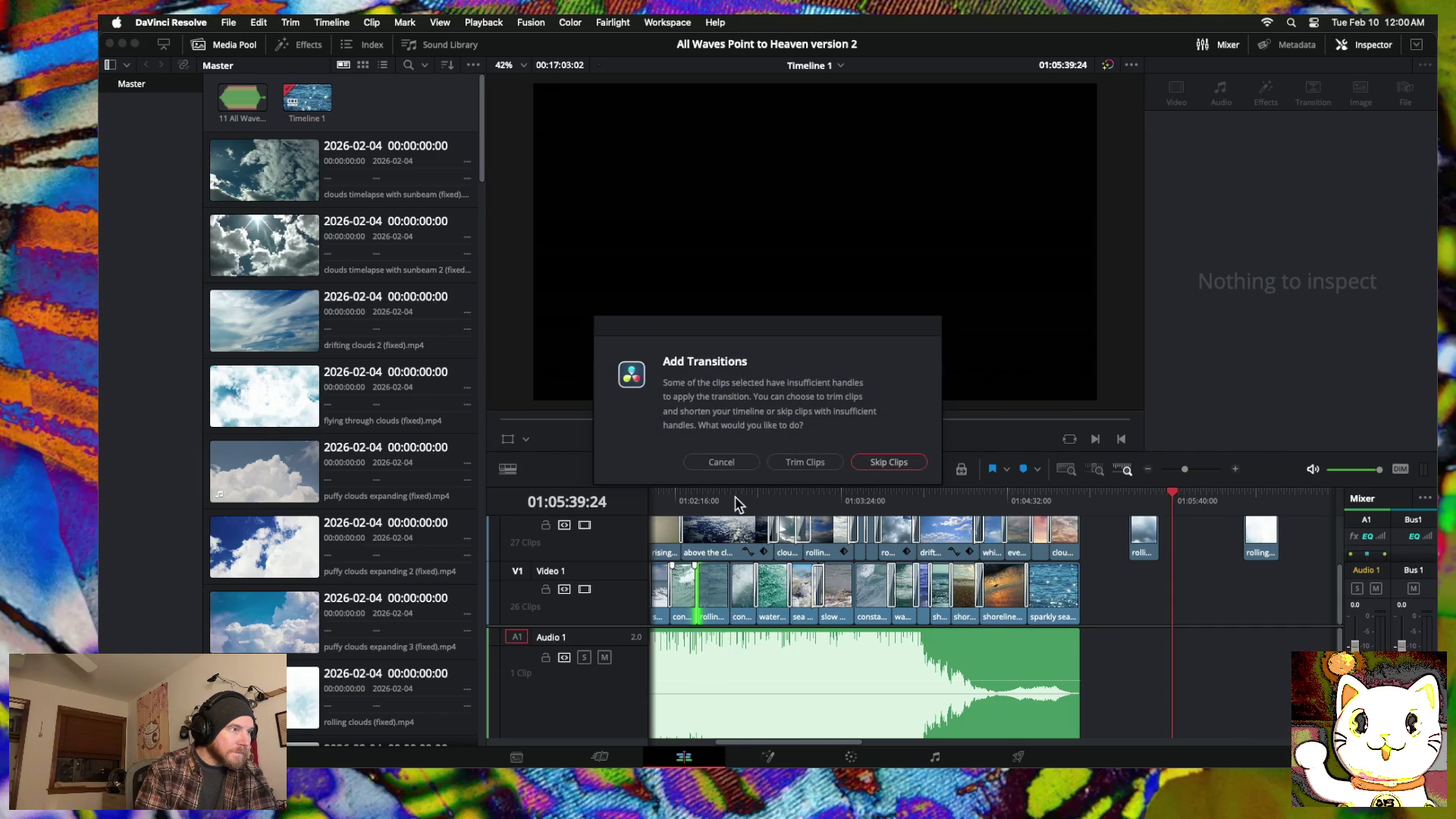
click(720, 462)
click(692, 499)
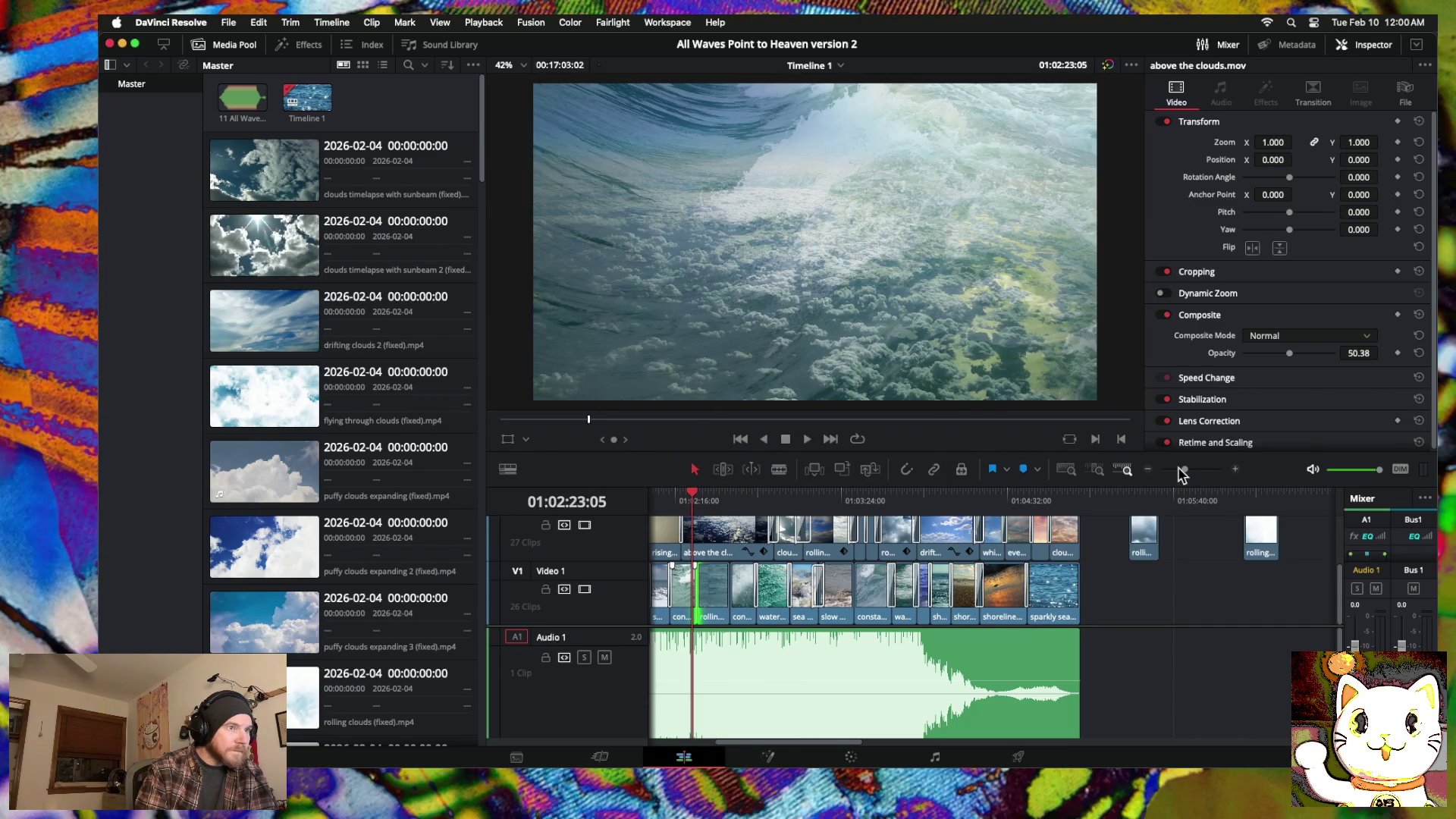
Step: Add a 14-frame cross dissolve before rolling waves front on and a 30-frame one after it
click(1235, 470)
click(1235, 470)
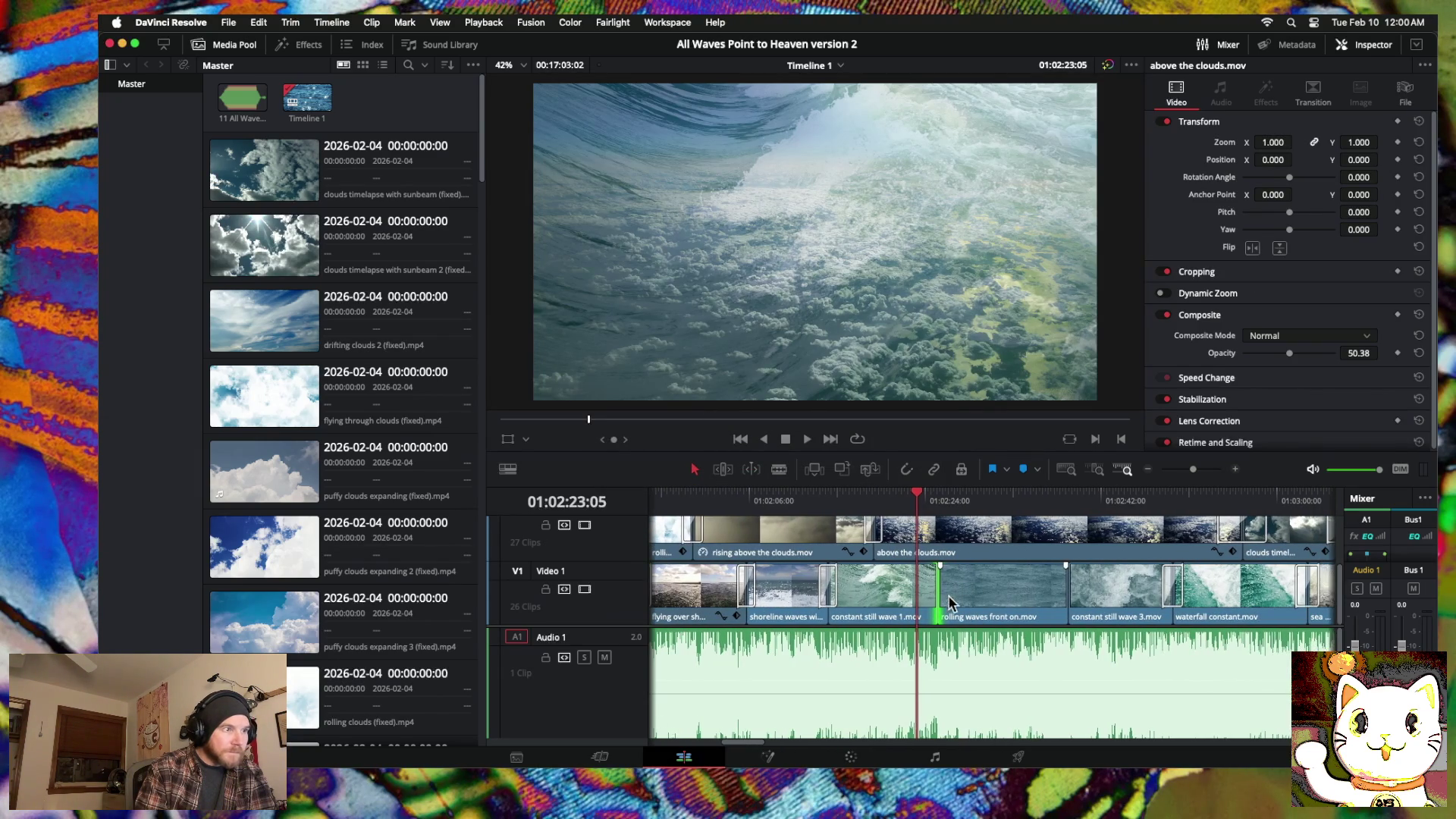
click(938, 588)
right_click(929, 588)
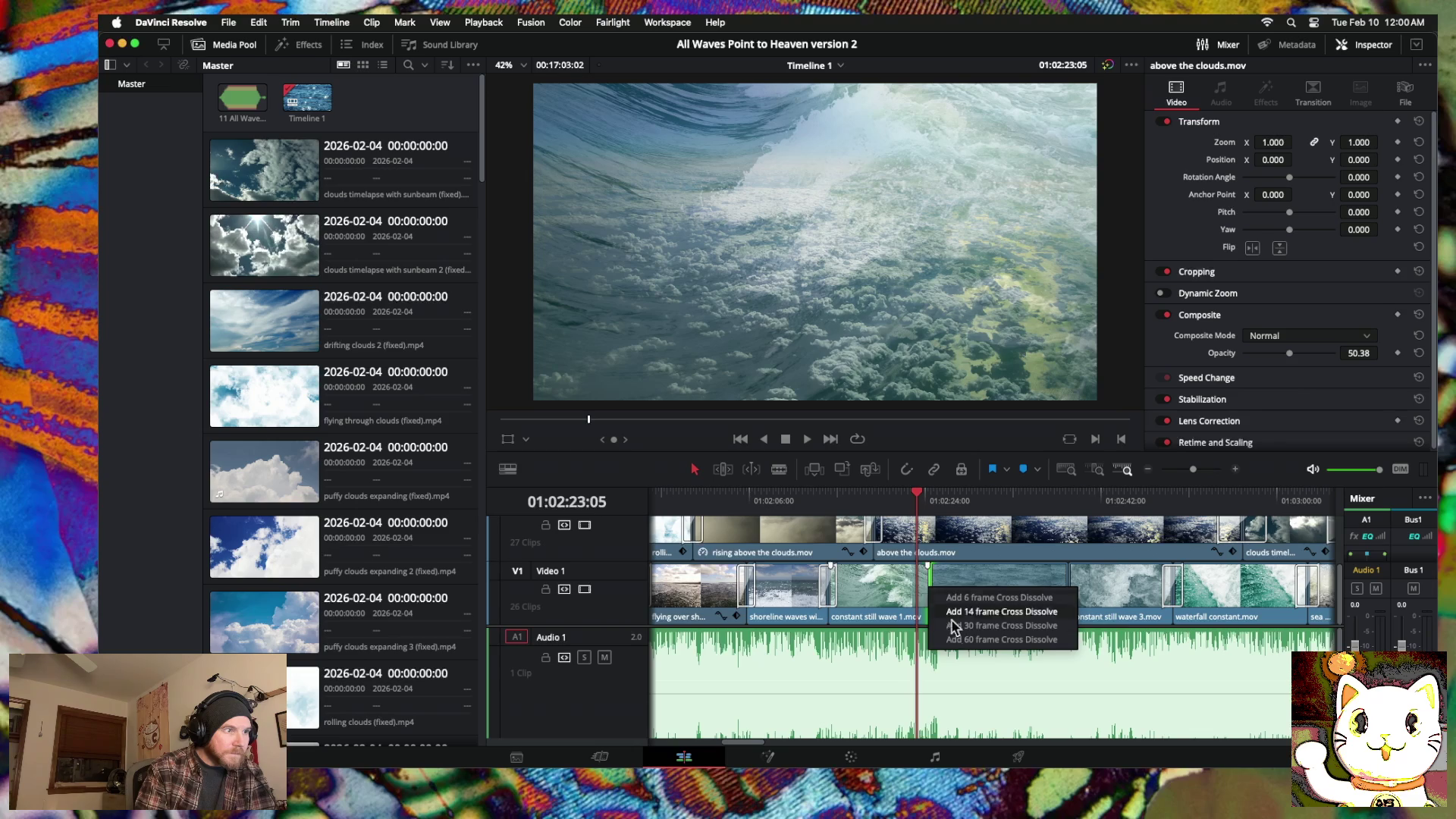
click(963, 641)
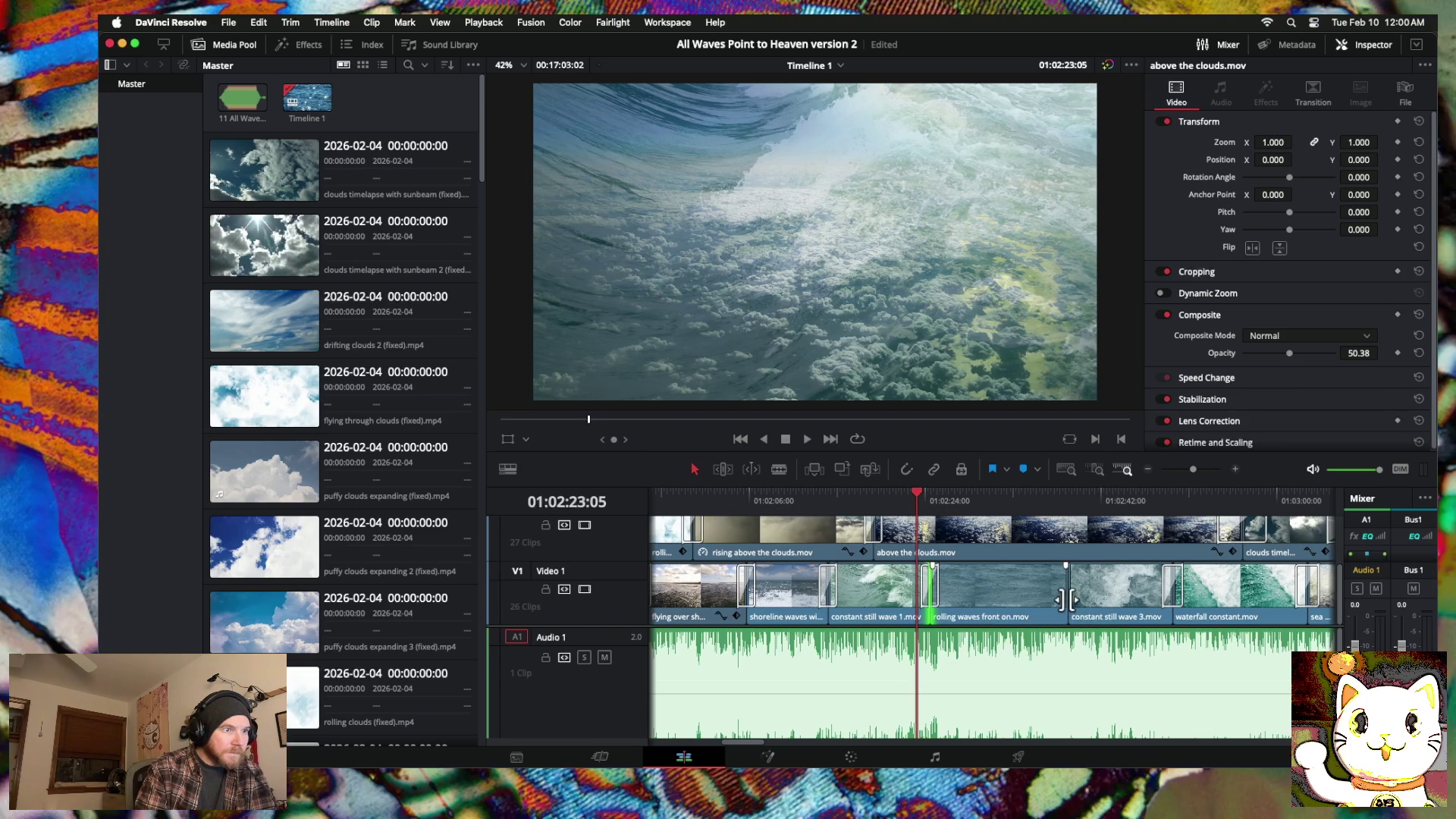
drag(1066, 600, 1051, 600)
right_click(1050, 601)
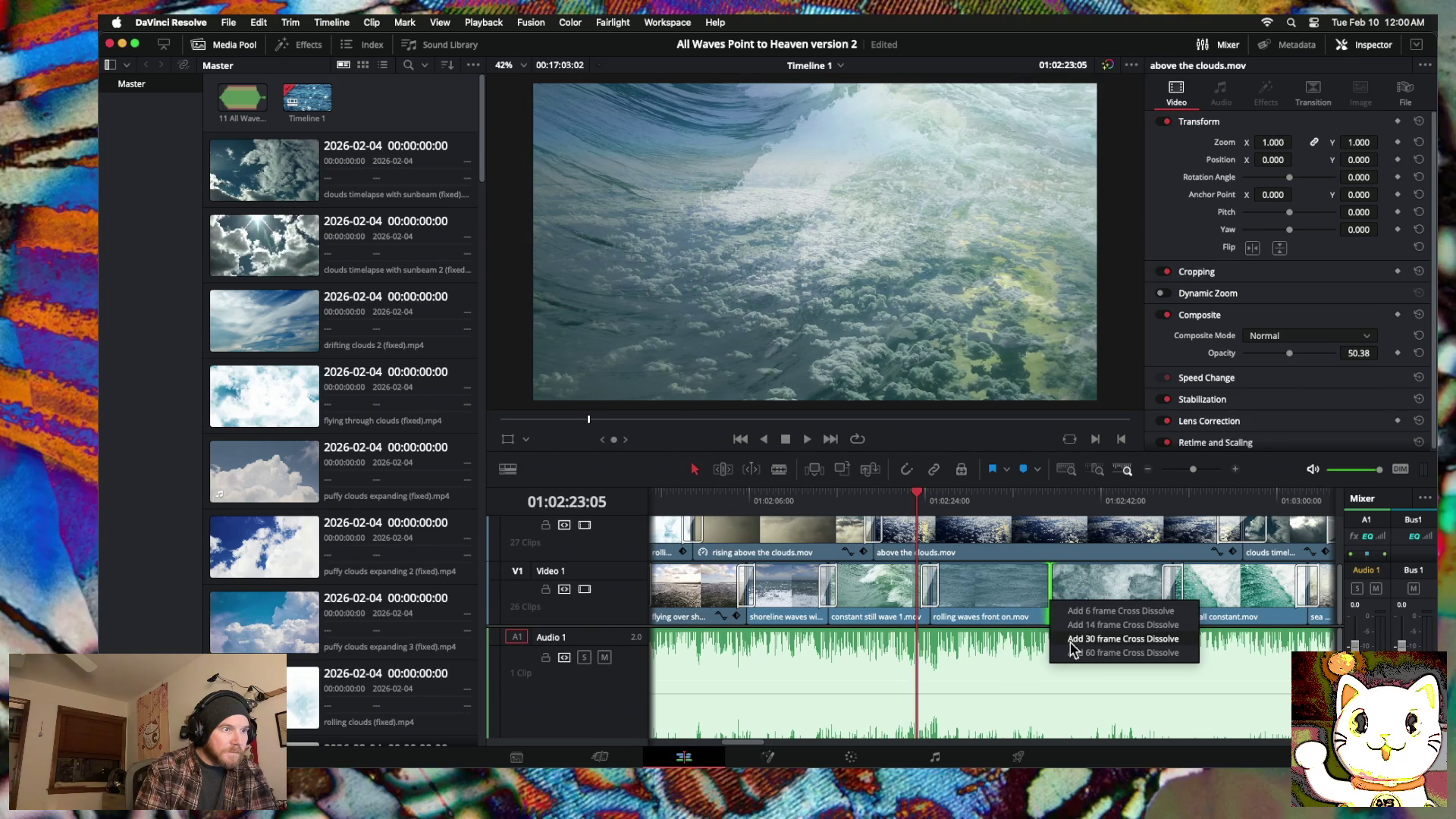
click(1100, 653)
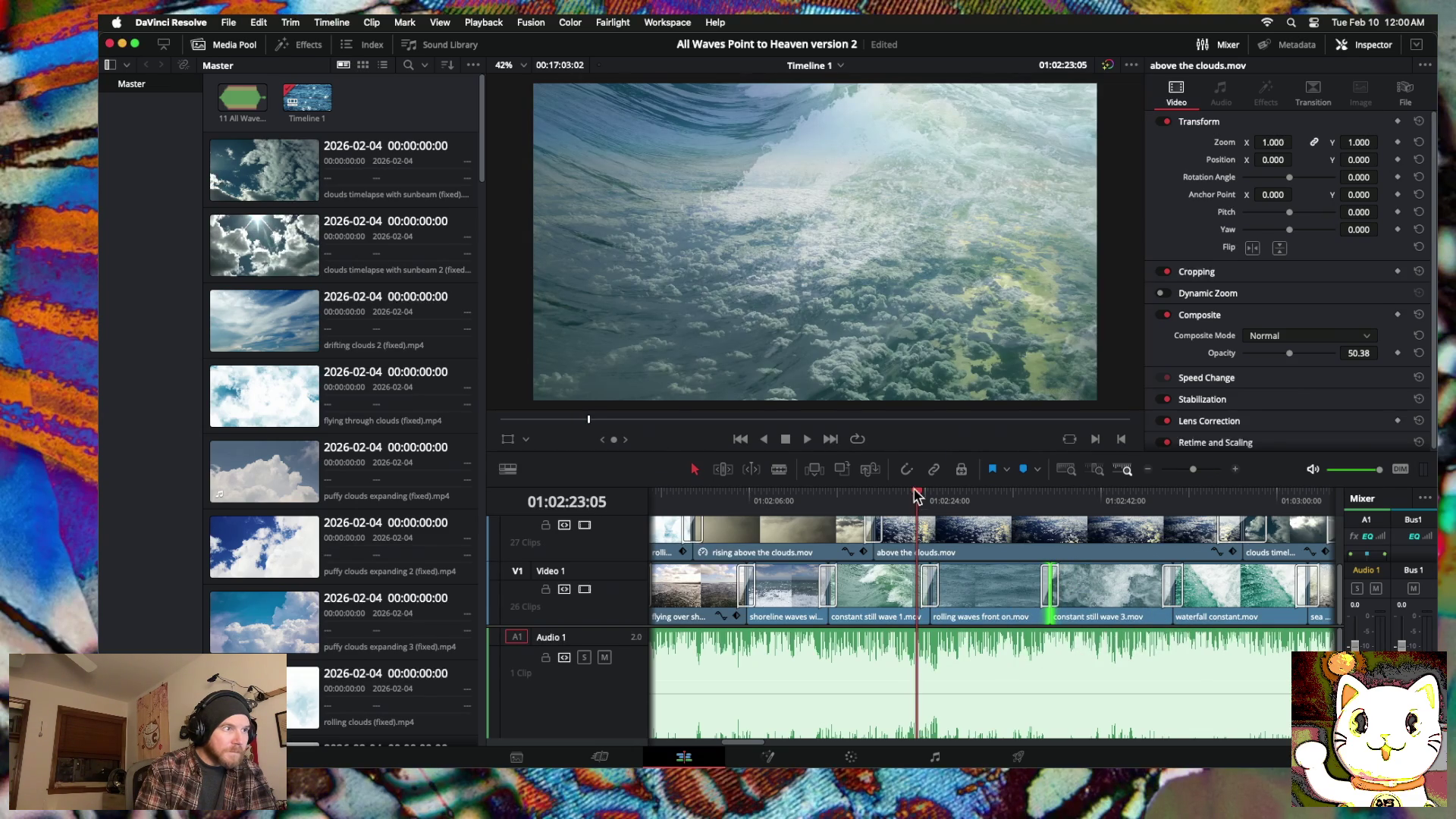
Step: Scrub through and play back the new dissolves
mouse_move(916, 493)
mouse_down()
mouse_move(824, 495)
mouse_move(1069, 501)
mouse_move(930, 500)
mouse_move(977, 504)
mouse_up()
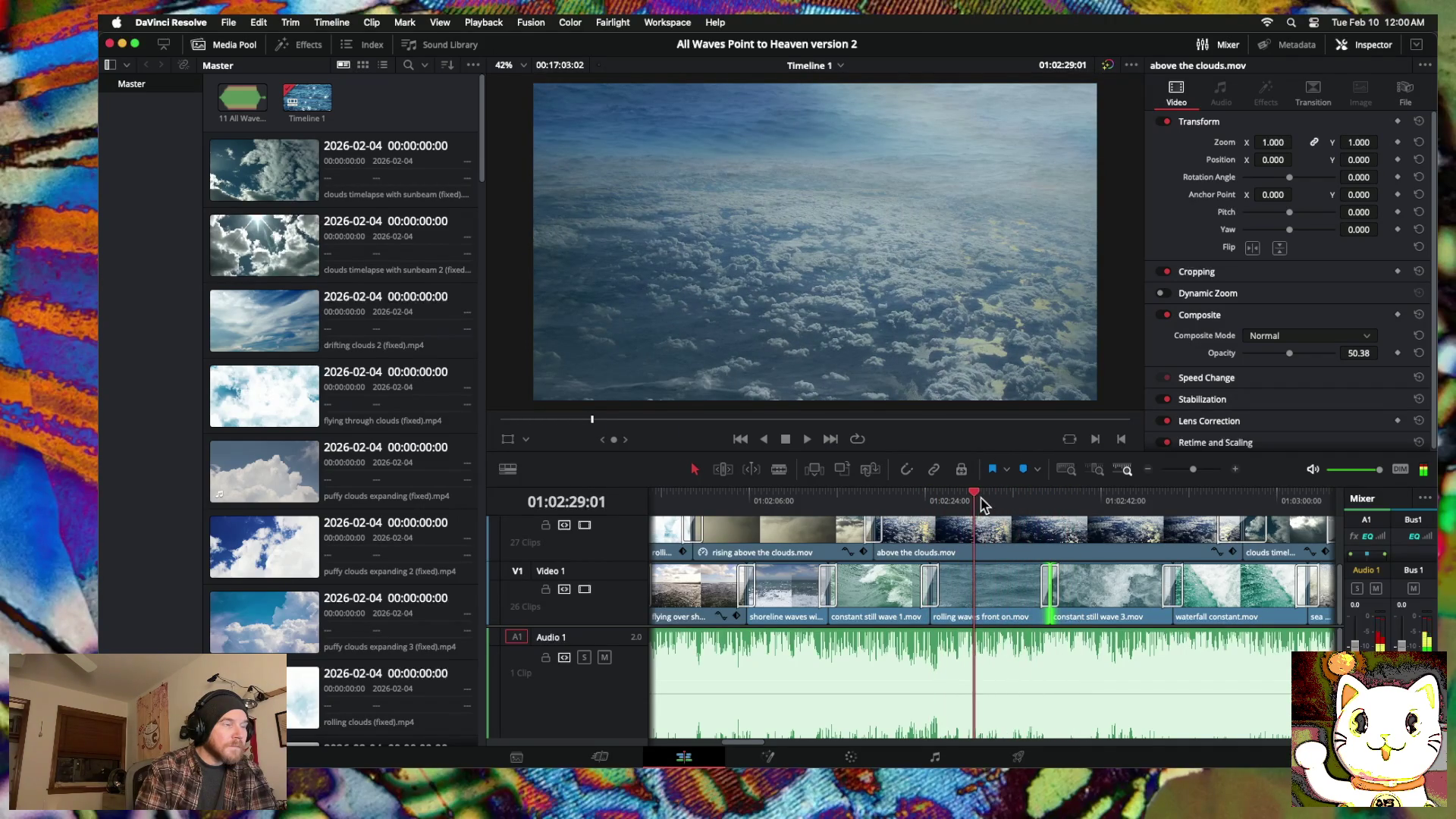
scroll(887, 588, right, 5)
key(space)
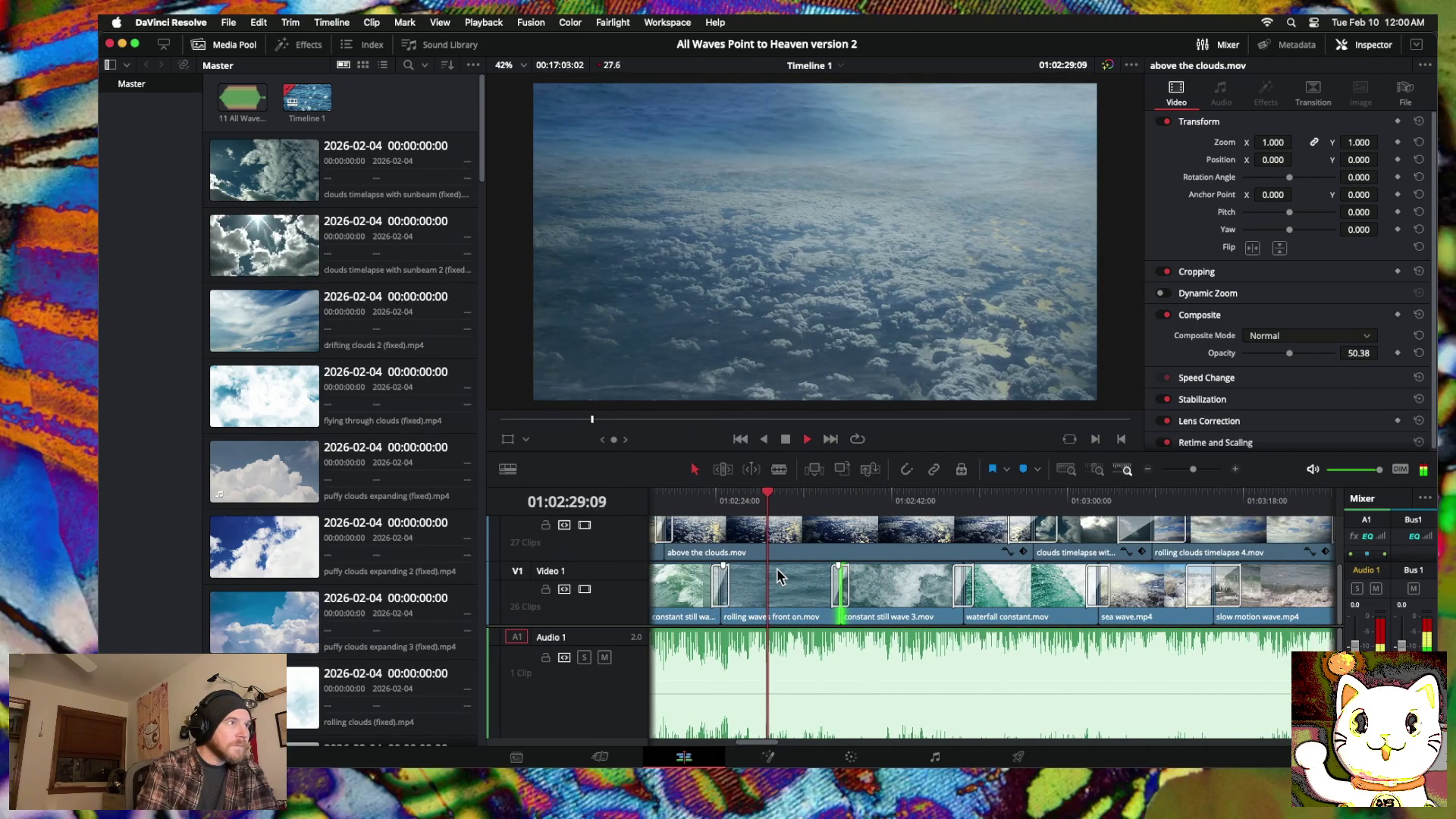
click(1150, 471)
Step: Move the rolling waves front on clip later and reposition a loose wave clip, checking around 01:02:40
mouse_move(986, 595)
mouse_down()
mouse_move(1300, 599)
mouse_move(1112, 616)
mouse_up()
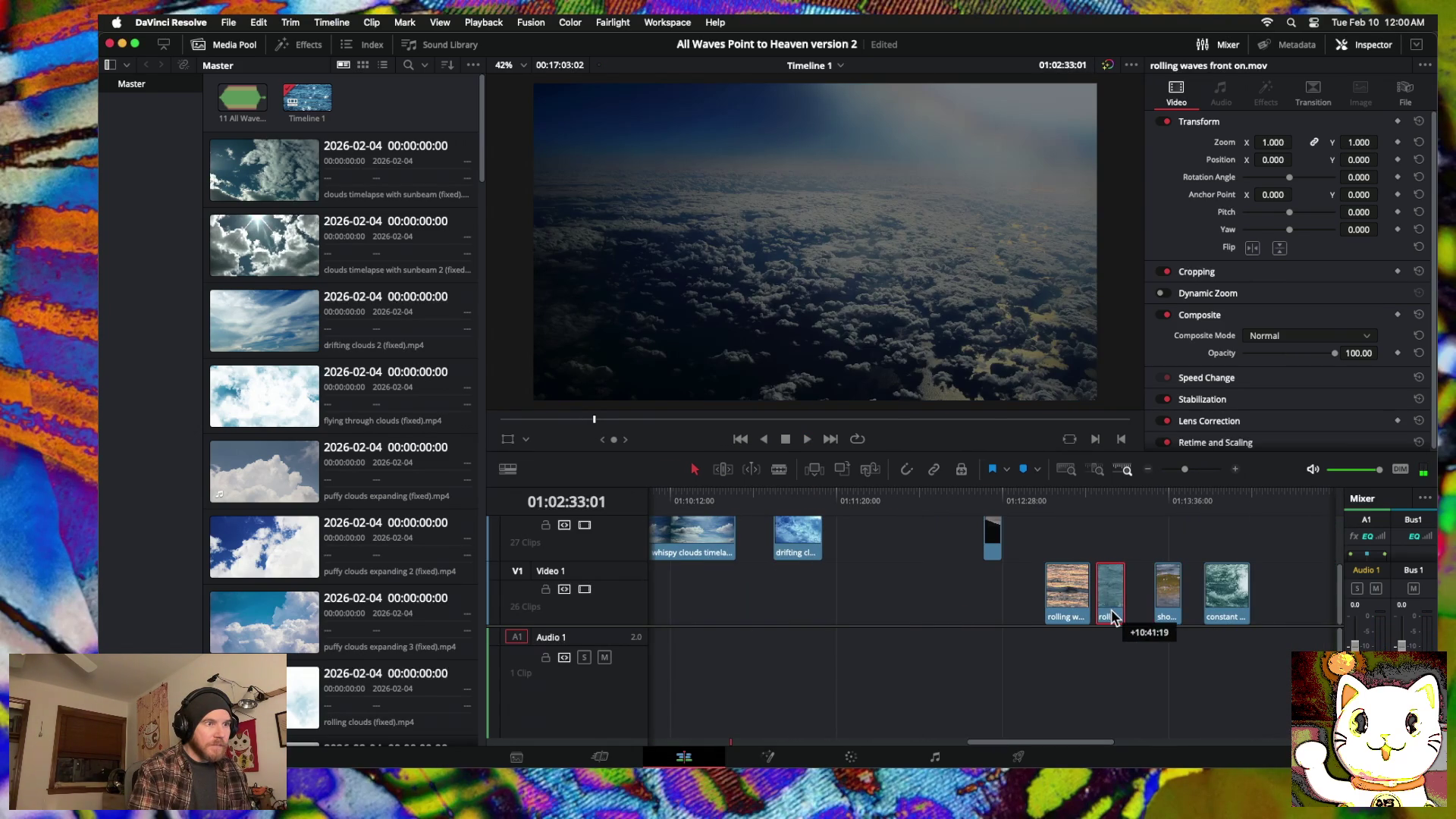
click(1161, 504)
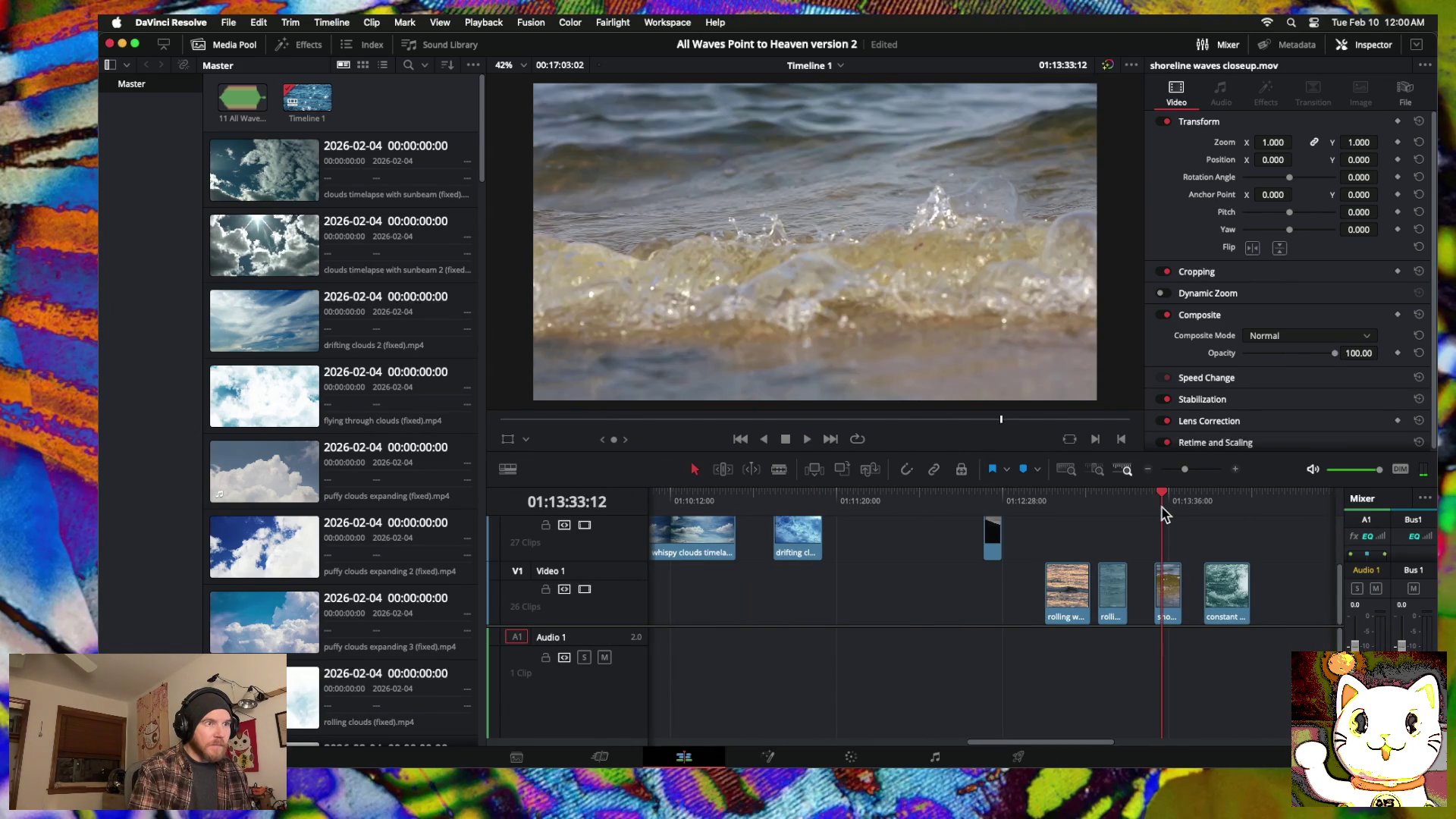
mouse_move(1161, 504)
mouse_down()
mouse_move(1033, 510)
mouse_move(1236, 512)
mouse_up()
drag(1224, 595, 892, 607)
scroll(895, 609, left, 5)
scroll(895, 609, left, 10)
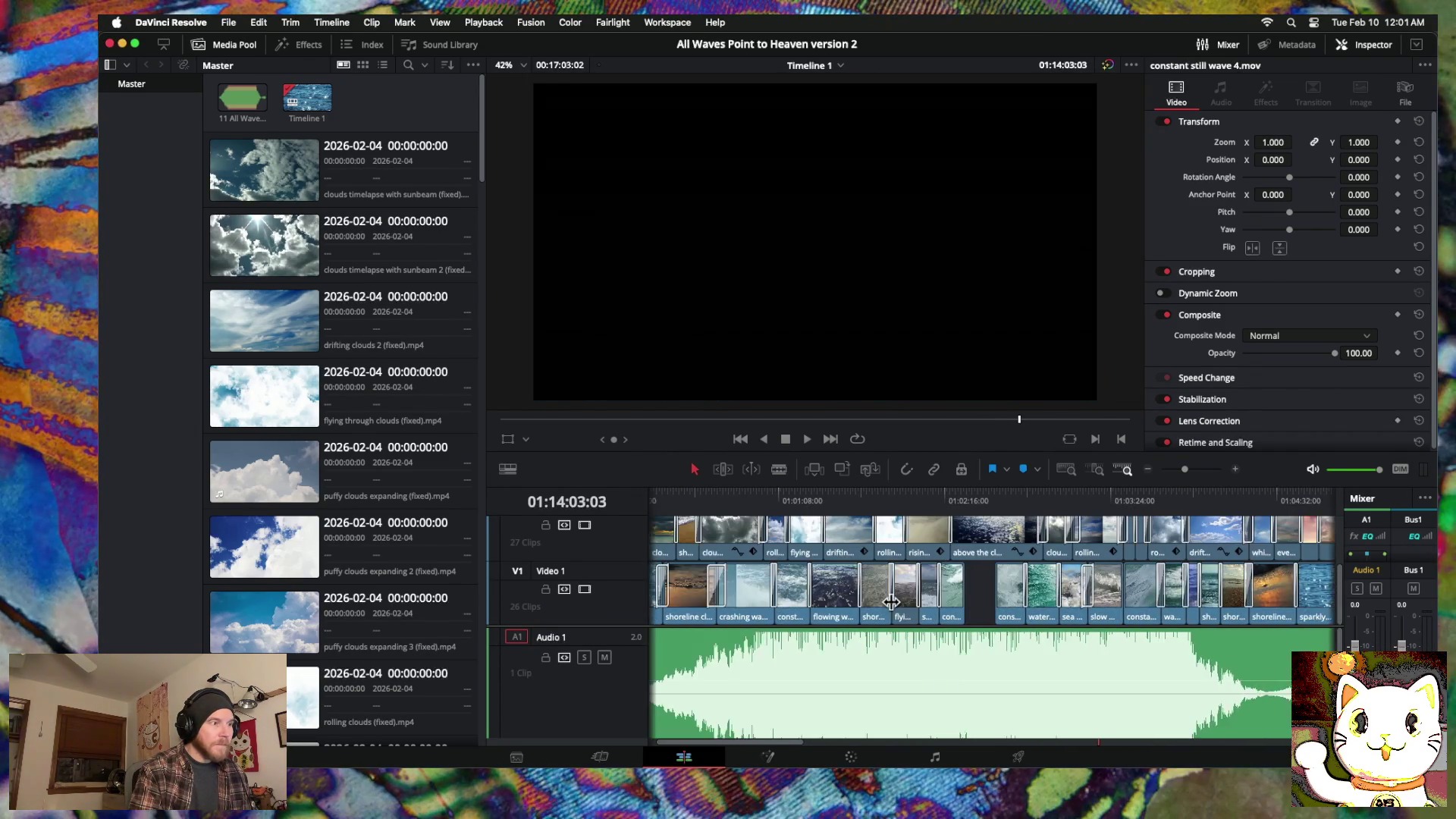
mouse_move(905, 497)
mouse_down()
mouse_move(883, 498)
mouse_move(909, 497)
mouse_up()
Step: Move the rolling clouds timelapse 3 clip later and pull constant still wave 4 into the V1 gap
mouse_move(907, 548)
mouse_down()
mouse_move(1199, 558)
mouse_move(1230, 631)
mouse_move(694, 579)
mouse_move(726, 565)
mouse_up()
scroll(726, 565, down, 2)
mouse_move(946, 494)
mouse_down()
mouse_move(926, 500)
mouse_move(946, 512)
mouse_move(882, 495)
mouse_move(1022, 493)
mouse_move(910, 494)
mouse_up()
scroll(940, 530, down, 3)
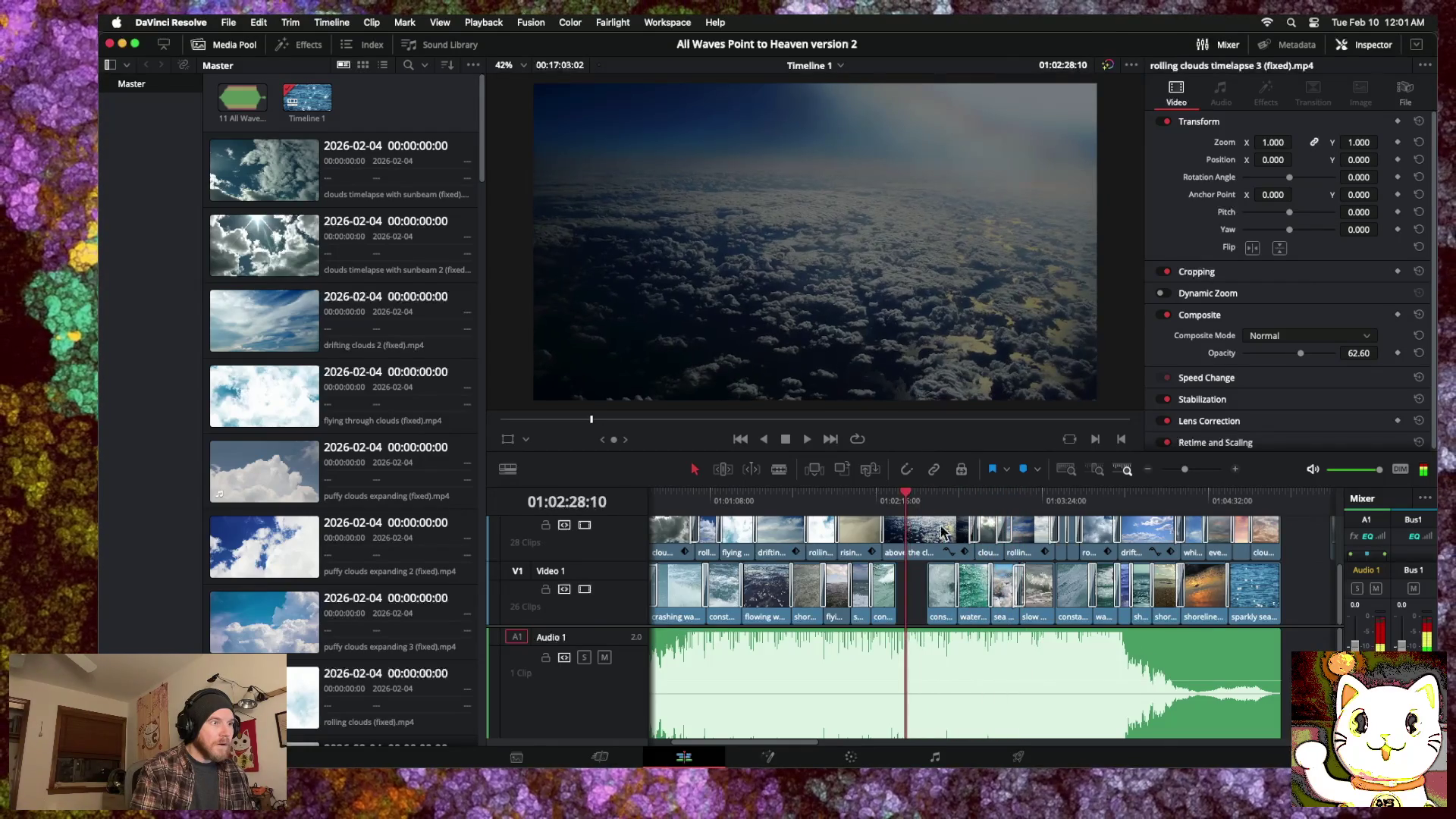
scroll(965, 567, right, 10)
scroll(966, 572, right, 3)
mouse_move(954, 596)
mouse_down()
mouse_move(667, 599)
mouse_move(1036, 599)
mouse_move(1002, 591)
mouse_up()
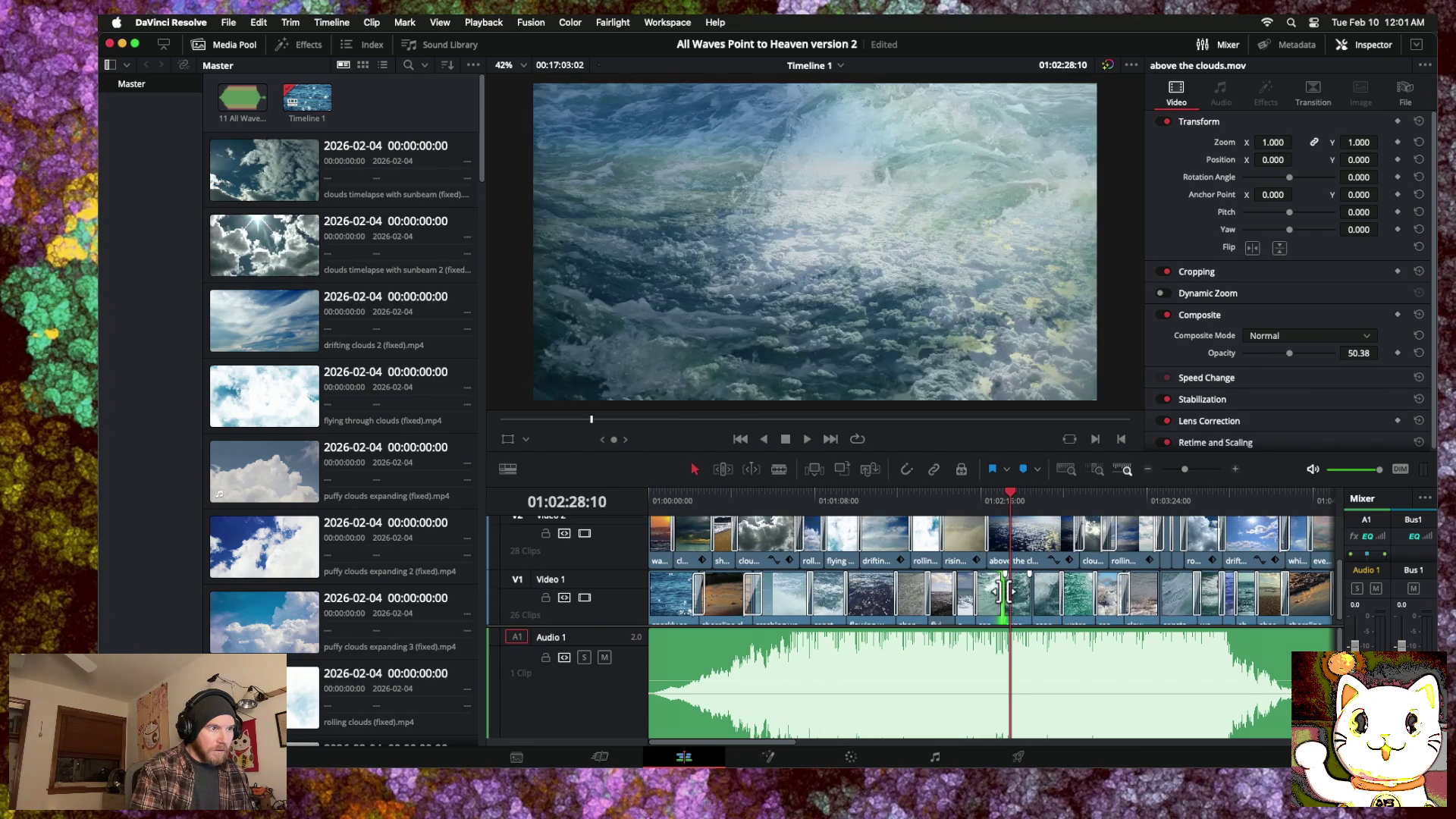
Step: Add 60-frame cross dissolves at two adjacent Video 1 cuts around 01:02:24
right_click(1001, 594)
click(1009, 605)
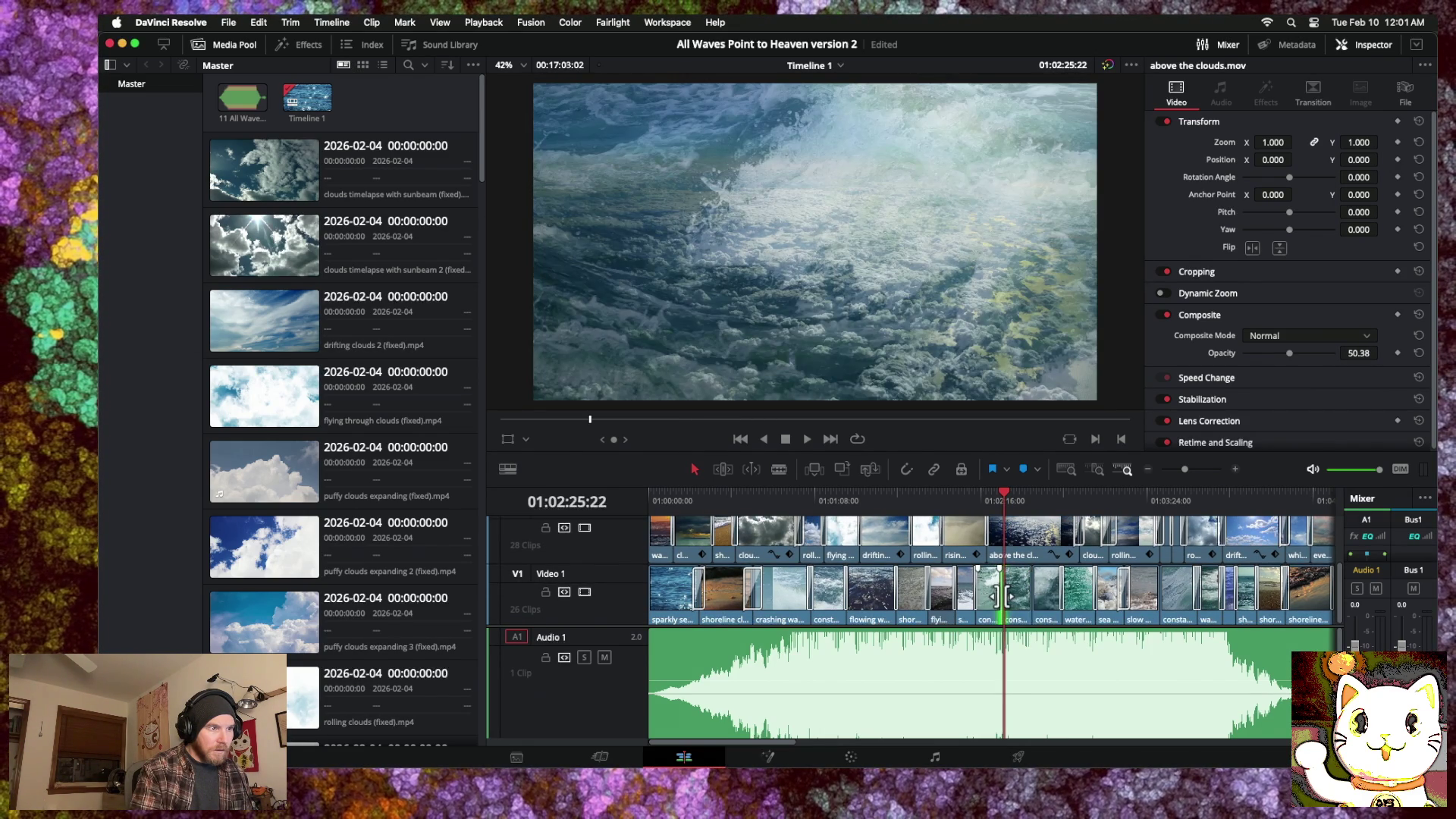
right_click(1001, 597)
click(1016, 603)
click(998, 494)
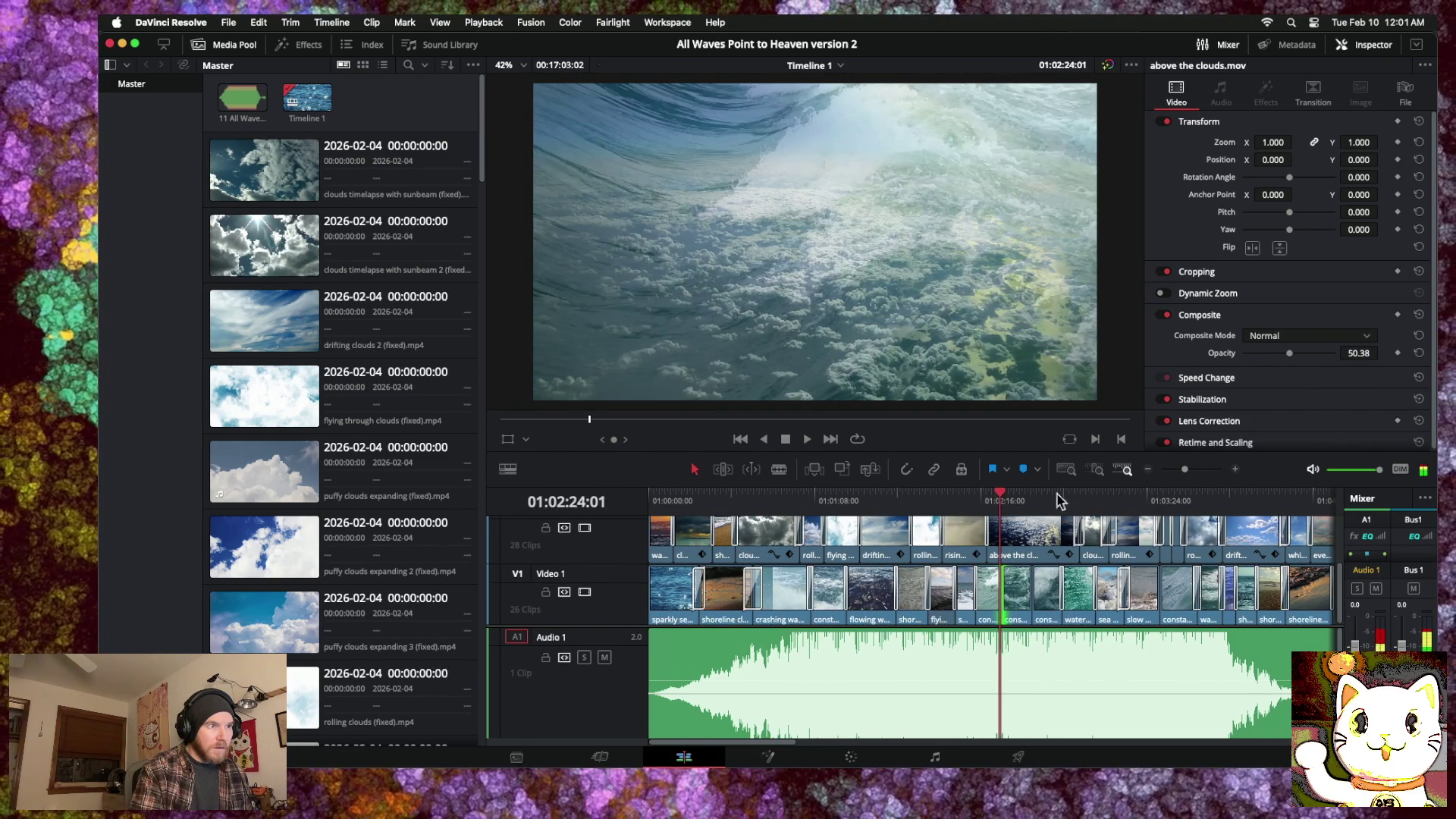
click(1235, 468)
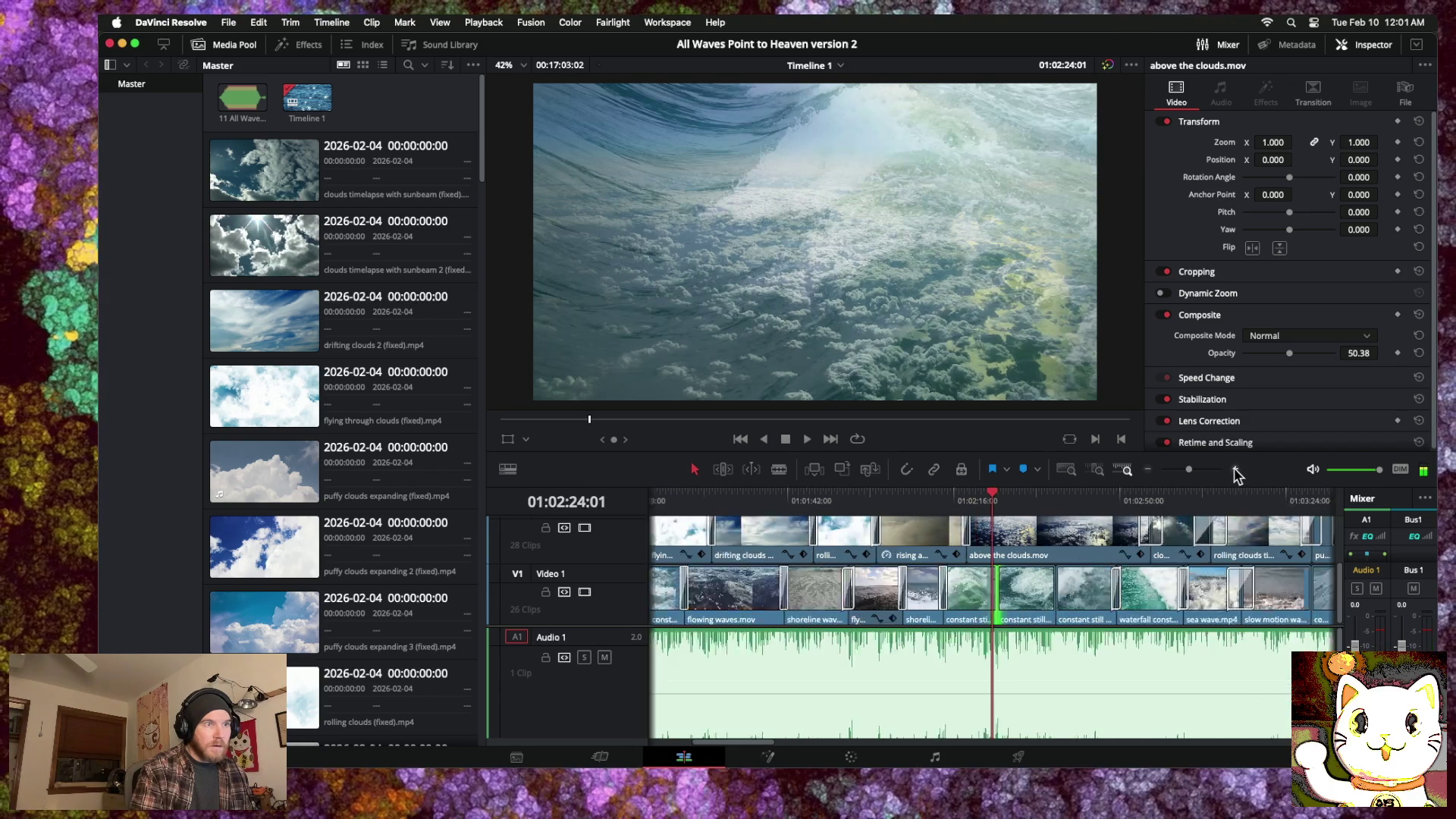
right_click(1003, 596)
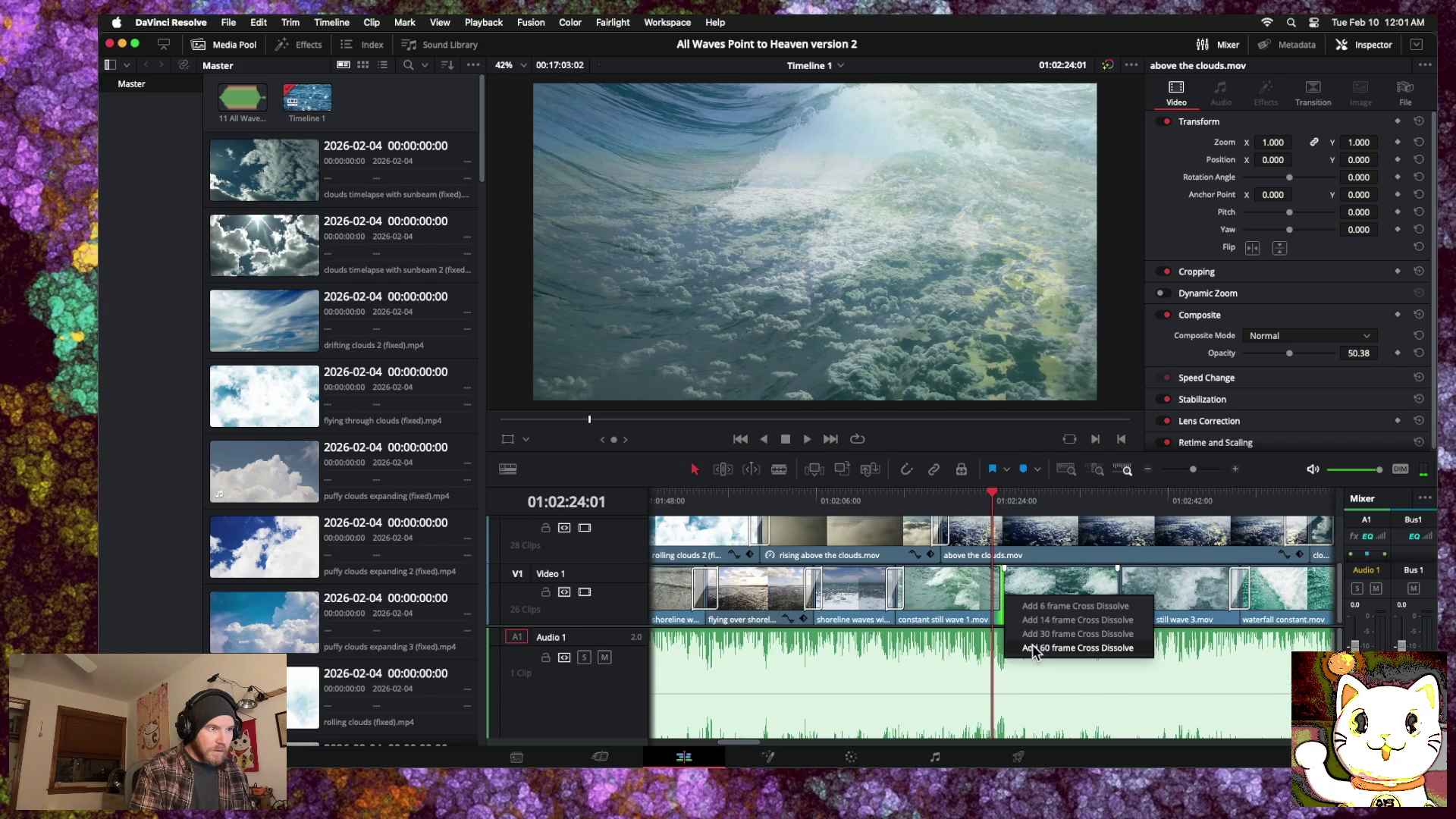
click(1031, 646)
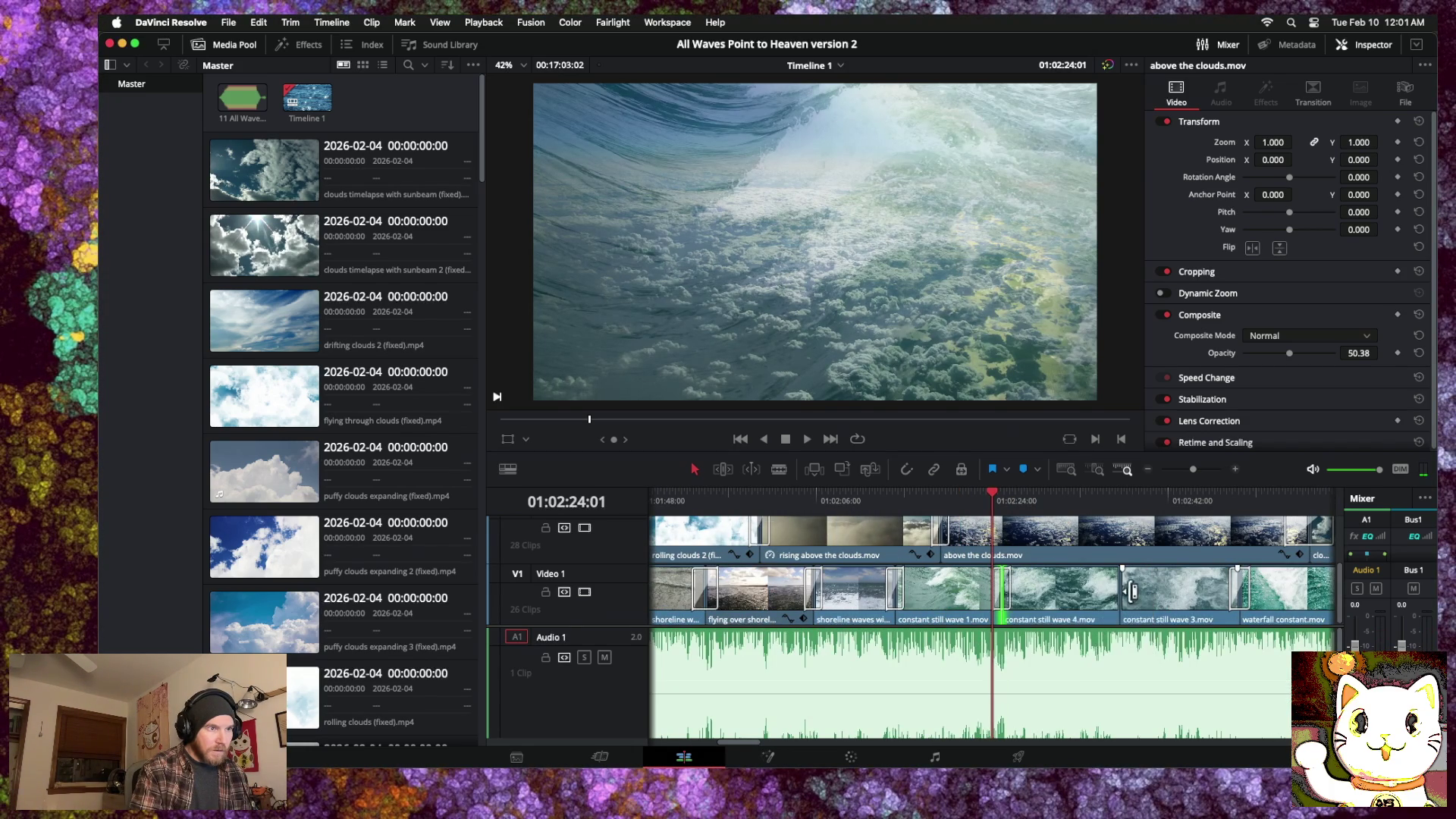
right_click(1122, 592)
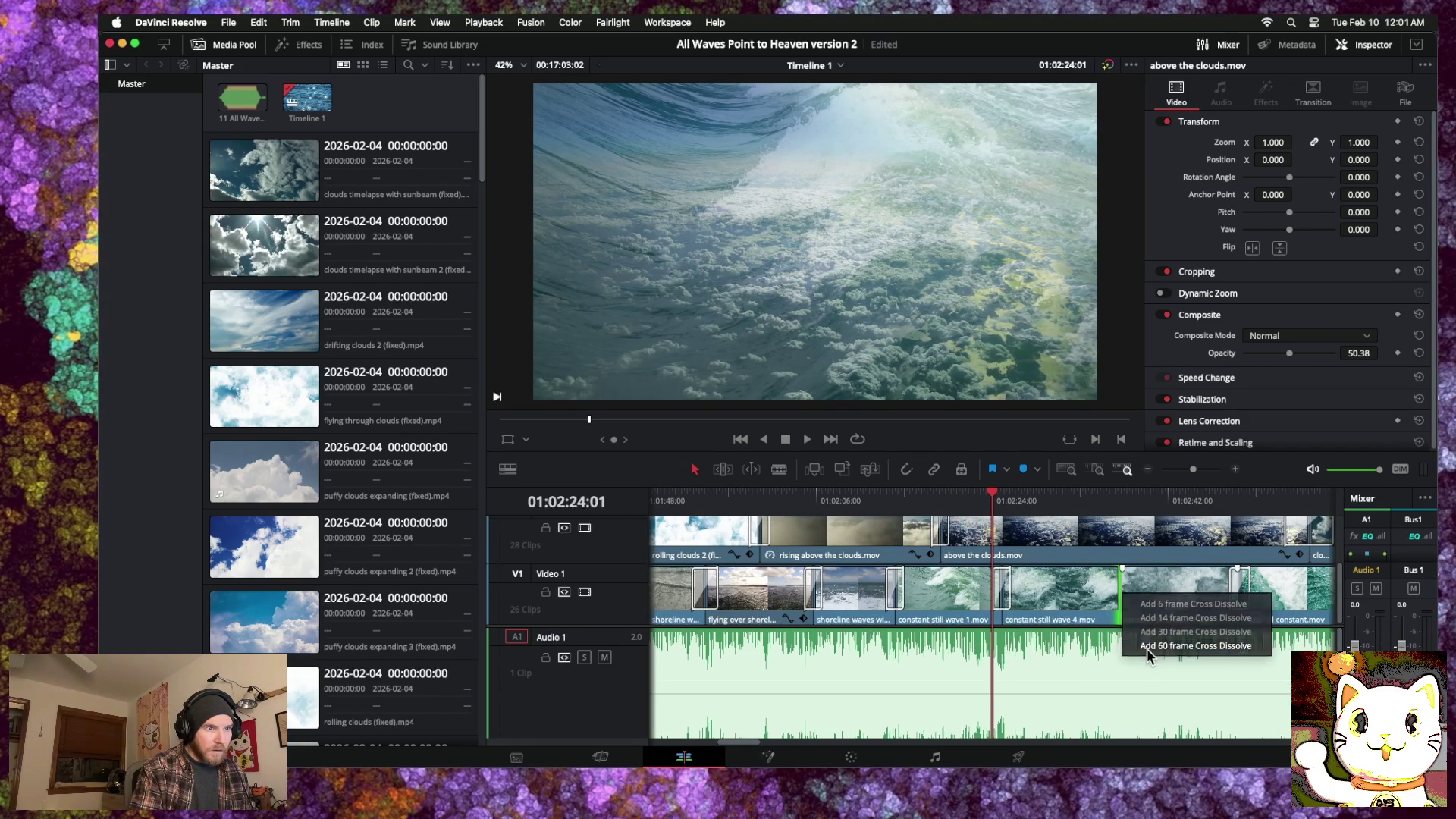
click(1147, 646)
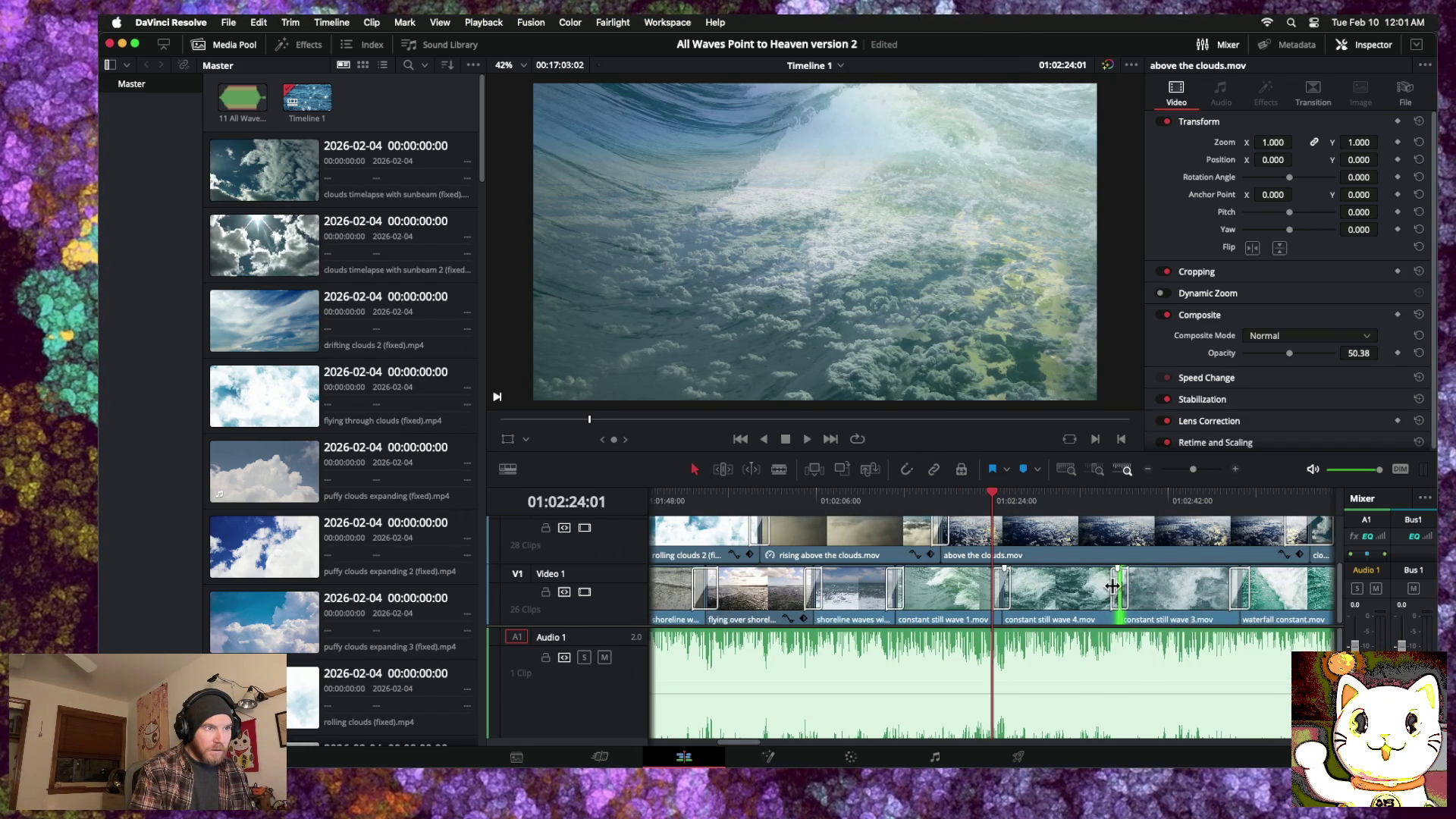
Step: Lengthen the new dissolve to 2.2 seconds and play the blends back
click(1115, 589)
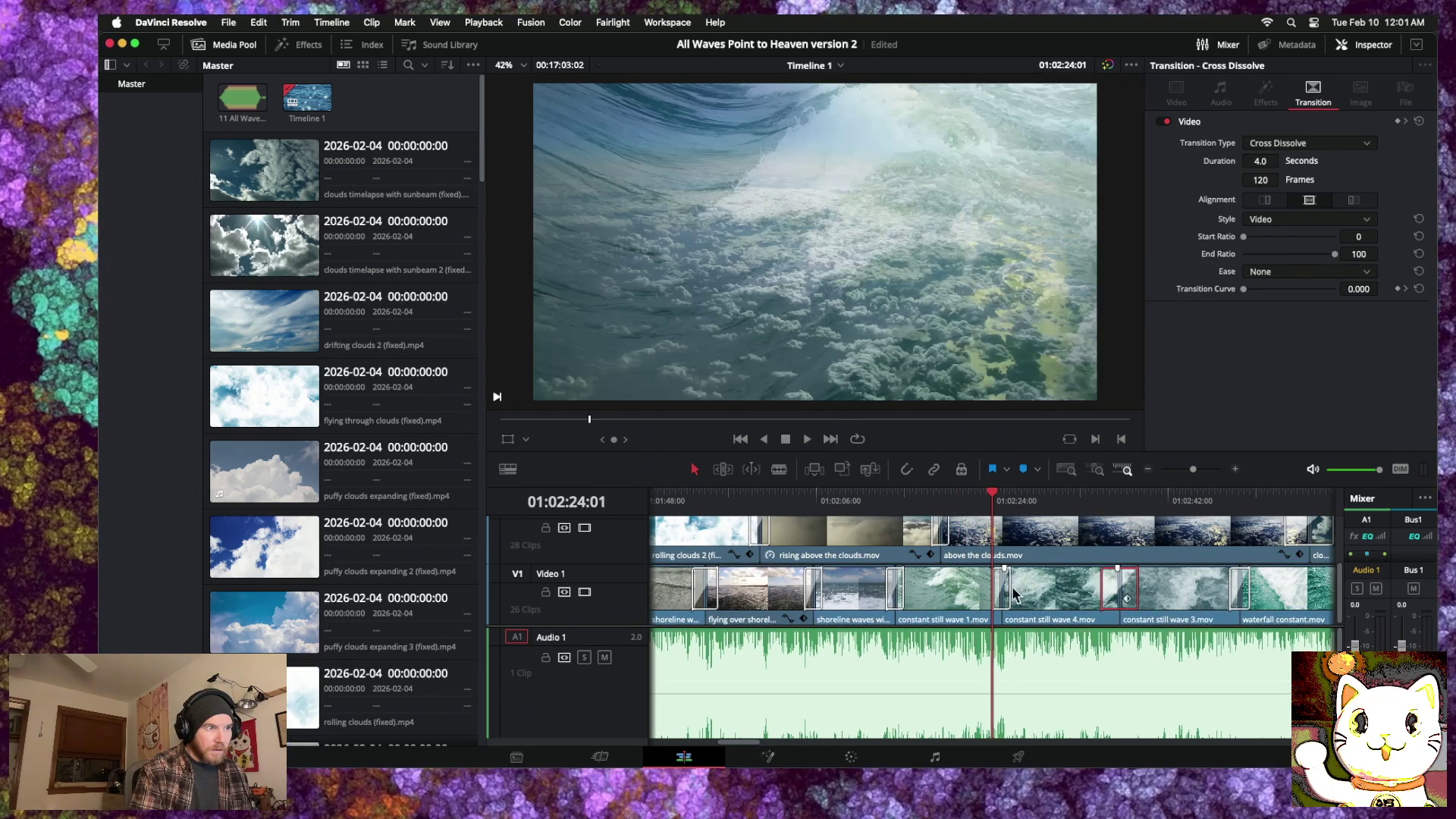
drag(1010, 589, 1020, 594)
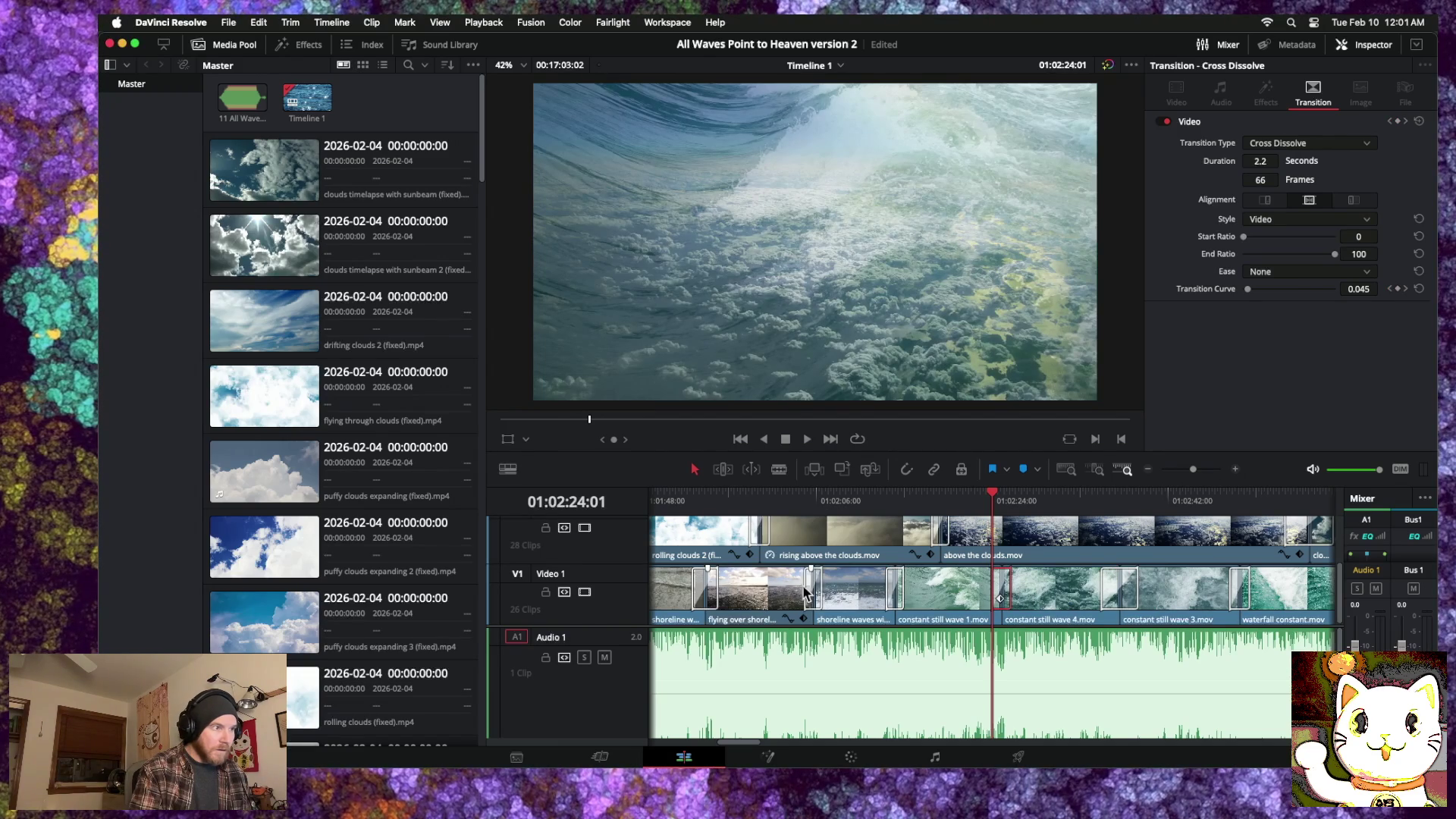
click(804, 585)
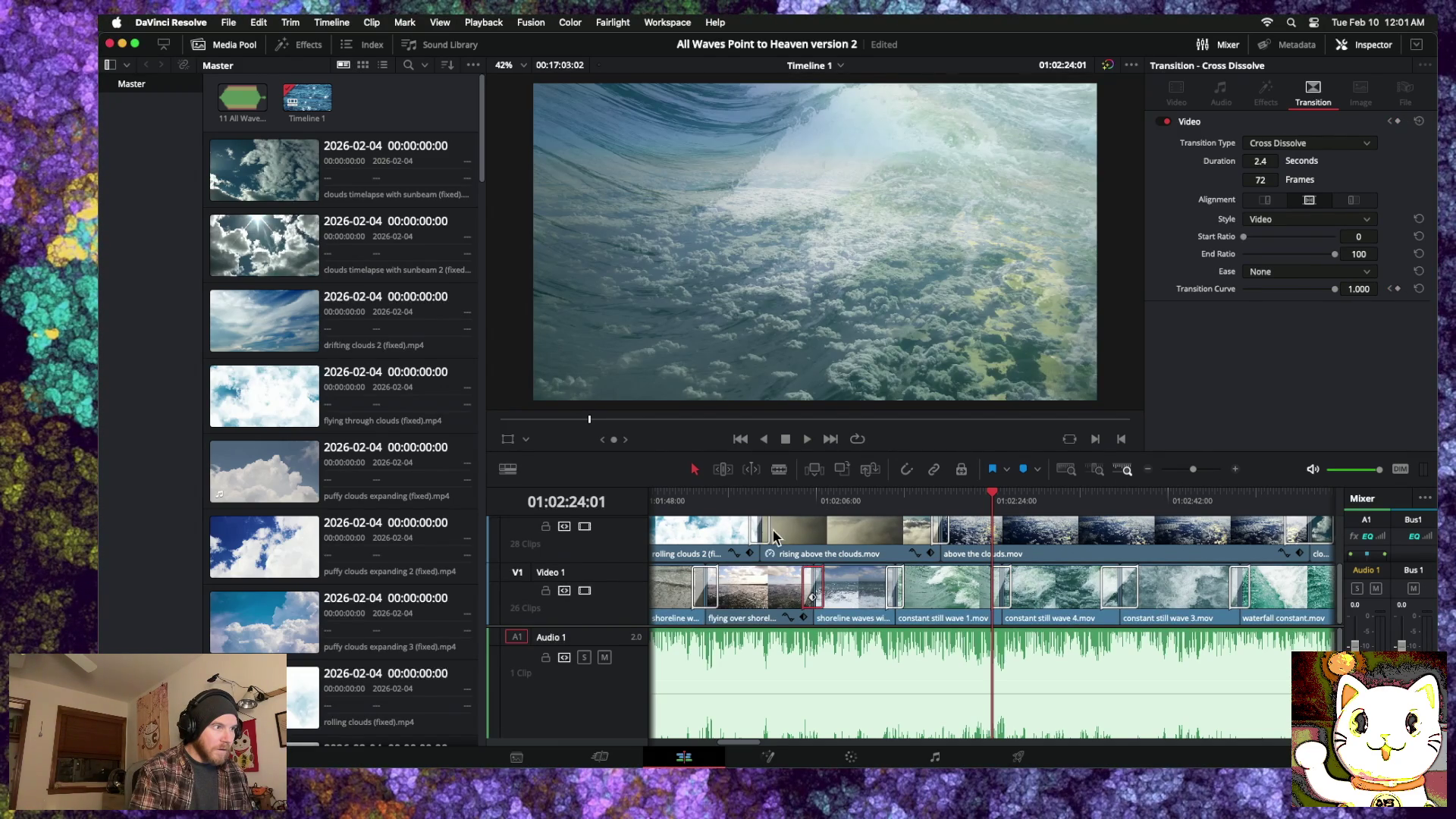
click(709, 494)
key(space)
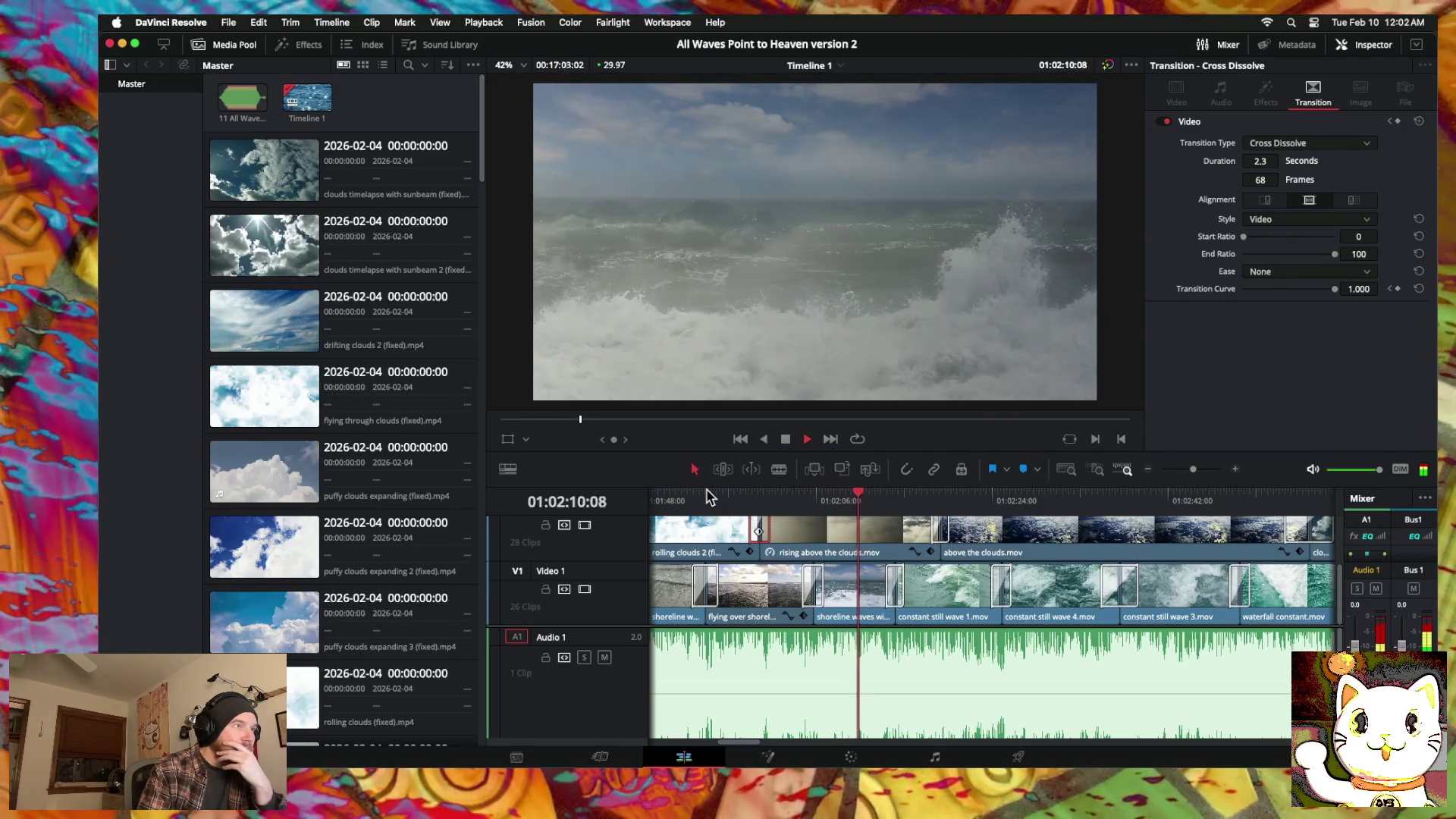
scroll(709, 497, left, 2)
scroll(711, 497, right, 5)
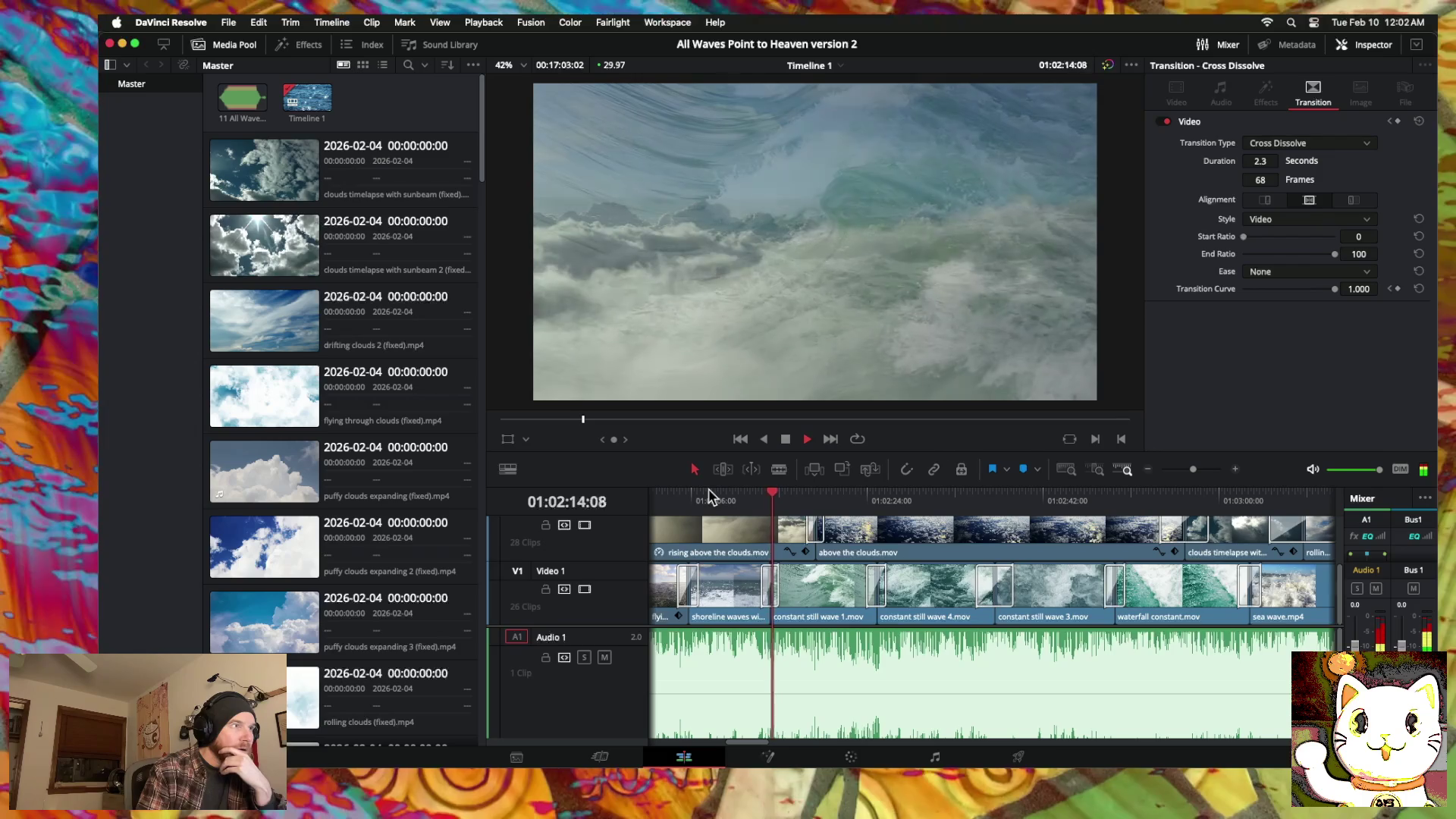
click(1148, 471)
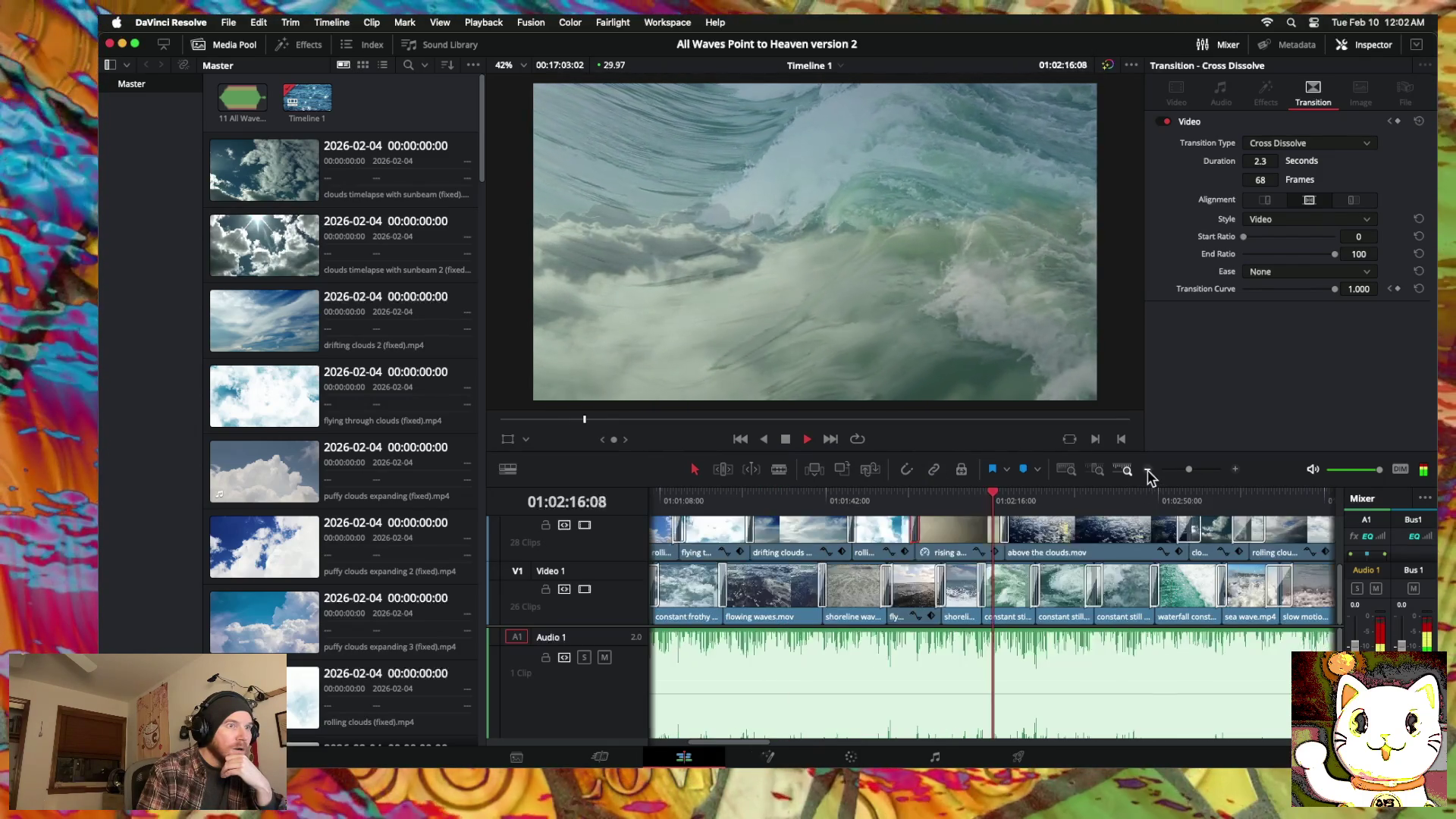
click(1149, 471)
click(1151, 469)
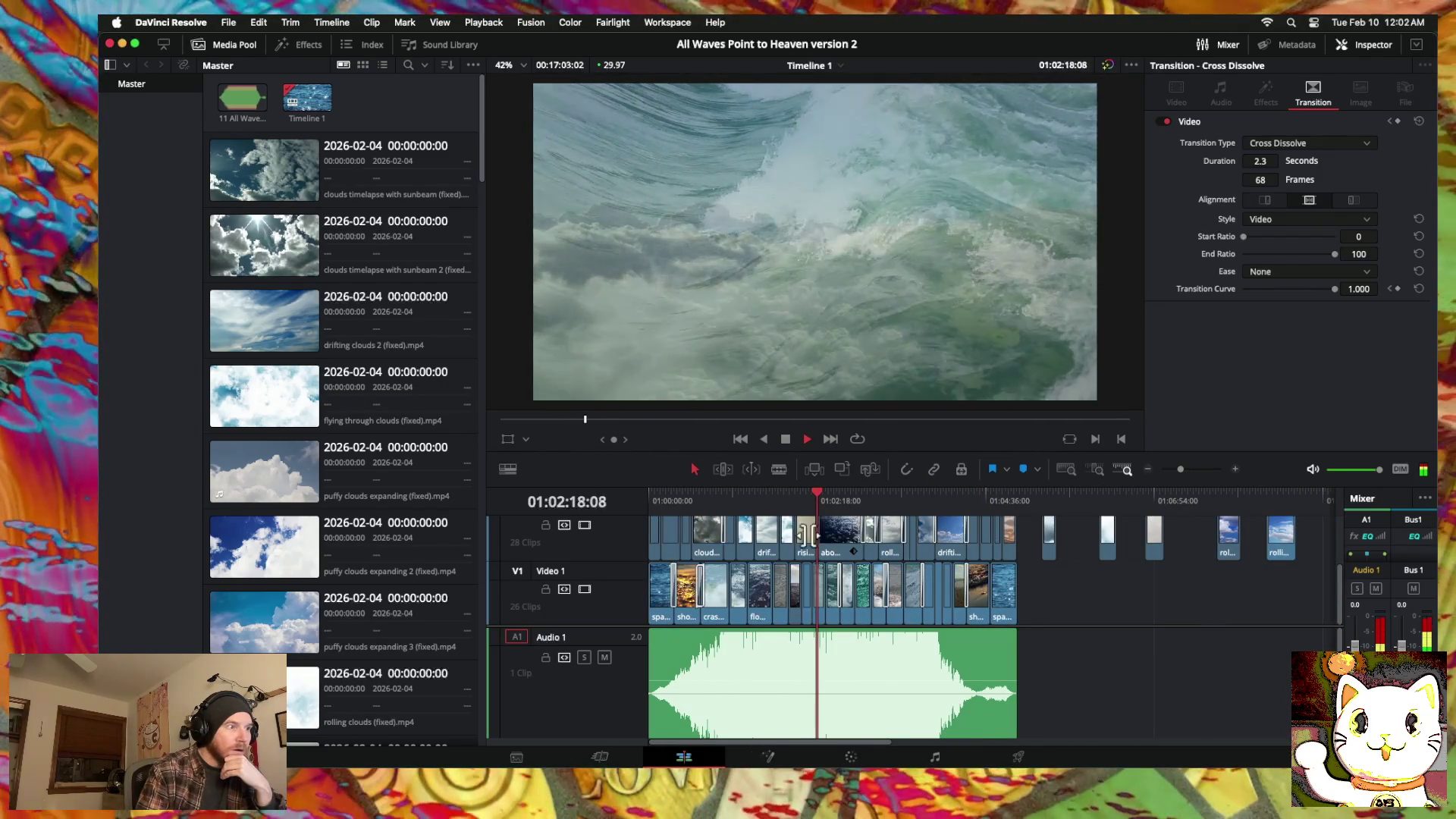
drag(791, 497, 809, 499)
key(space)
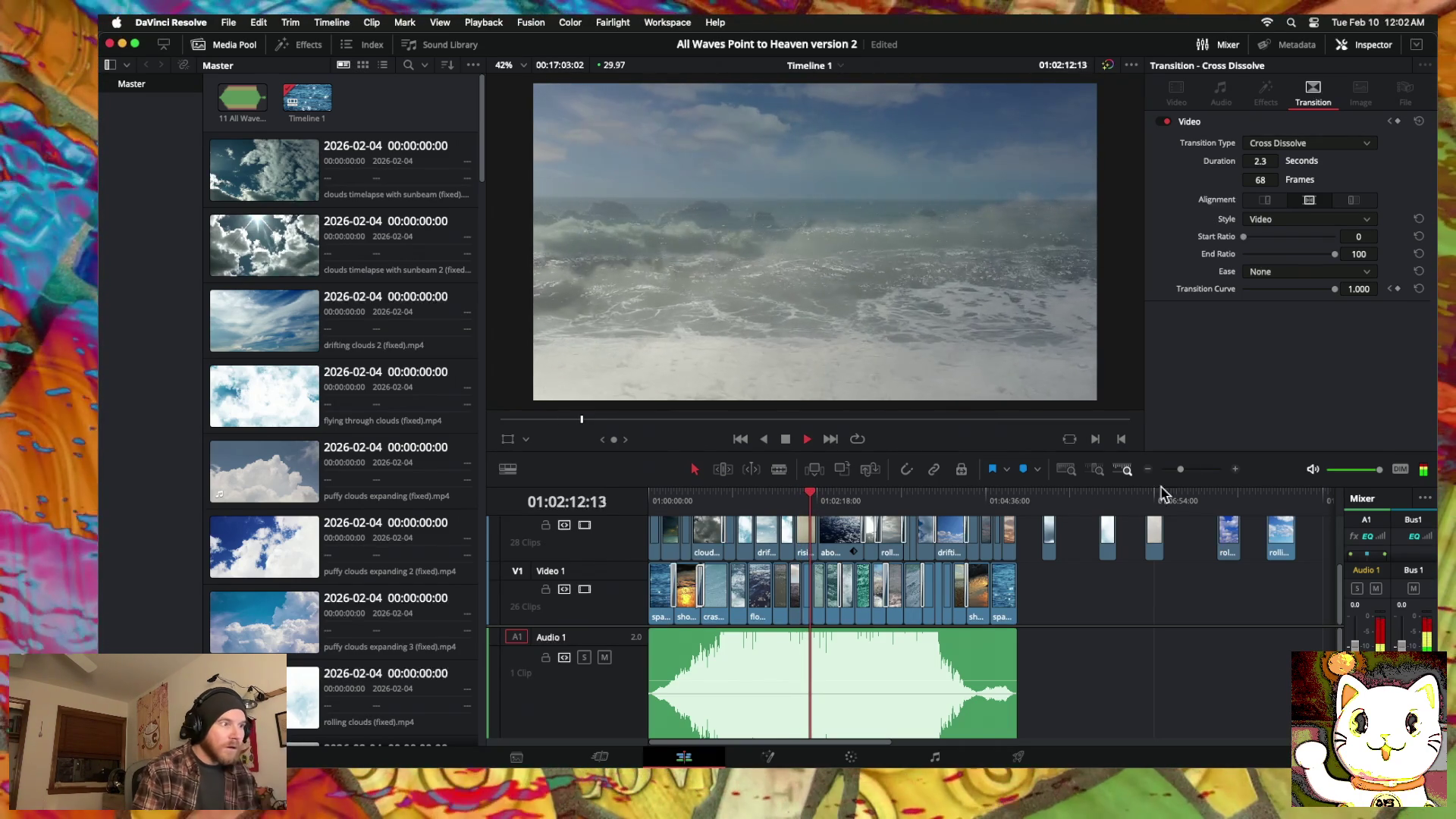
key(space)
drag(806, 589, 1051, 589)
Step: Rearrange V1 wave clips, sliding rolling waves side on left toward the sequence
scroll(1051, 590, right, 3)
drag(806, 601, 1294, 601)
scroll(1157, 607, right, 4)
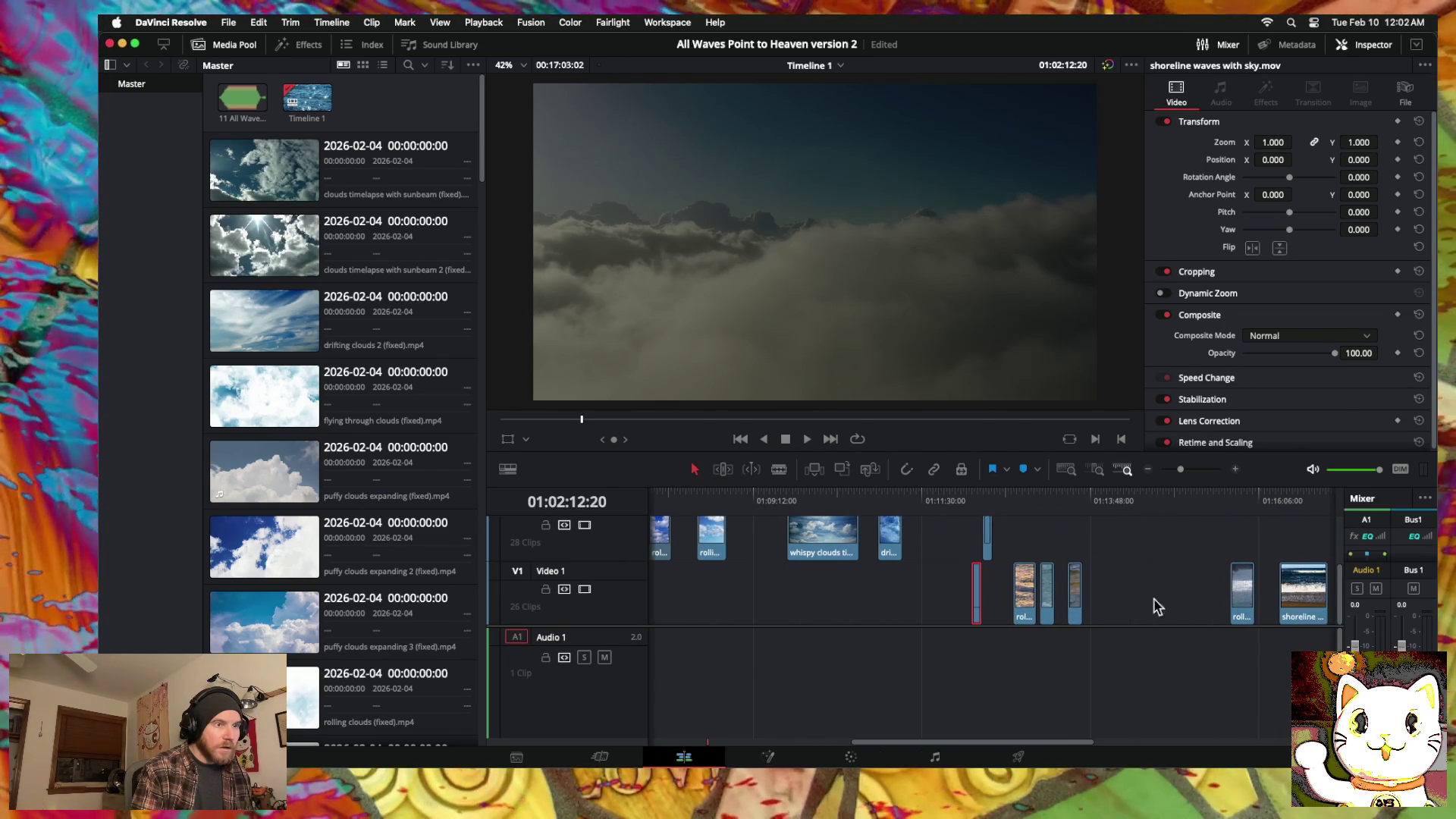
drag(987, 607, 1151, 599)
drag(1246, 602, 713, 604)
scroll(713, 604, left, 10)
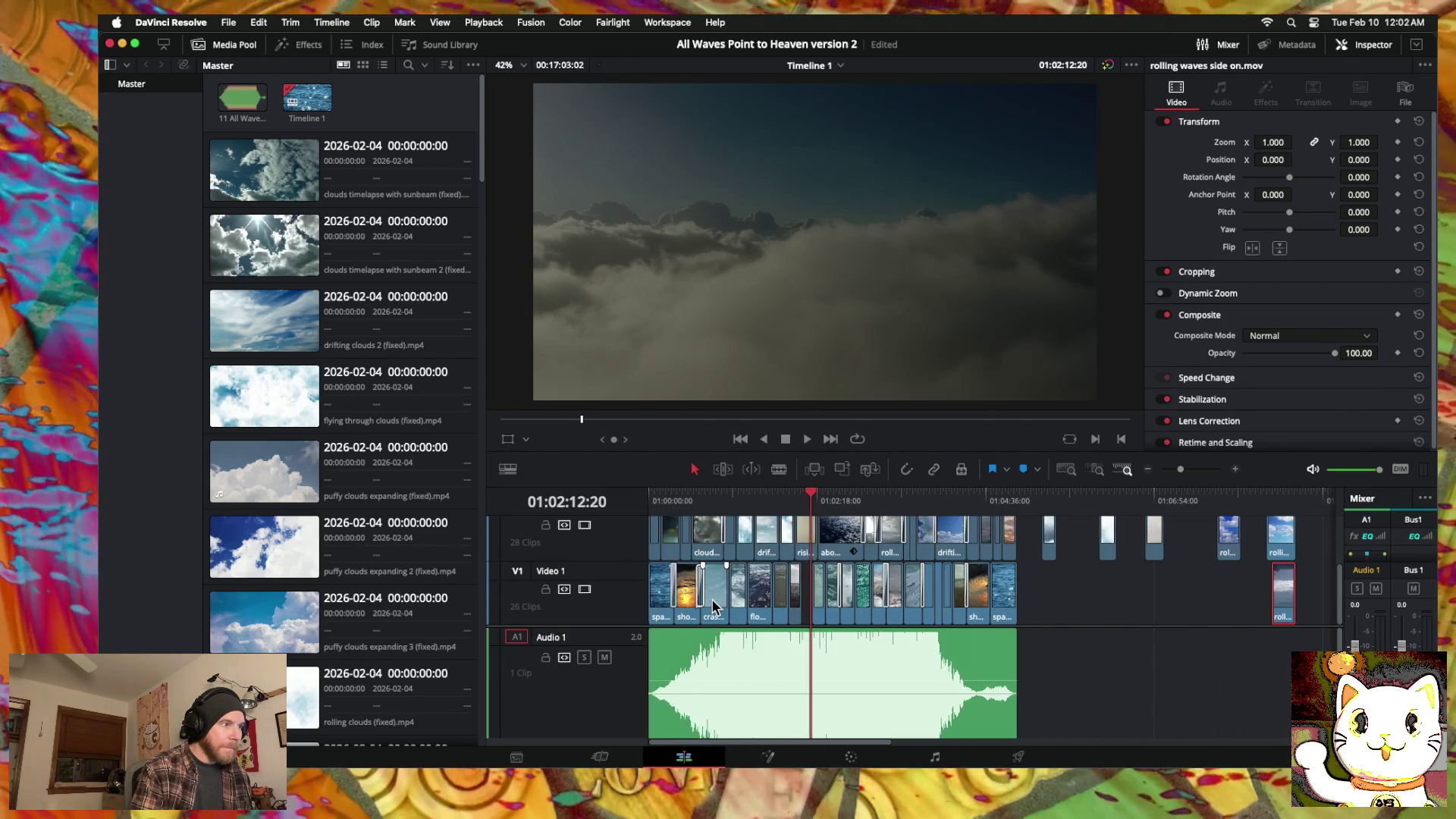
scroll(713, 604, right, 2)
drag(1150, 606, 677, 607)
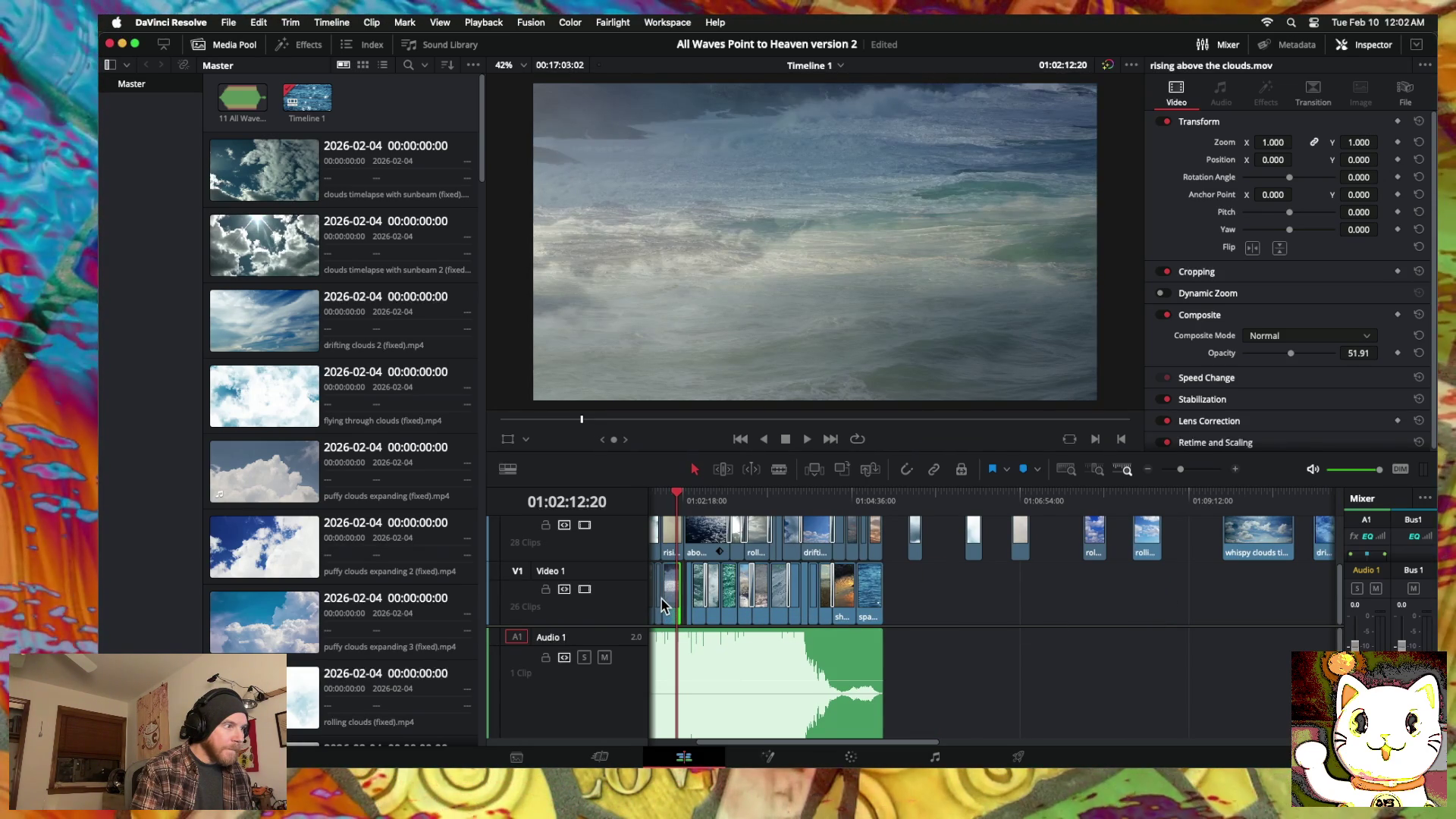
Step: Extend the constant still wave clip and shift the cut after flying over shore to close the gap
click(671, 503)
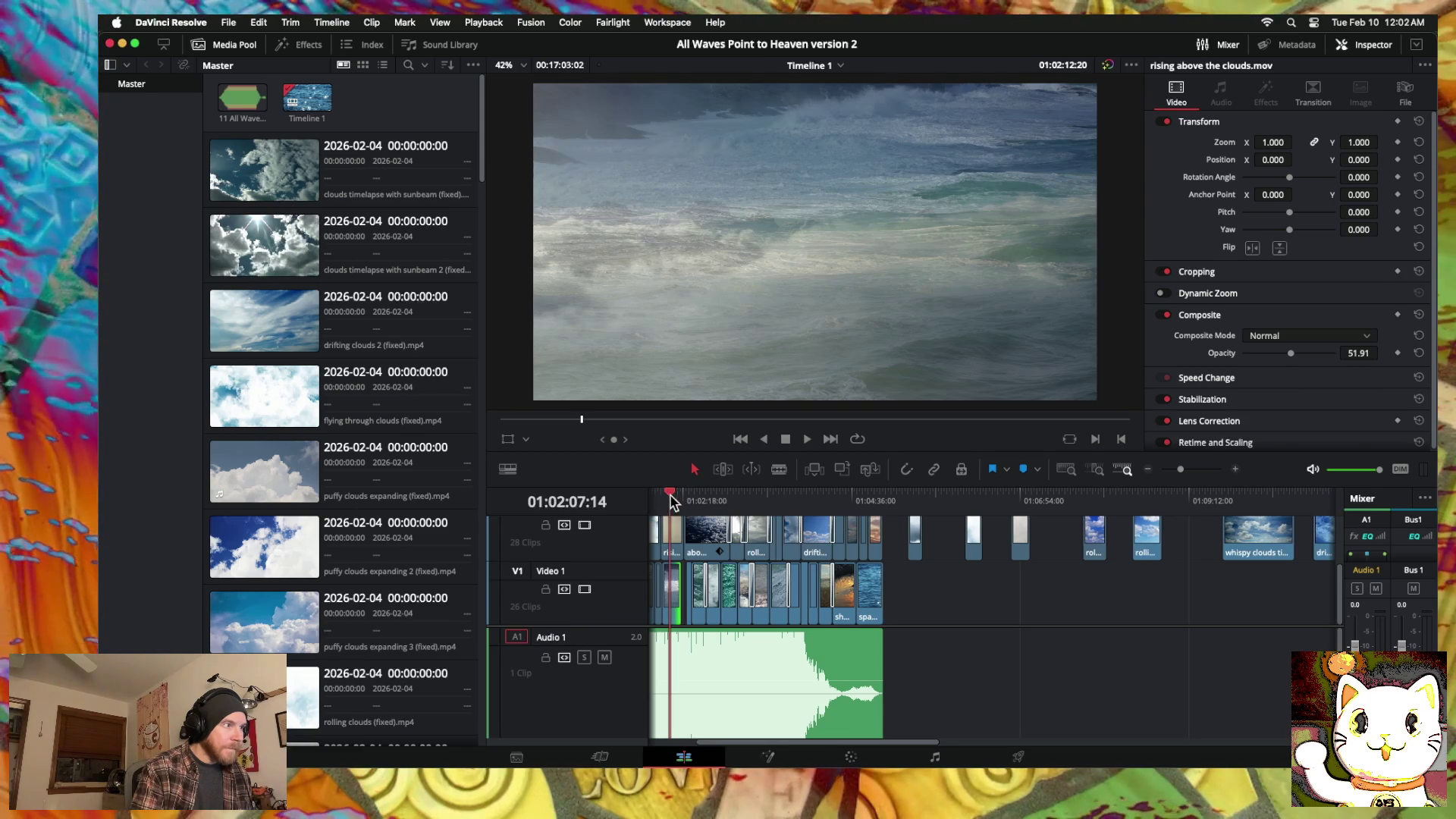
click(1237, 470)
click(1237, 470)
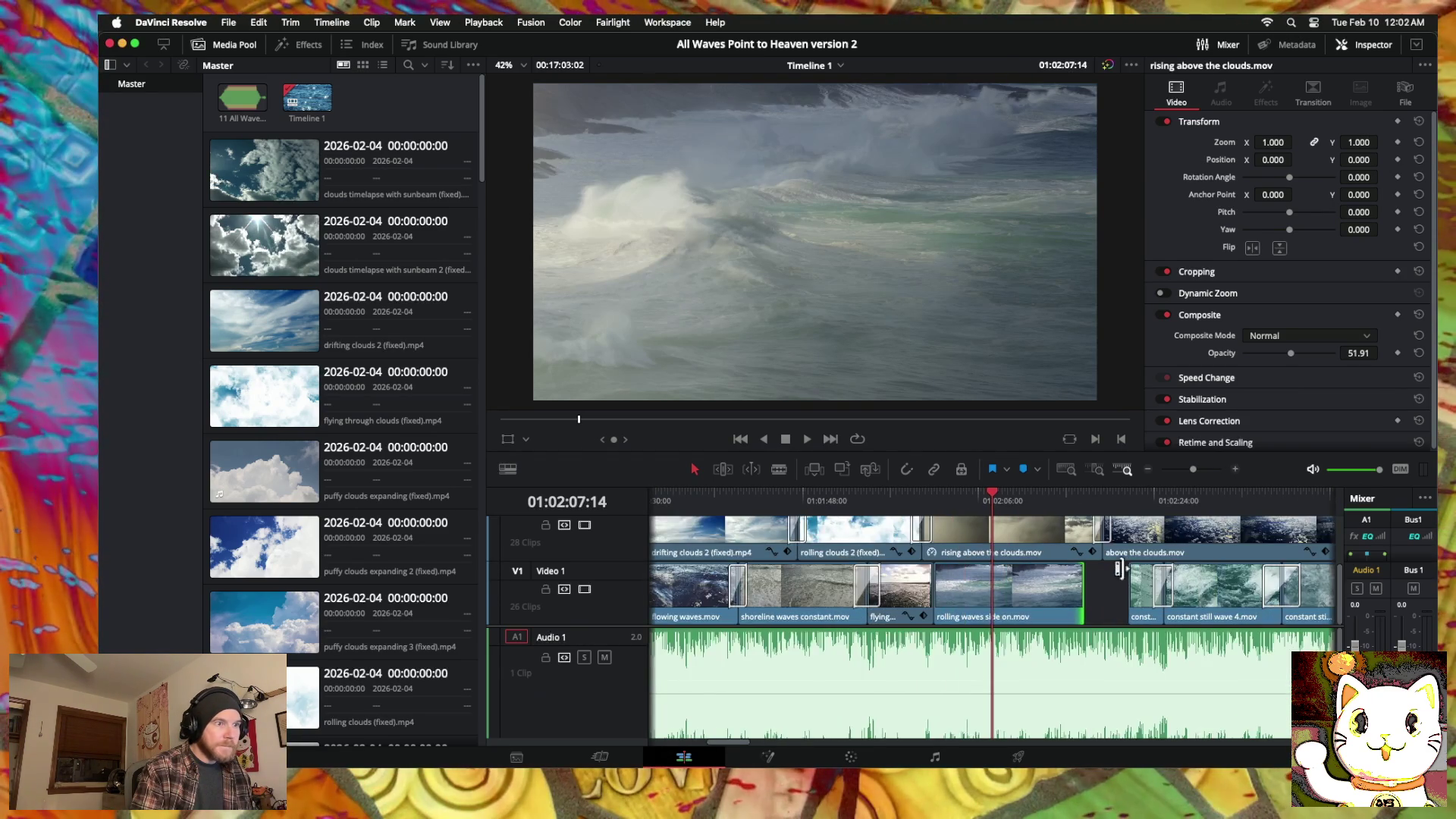
click(1237, 471)
drag(1017, 593, 952, 595)
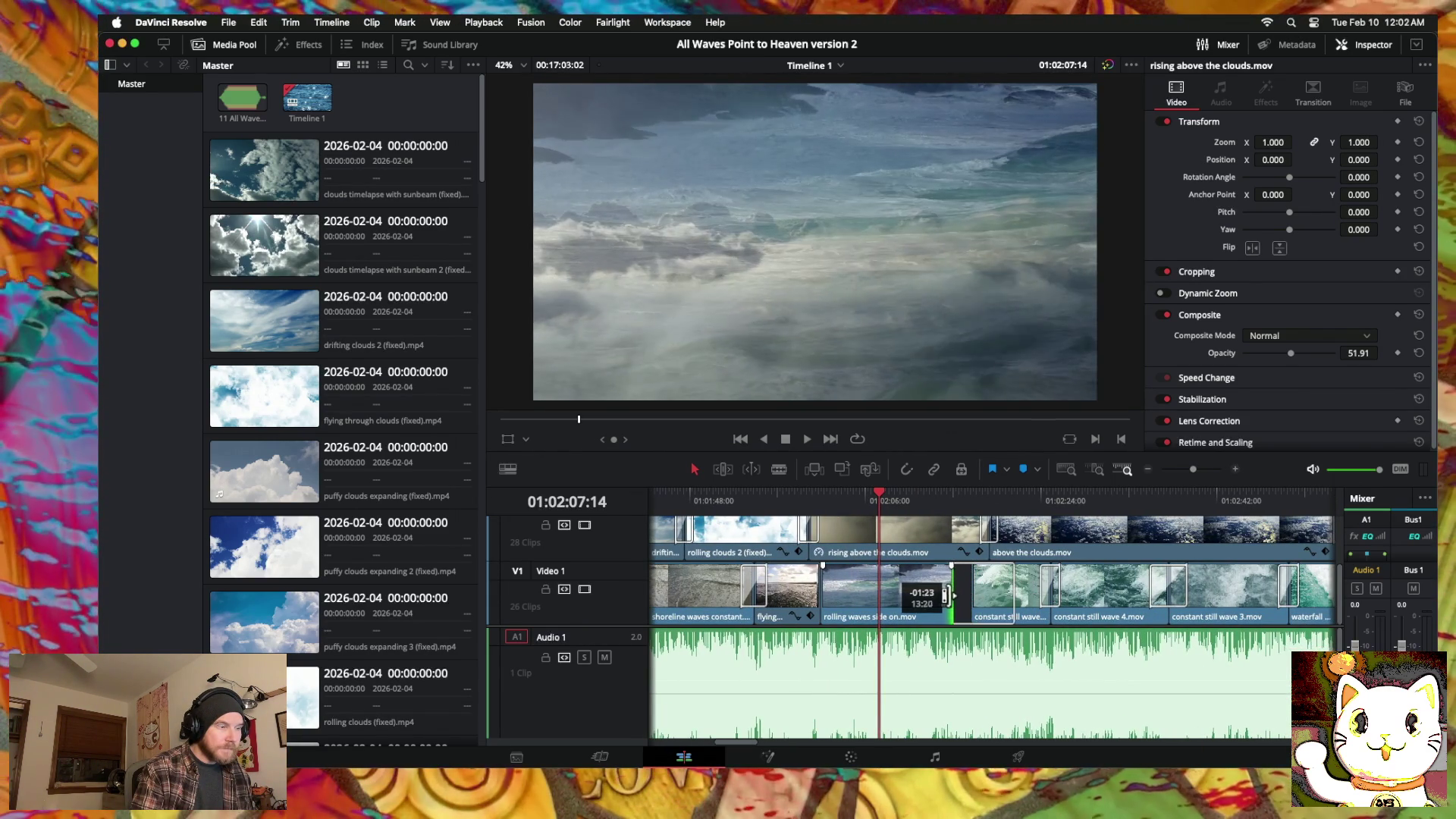
drag(813, 593, 860, 595)
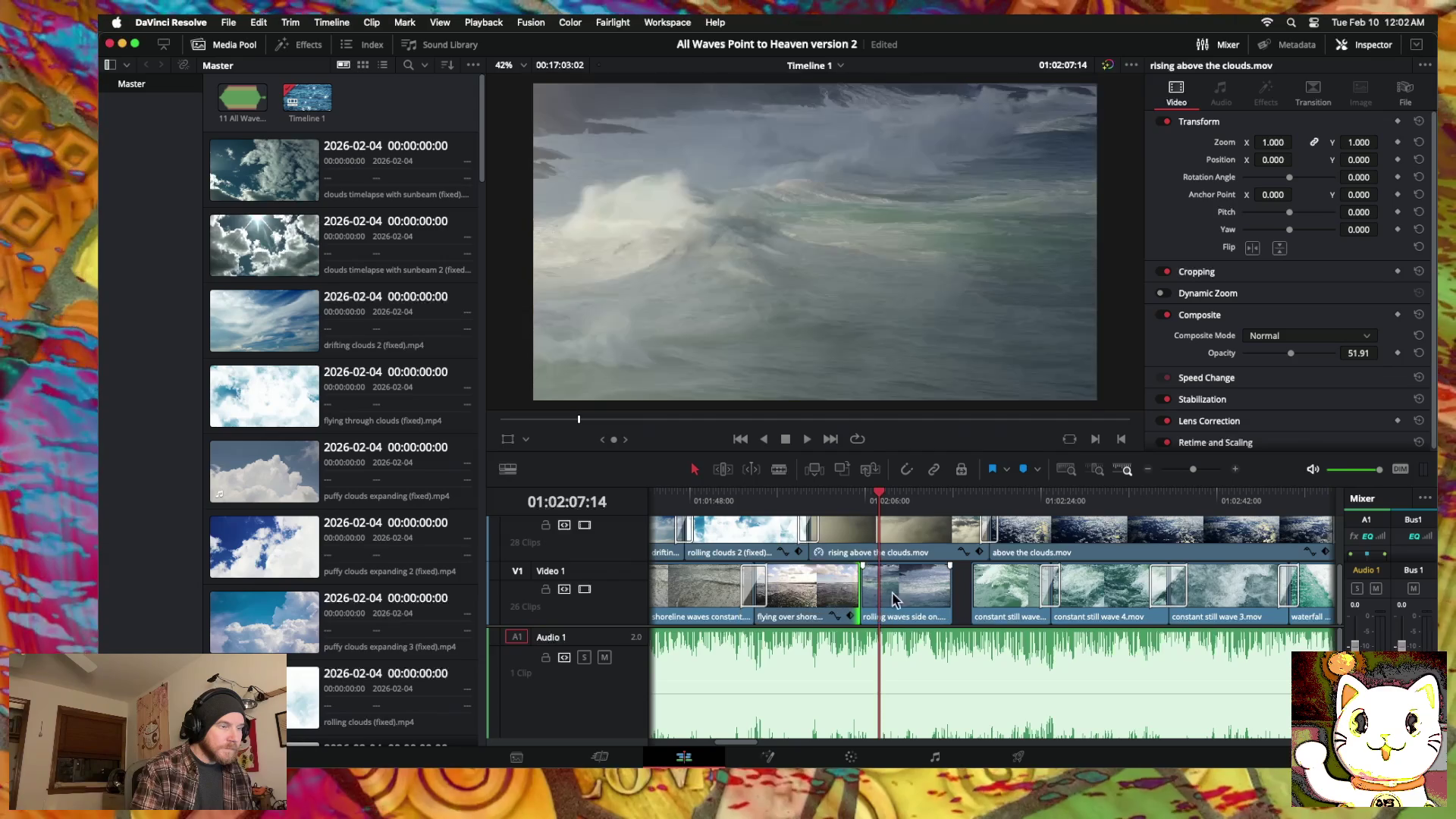
mouse_move(967, 590)
mouse_down()
mouse_move(956, 596)
mouse_move(967, 589)
mouse_up()
Step: Add 60-frame cross dissolves at both cuts and play the section back
right_click(969, 590)
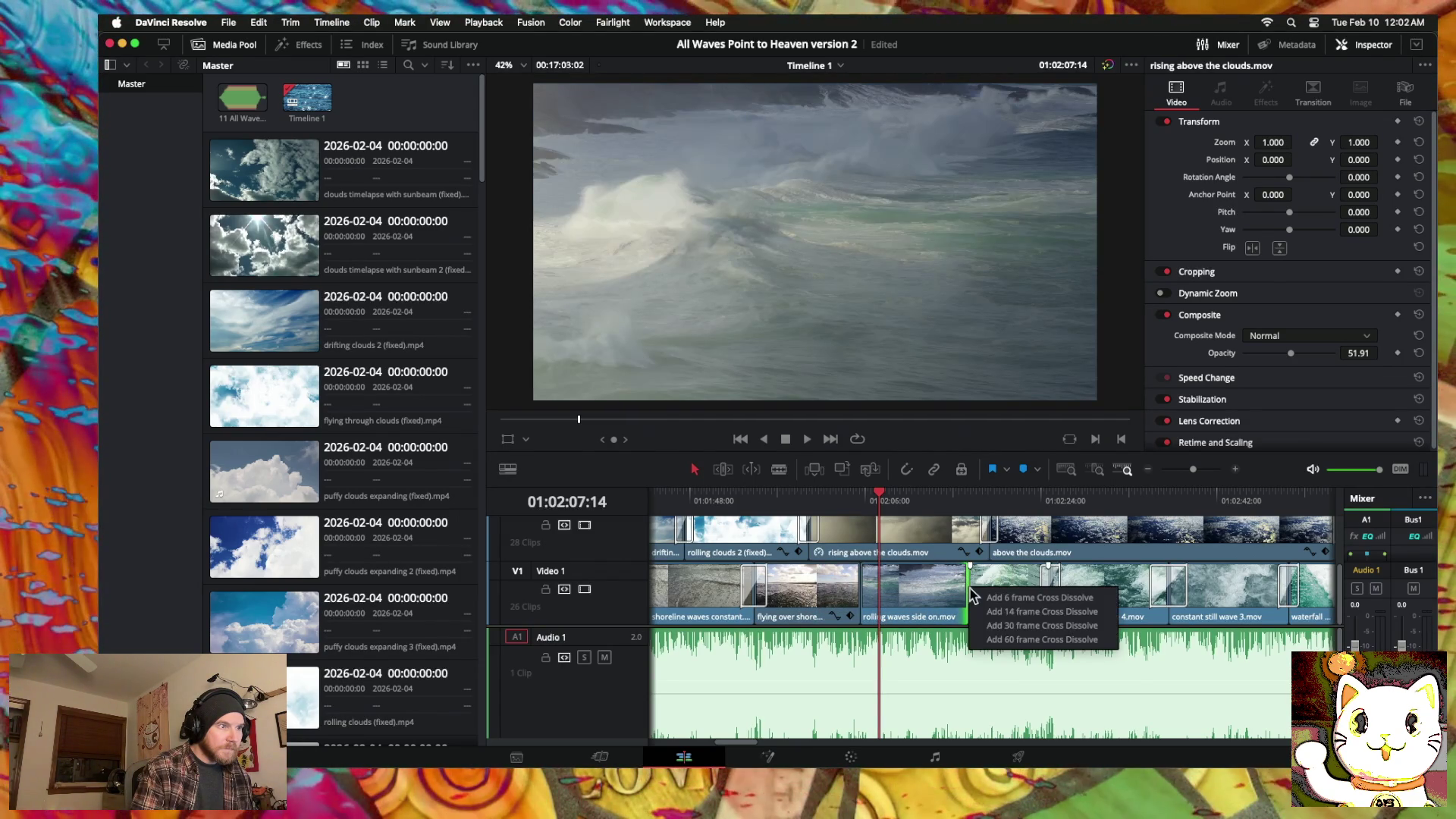
click(1003, 644)
right_click(860, 605)
click(883, 654)
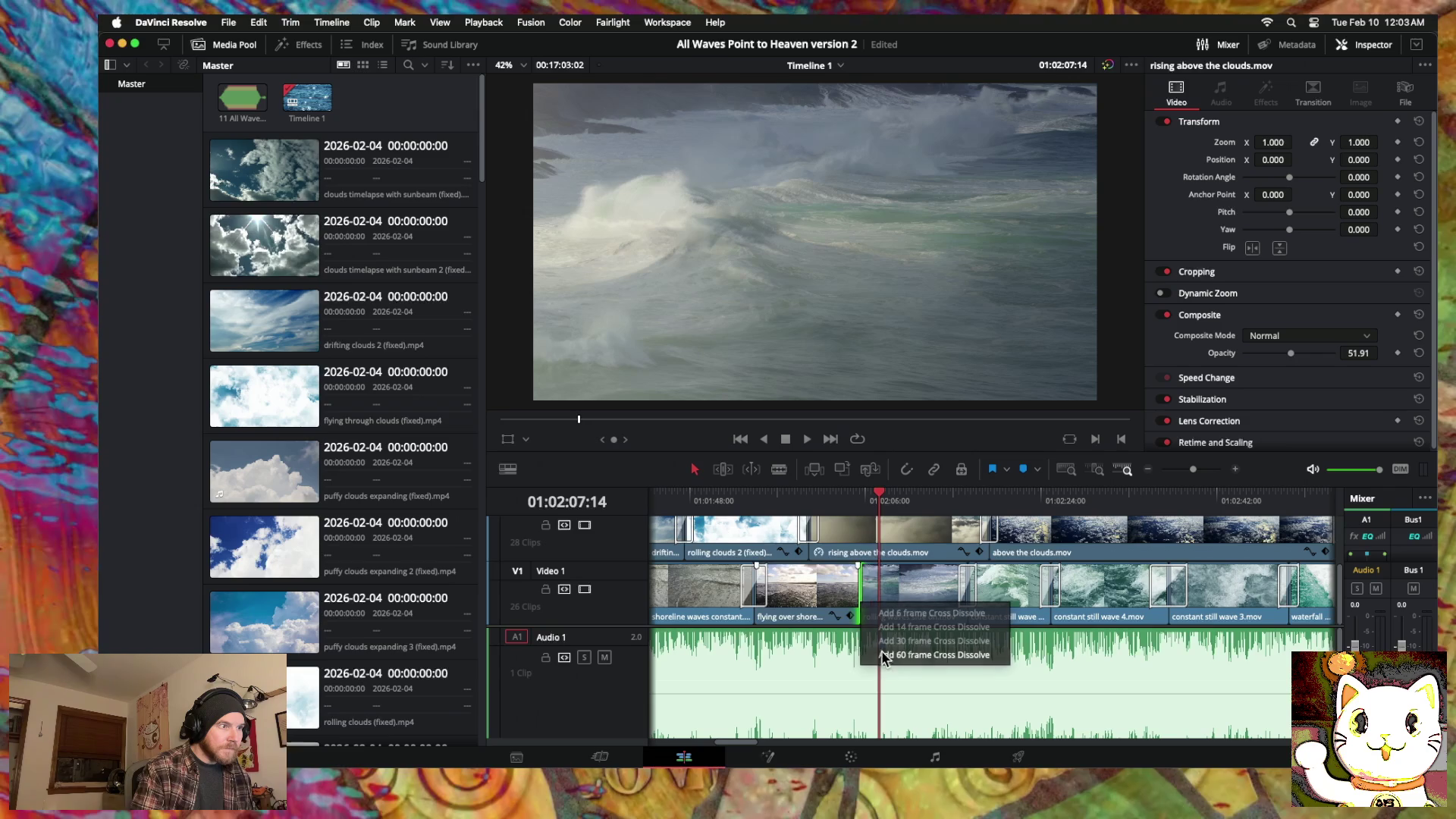
click(793, 501)
key(space)
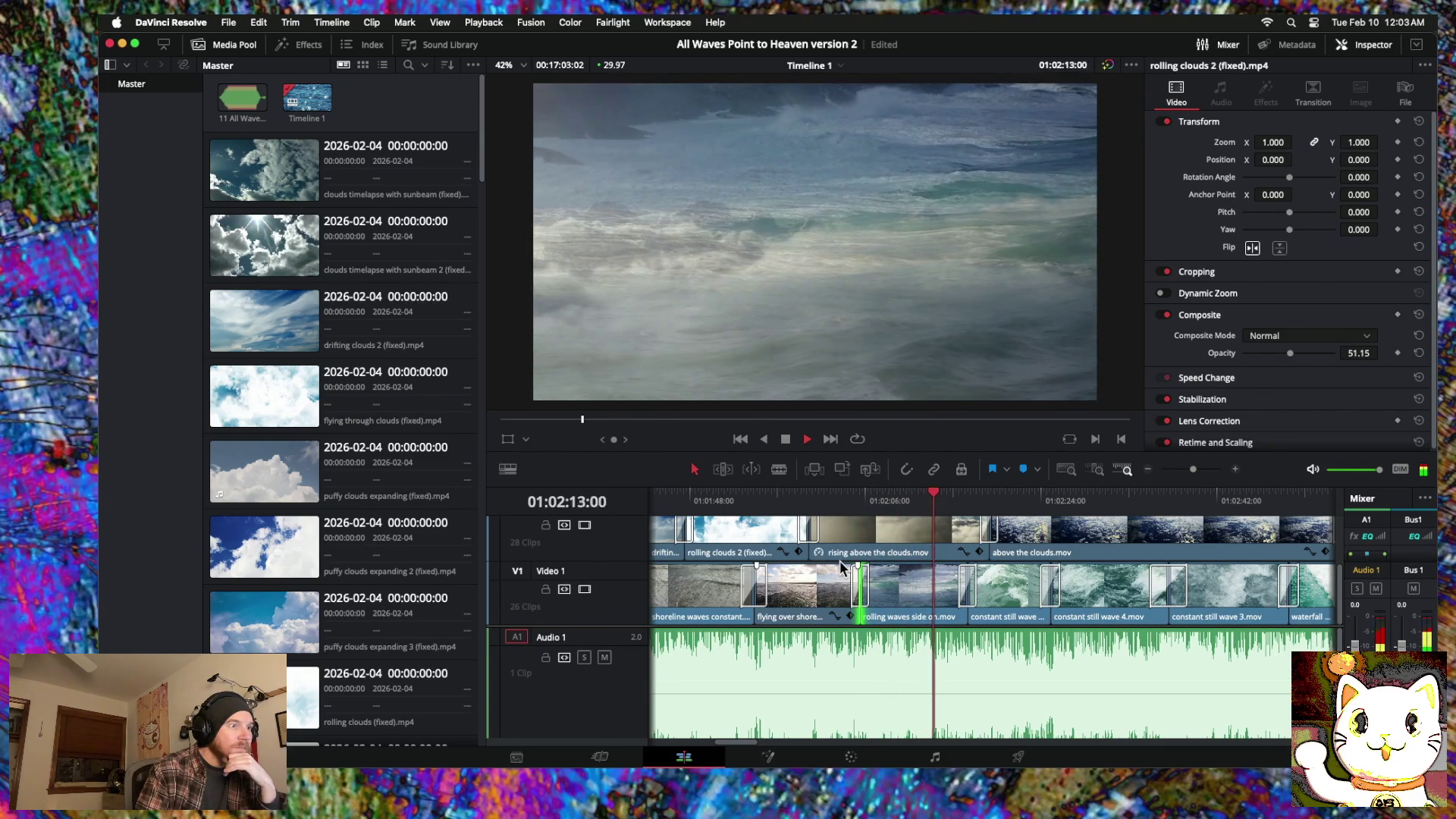
Step: Zoom the timeline out and review the rising above the clouds overlay at 64.89 opacity
scroll(841, 565, up, 2)
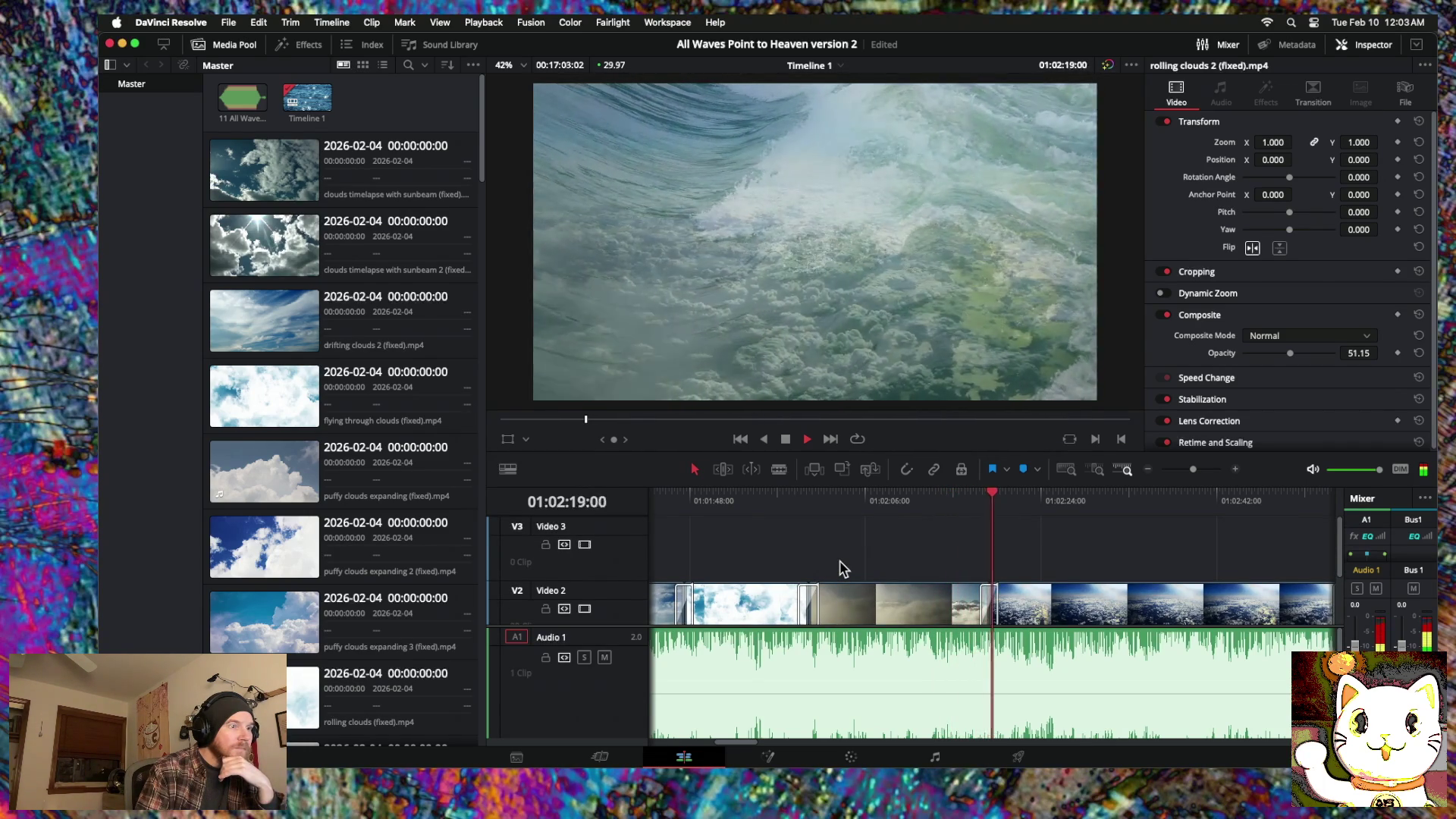
scroll(840, 568, down, 2)
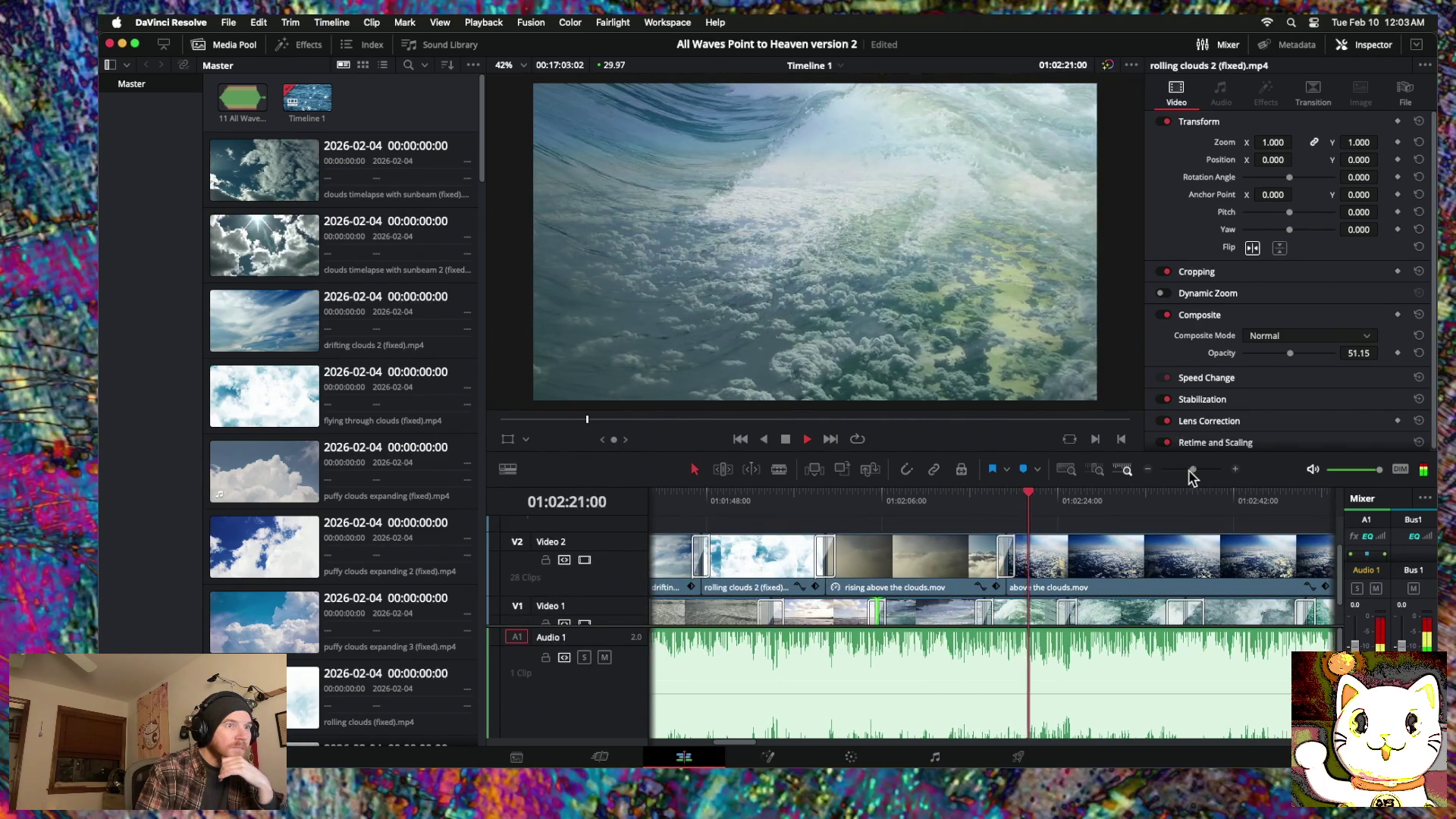
click(1148, 470)
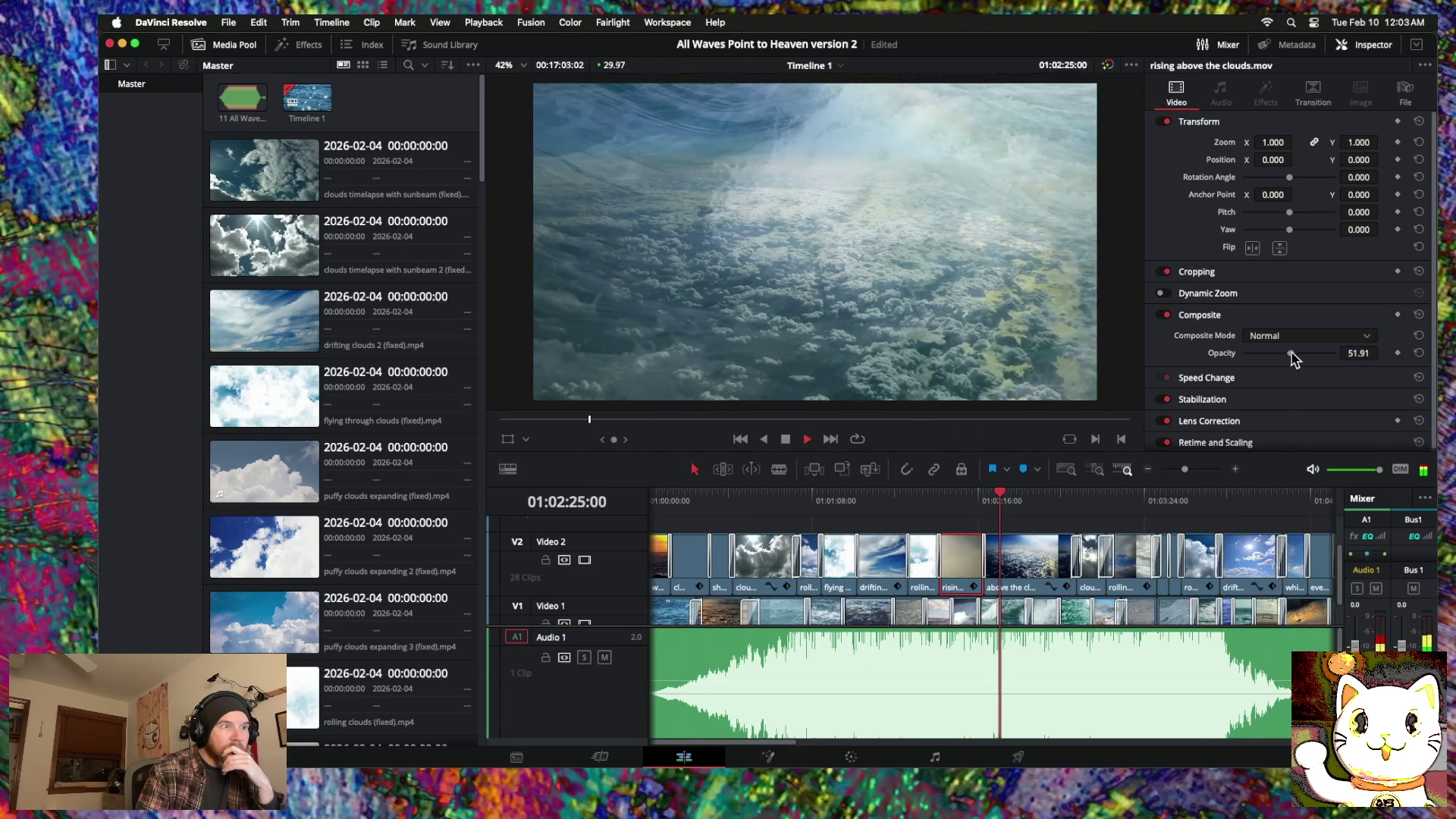
mouse_move(1005, 496)
mouse_down()
mouse_move(926, 494)
mouse_move(943, 497)
mouse_up()
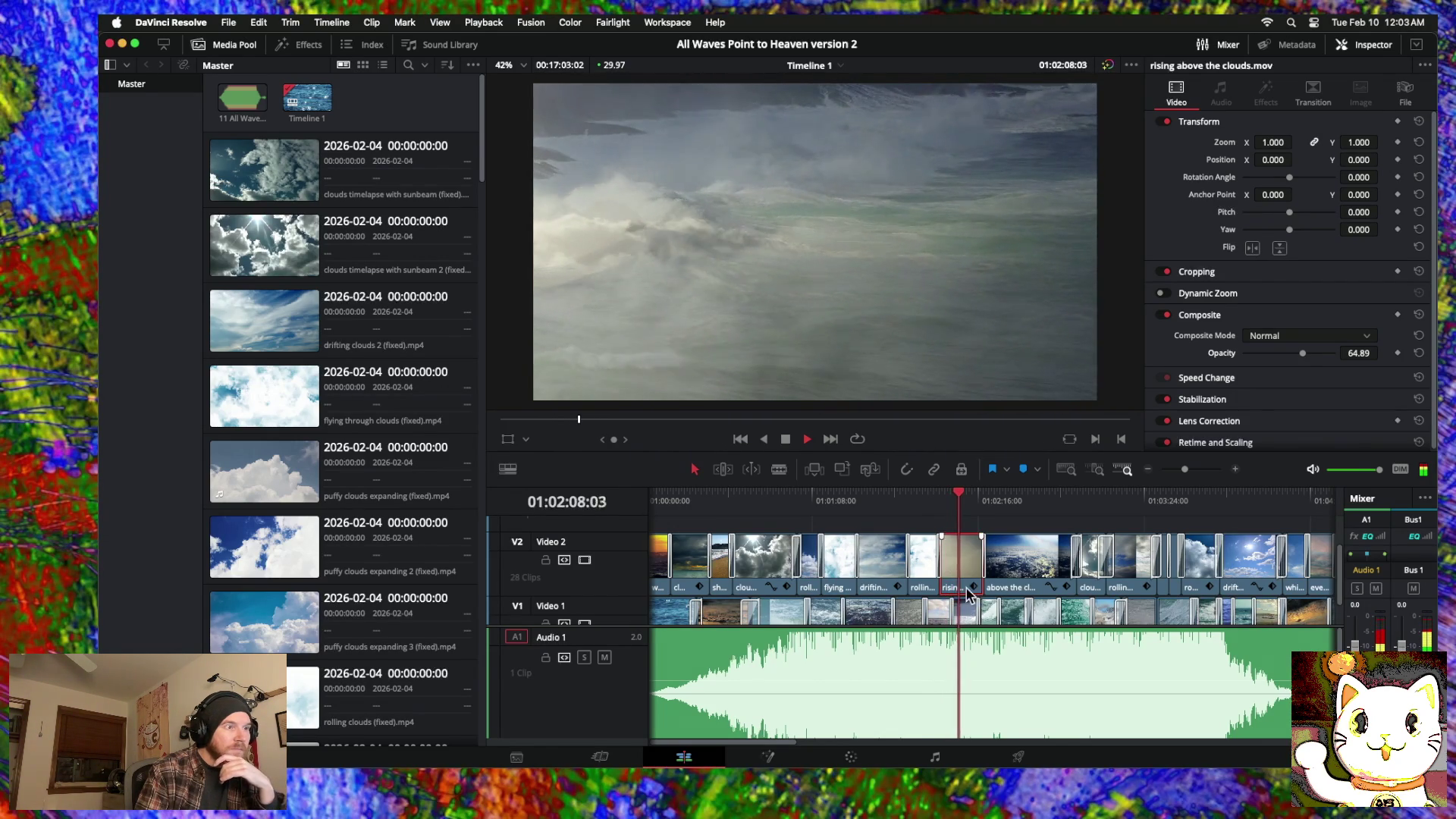
Step: Stop playback, preview the stray clips at the timeline's end, and shift 'rolling waves front on' left
key(space)
scroll(967, 595, right, 20)
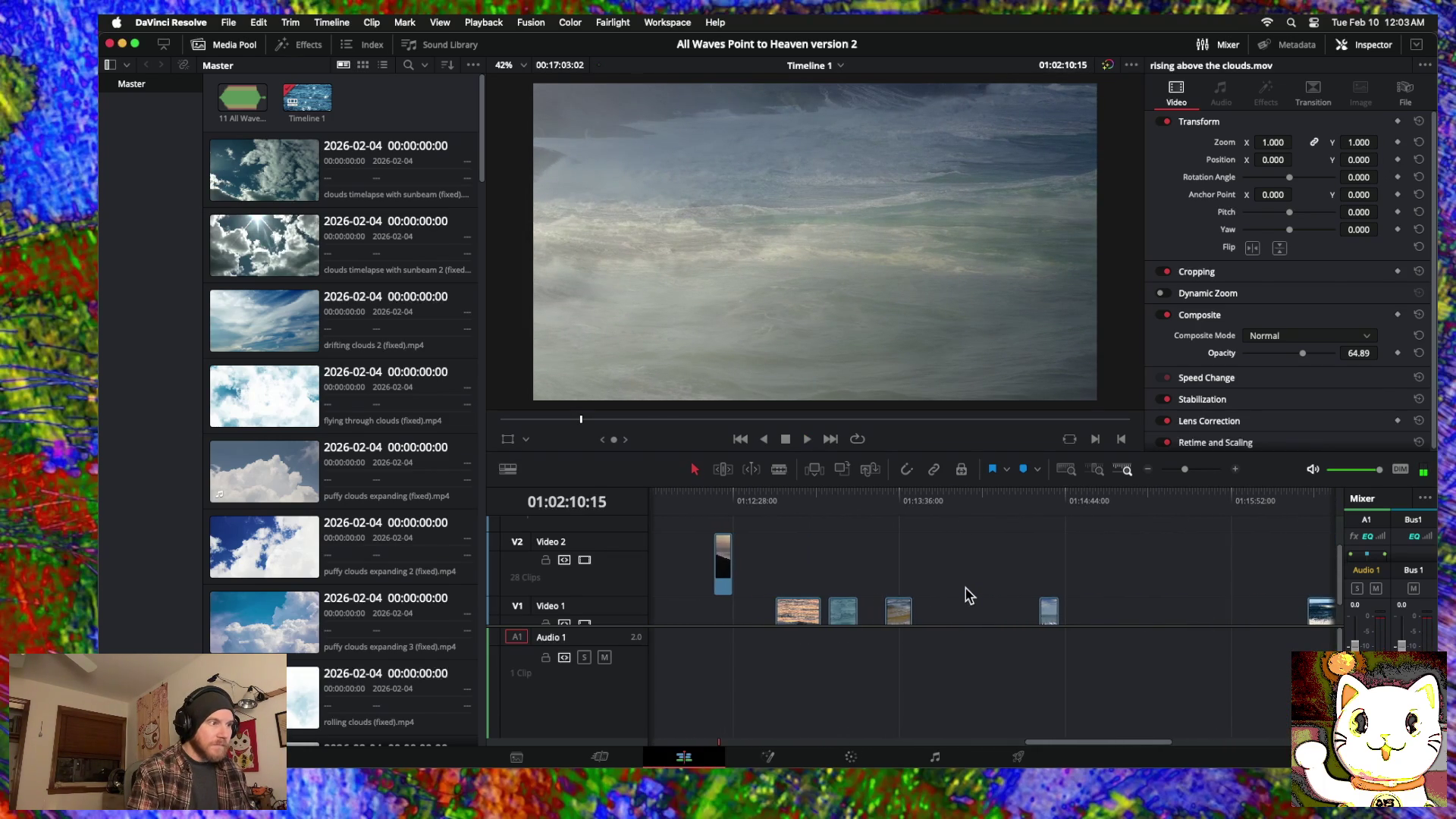
scroll(1054, 559, down, 2)
scroll(1054, 559, right, 3)
mouse_move(944, 500)
mouse_down()
mouse_move(727, 506)
mouse_move(734, 516)
mouse_up()
scroll(831, 574, left, 5)
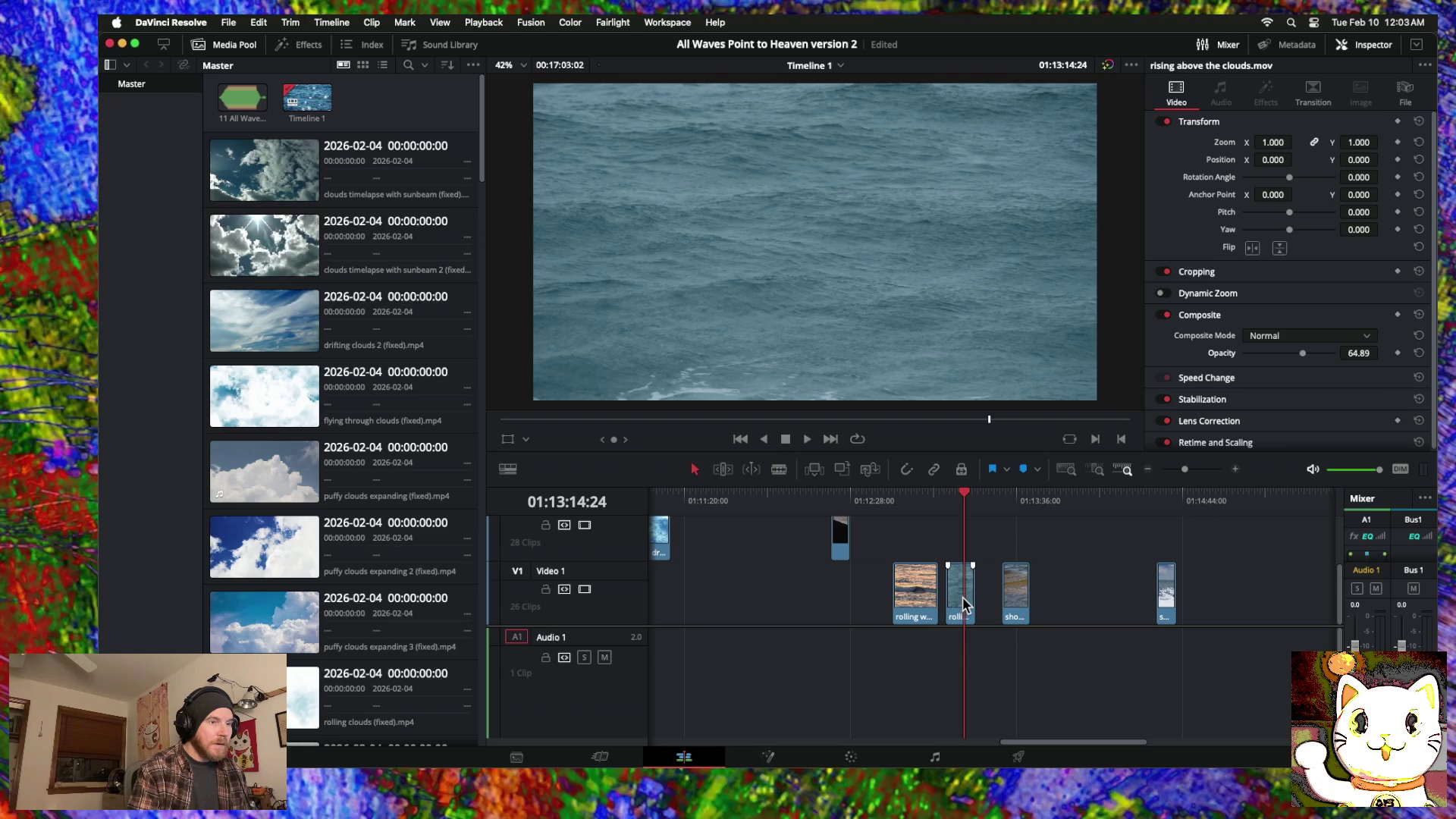
drag(963, 603, 785, 599)
Step: Move 'rolling waves side on out' from the main sequence to the end of the timeline
scroll(760, 598, down, 5)
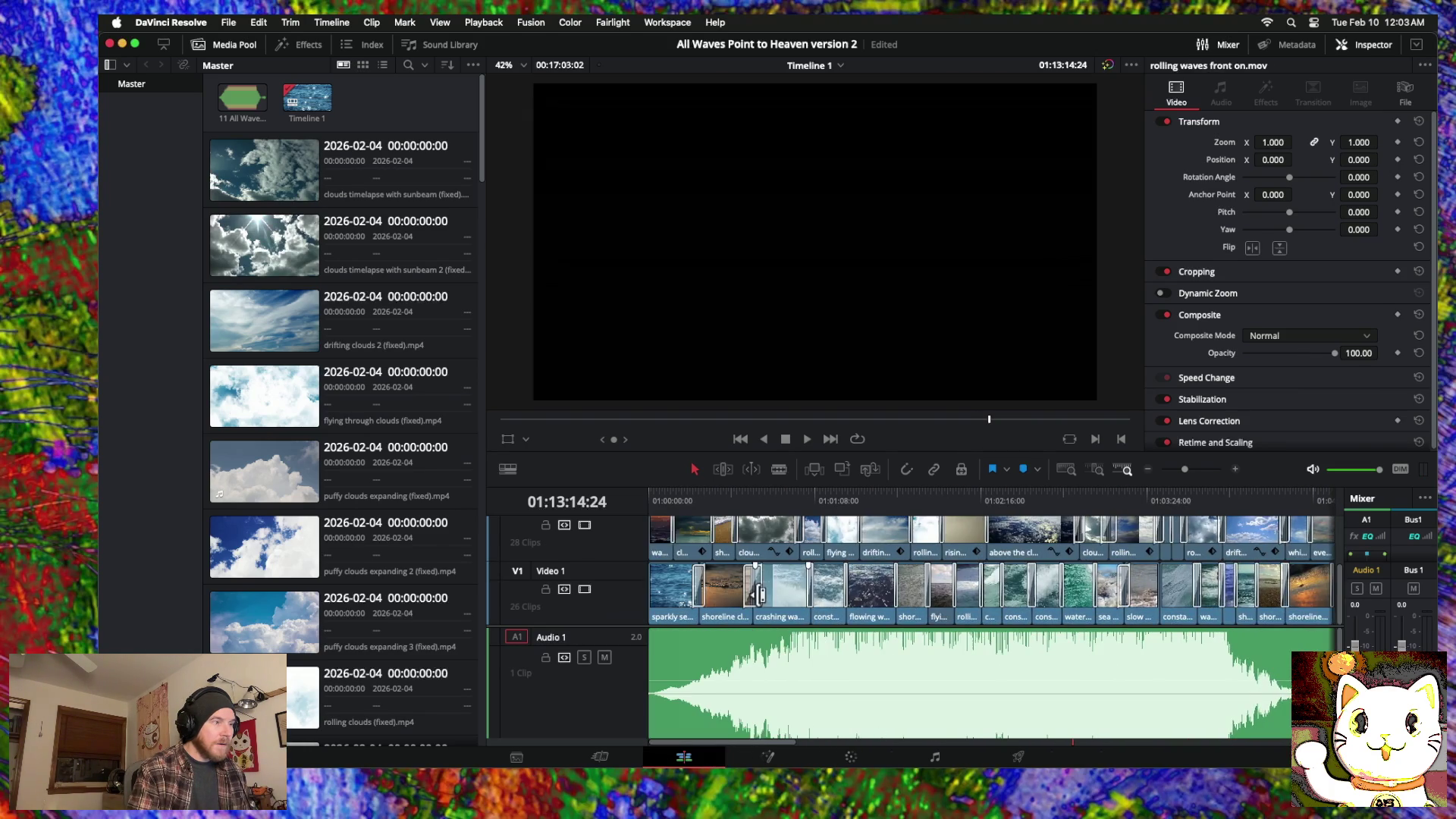
scroll(761, 595, right, 5)
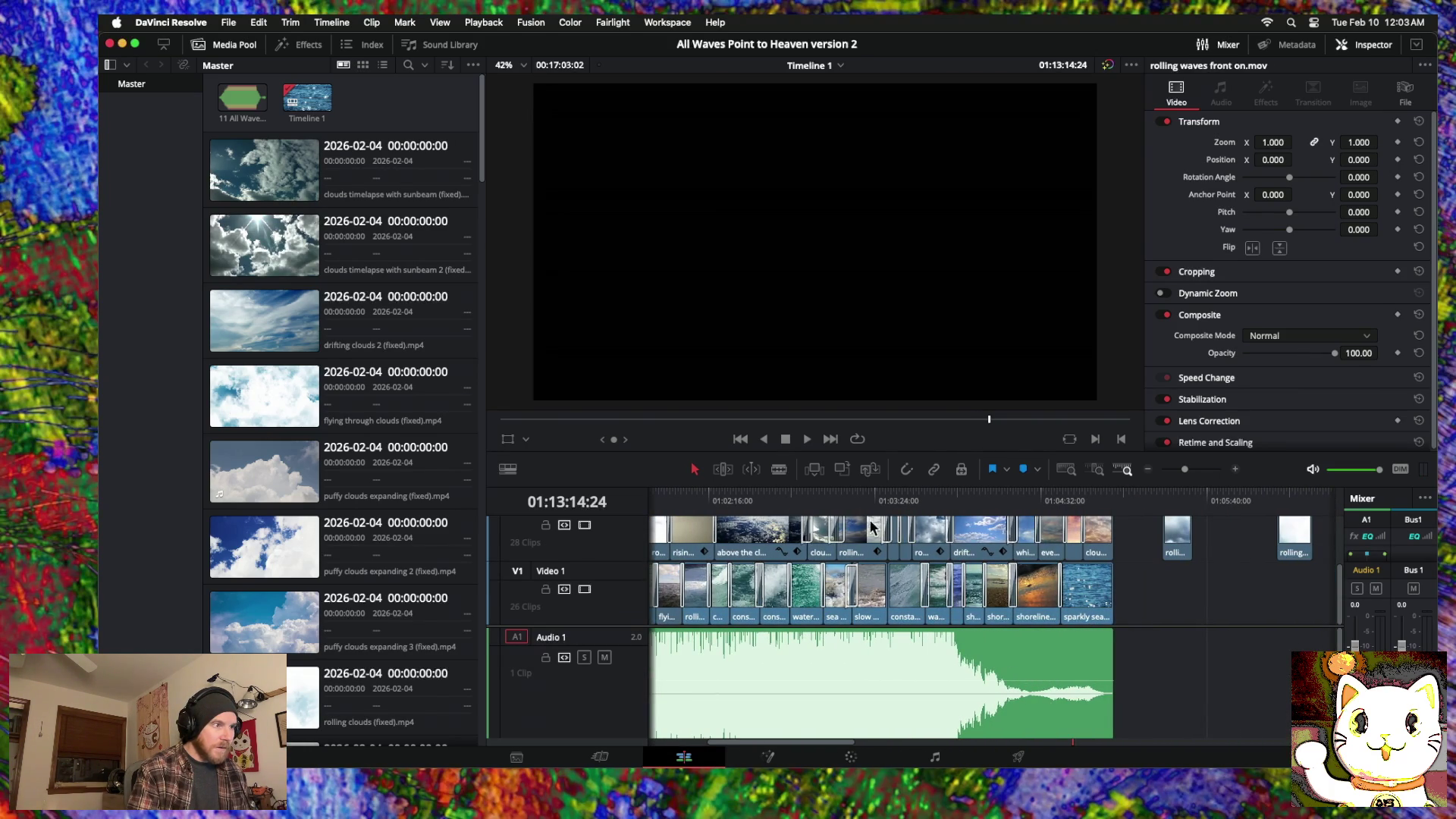
drag(829, 500, 729, 501)
scroll(920, 504, left, 5)
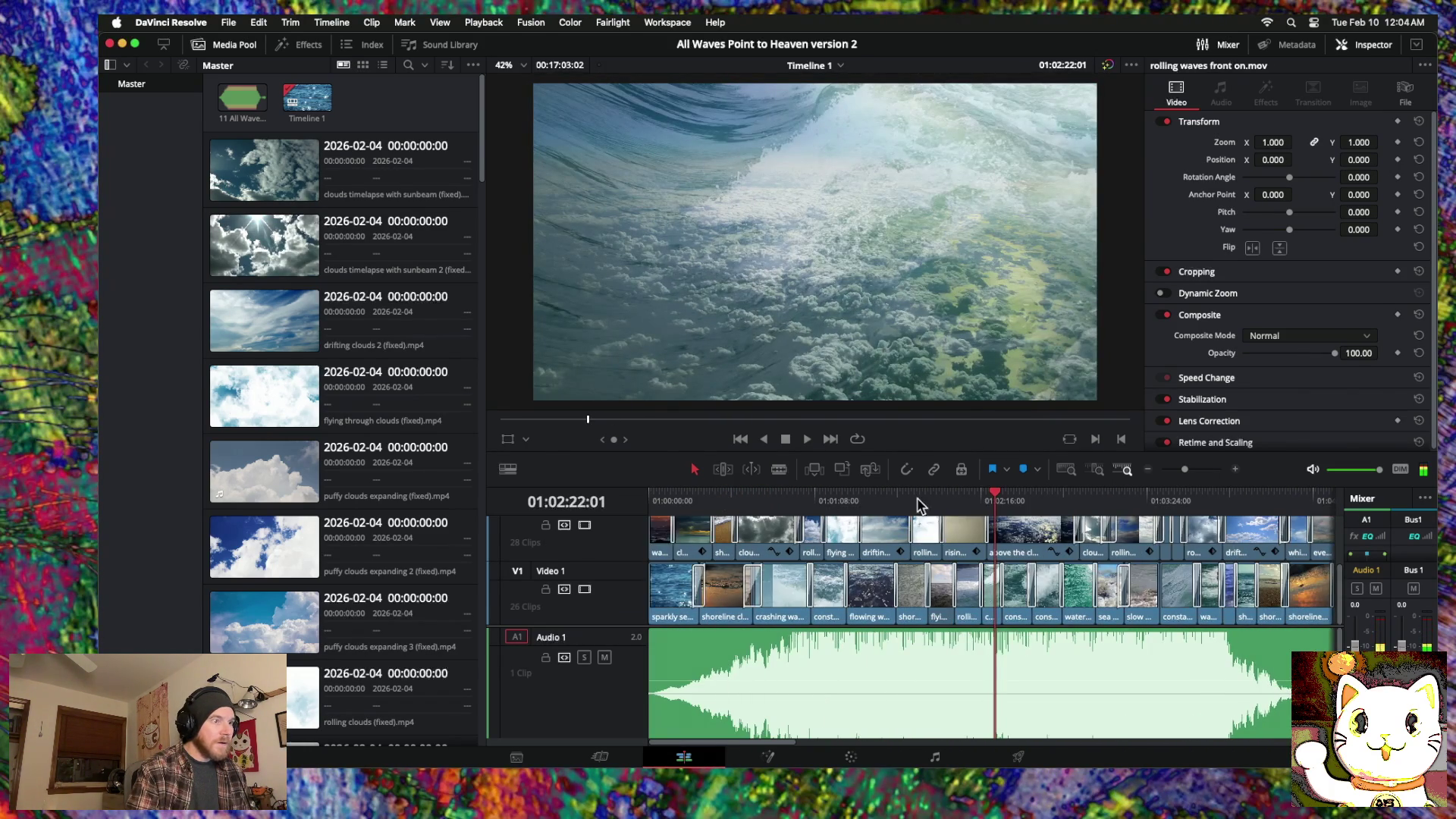
drag(962, 500, 973, 500)
scroll(804, 604, right, 3)
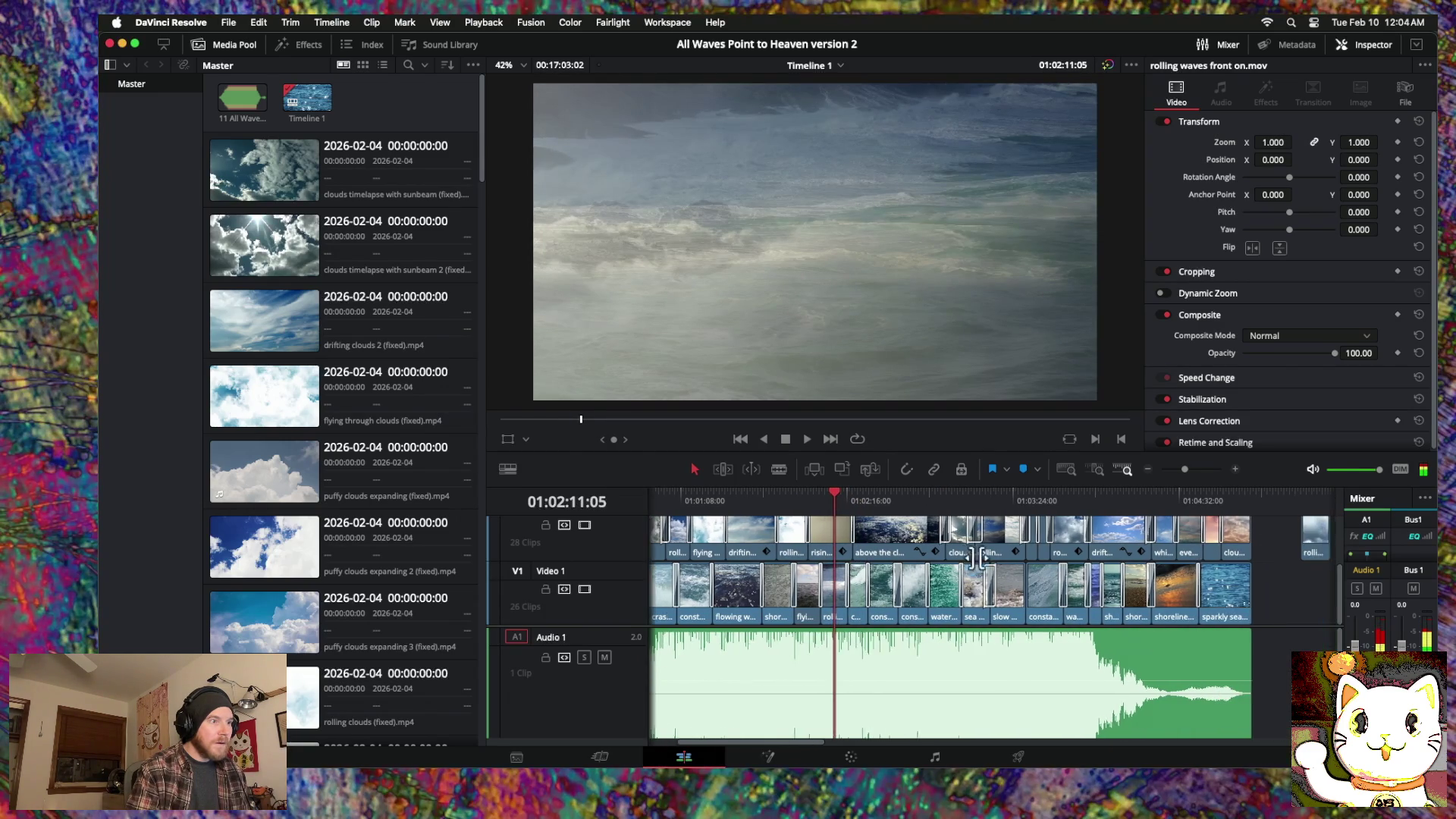
mouse_move(811, 597)
mouse_down()
mouse_move(1349, 624)
mouse_move(1008, 611)
mouse_move(927, 565)
mouse_up()
Step: Drag 'rolling waves front on' into the vacated Video 1 slot and play back the section
click(928, 538)
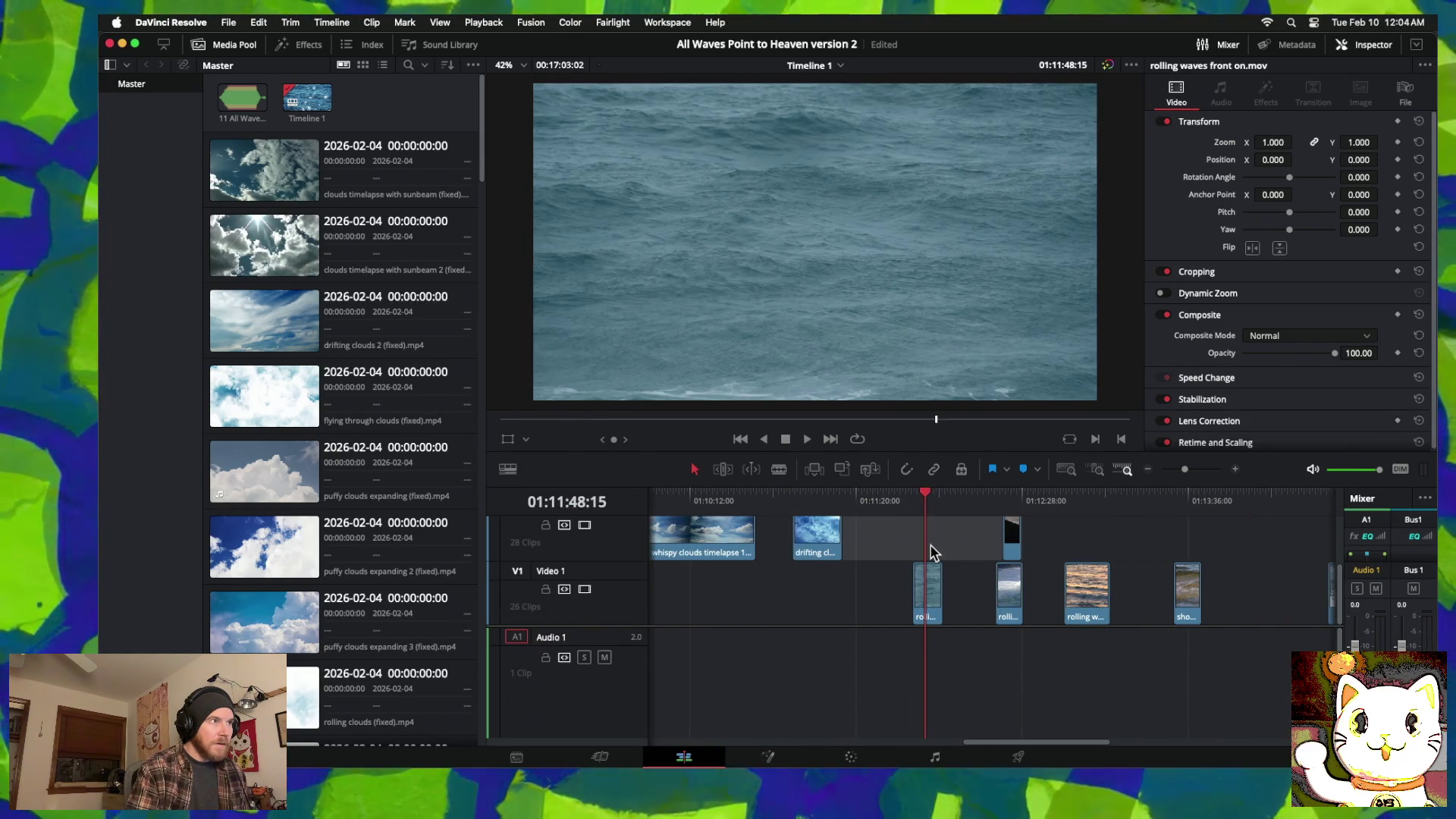
scroll(1037, 599, left, 3)
mouse_move(1083, 609)
mouse_down()
mouse_move(686, 602)
mouse_move(688, 623)
mouse_move(971, 612)
mouse_up()
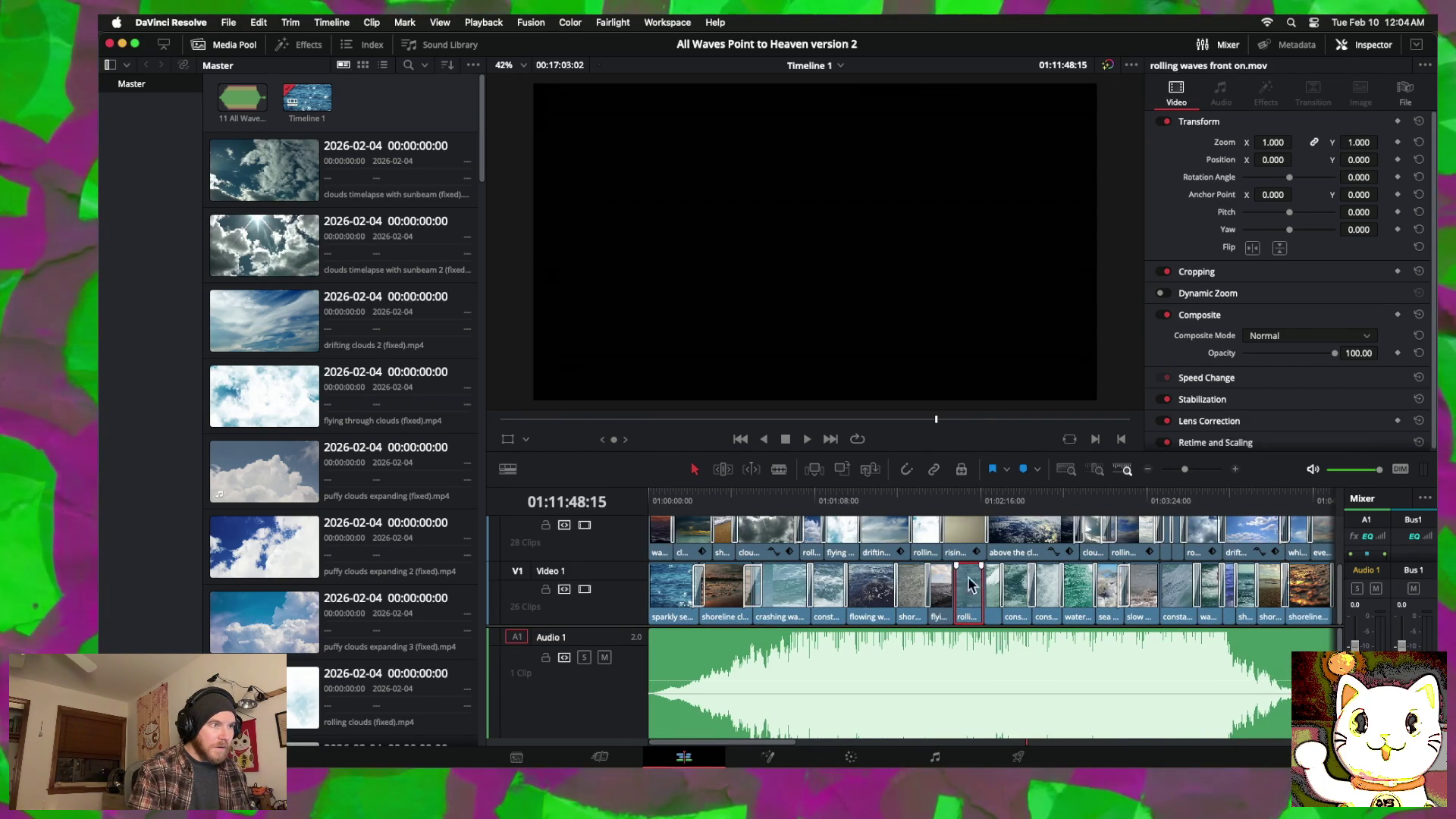
drag(963, 496, 940, 497)
key(space)
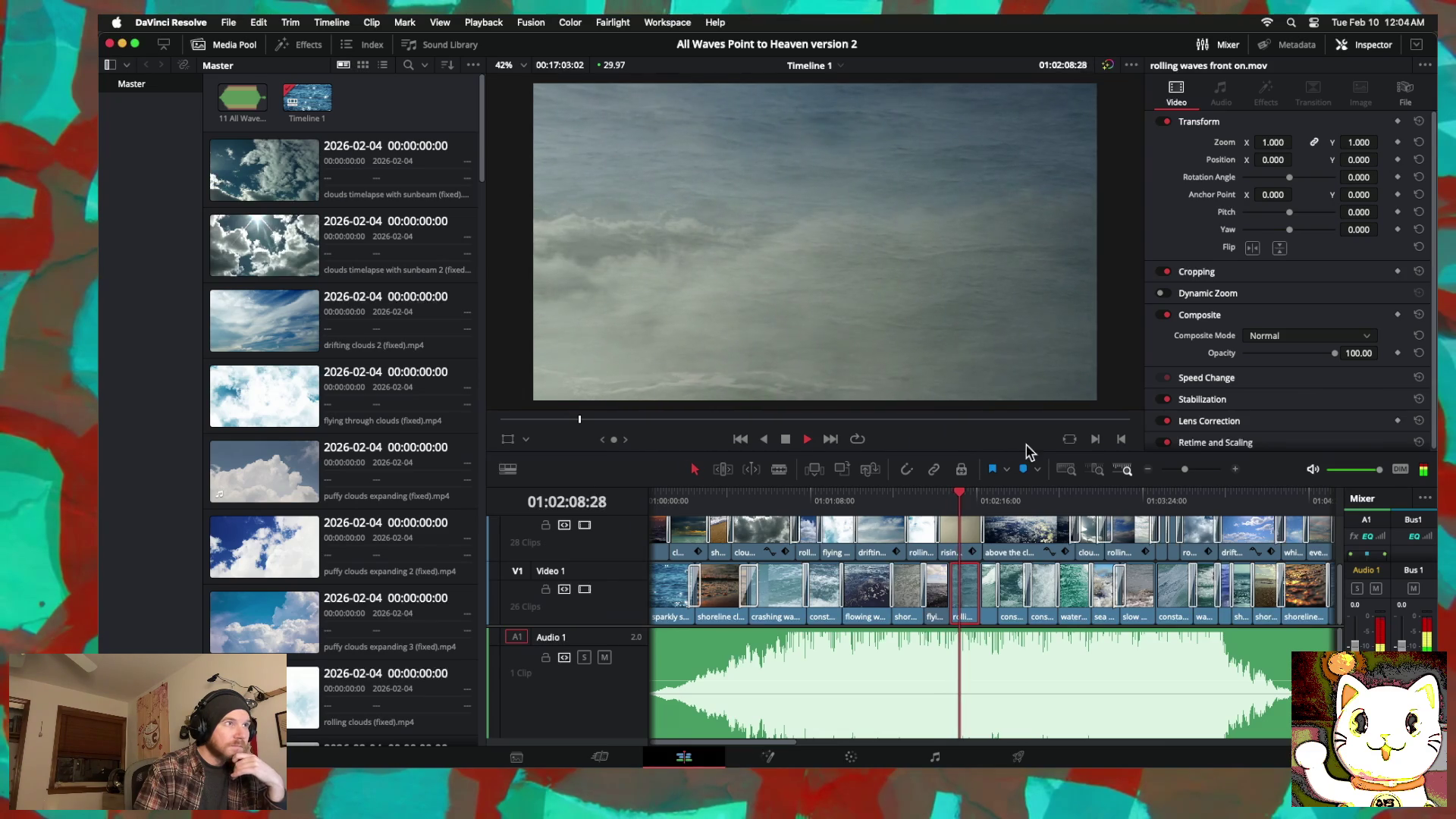
click(1236, 469)
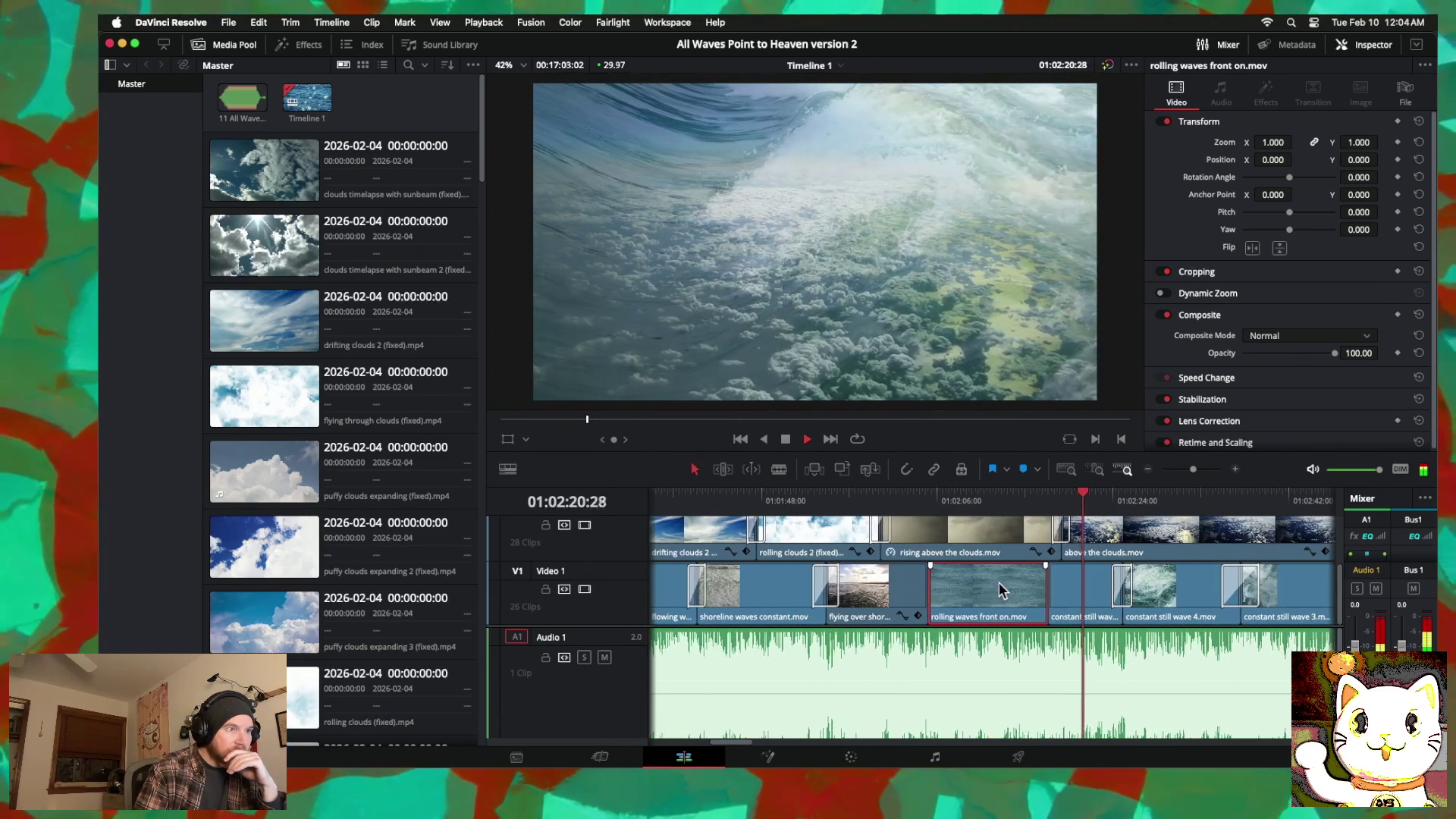
Step: Nudge the Video 2 cloud cut and trim the cut before 'rolling waves front on' earlier
click(857, 494)
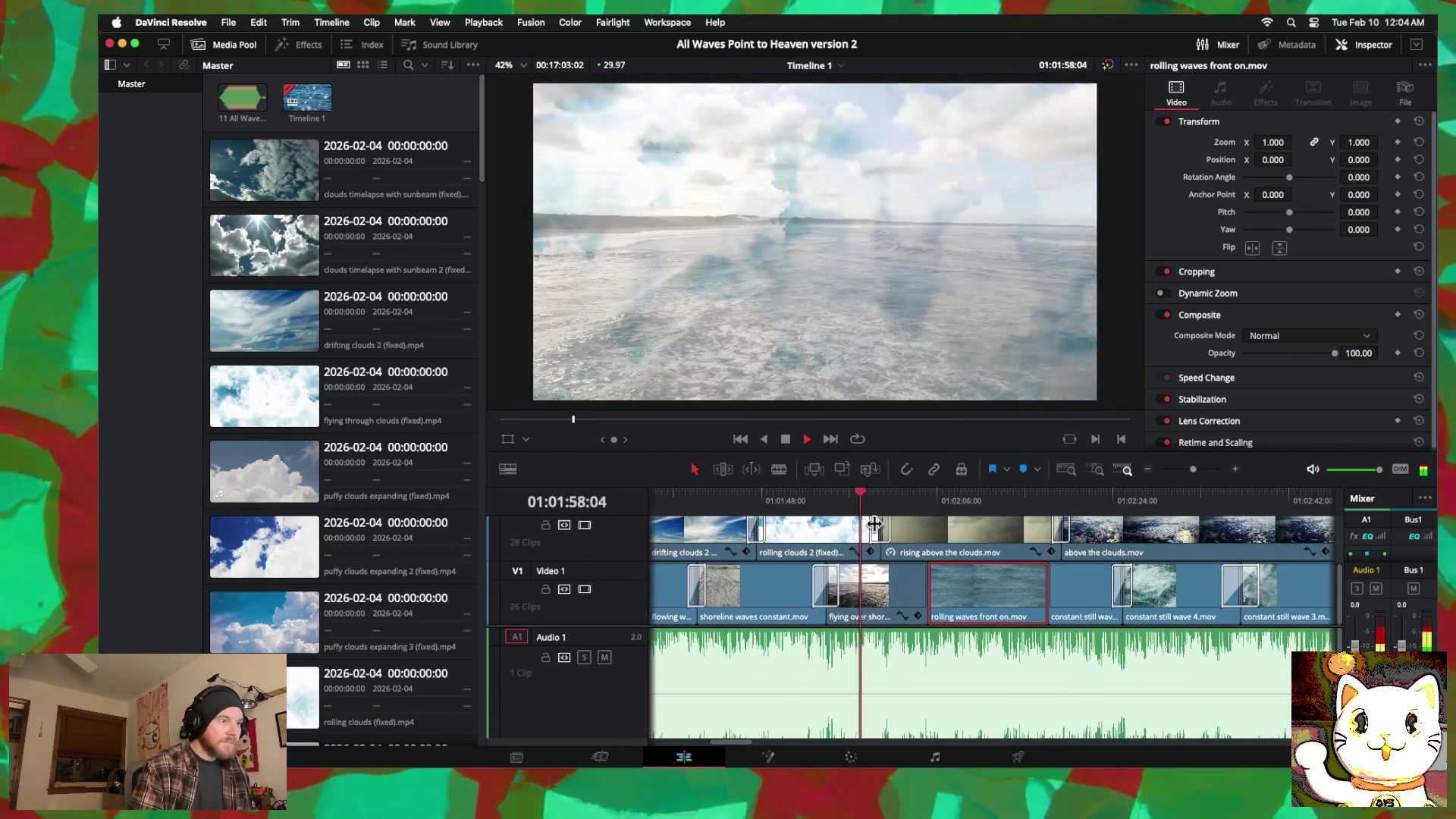
drag(874, 525, 898, 536)
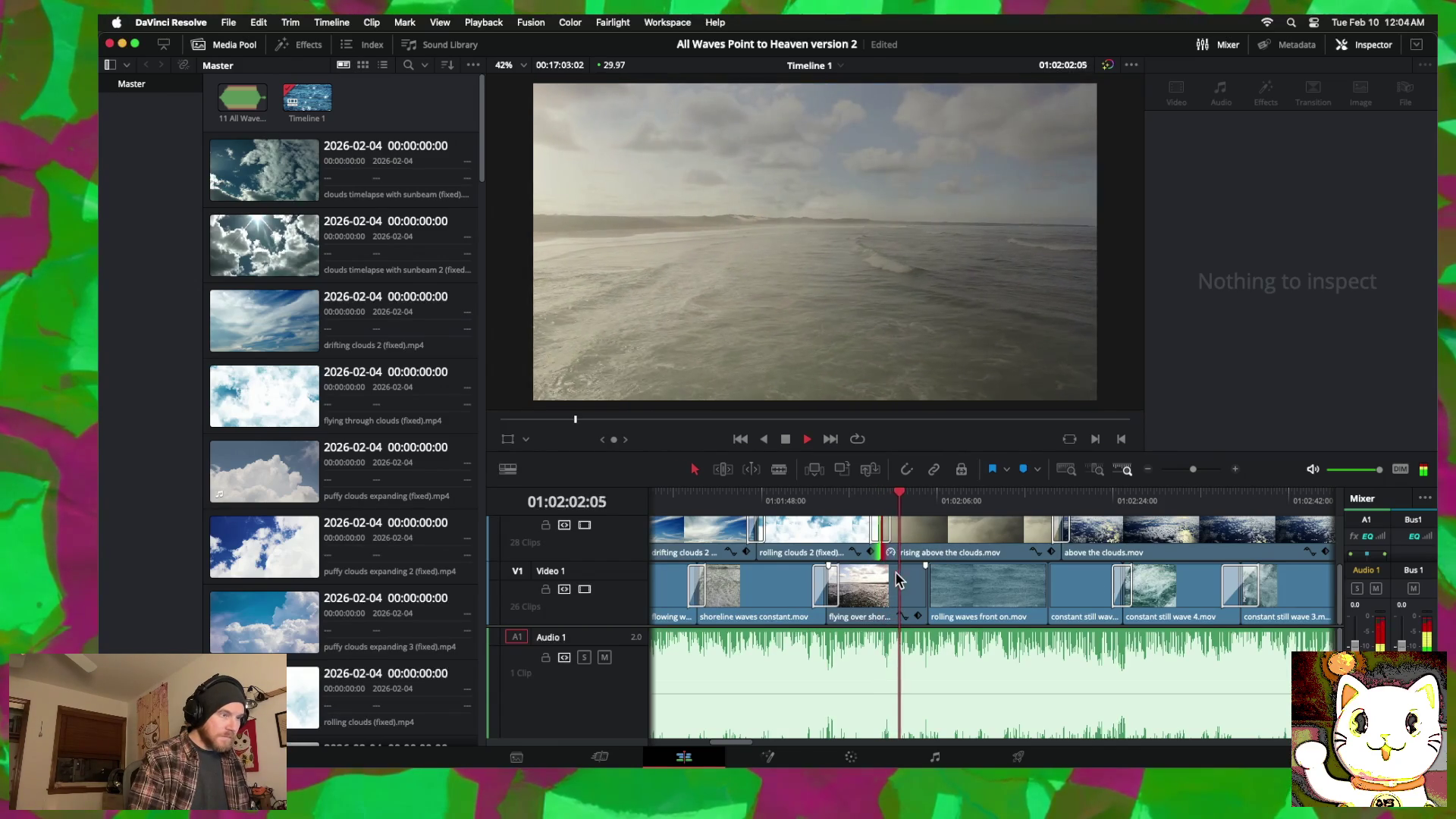
key(space)
mouse_move(927, 584)
mouse_down()
mouse_move(889, 582)
mouse_move(889, 597)
mouse_up()
scroll(889, 597, left, 3)
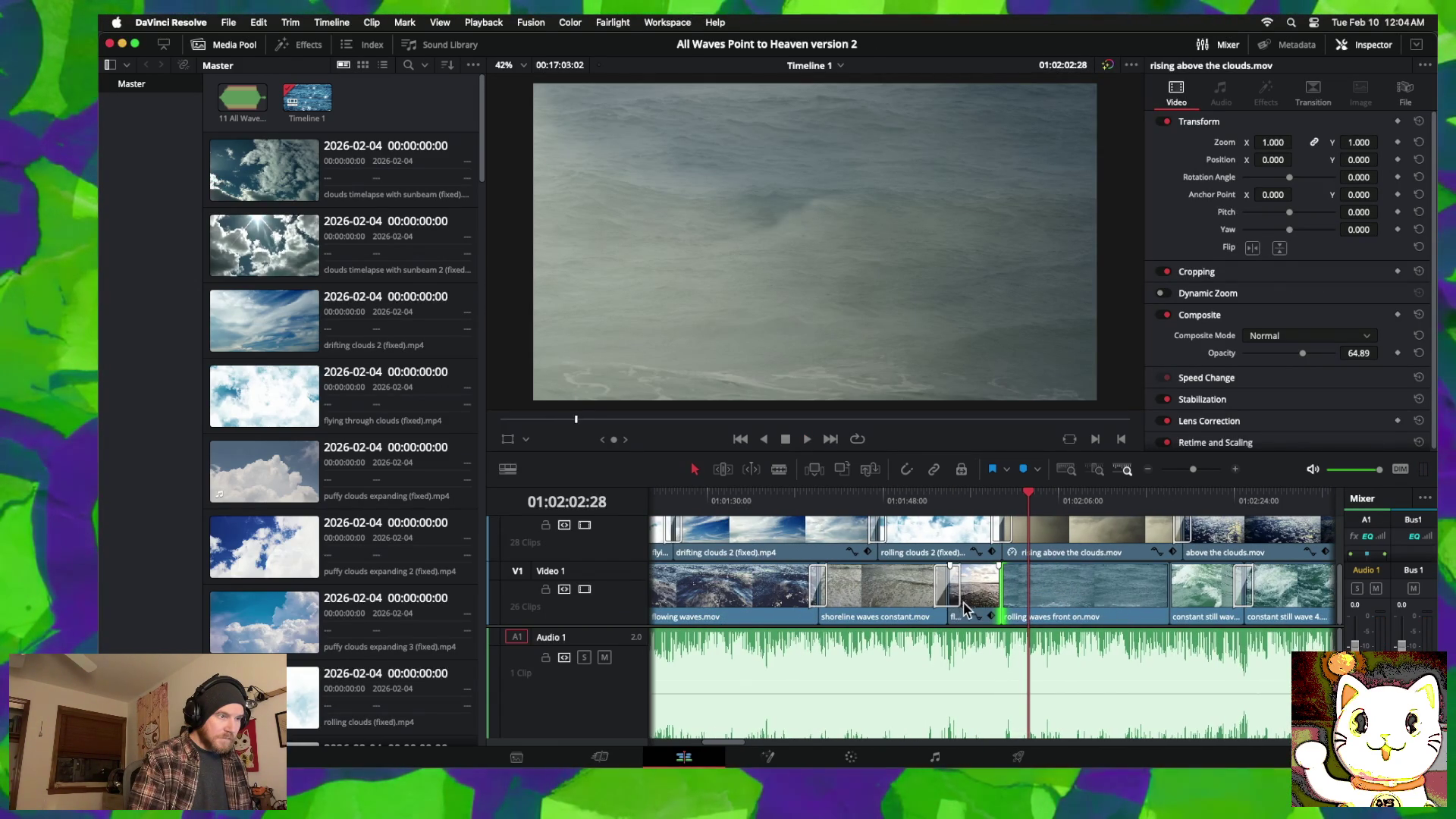
Step: Shift the short 'flying over shore' clip and its cut with the shoreline clip earlier
drag(998, 596, 916, 595)
click(850, 502)
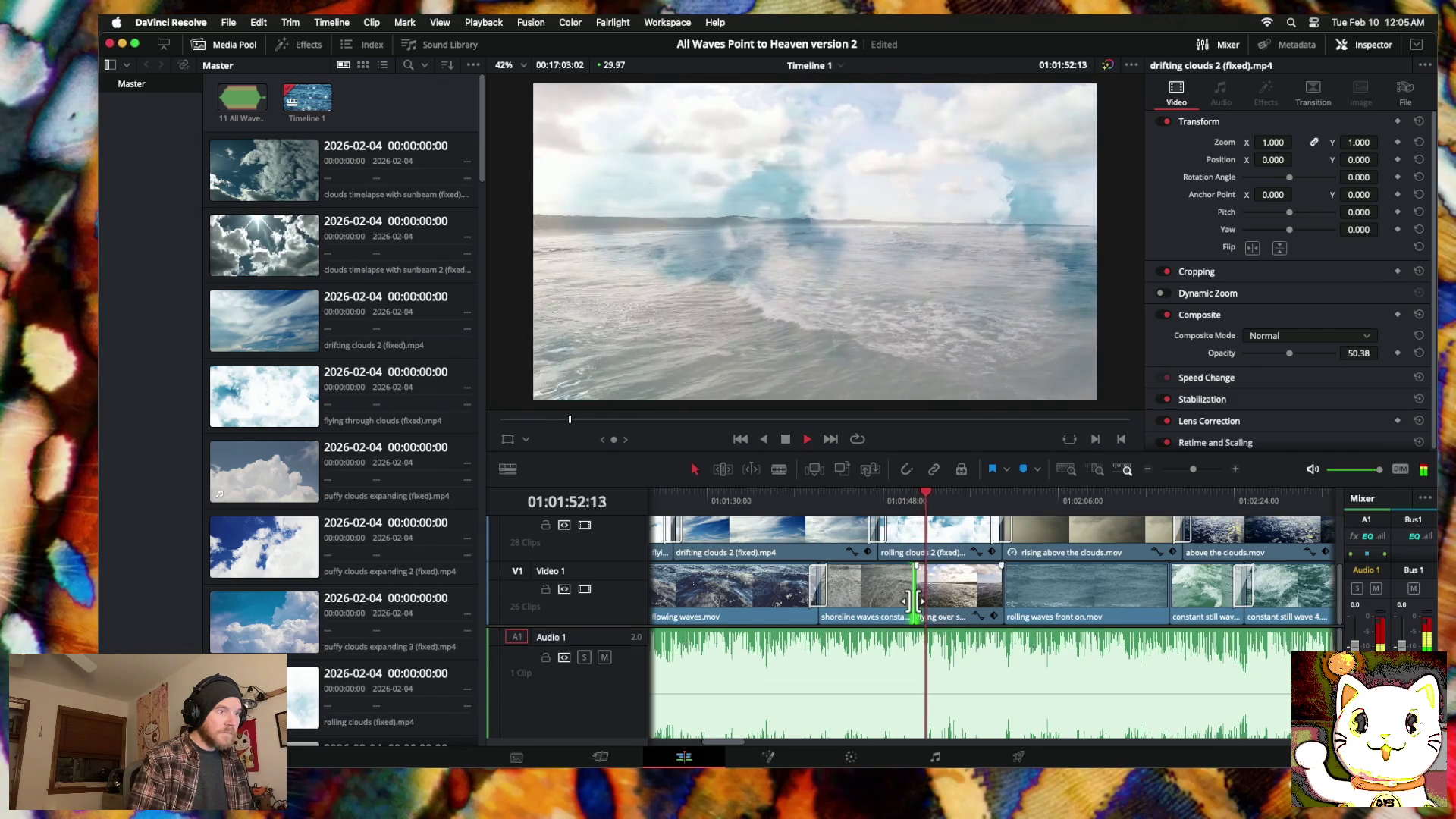
mouse_move(915, 594)
mouse_down()
mouse_move(868, 598)
mouse_move(942, 584)
mouse_up()
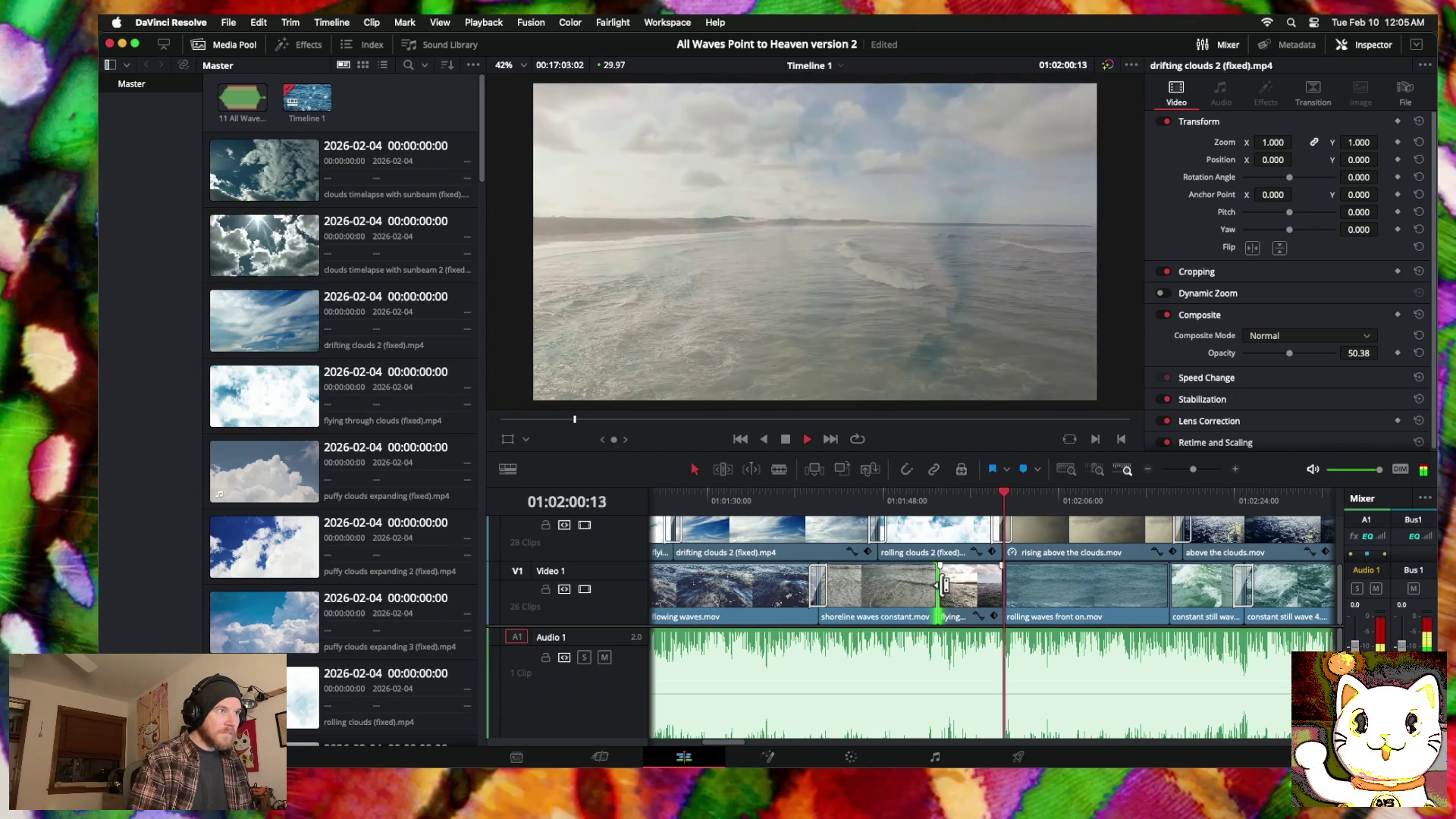
scroll(941, 584, right, 3)
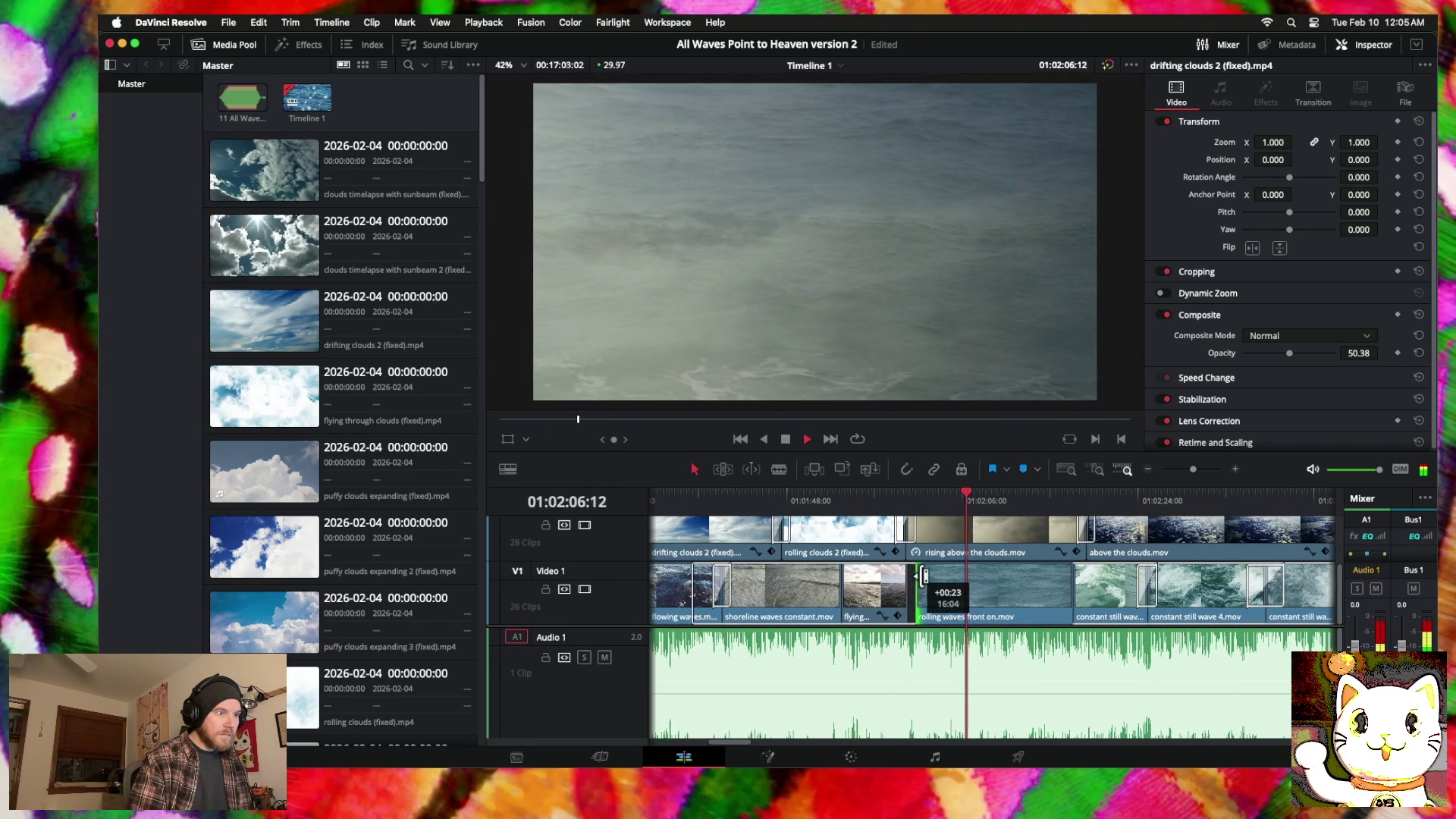
Step: Widen the Video 1 dissolve into 'rolling waves front on' to 3.4 s and add a 60-frame dissolve at the next cut
click(916, 580)
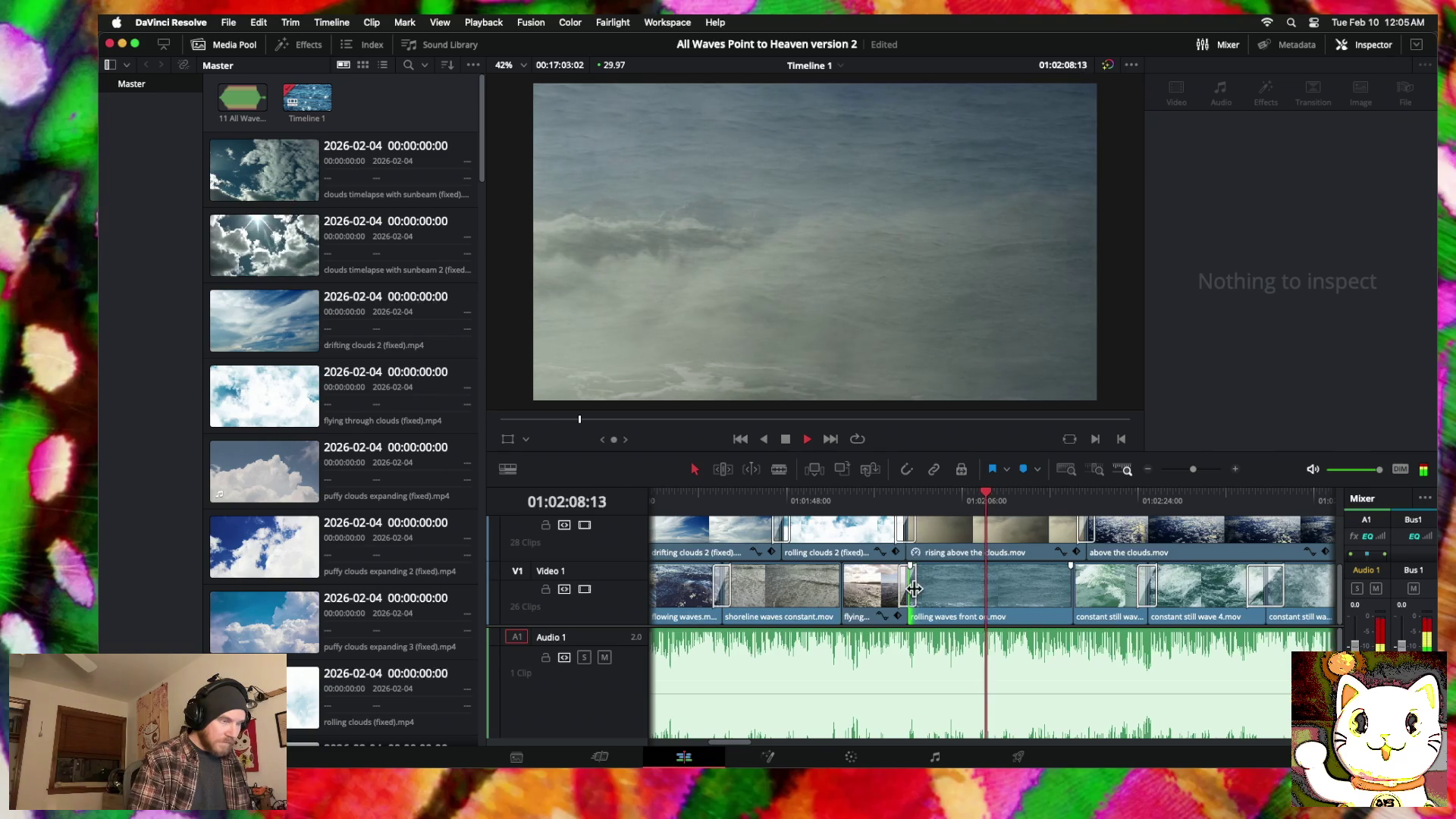
drag(913, 588, 931, 590)
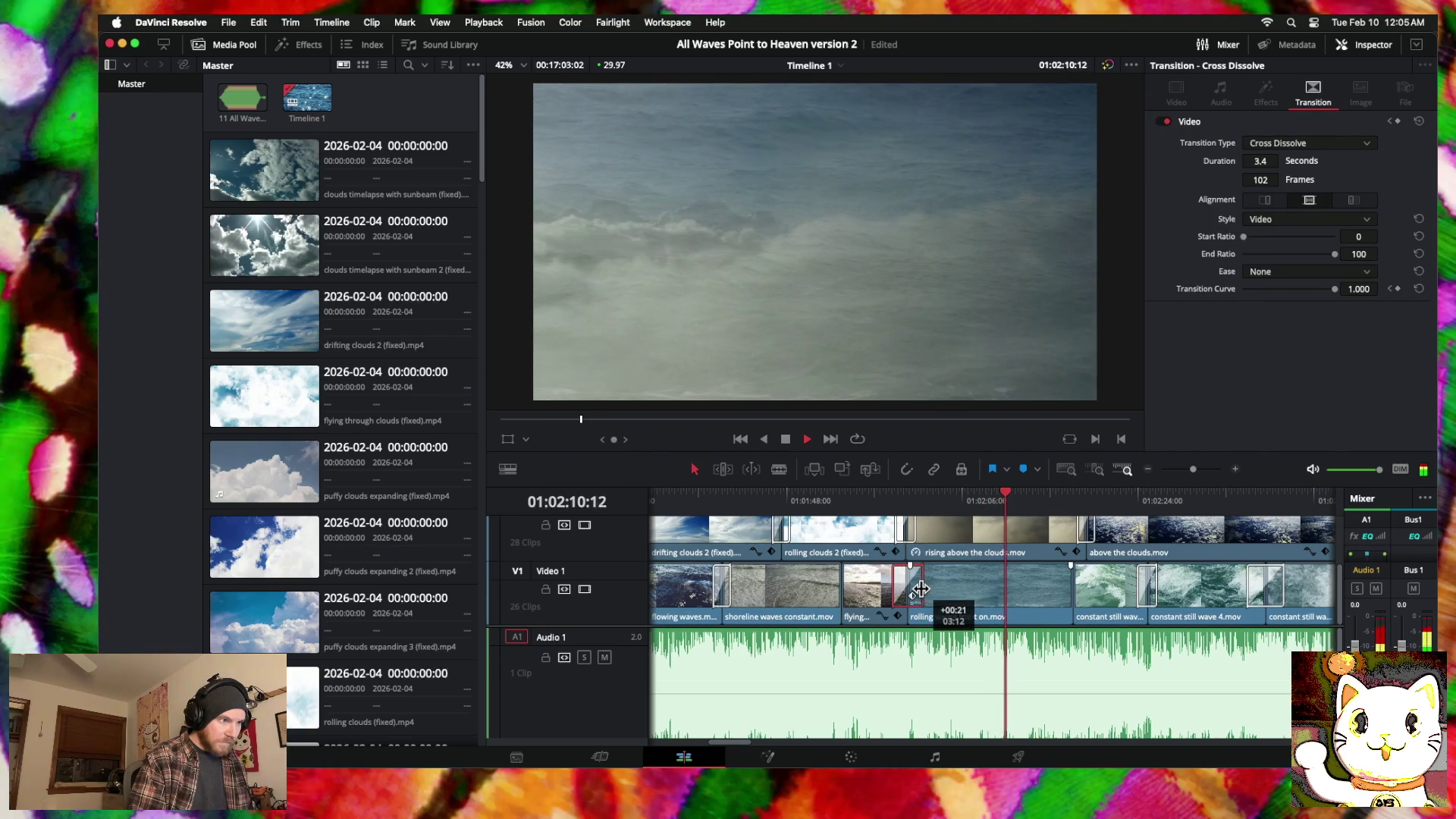
right_click(845, 592)
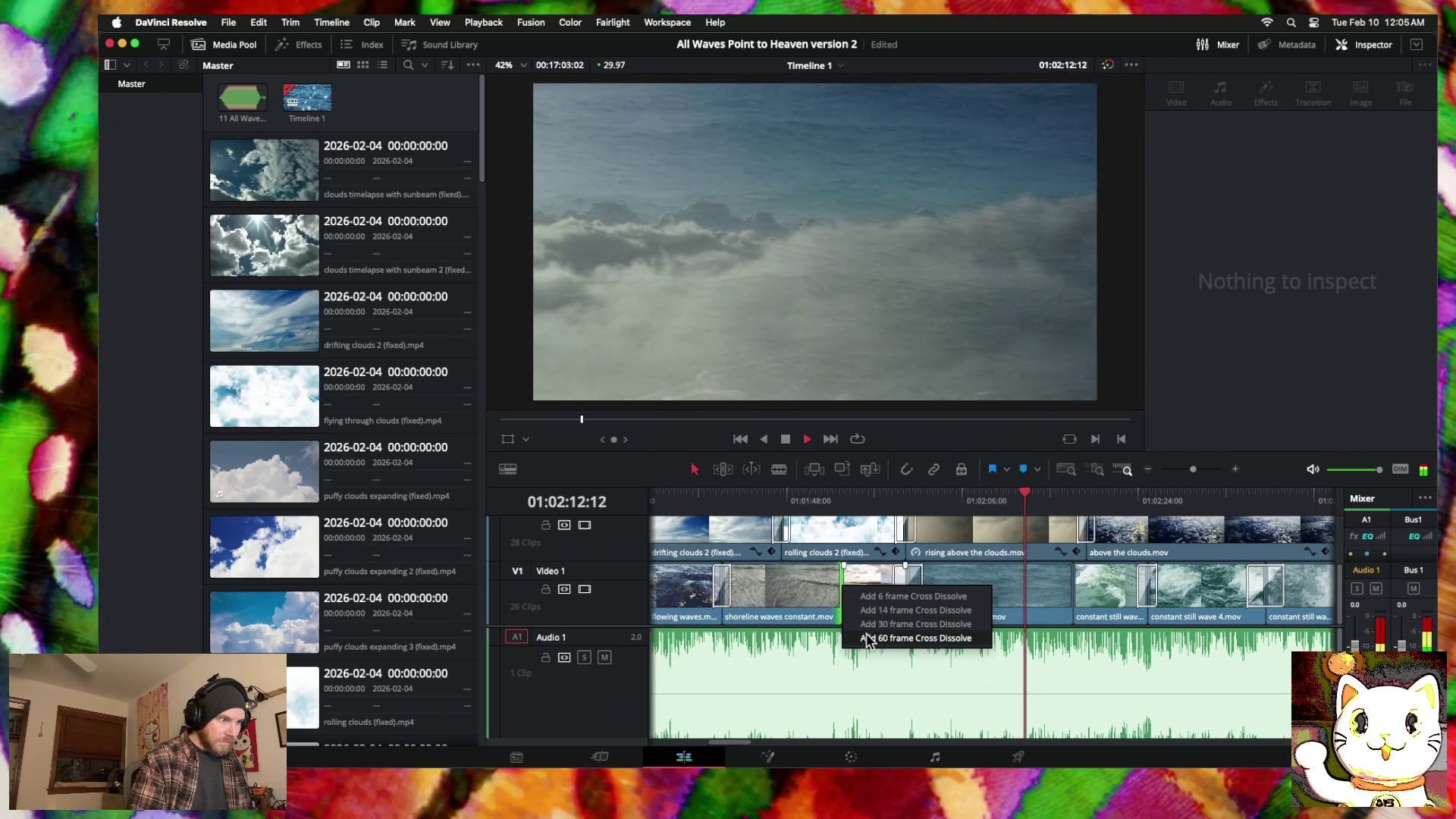
click(846, 591)
drag(845, 592, 854, 595)
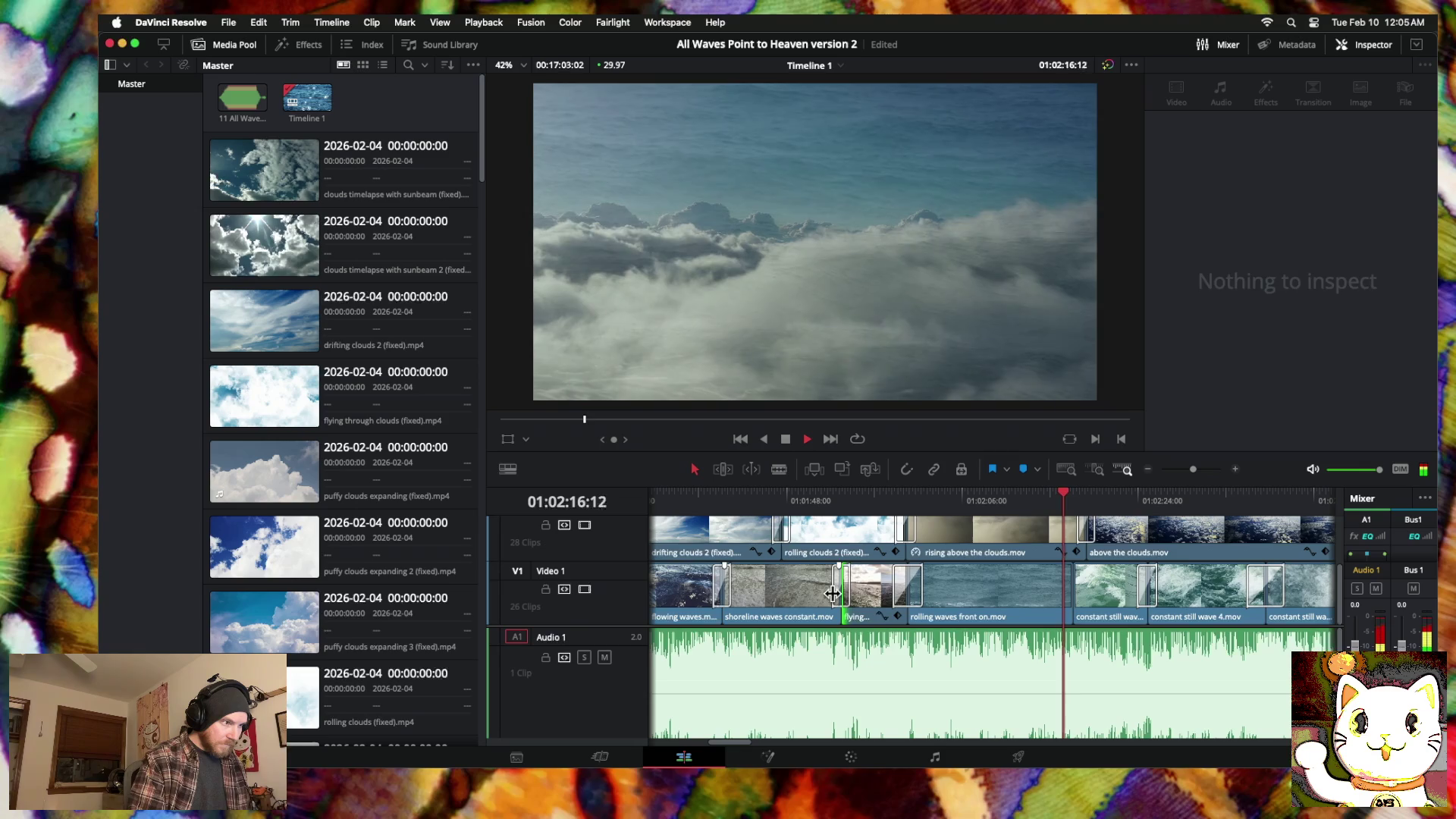
click(834, 593)
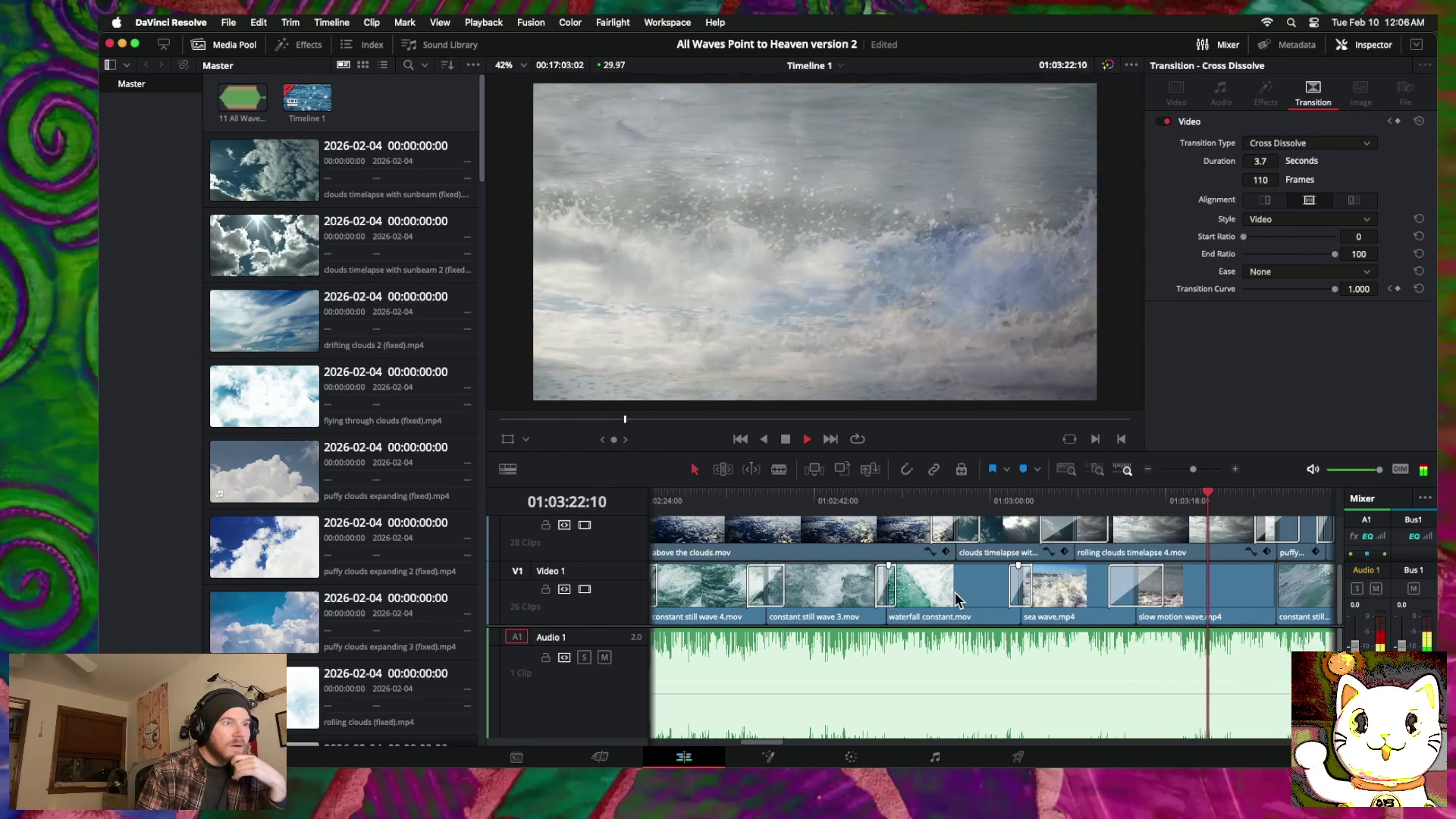
Step: Retrim the cut before 'constant still wave 2.mov', cancelling the 60-frame dissolve after the handles warning
click(1148, 471)
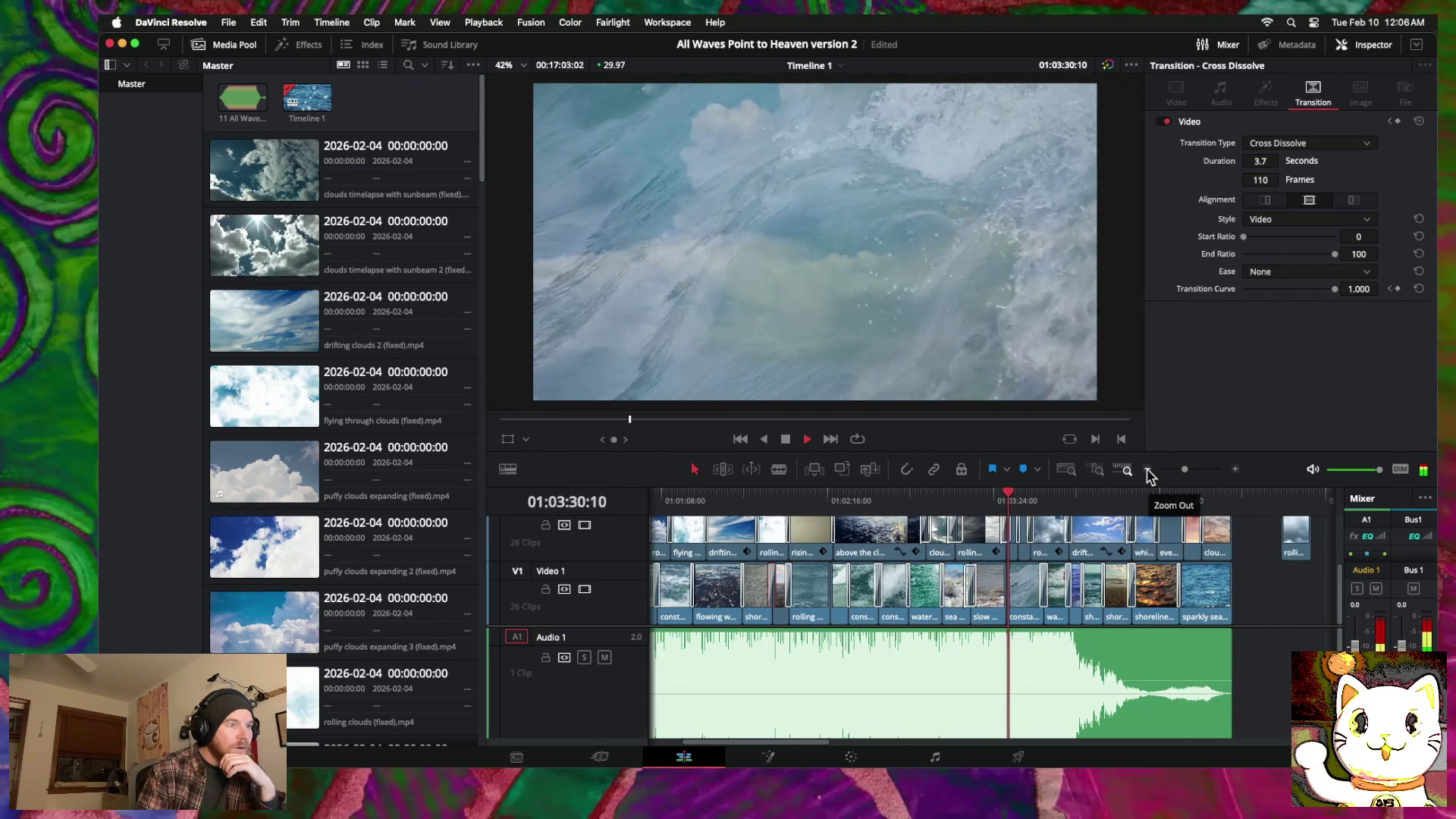
click(1006, 600)
right_click(1007, 599)
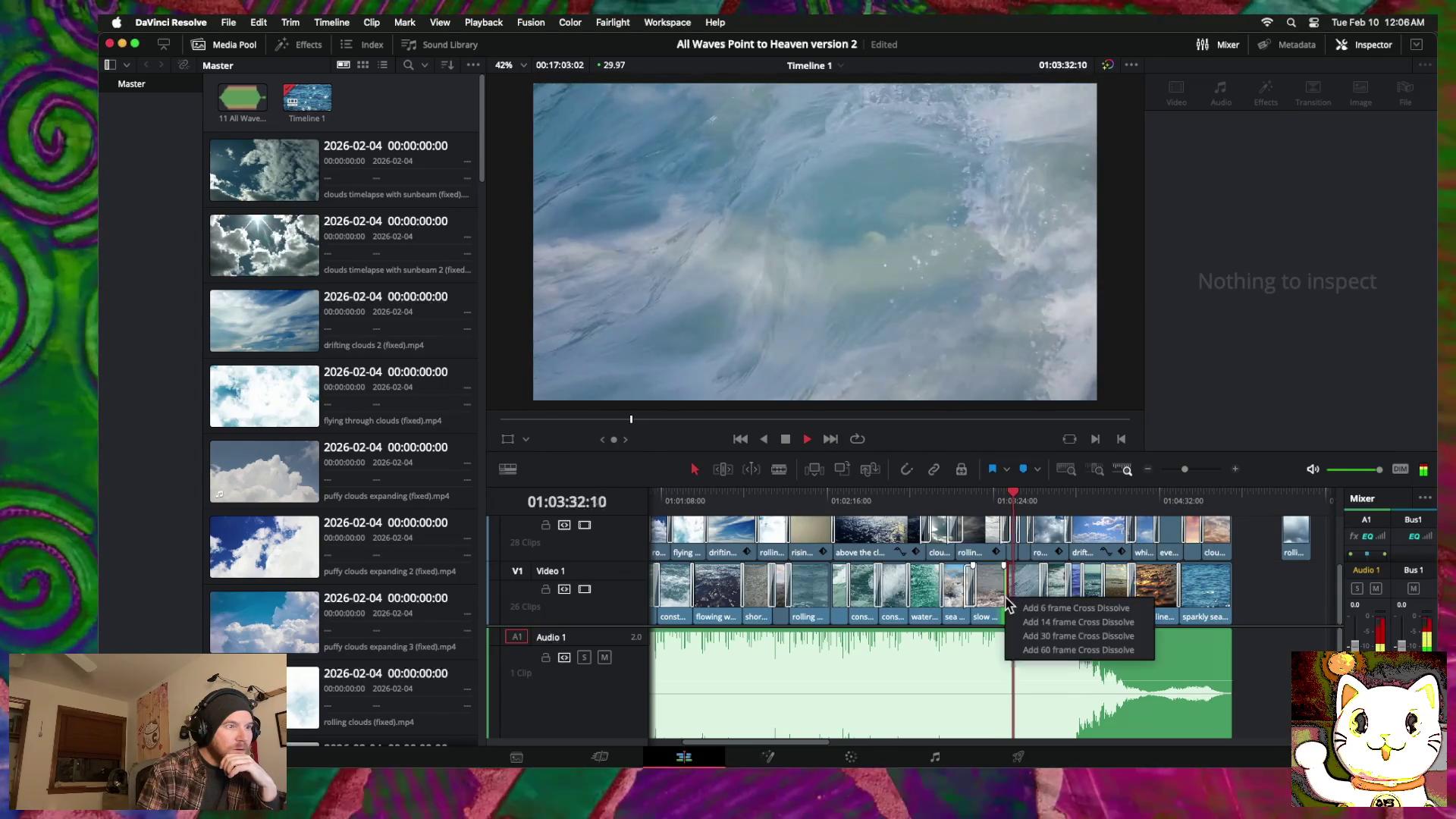
click(1236, 467)
click(1236, 467)
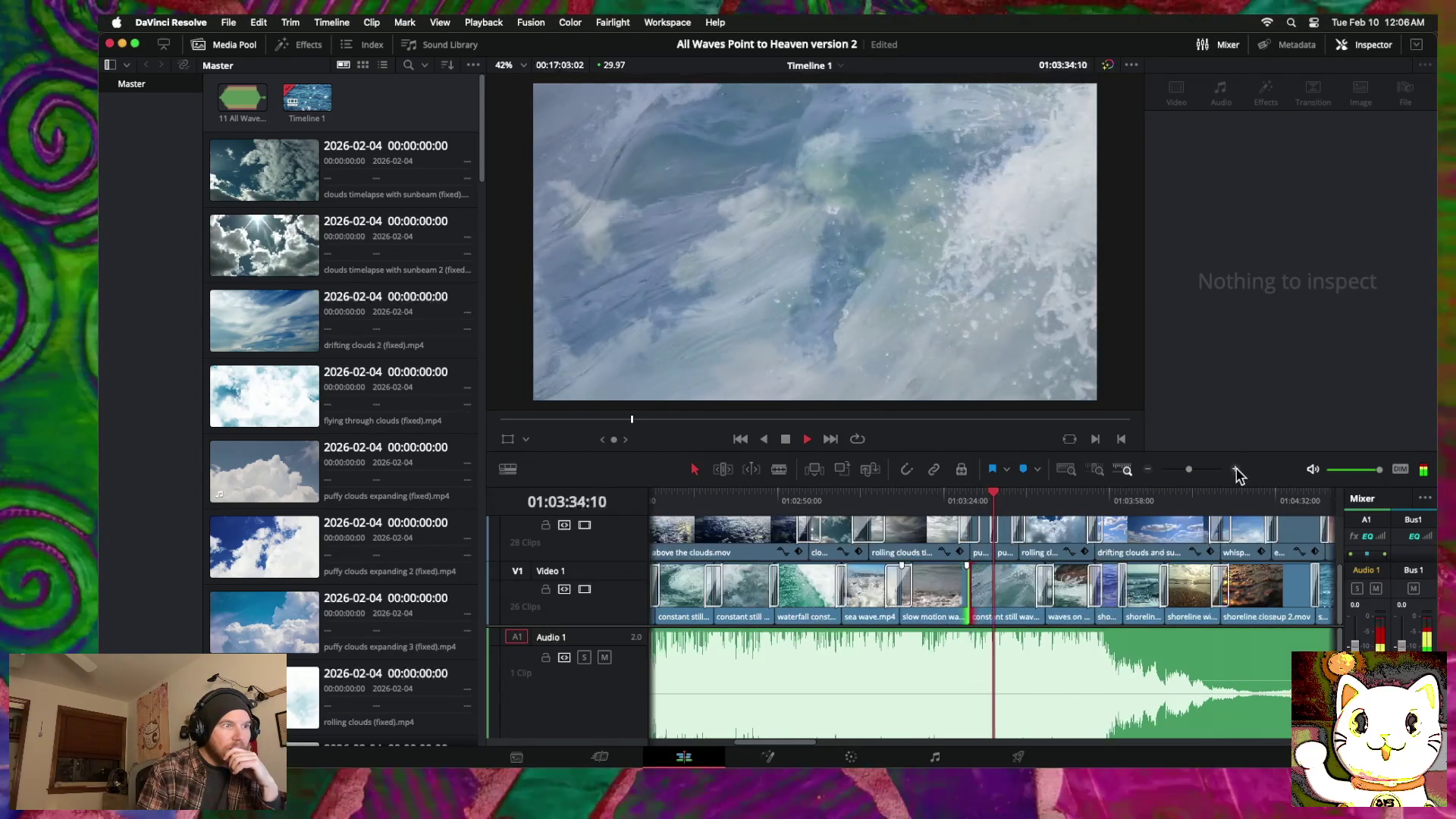
click(1236, 468)
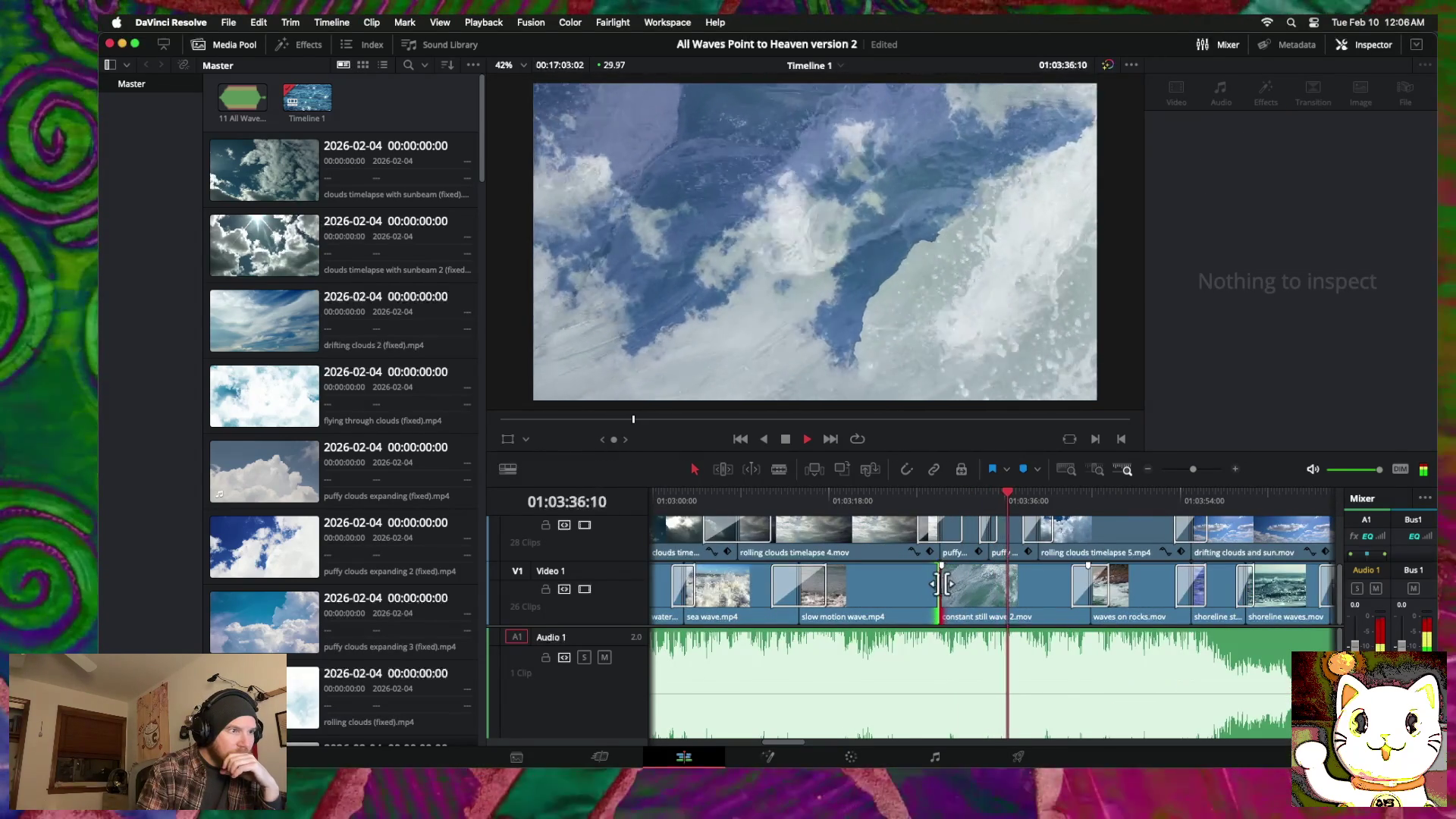
drag(950, 584, 939, 589)
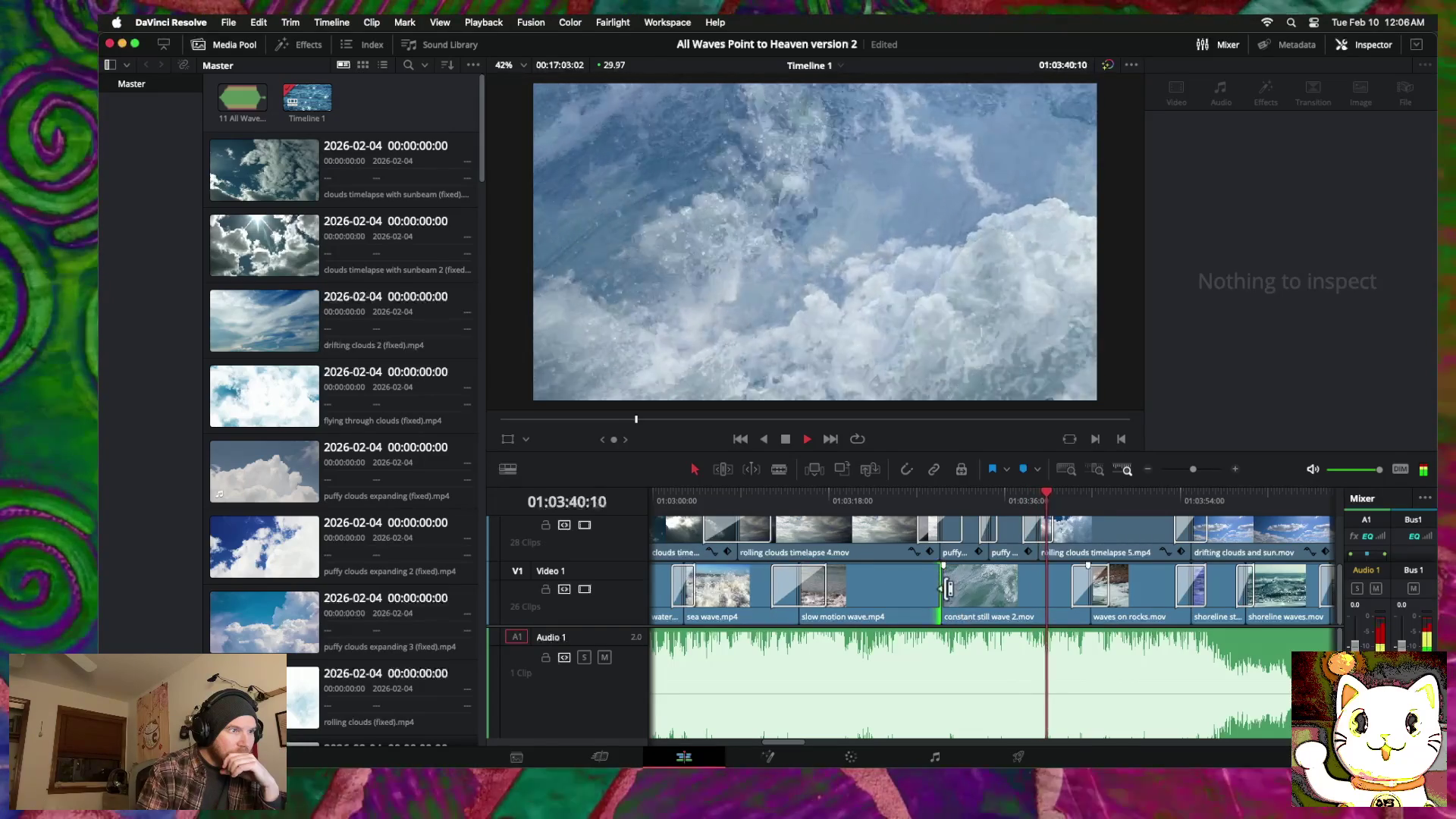
right_click(940, 589)
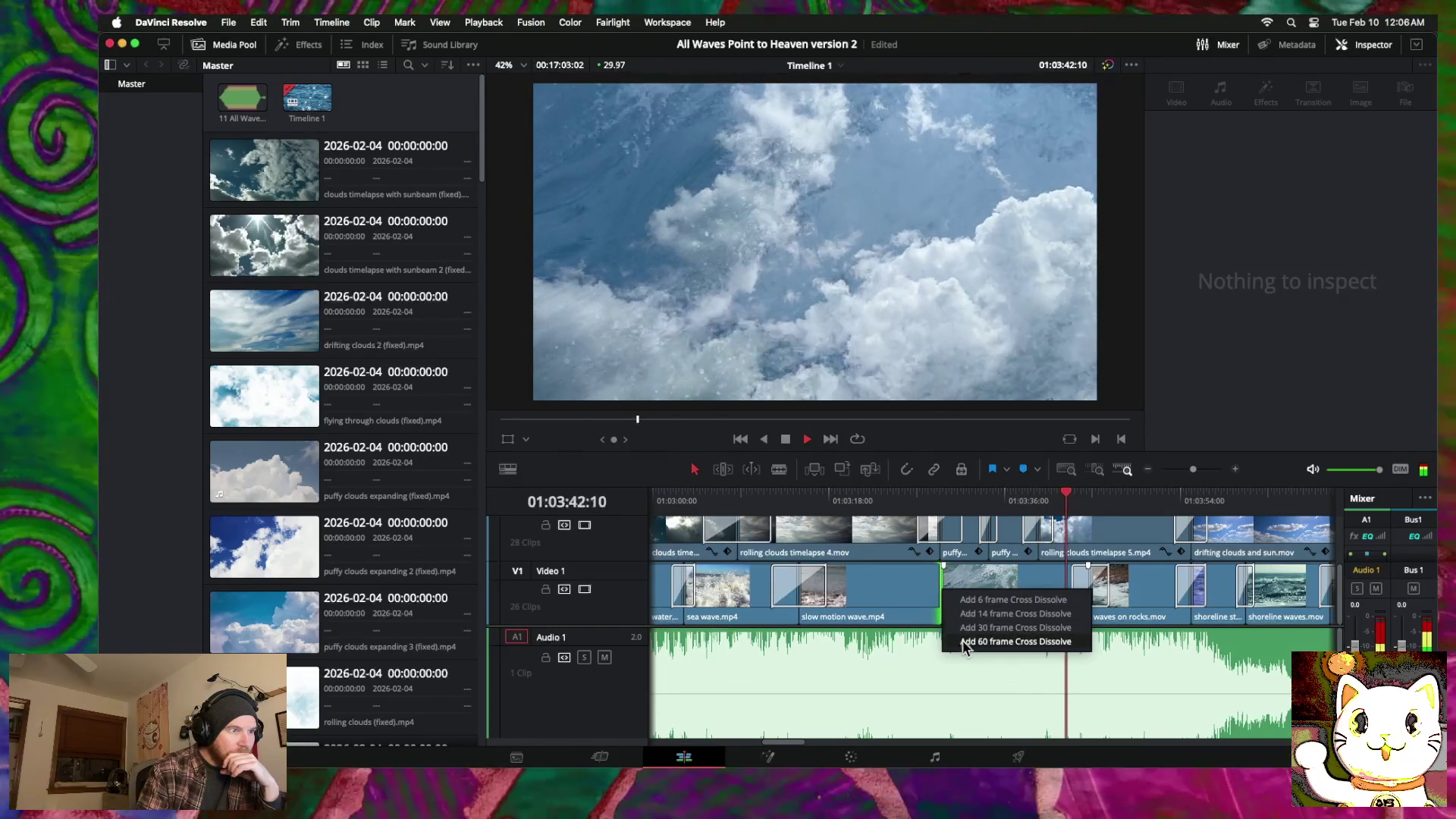
click(963, 637)
click(746, 468)
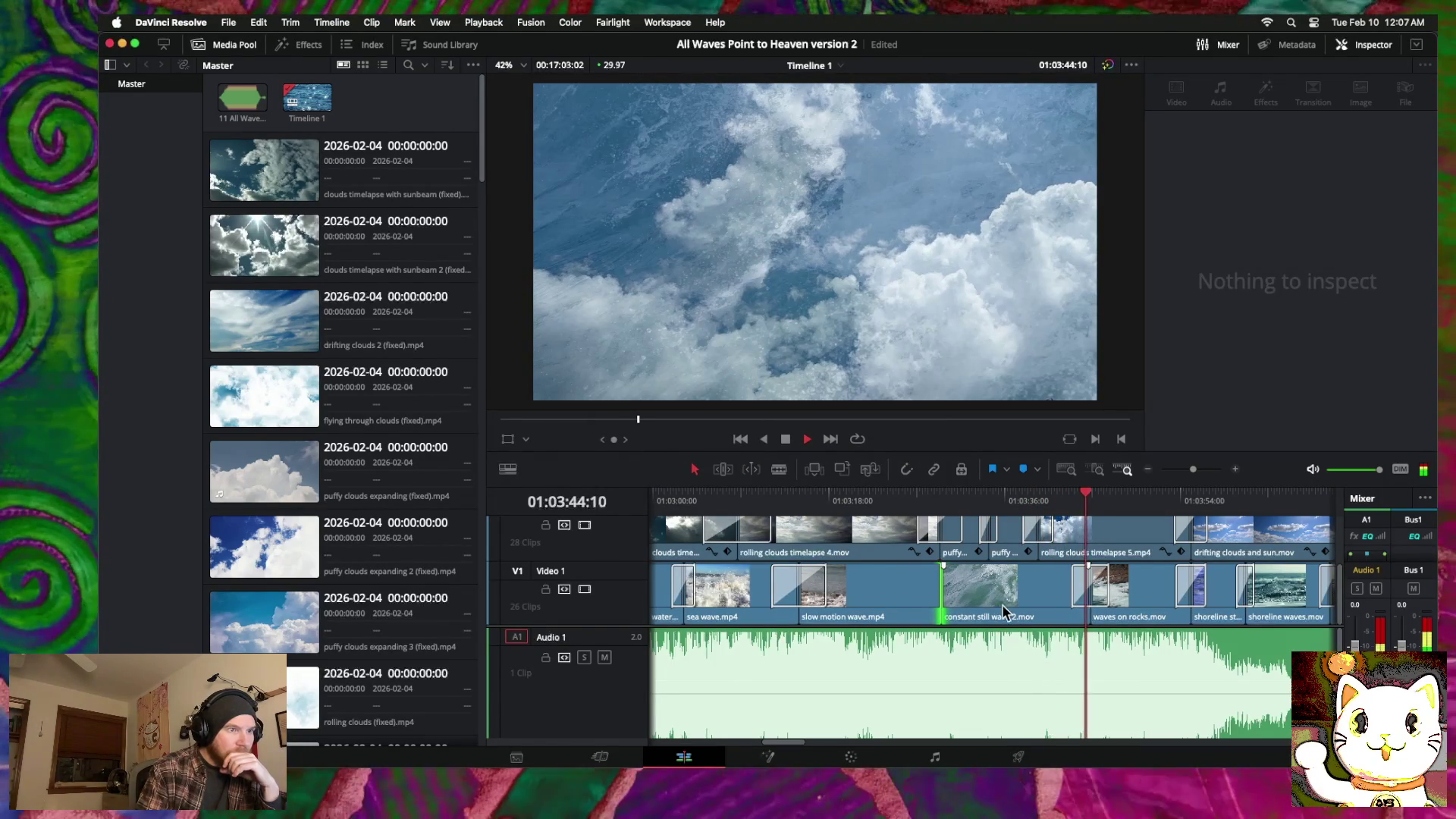
click(1012, 529)
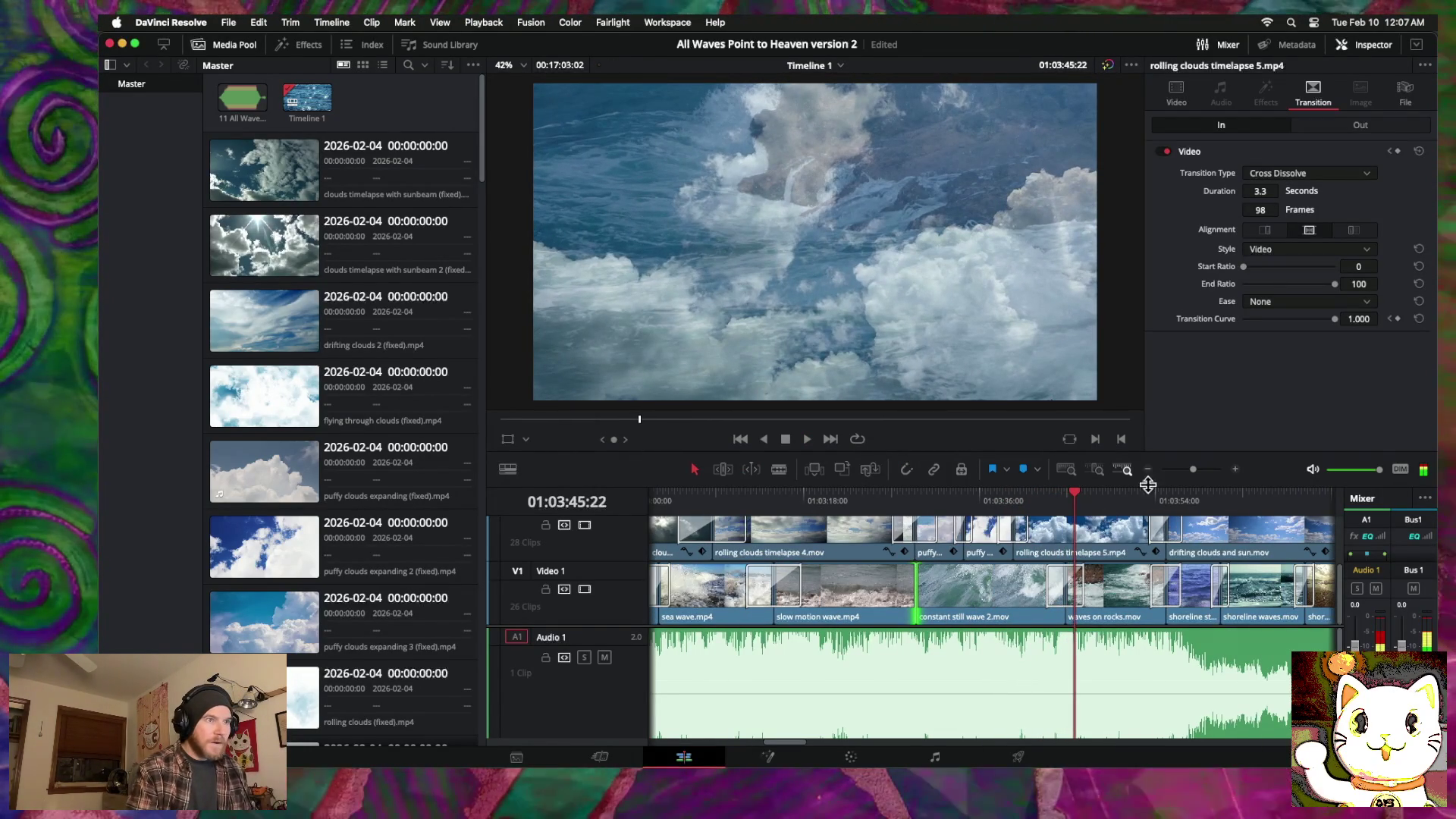
Step: Roll the cut between 'slow motion wave.mp4' and 'constant still wave 2.mov' 25 frames later
click(907, 502)
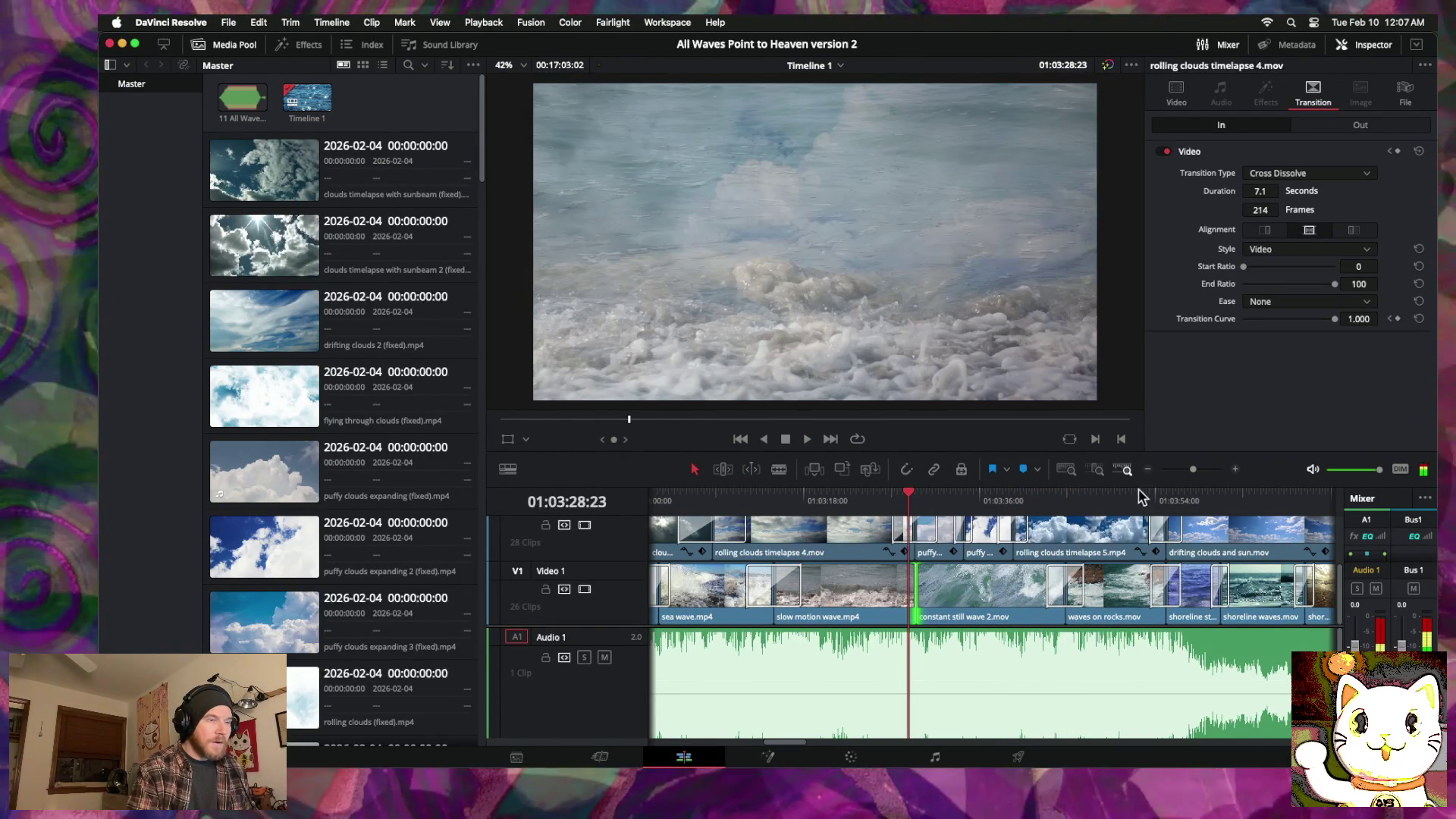
click(1237, 470)
mouse_move(1016, 592)
mouse_down()
mouse_move(990, 591)
mouse_move(1101, 590)
mouse_move(1020, 591)
mouse_up()
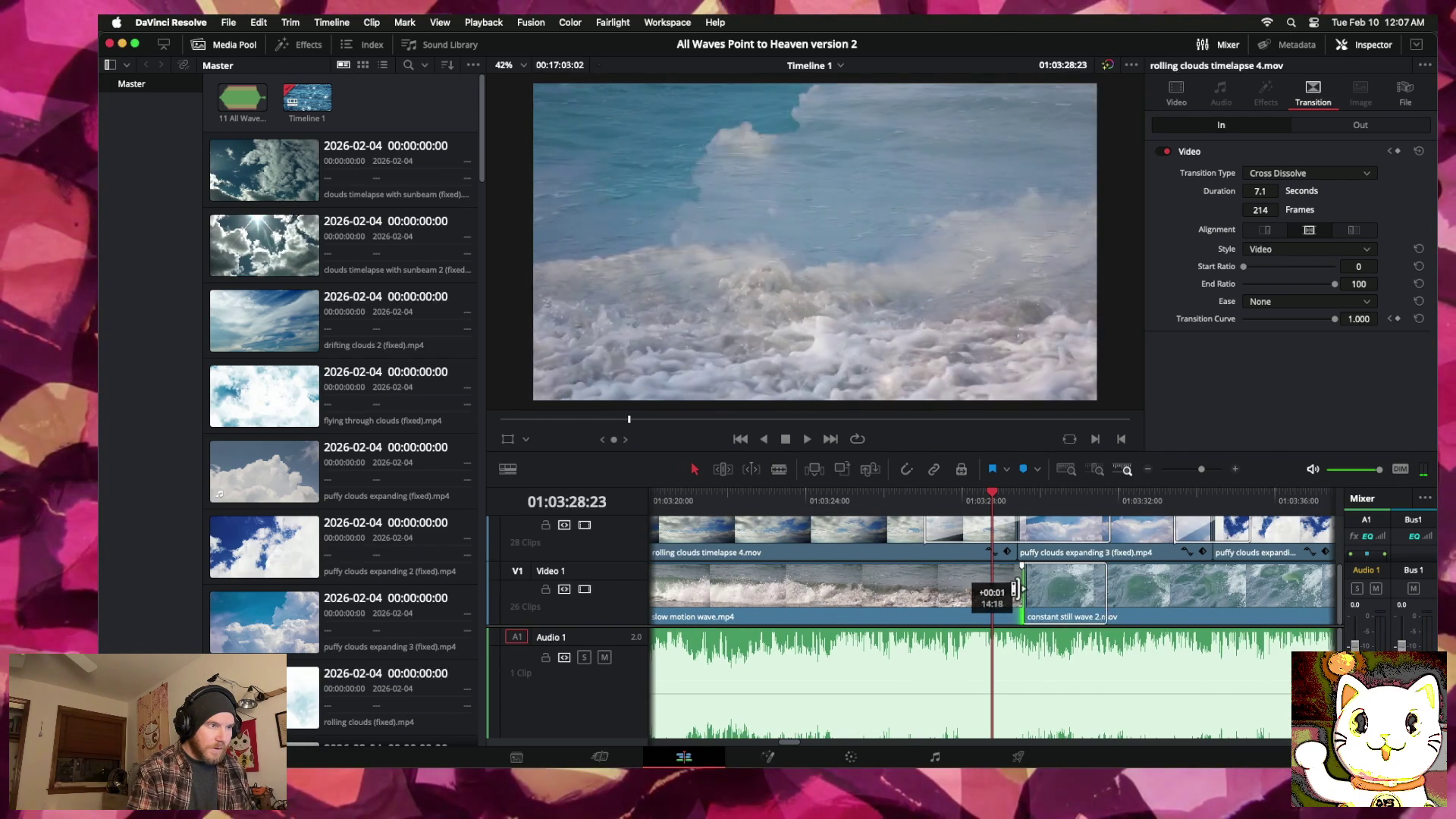
drag(1149, 599, 1107, 601)
drag(984, 584, 1017, 584)
Step: Add a 60-frame cross dissolve at that cut, then retrim the cut before 'waves on rocks.mov'
right_click(1020, 590)
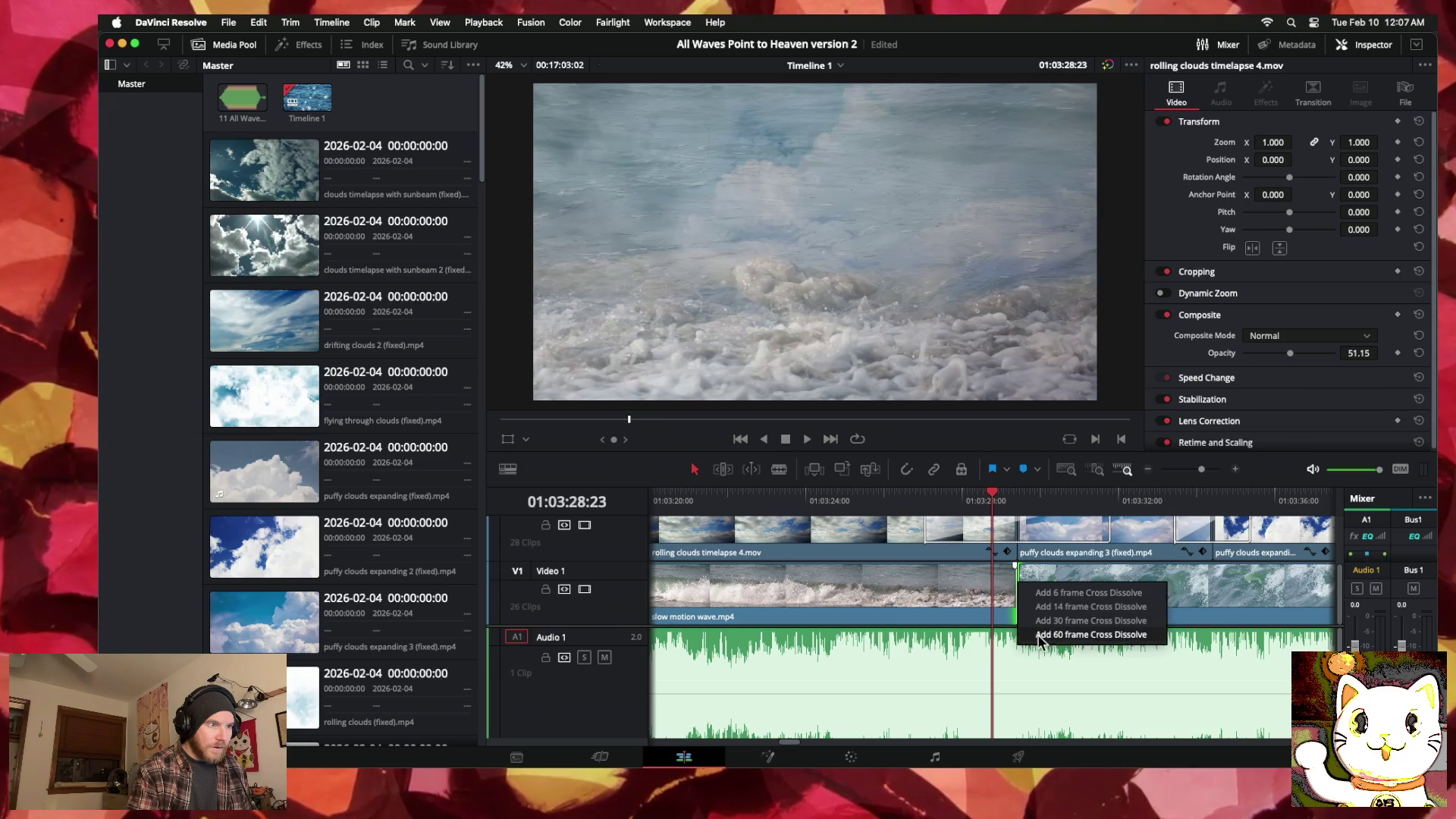
click(1090, 635)
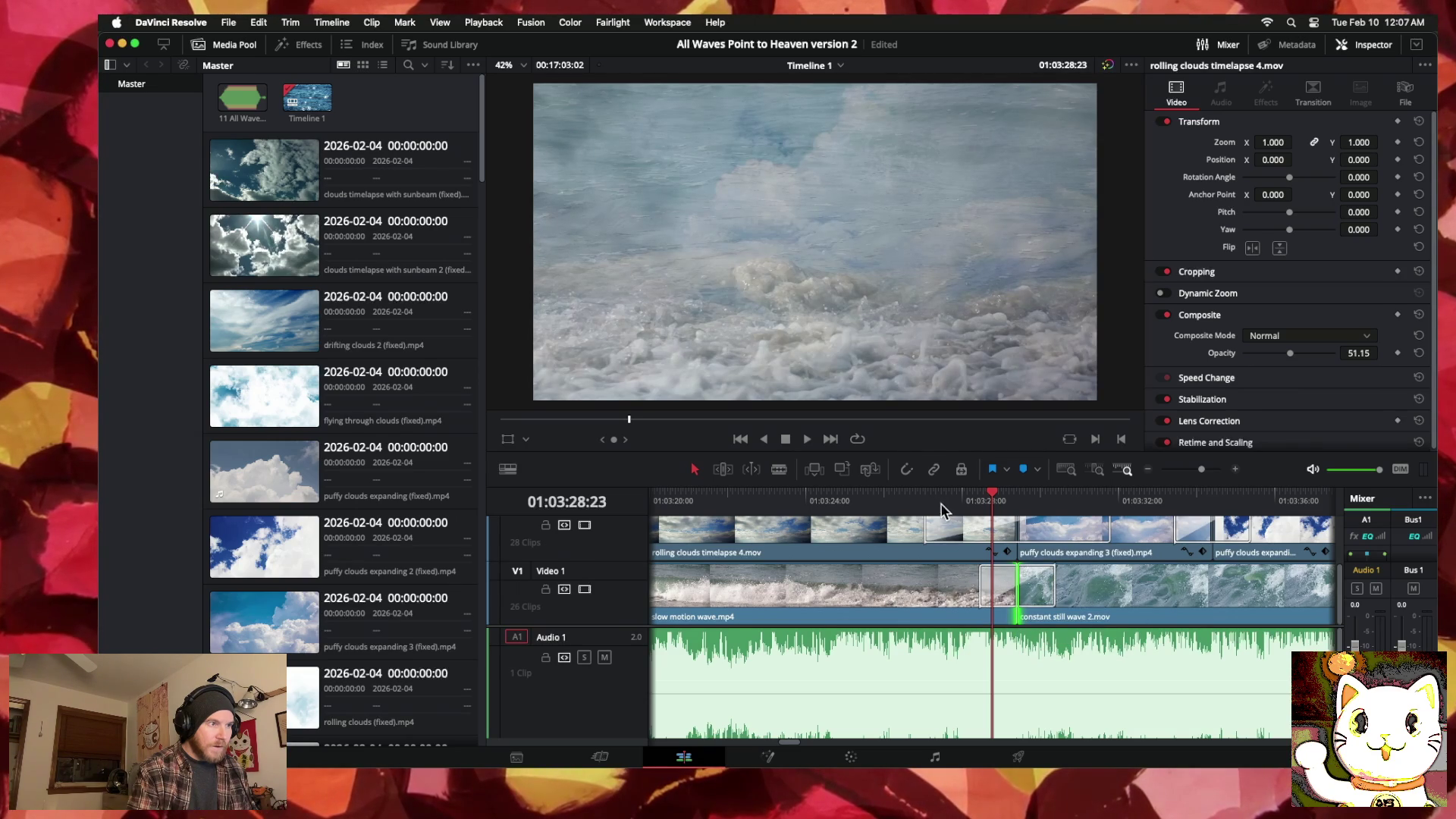
click(916, 499)
click(980, 580)
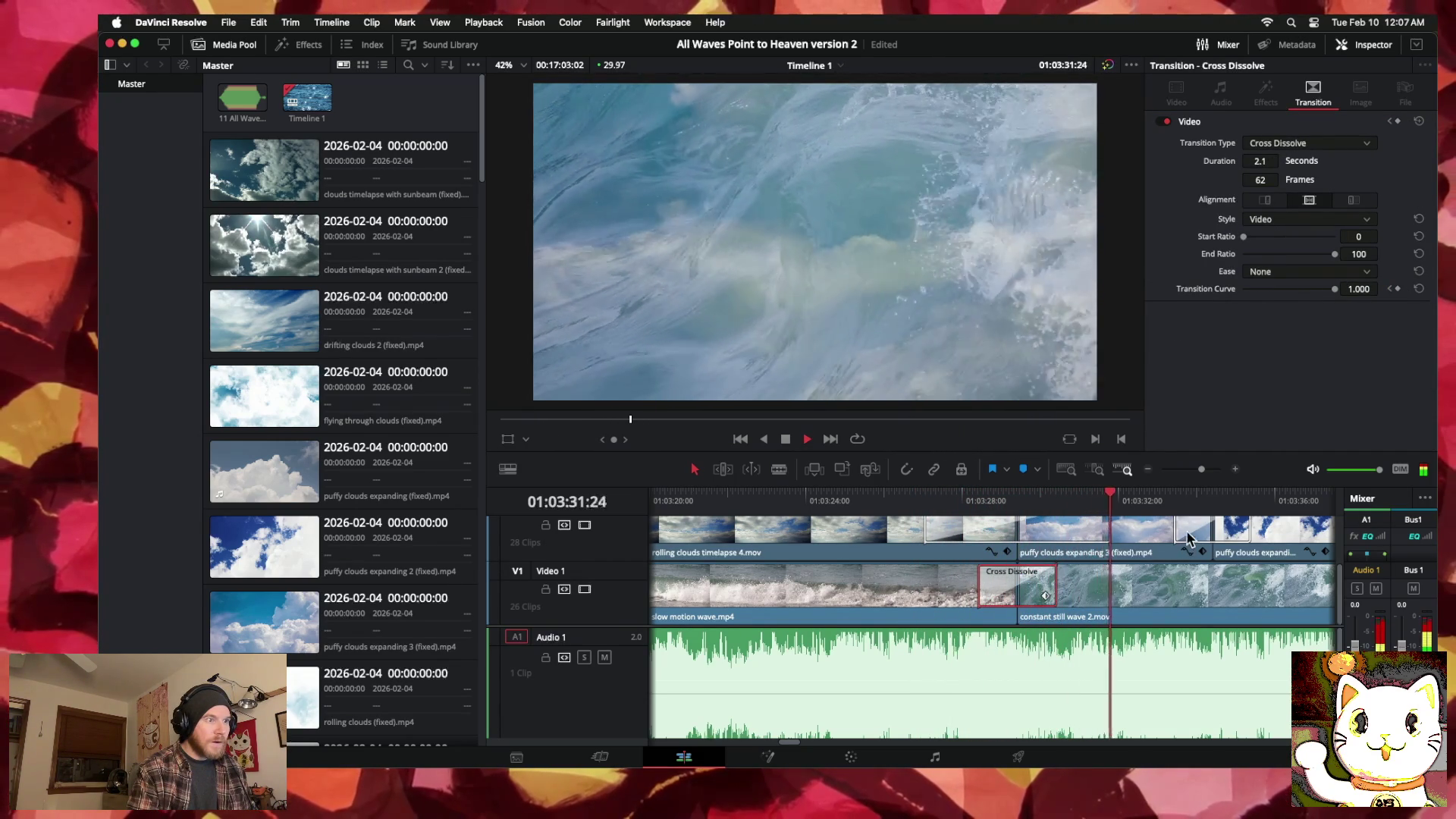
click(1152, 475)
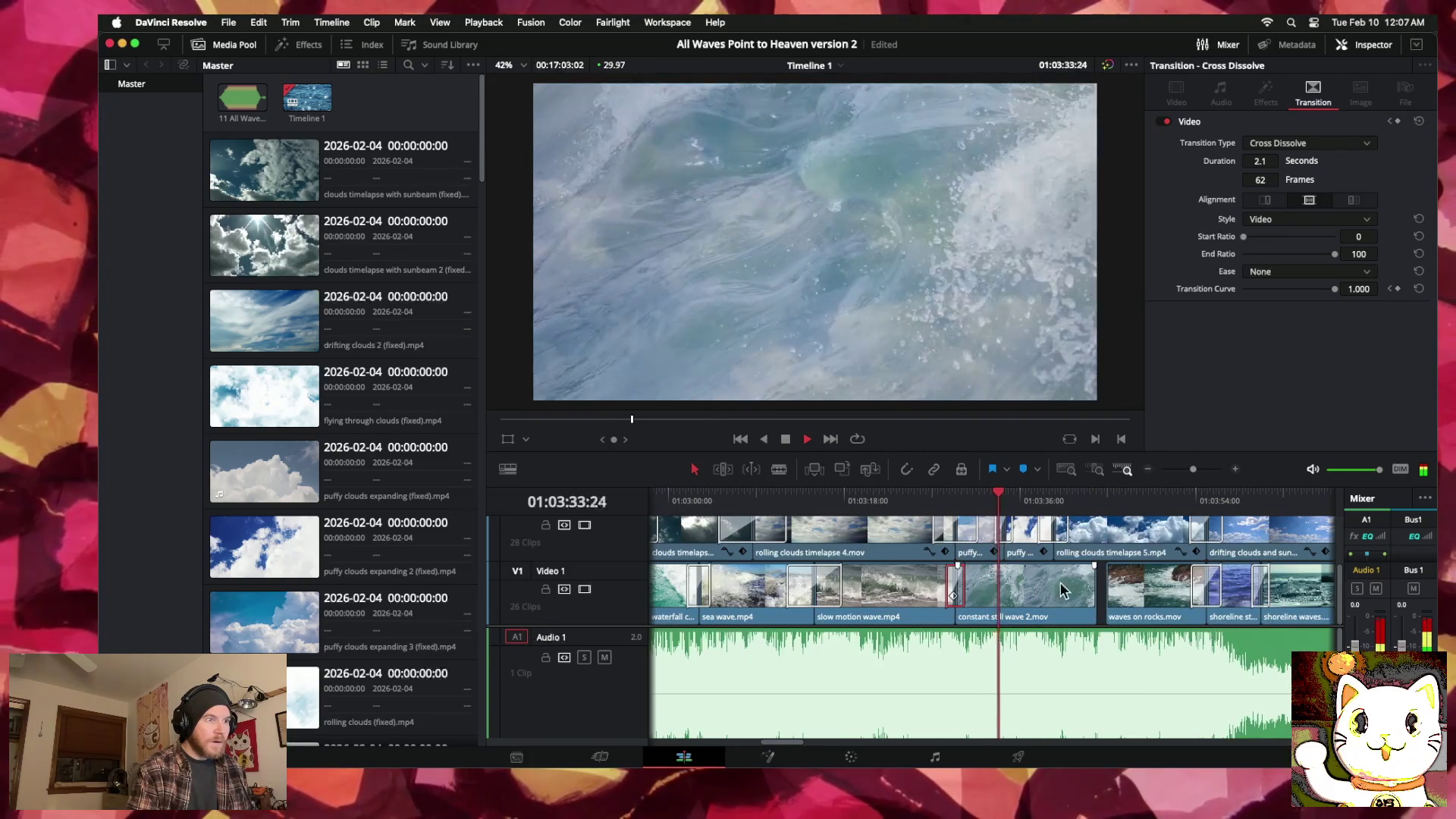
drag(1108, 594, 1103, 592)
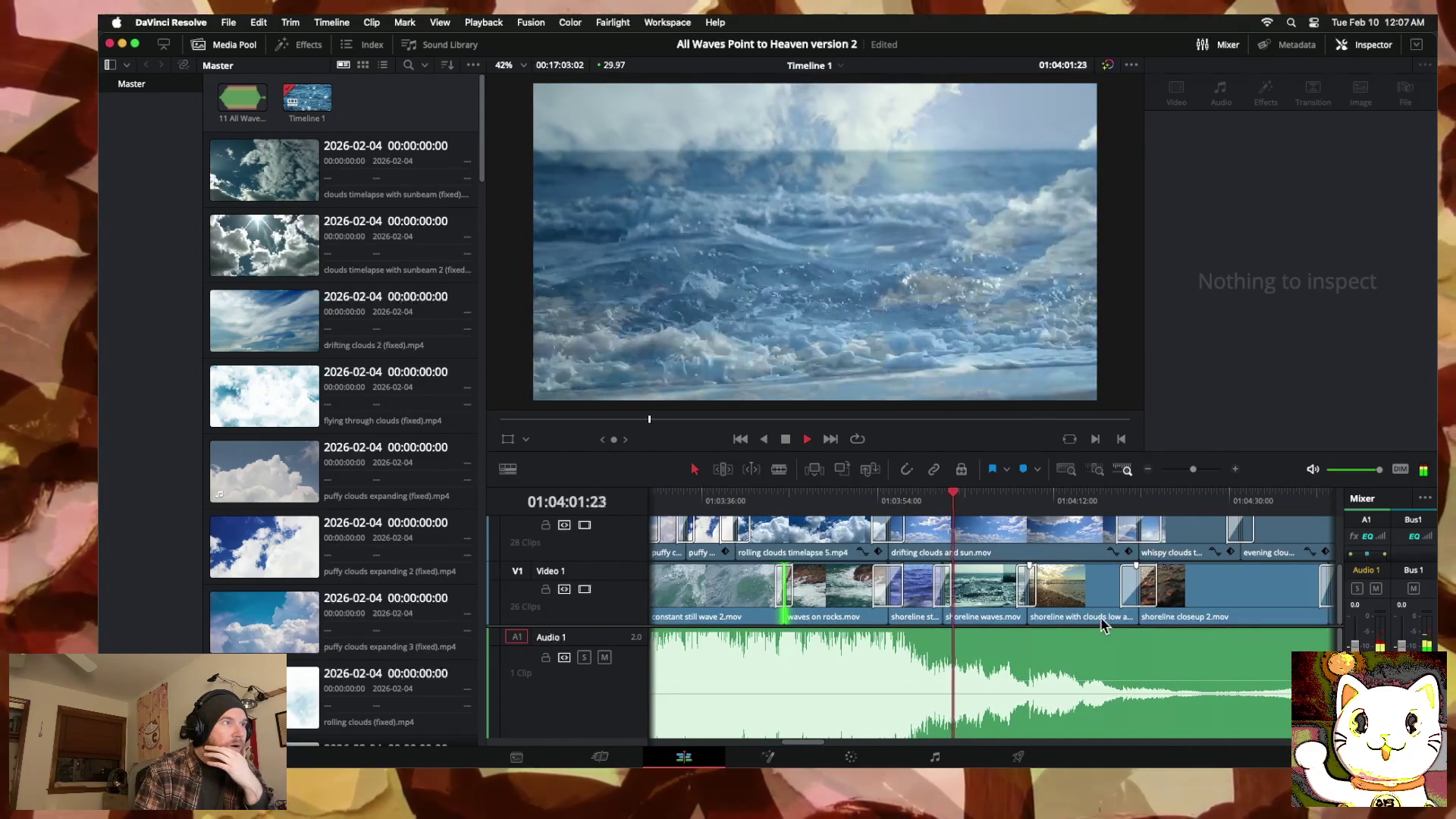
Step: Extend the cut into 'shoreline waves.mov' and move 'shoreline with clouds low angle.mov' far right on Video 1
drag(944, 599, 960, 598)
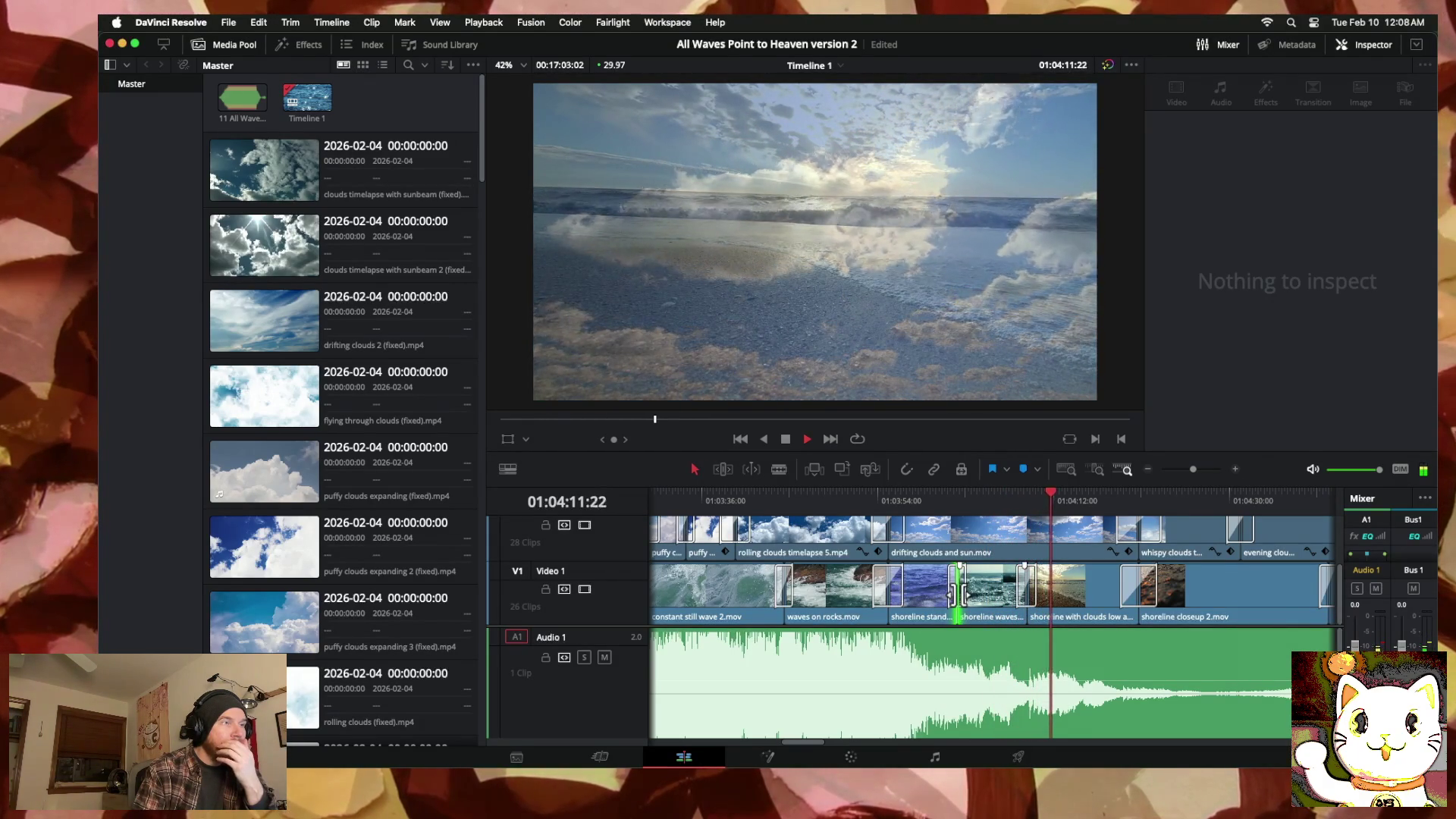
scroll(959, 596, right, 3)
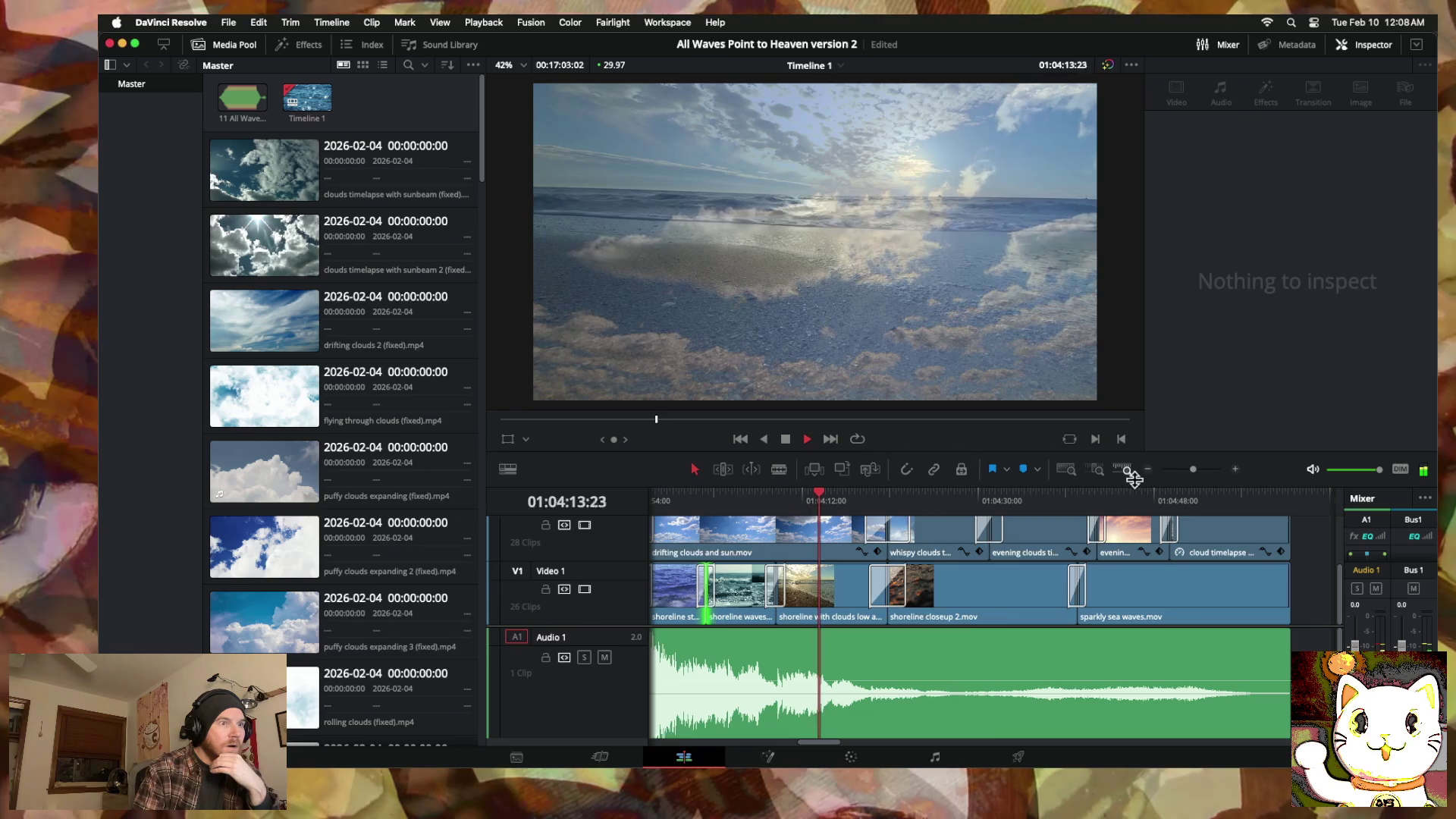
click(1147, 469)
drag(995, 595, 1213, 601)
scroll(1214, 602, right, 10)
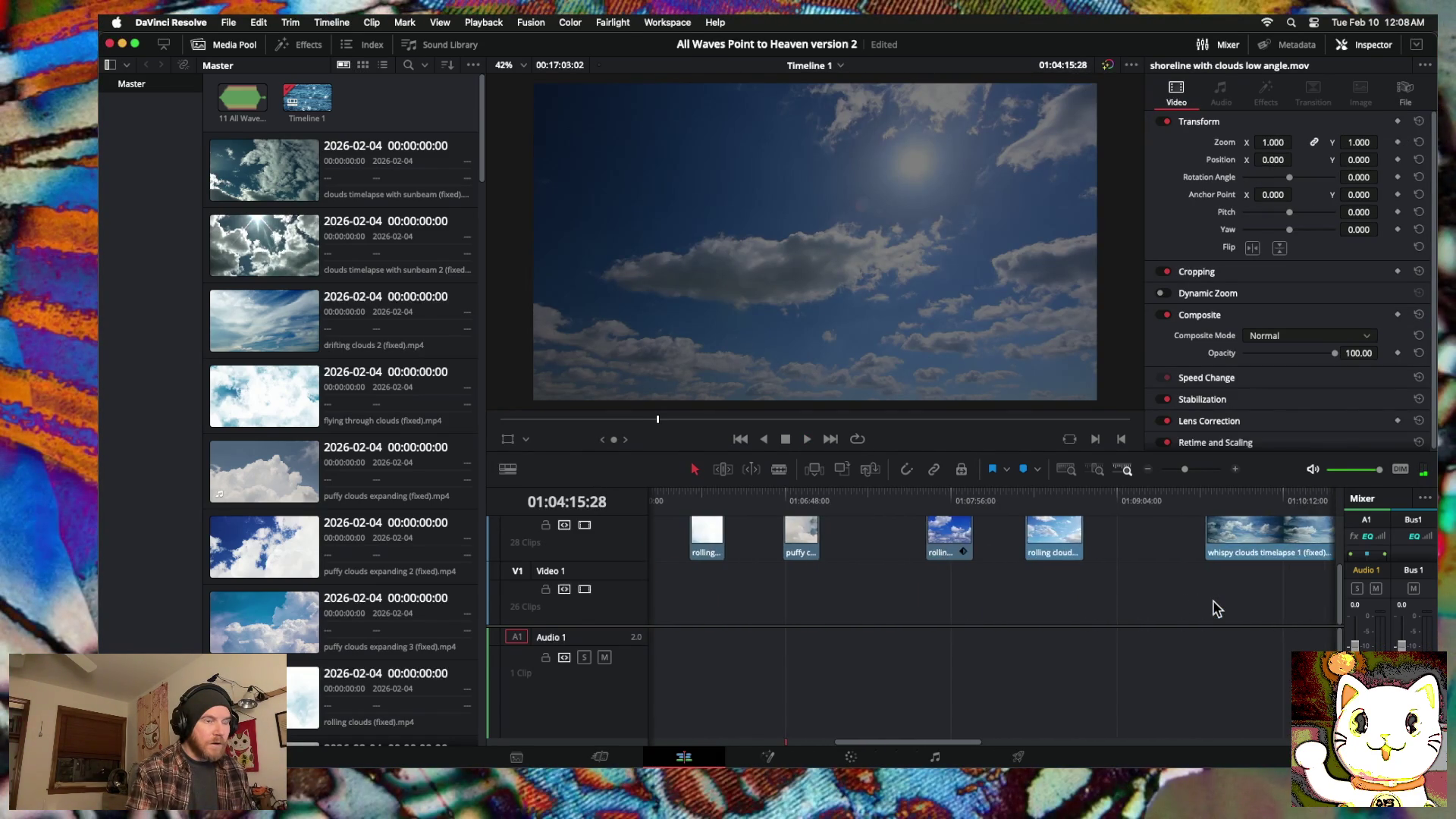
Step: Scrub through the stray clips at the timeline's end and trim the last clip
scroll(1194, 531, right, 3)
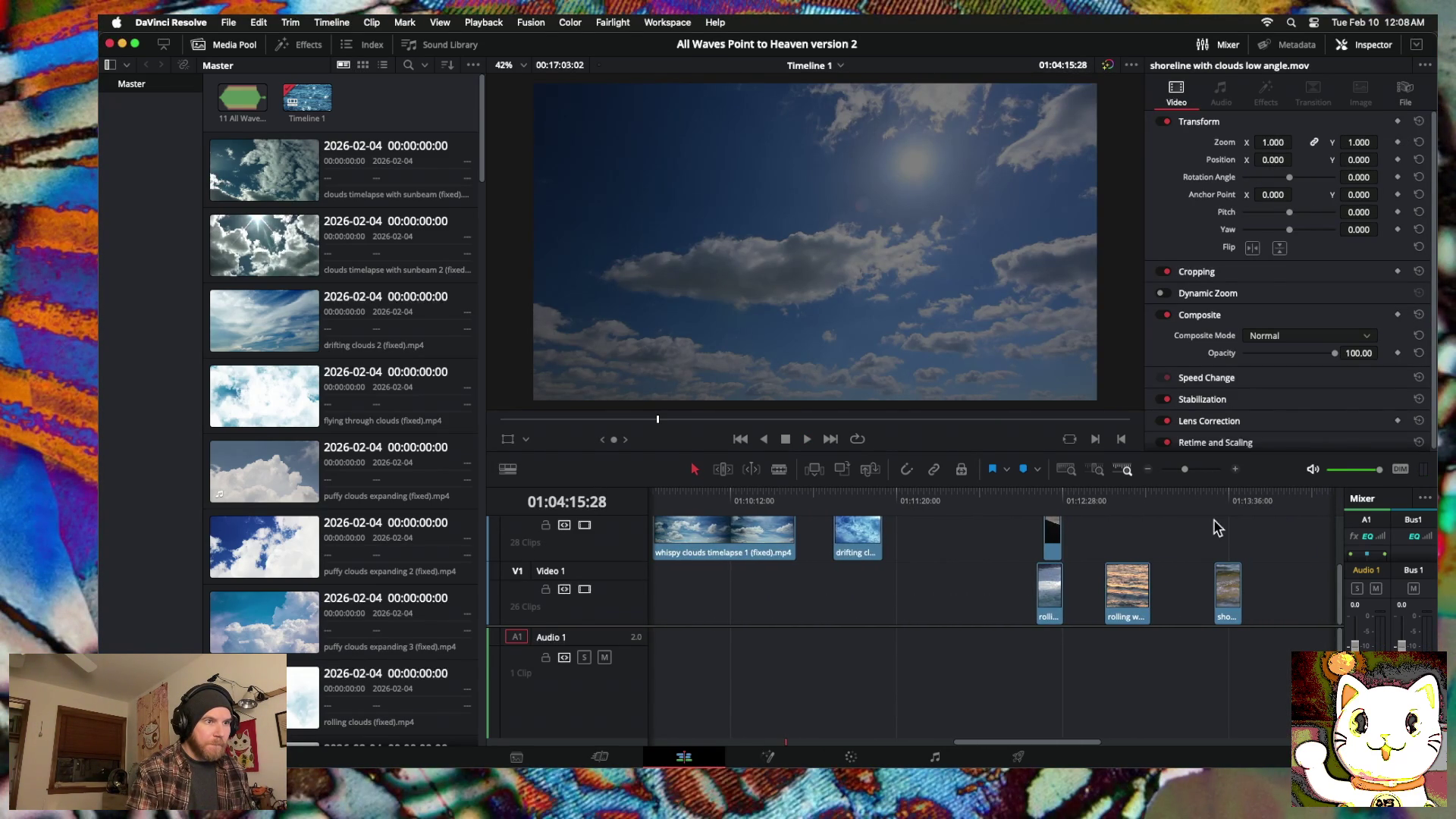
click(1214, 507)
mouse_move(1218, 501)
mouse_down()
mouse_move(1231, 497)
mouse_move(1008, 508)
mouse_up()
drag(1052, 600, 981, 590)
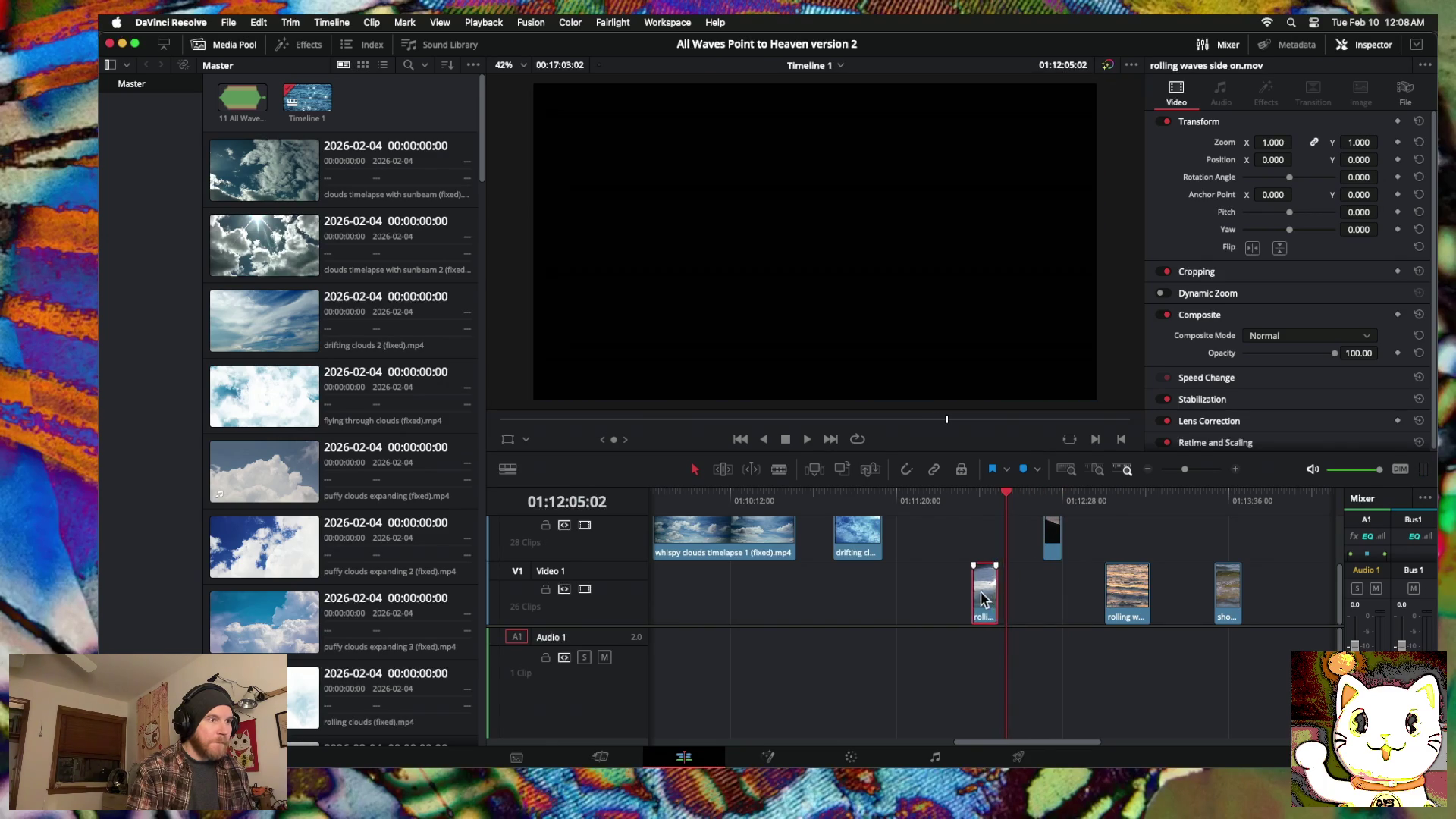
scroll(984, 599, right, 10)
mouse_move(1126, 502)
mouse_down()
mouse_move(1114, 497)
mouse_move(1128, 500)
mouse_up()
click(1148, 469)
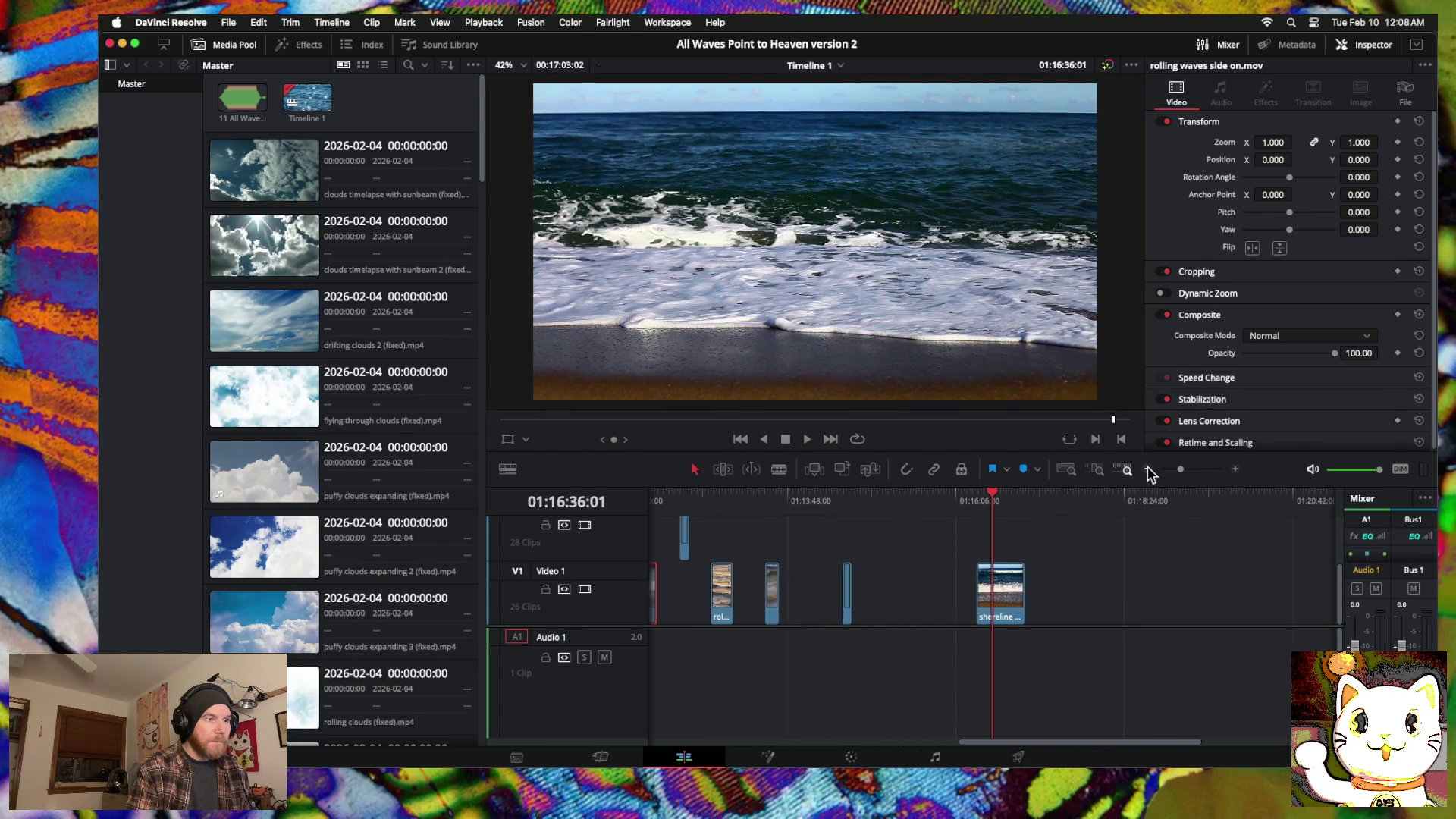
click(1127, 471)
mouse_move(1262, 599)
mouse_down()
mouse_move(880, 617)
mouse_move(893, 622)
mouse_move(858, 605)
mouse_move(1071, 605)
mouse_up()
Step: Move 'sea of clouds.mov' and 'shoreline waves front on.mov' toward the main sequence and trim the shoreline clip's start
drag(1103, 543, 981, 547)
drag(890, 597, 861, 594)
click(849, 595)
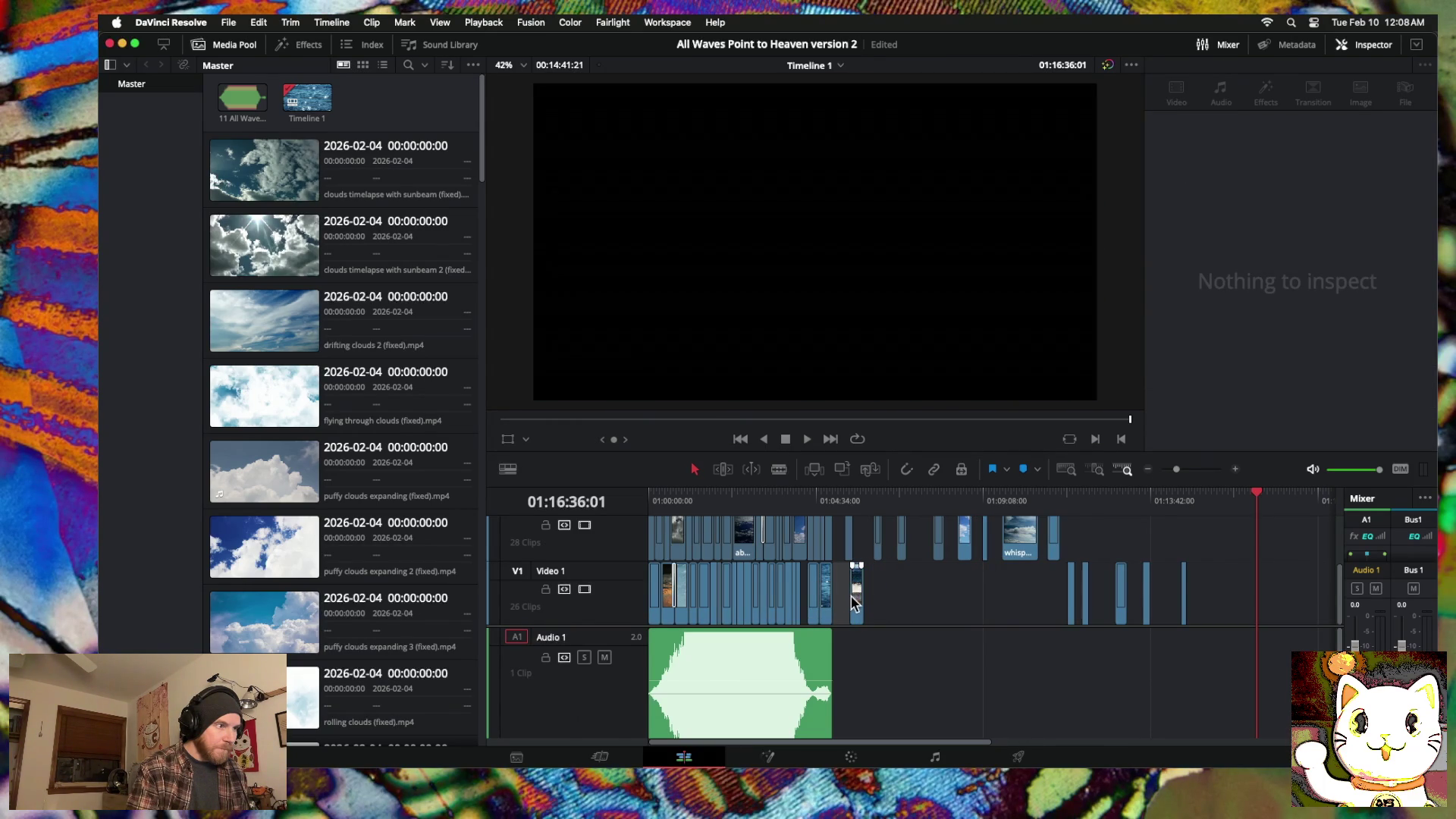
click(854, 595)
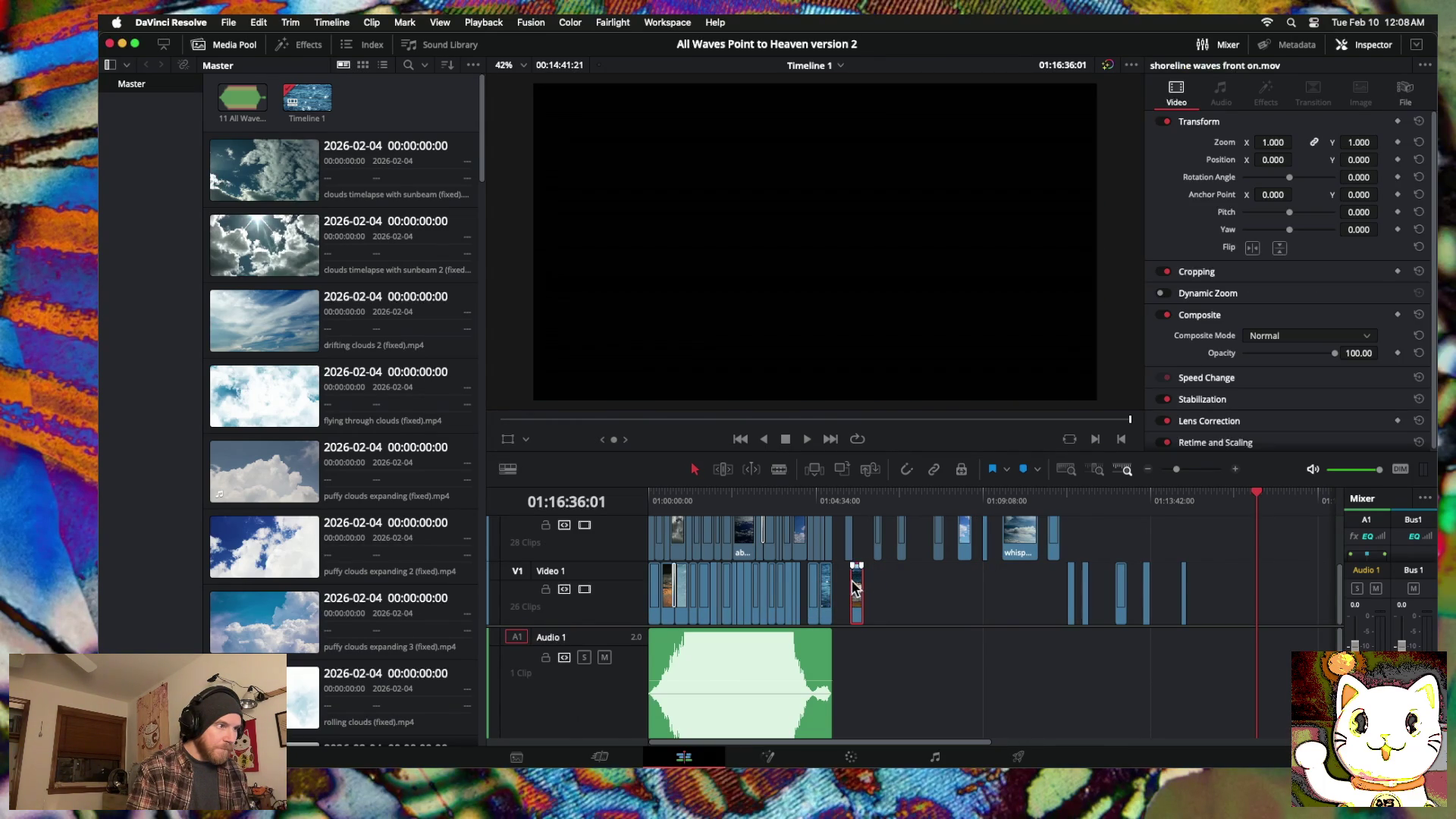
click(856, 500)
click(1237, 470)
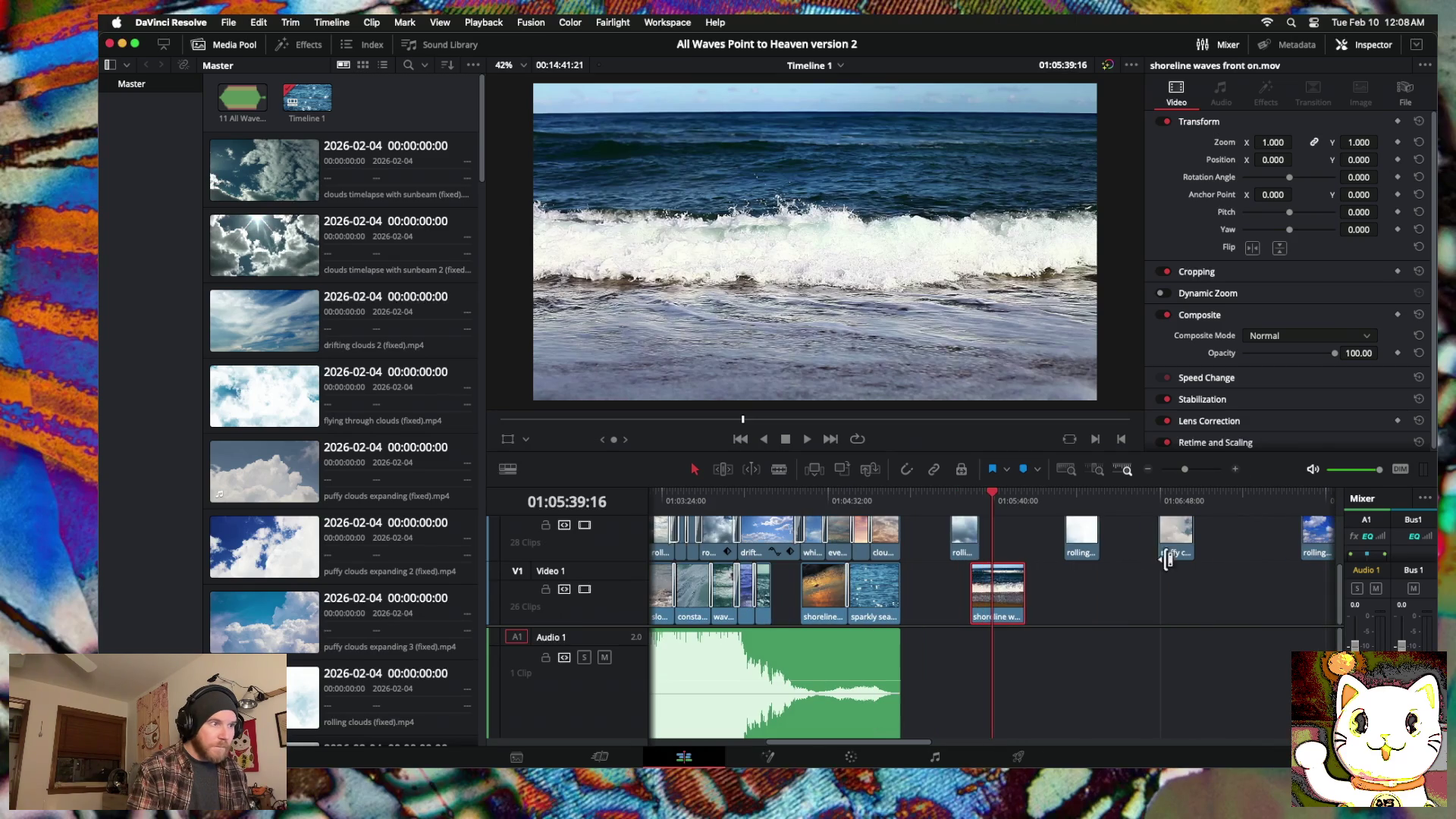
mouse_move(971, 596)
mouse_down()
mouse_move(1066, 596)
mouse_move(791, 621)
mouse_move(771, 607)
mouse_move(808, 591)
mouse_up()
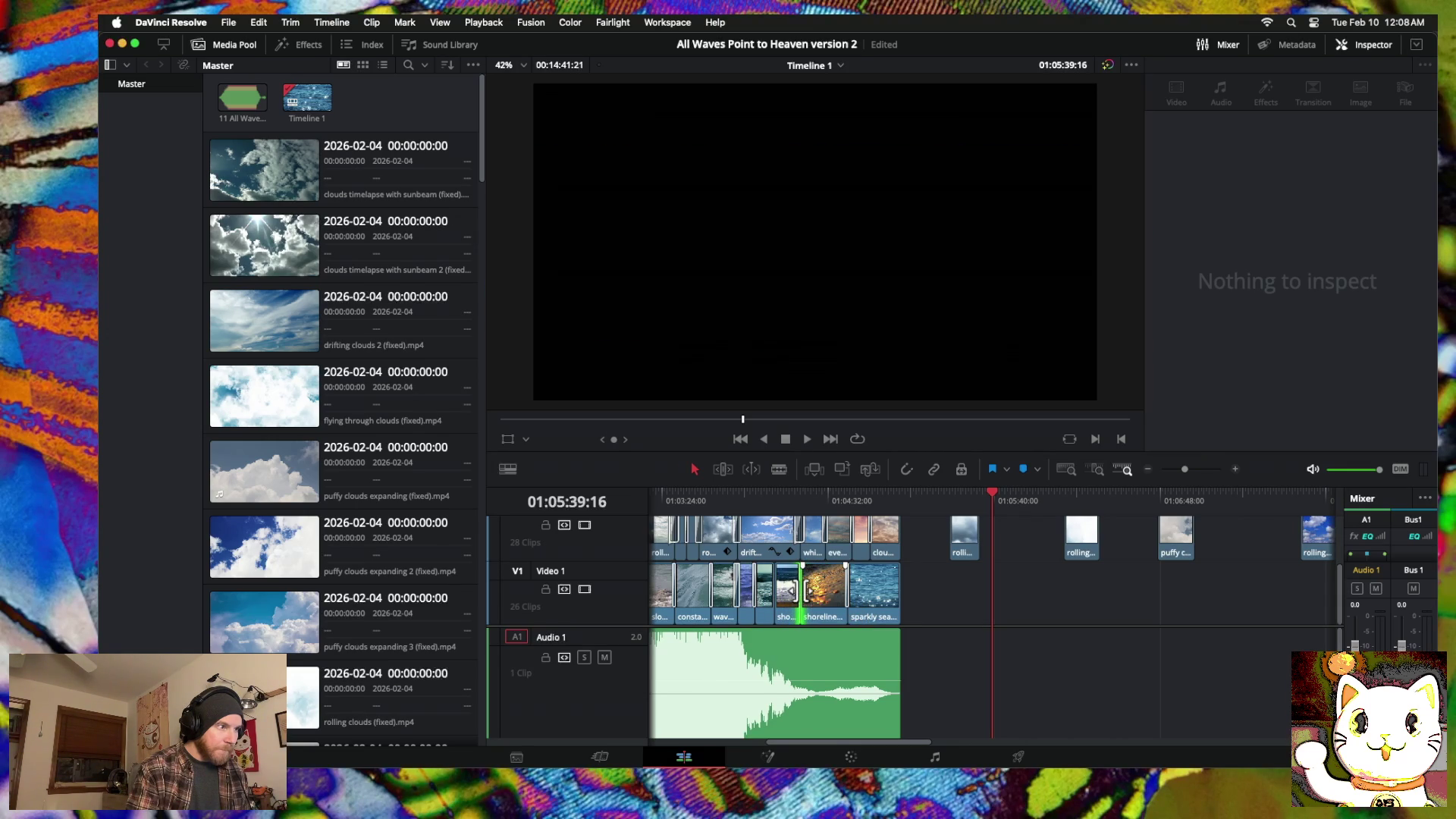
right_click(779, 600)
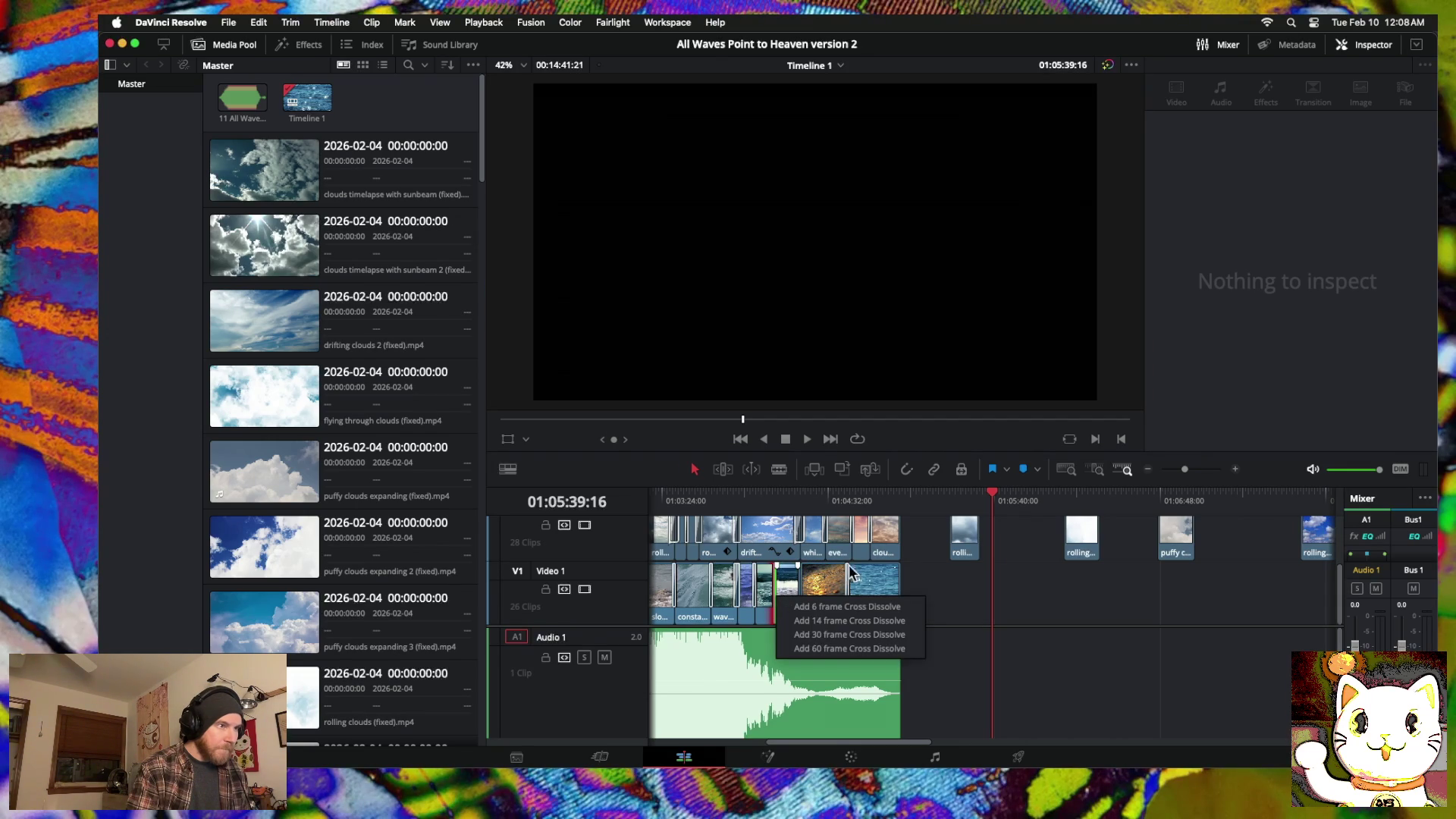
Step: Adjust the cut between the shoreline clips and, after a handles warning, add a cross dissolve there
click(849, 529)
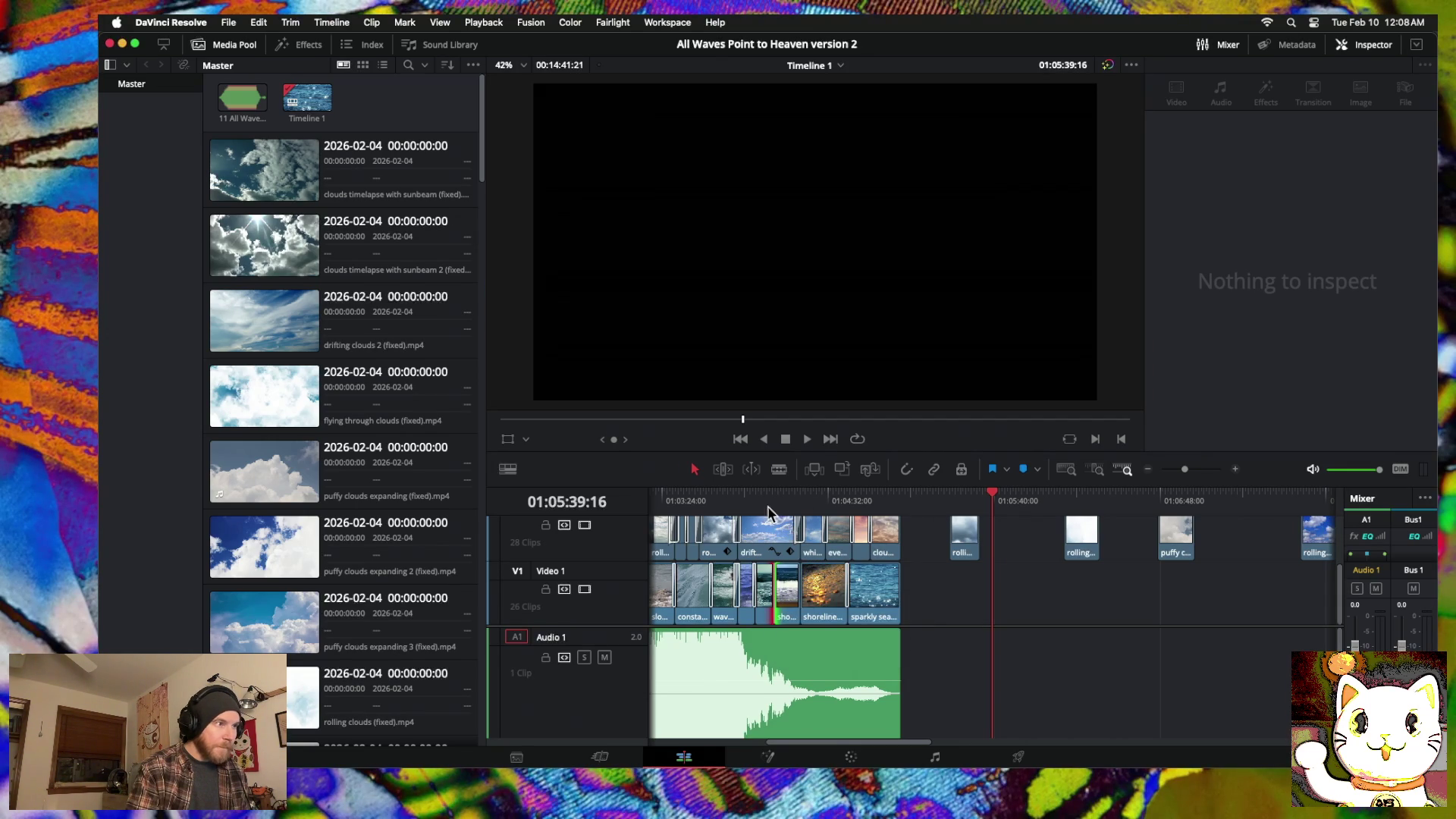
click(783, 506)
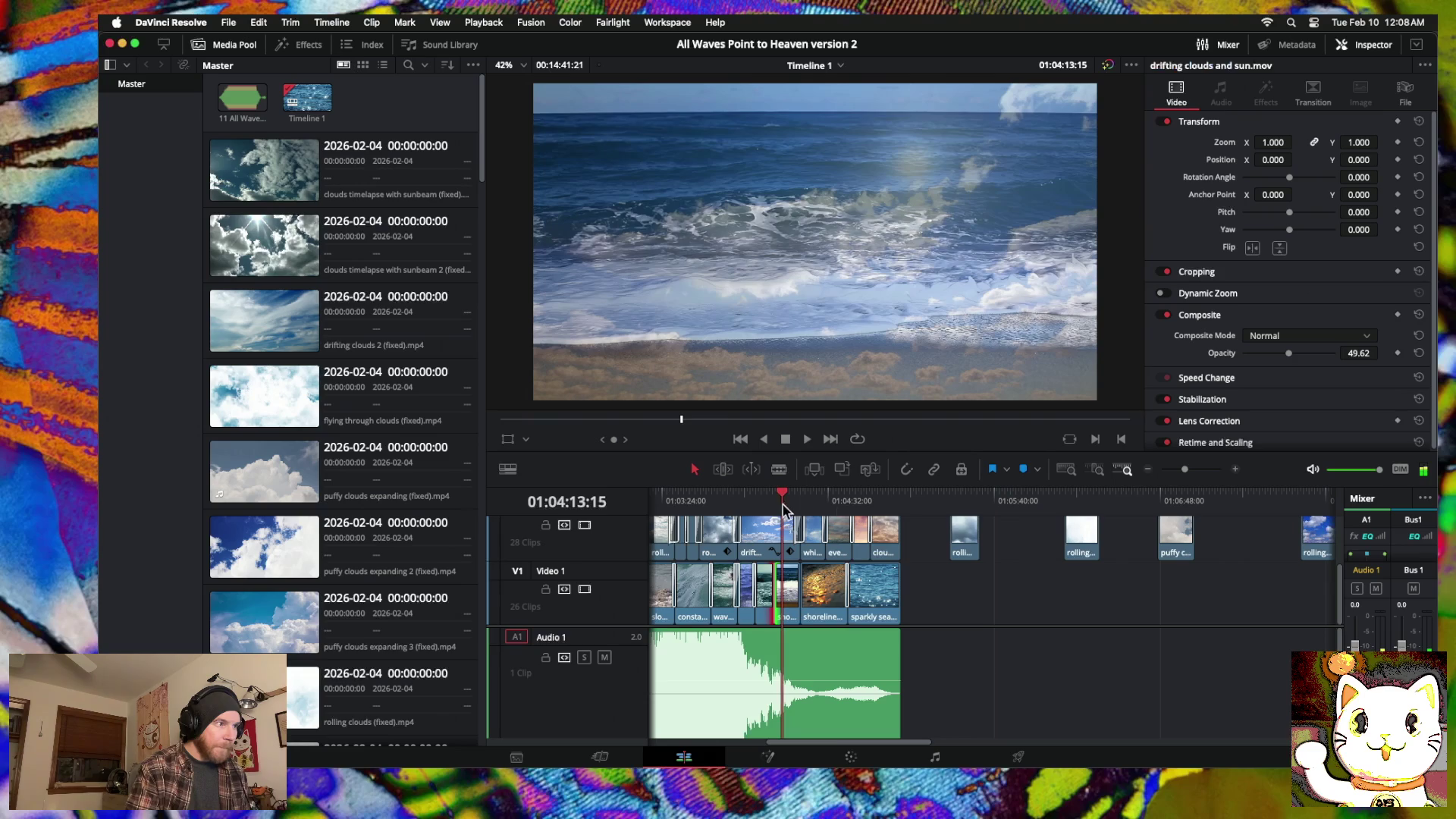
click(774, 499)
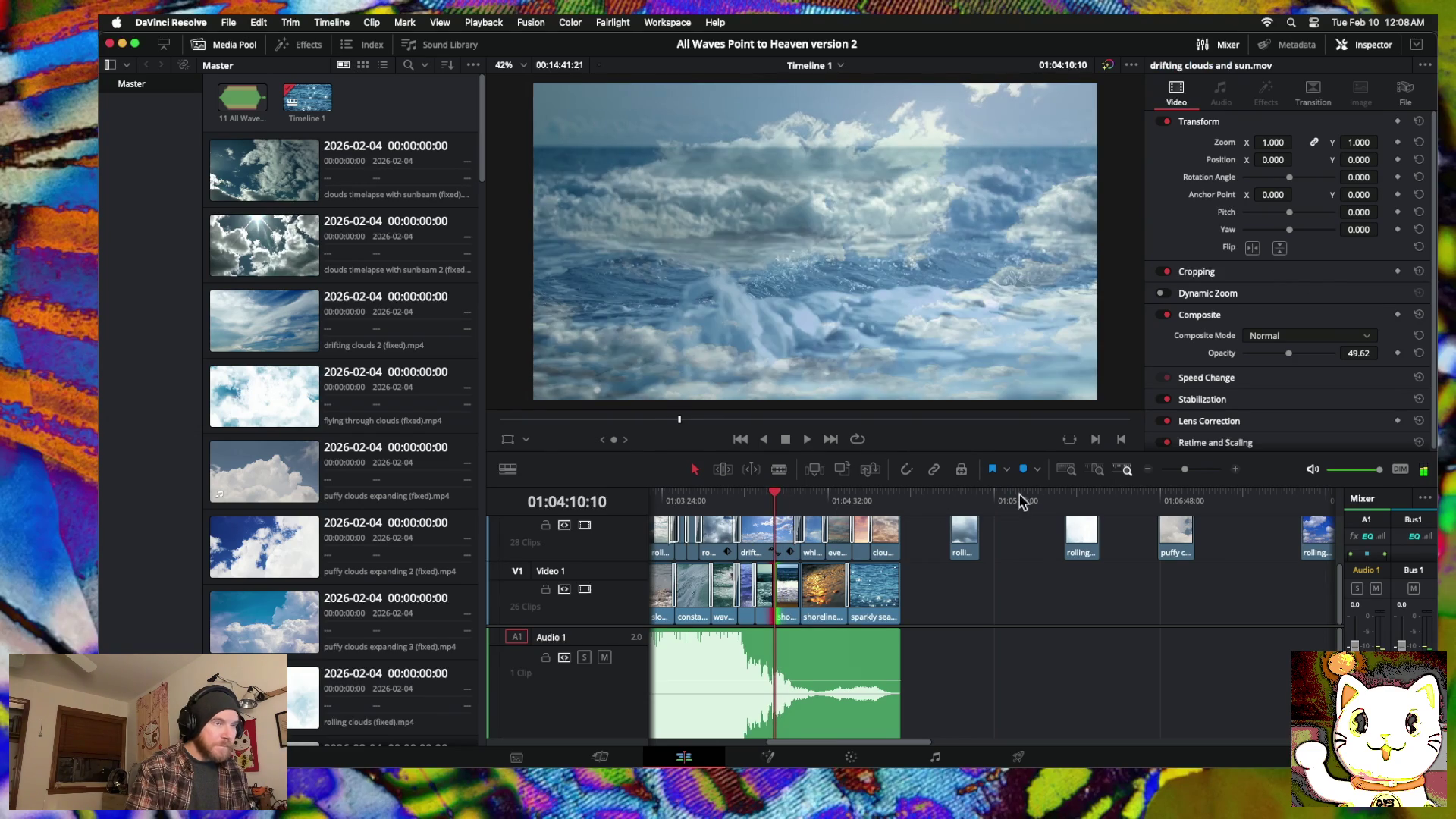
click(1235, 470)
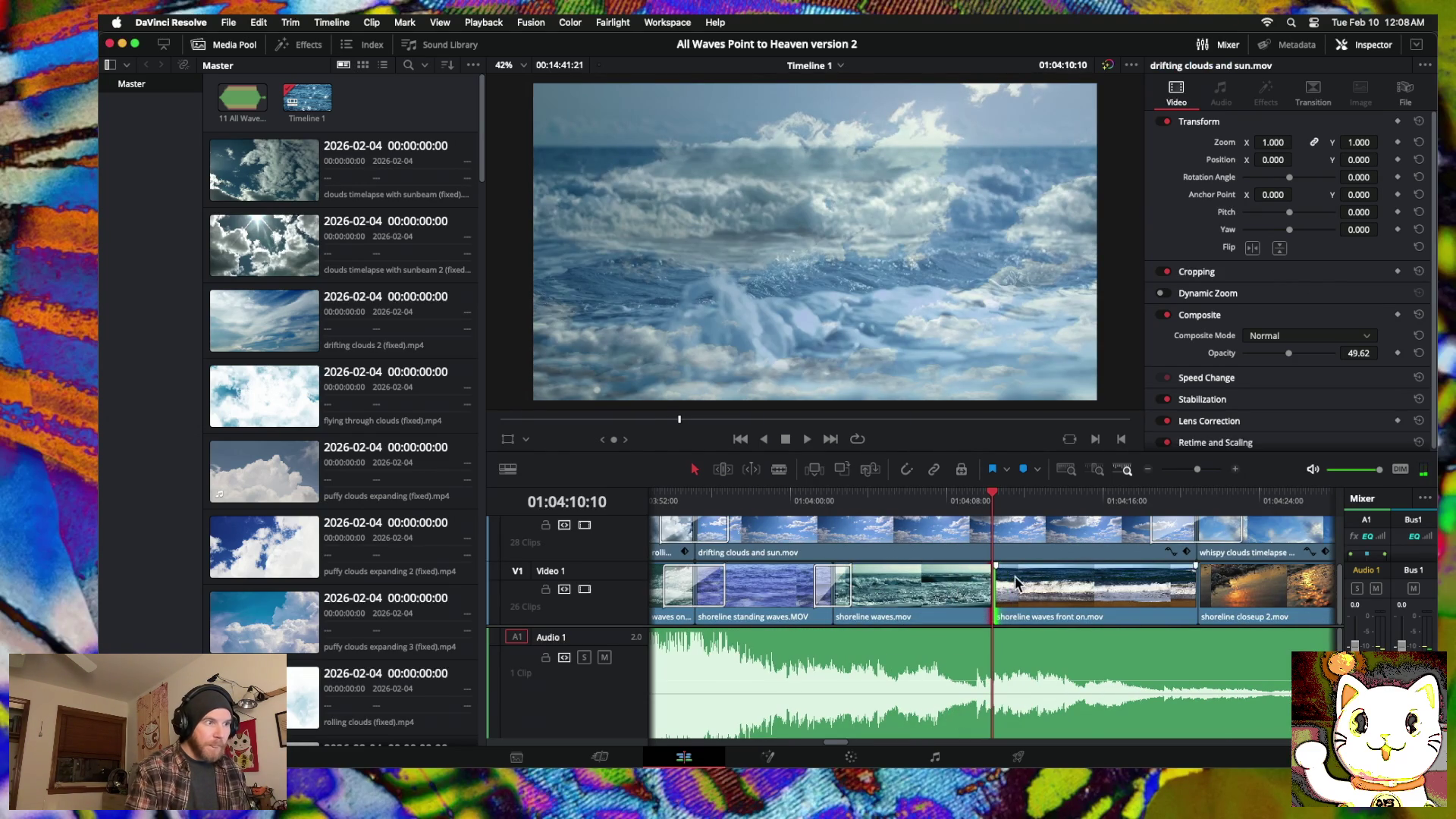
mouse_move(988, 589)
mouse_down()
mouse_move(1013, 592)
mouse_move(976, 596)
mouse_up()
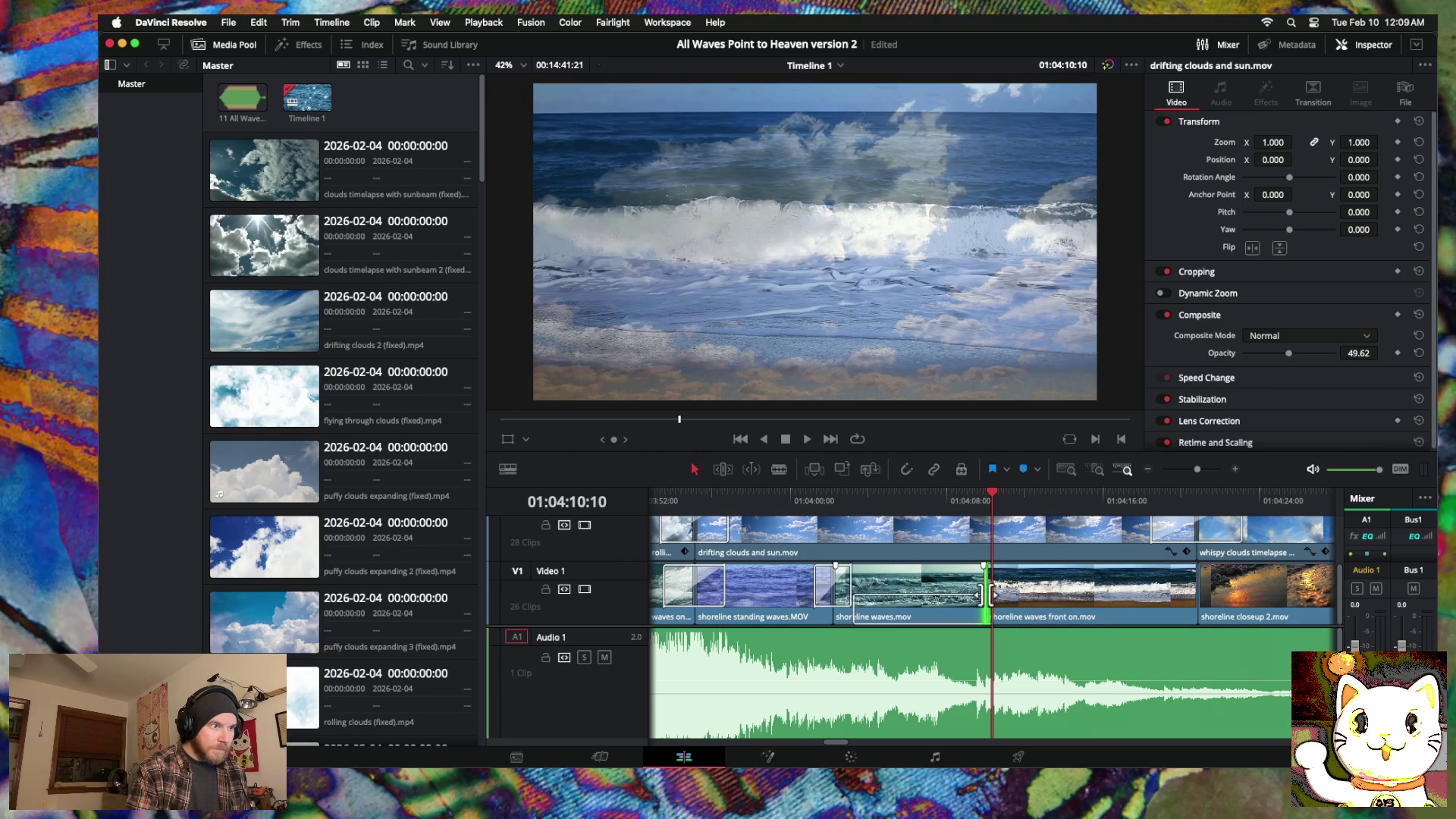
right_click(984, 593)
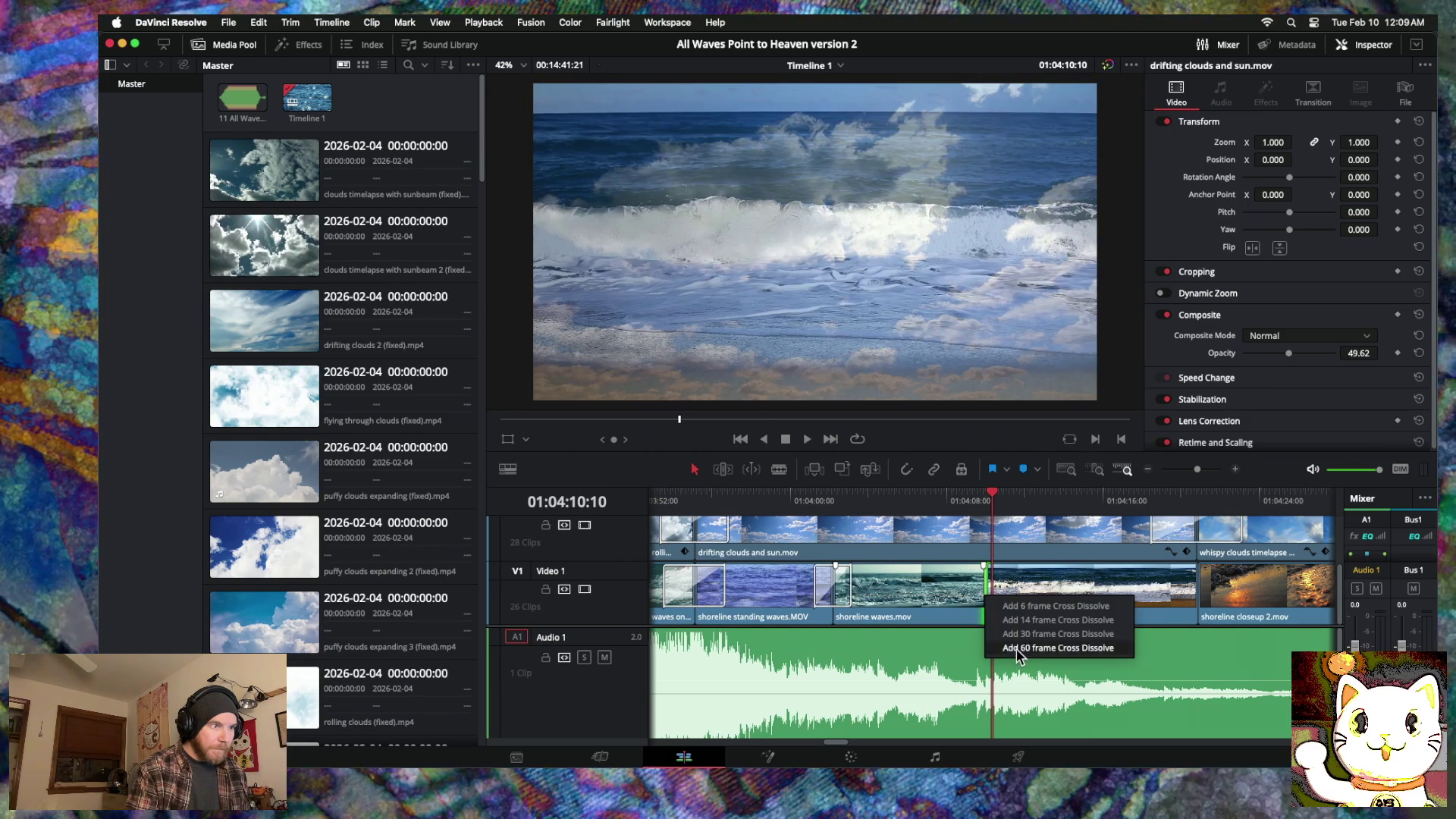
click(1017, 648)
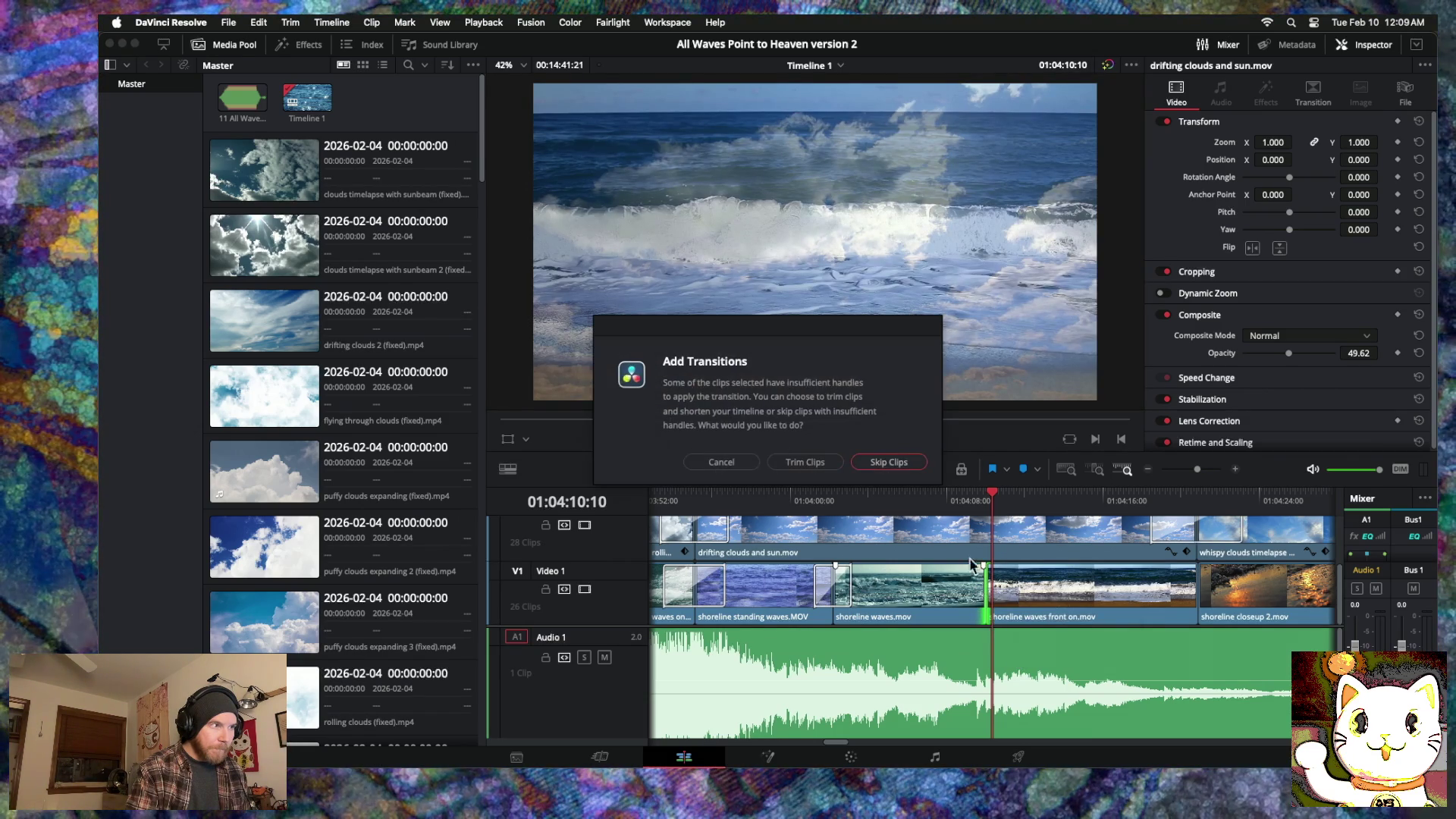
click(721, 465)
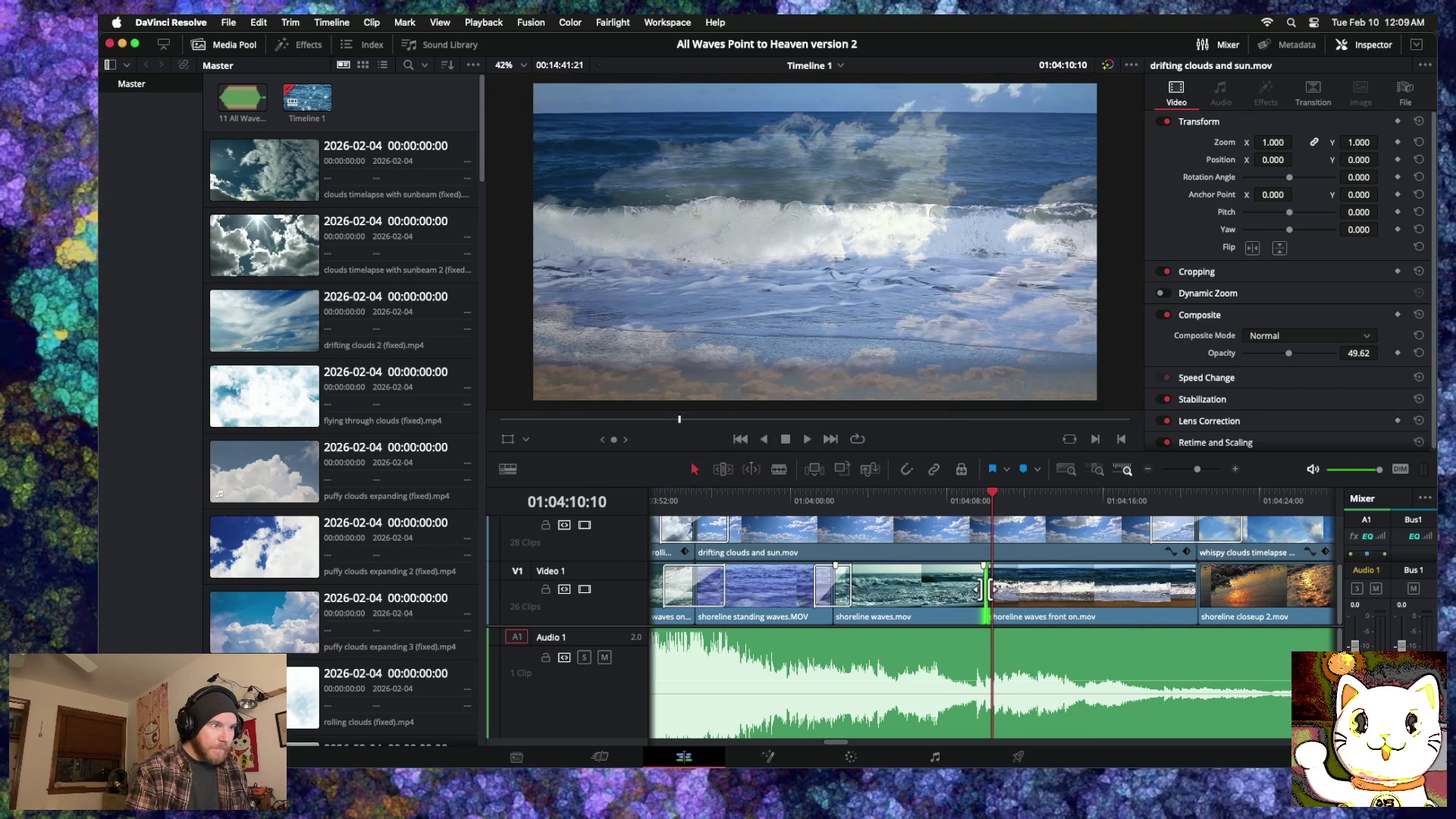
drag(986, 593, 973, 593)
right_click(973, 594)
click(995, 646)
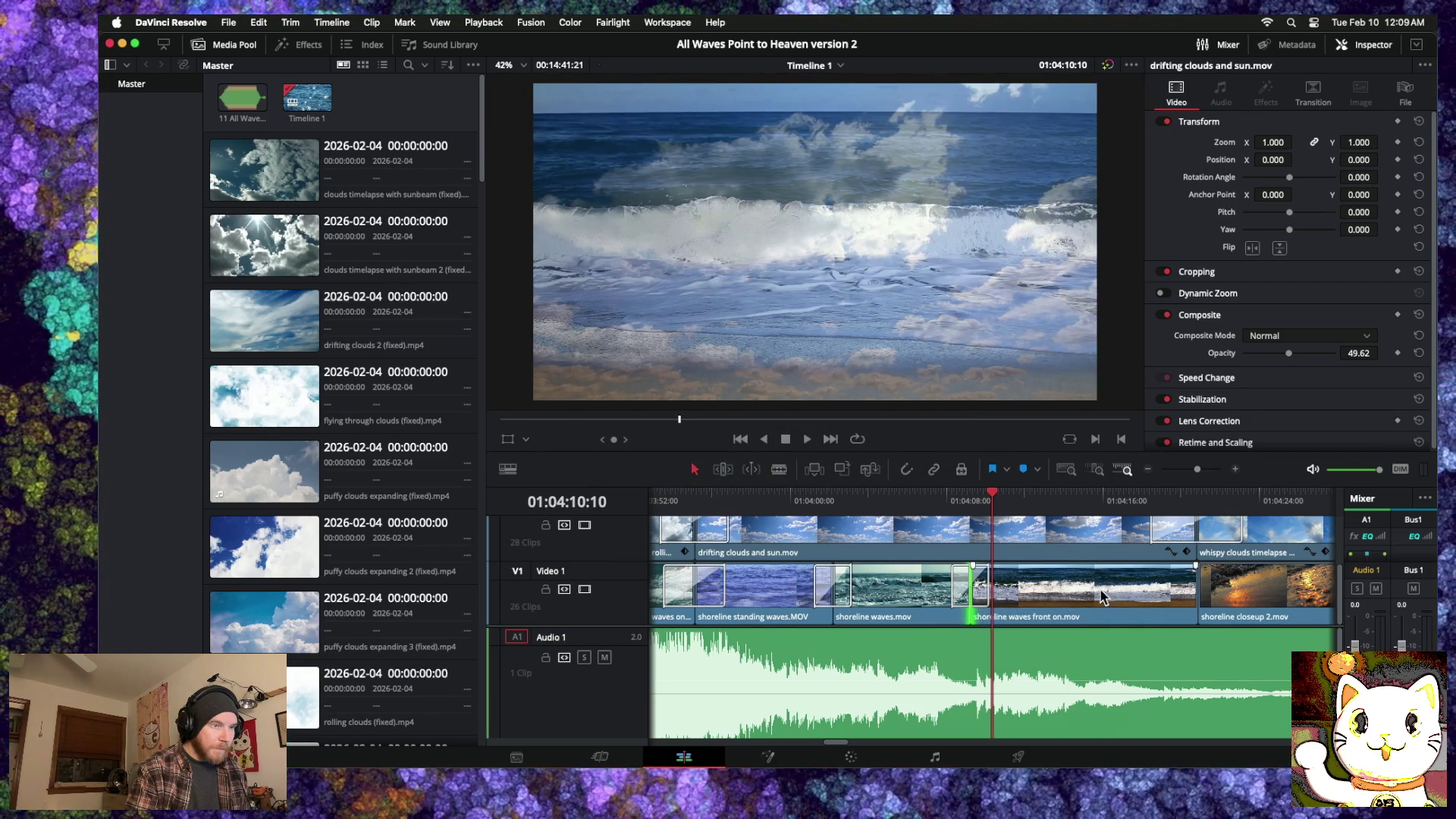
Step: Add a 60-frame cross dissolve at the next Video 1 cut and play back from about 01:04:02
scroll(1102, 597, right, 5)
drag(965, 584, 974, 592)
right_click(976, 592)
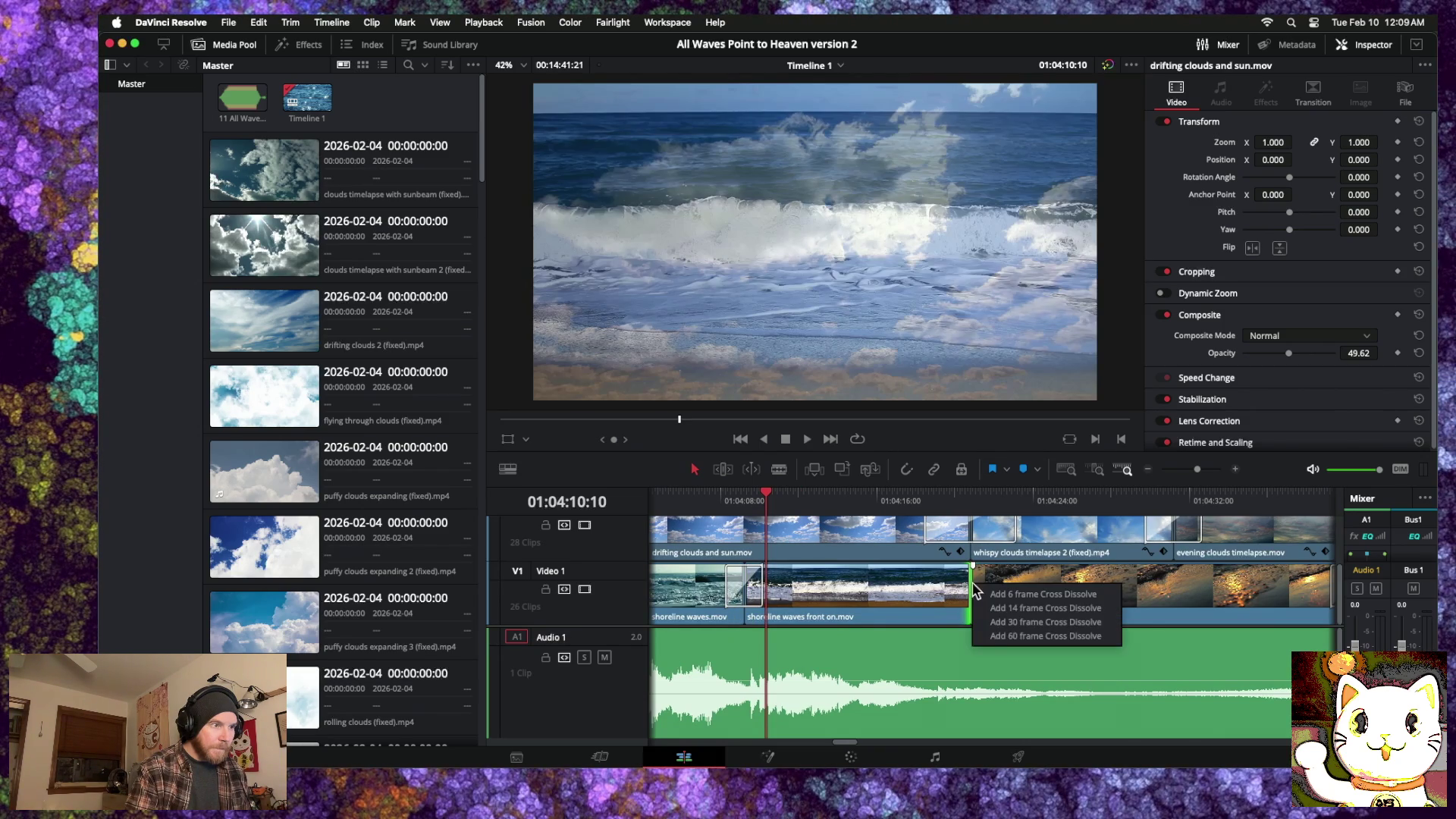
click(1020, 636)
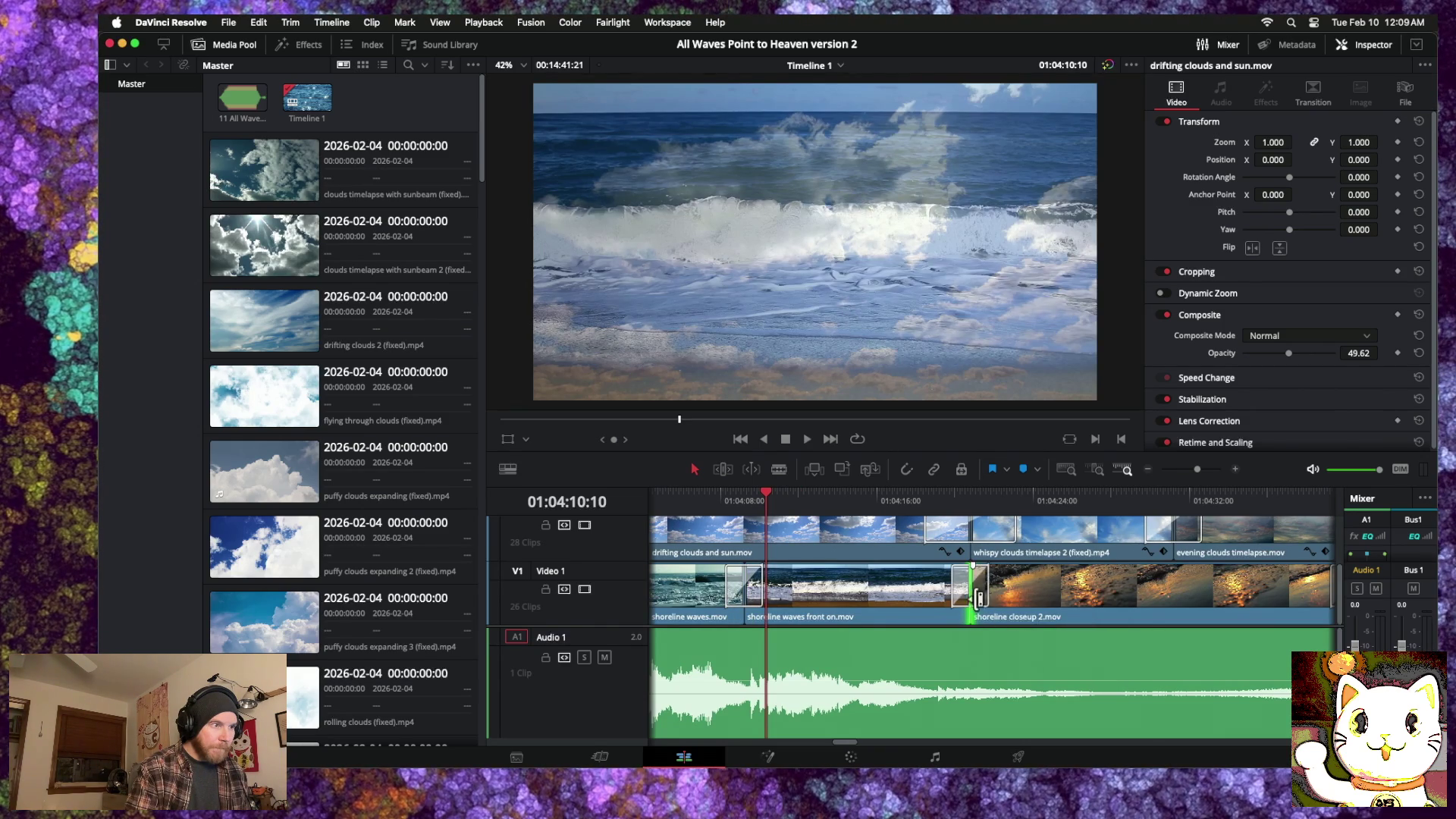
scroll(1059, 588, right, 4)
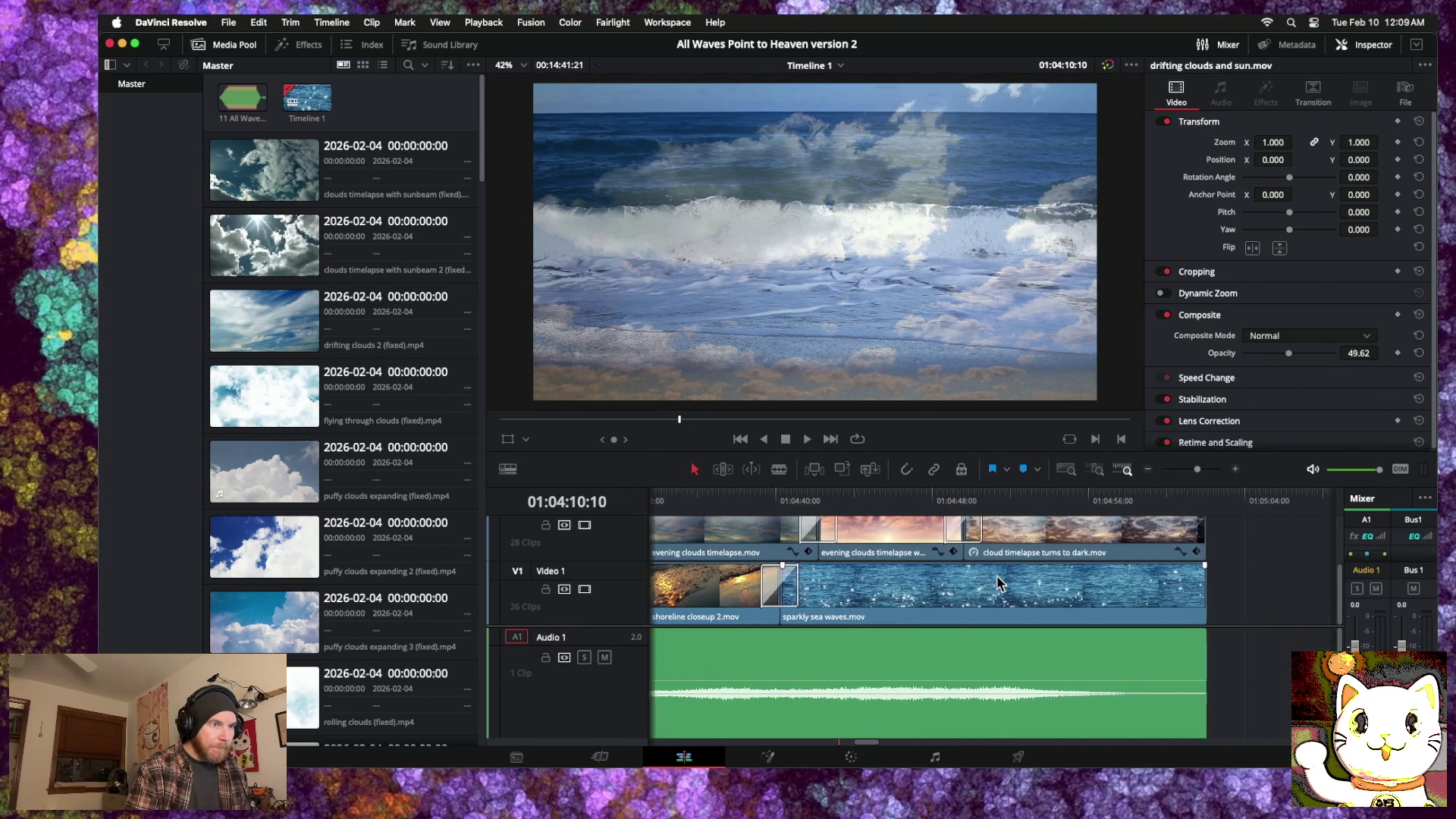
scroll(999, 582, left, 8)
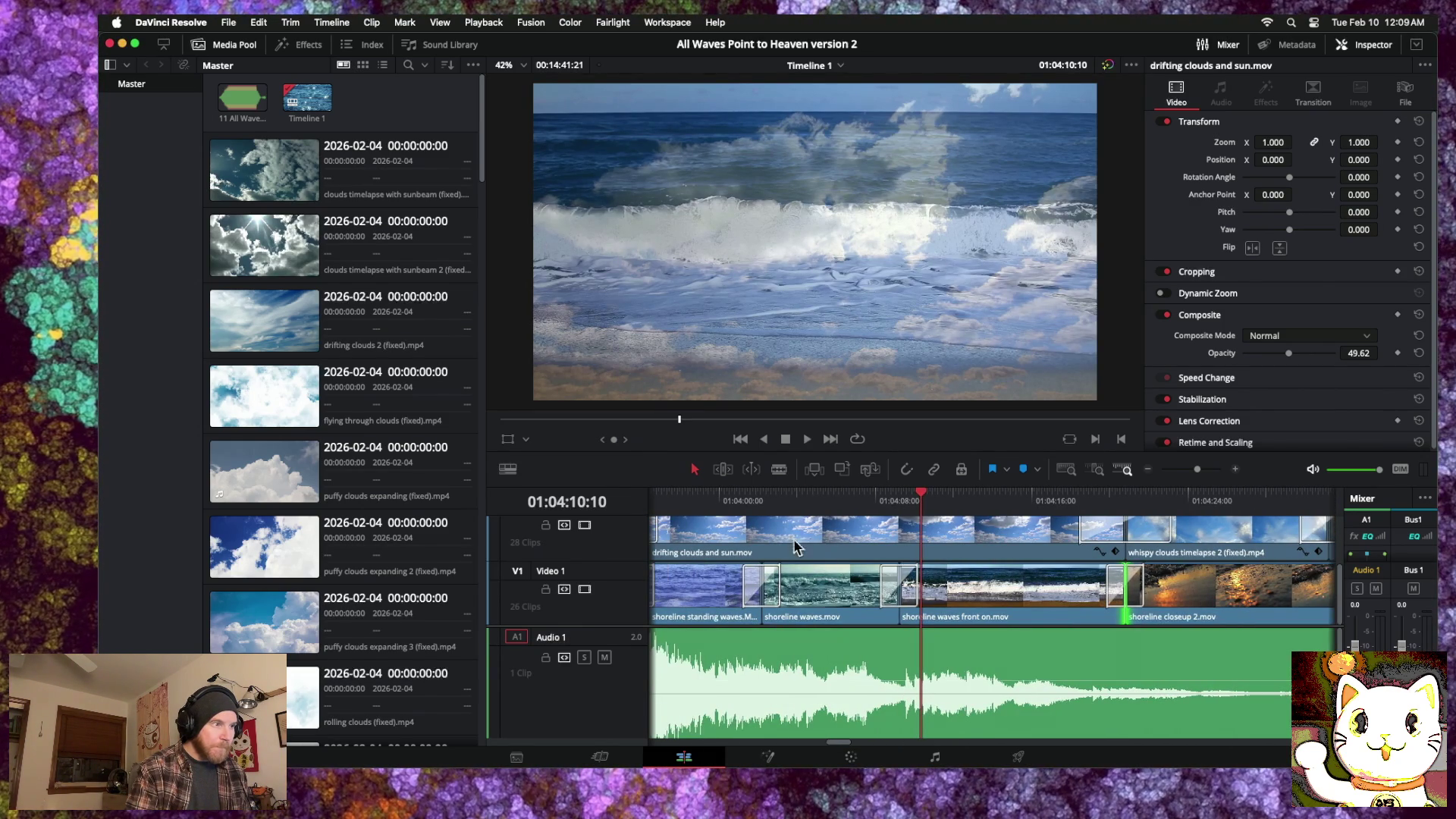
click(764, 505)
key(space)
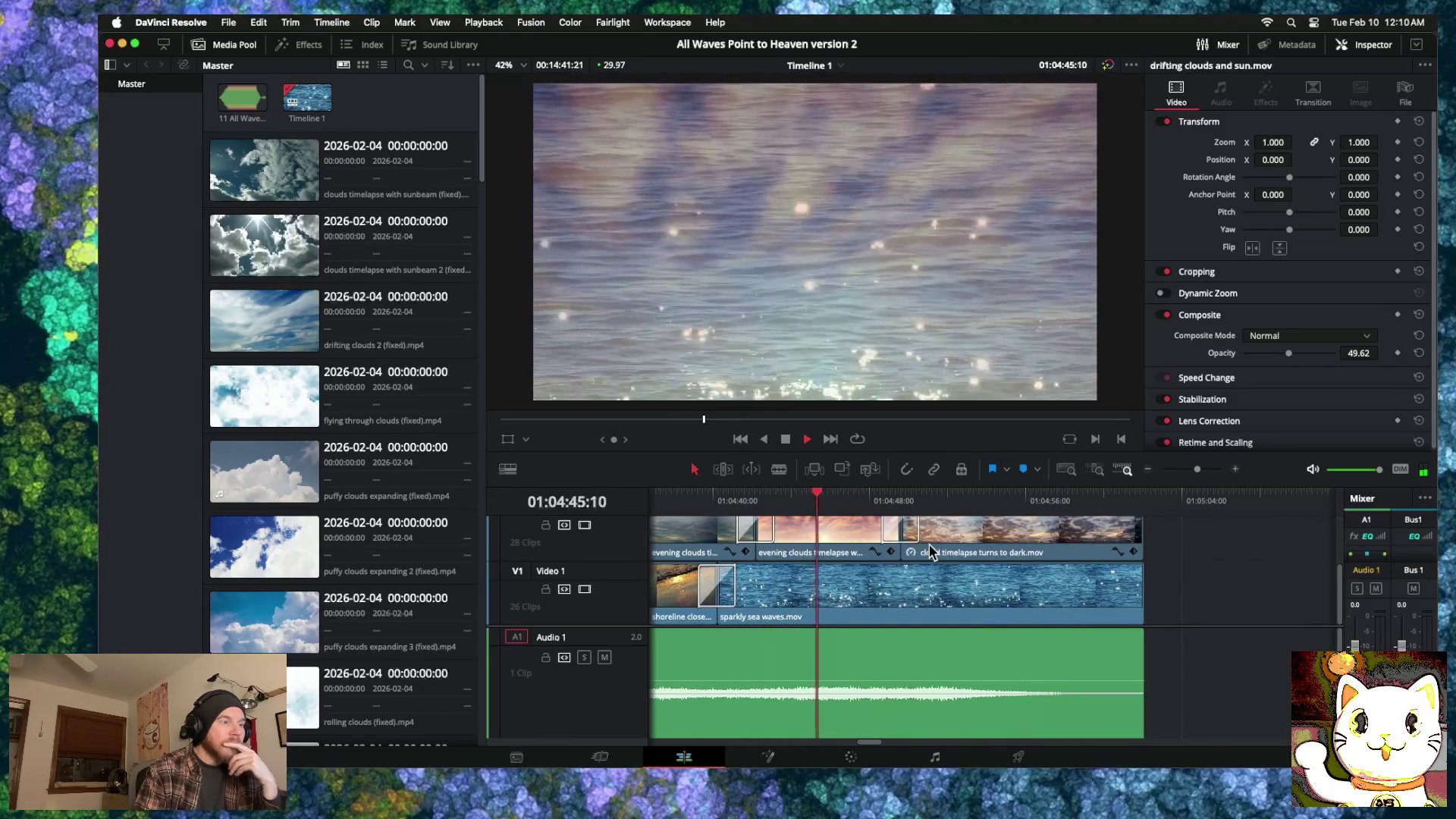
Step: Retrim the 'shoreline closeup 2' to 'sparkly sea waves' cut and add a cross dissolve with Cmd+T
mouse_move(910, 592)
mouse_down()
mouse_move(740, 591)
mouse_move(822, 590)
mouse_up()
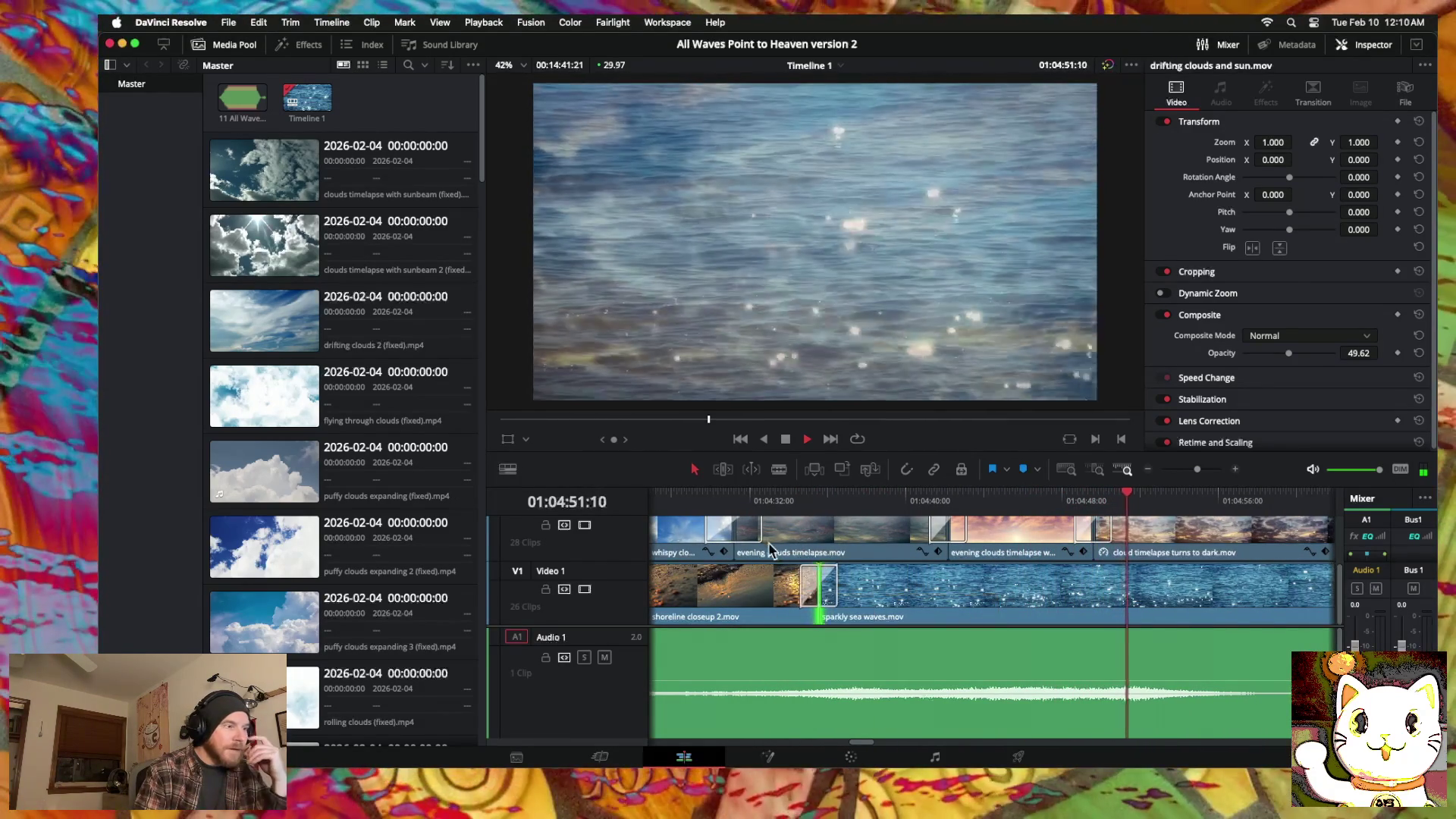
click(718, 502)
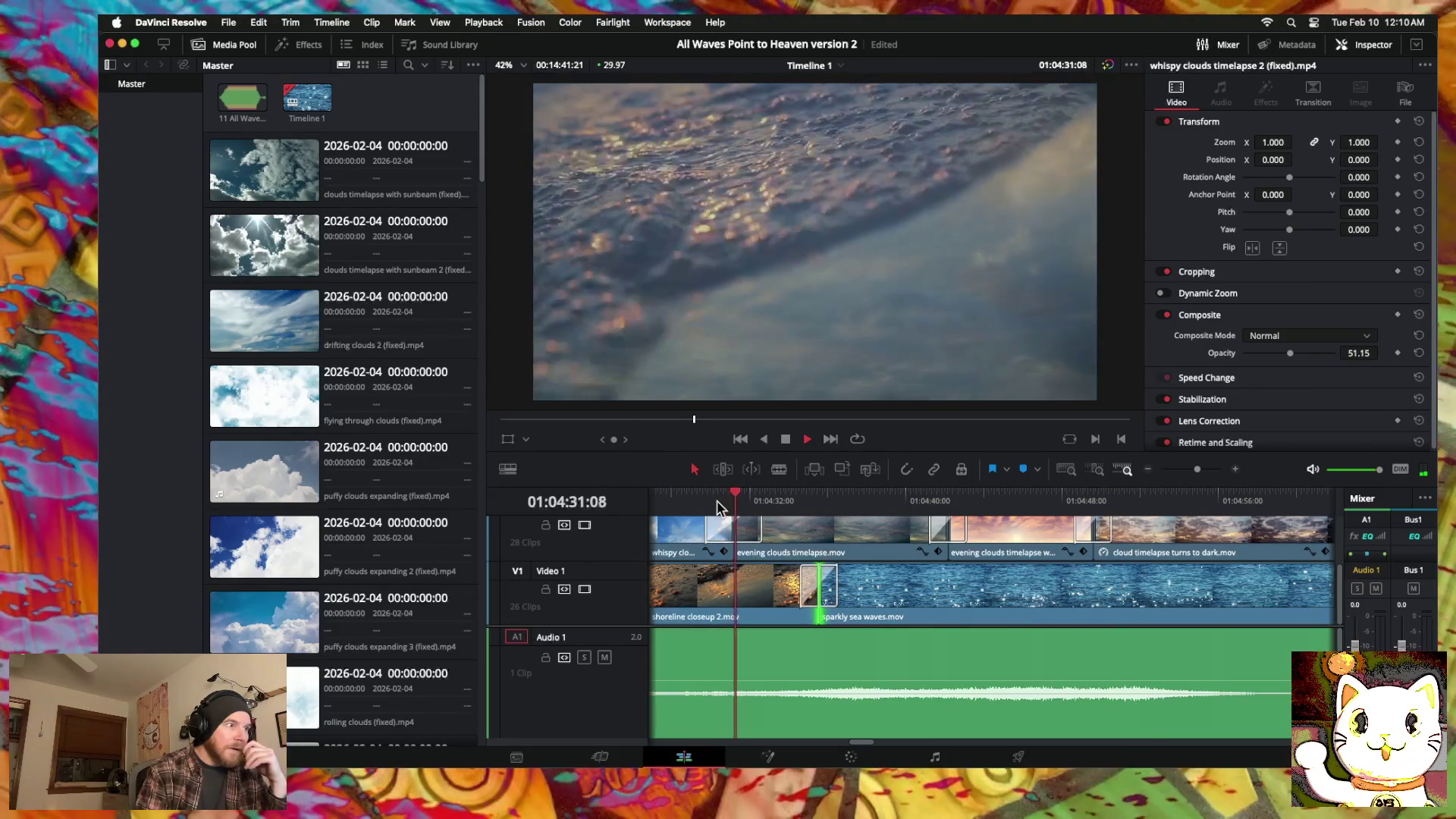
scroll(844, 566, left, 5)
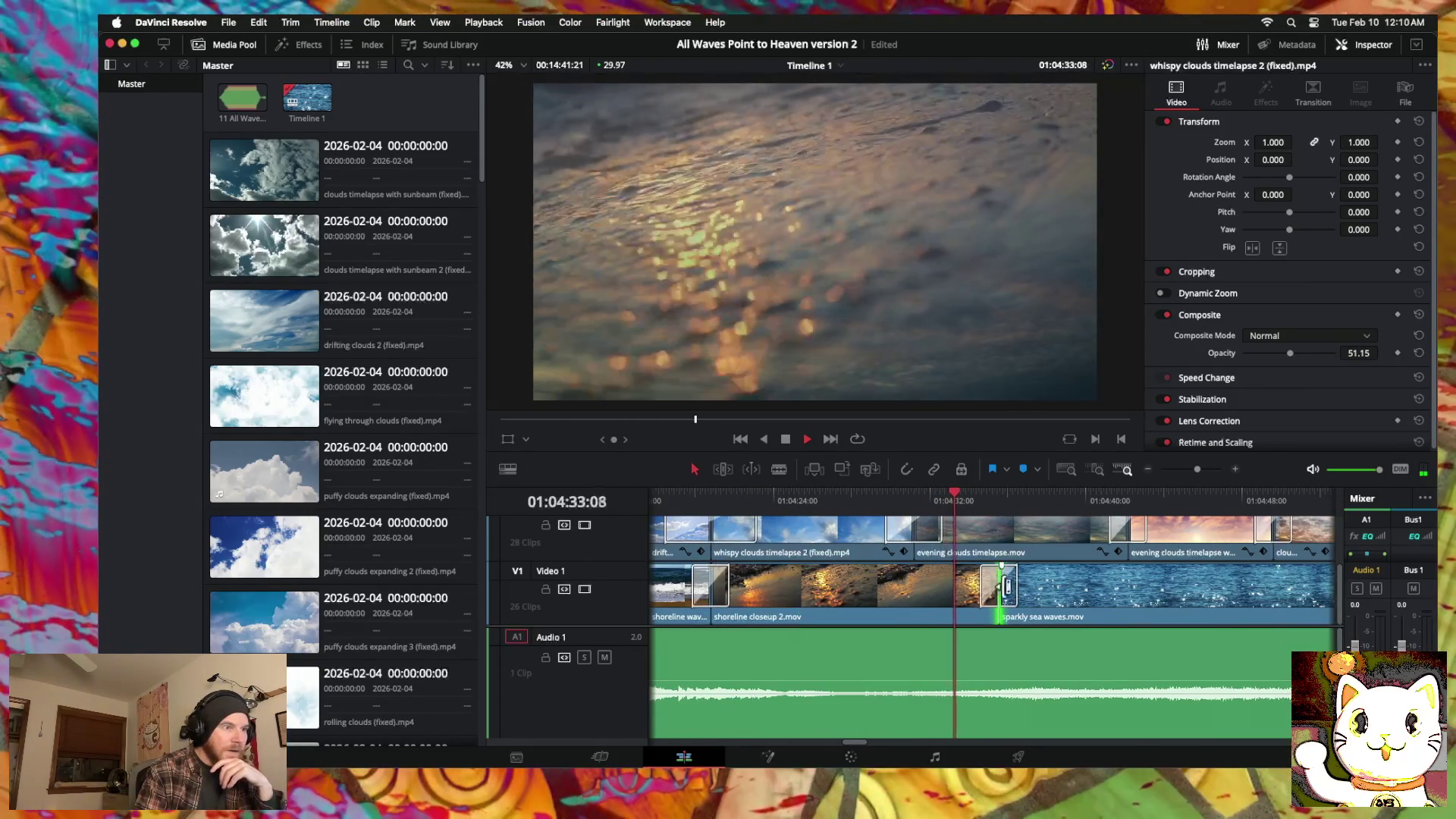
scroll(1100, 599, right, 4)
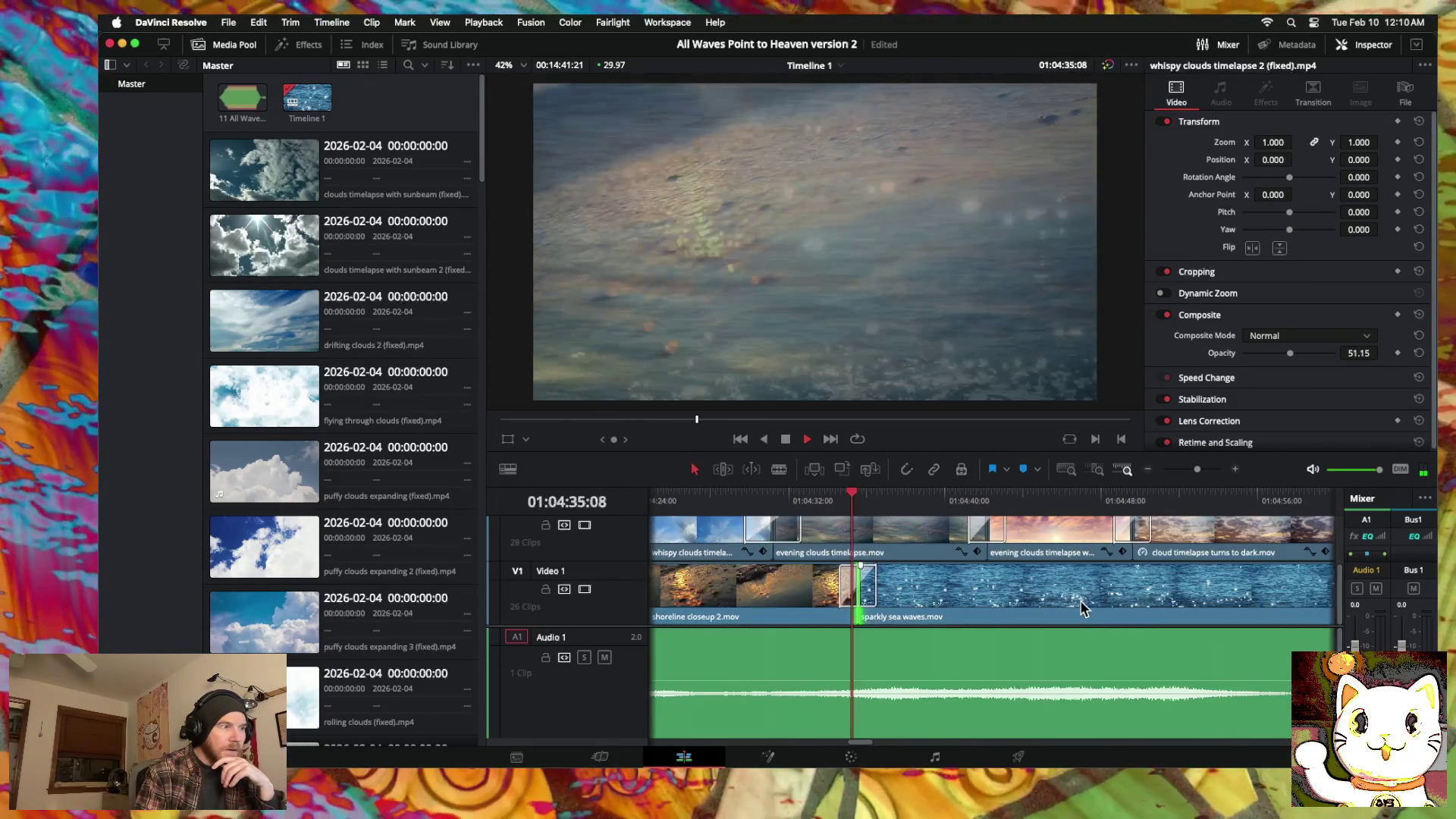
drag(867, 589, 935, 584)
key(super+t)
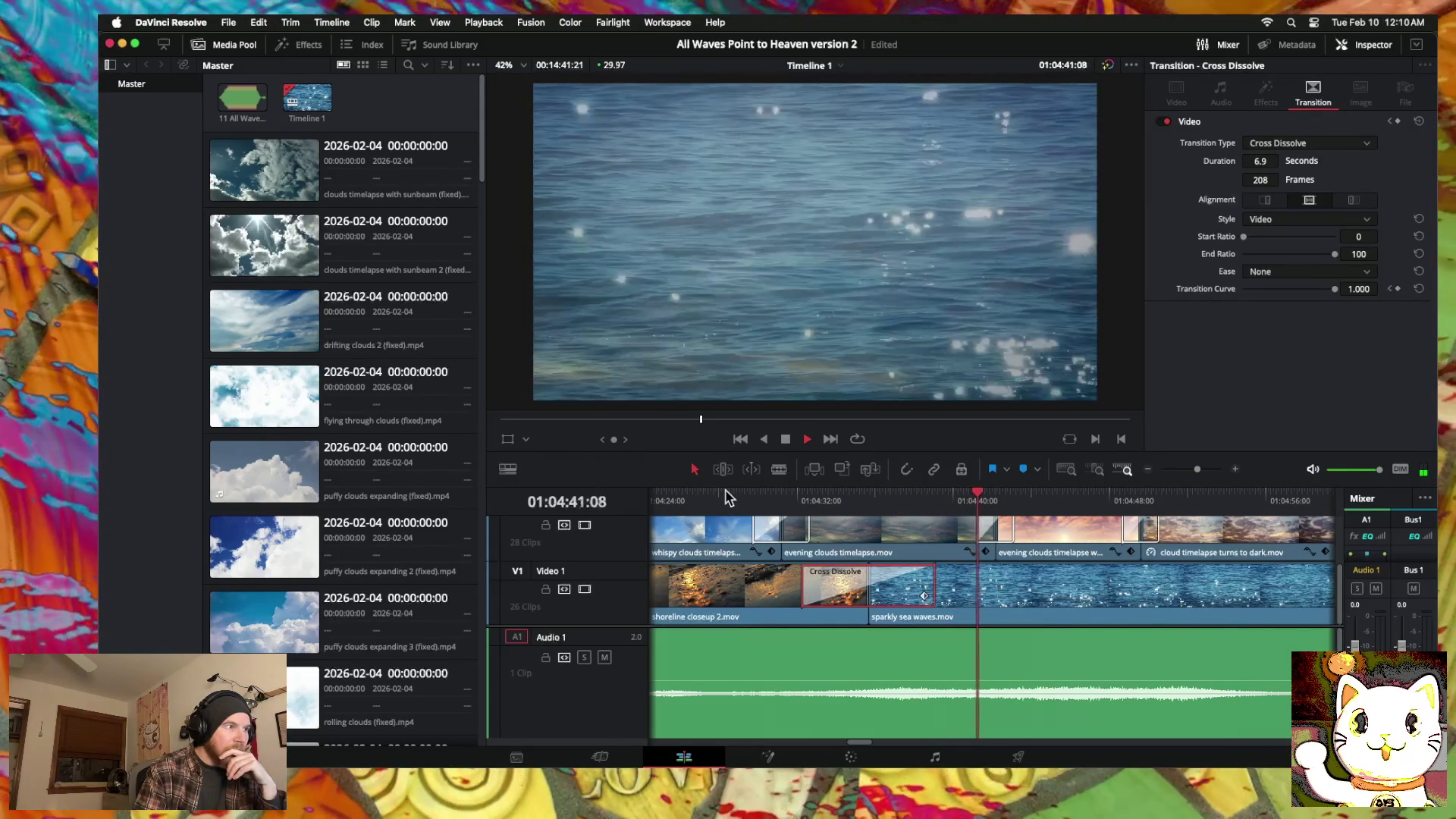
Step: Widen the first Video 2 cloud dissolve to 7.6 s and set the one into 'cloud timelapse turns to dark' to 3.5 s
click(725, 499)
click(805, 529)
mouse_move(805, 529)
mouse_down()
mouse_move(865, 529)
mouse_move(853, 530)
mouse_up()
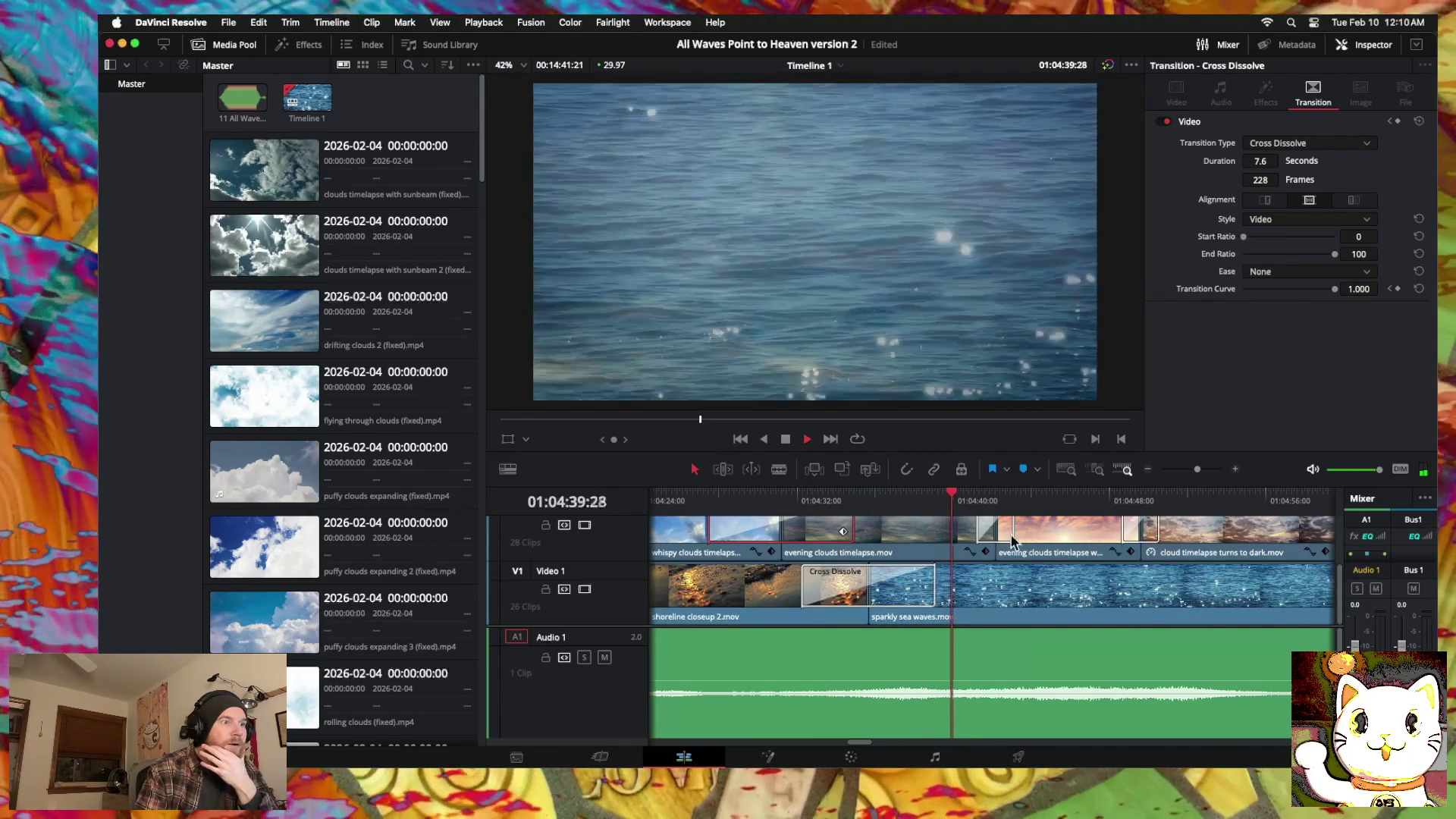
drag(1012, 530, 1038, 530)
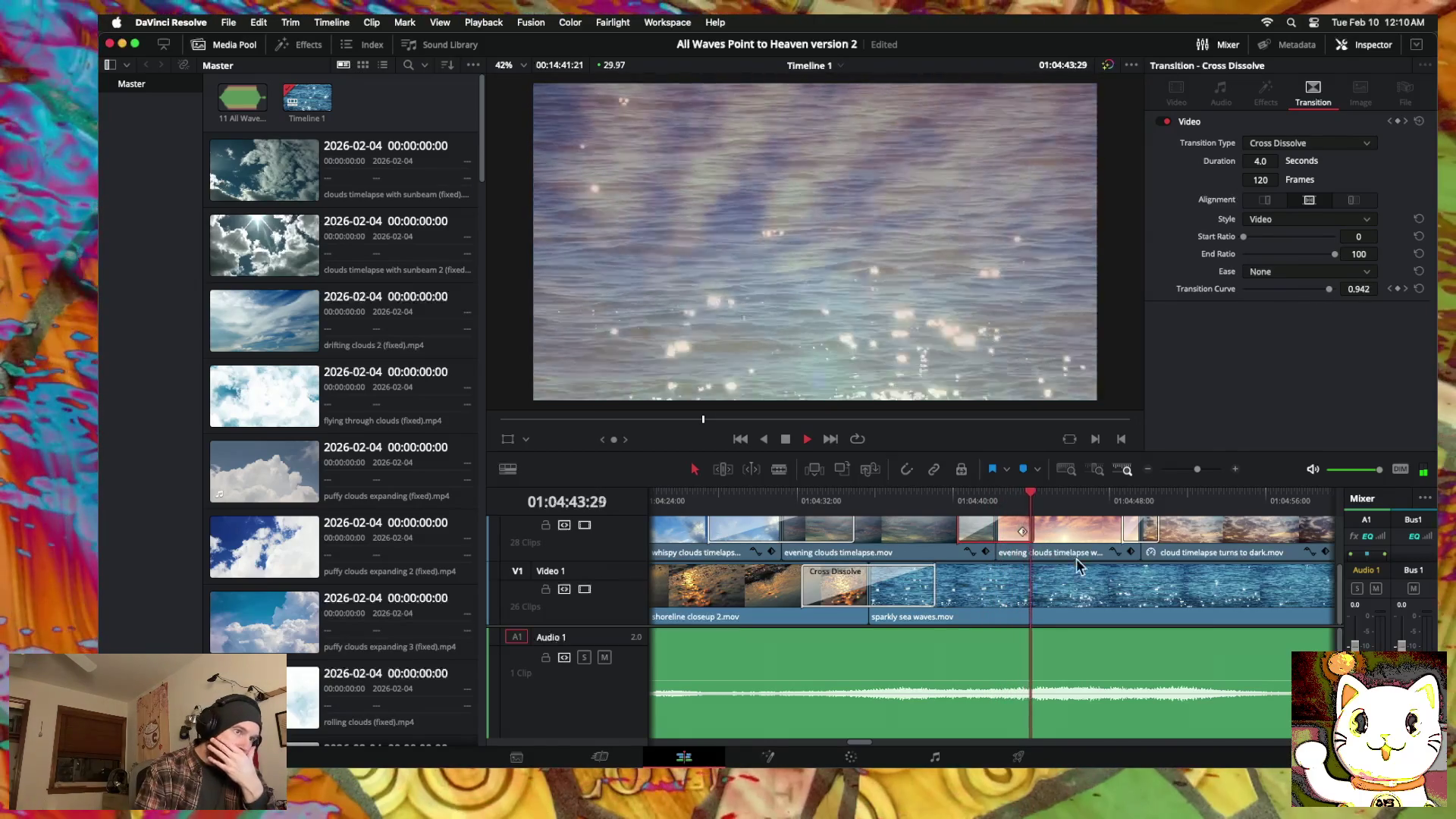
drag(1121, 534, 1106, 529)
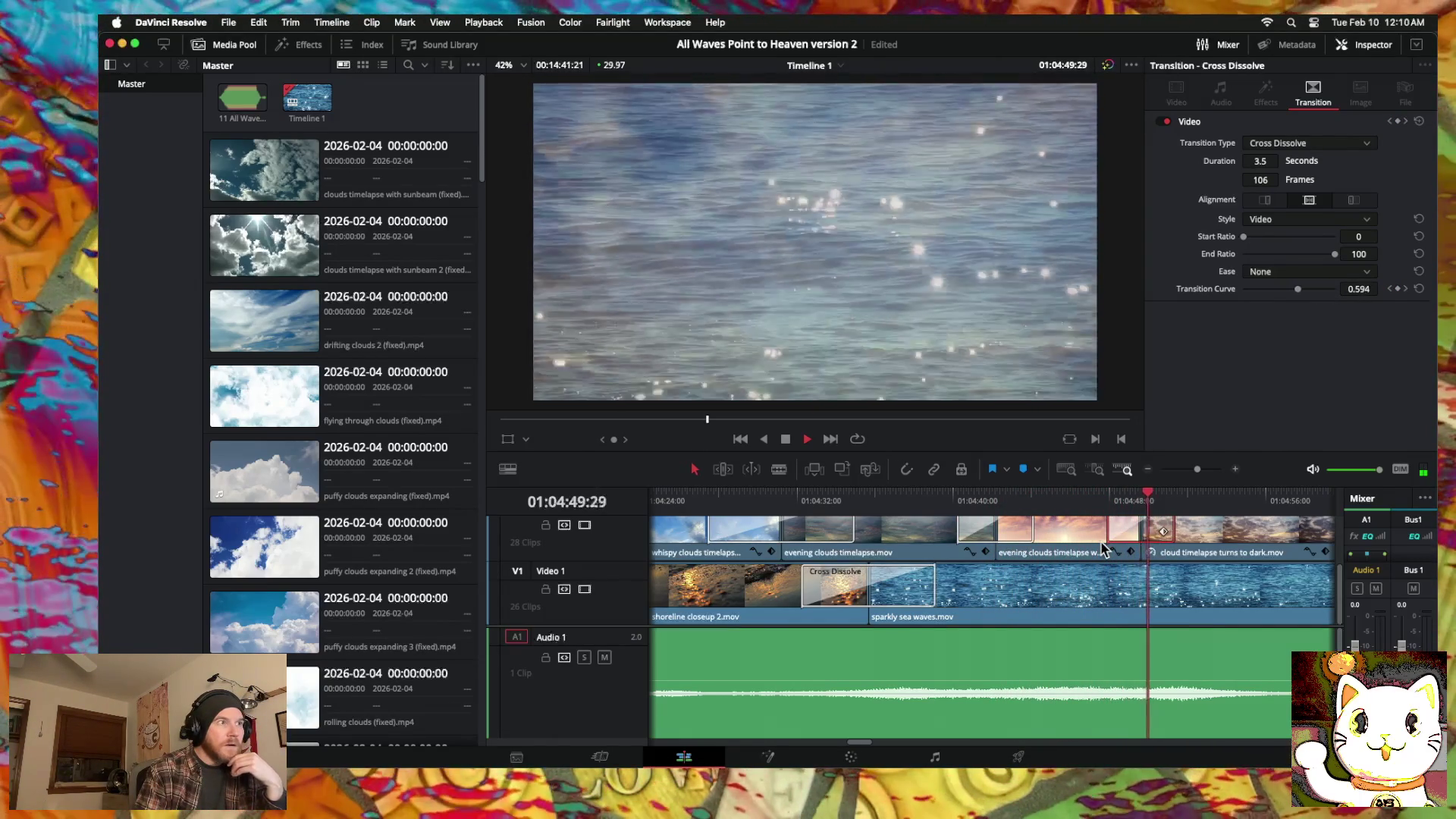
scroll(1101, 549, right, 5)
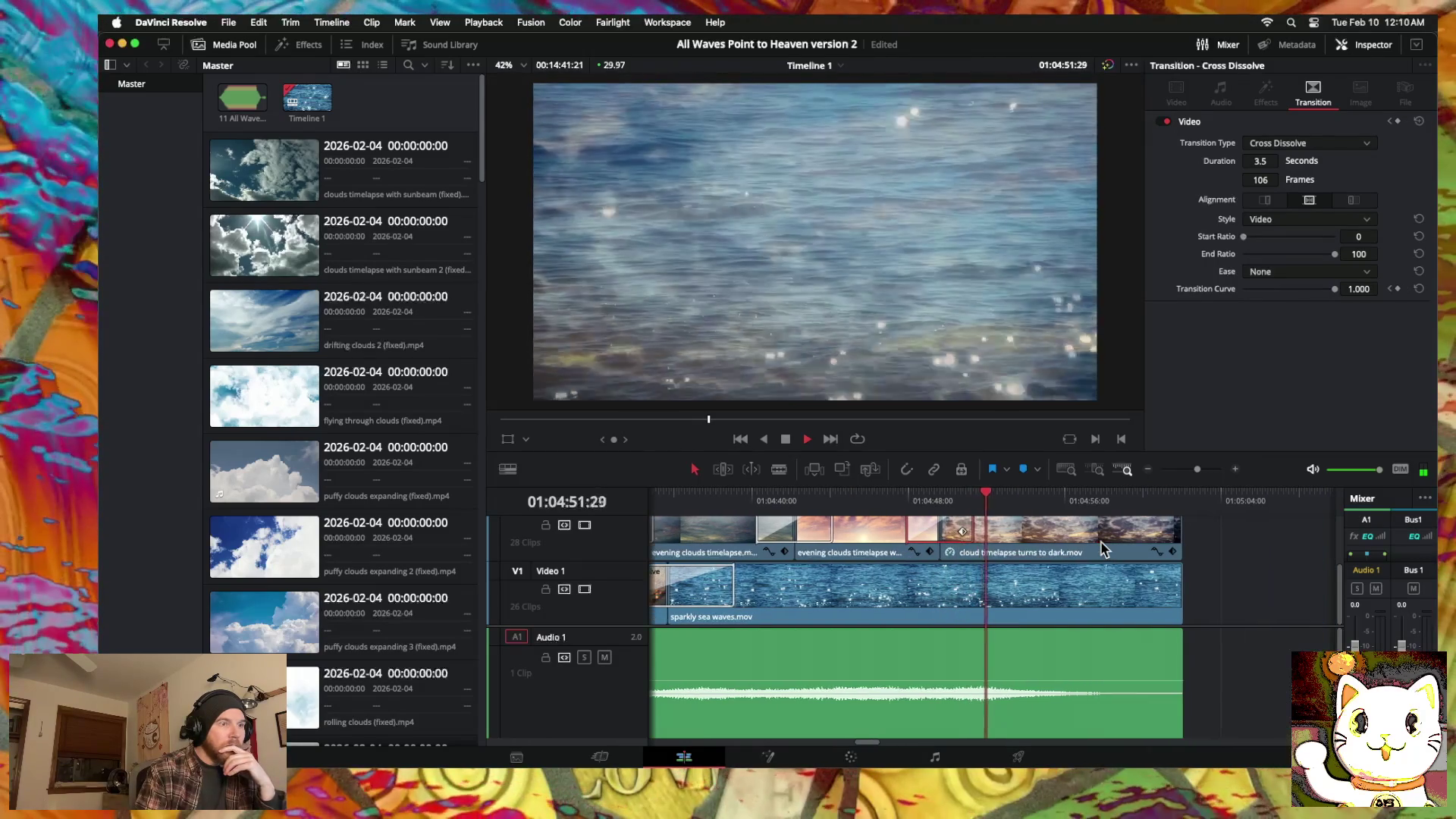
scroll(1092, 546, right, 3)
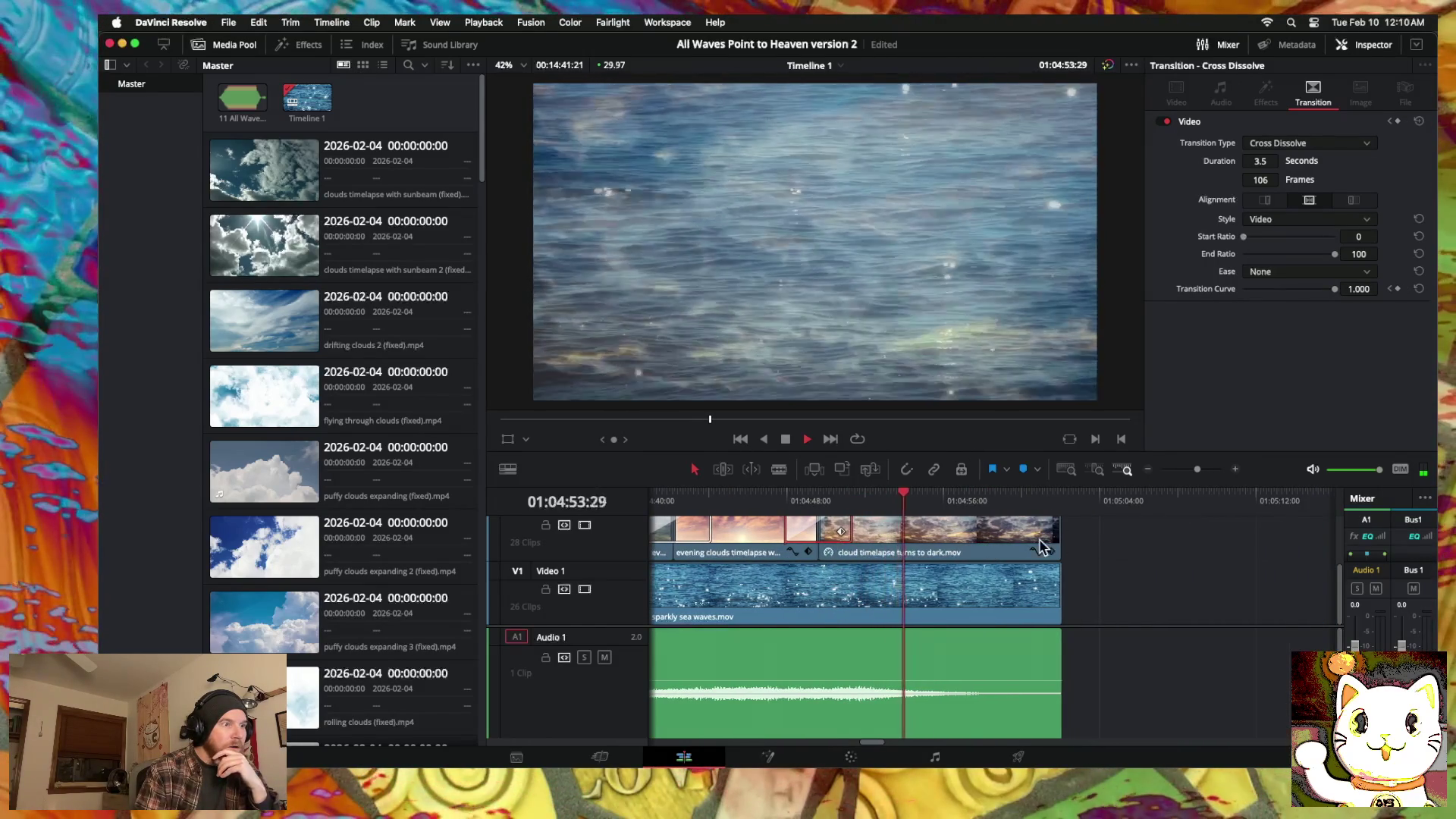
scroll(1039, 540, left, 5)
scroll(1039, 540, up, 2)
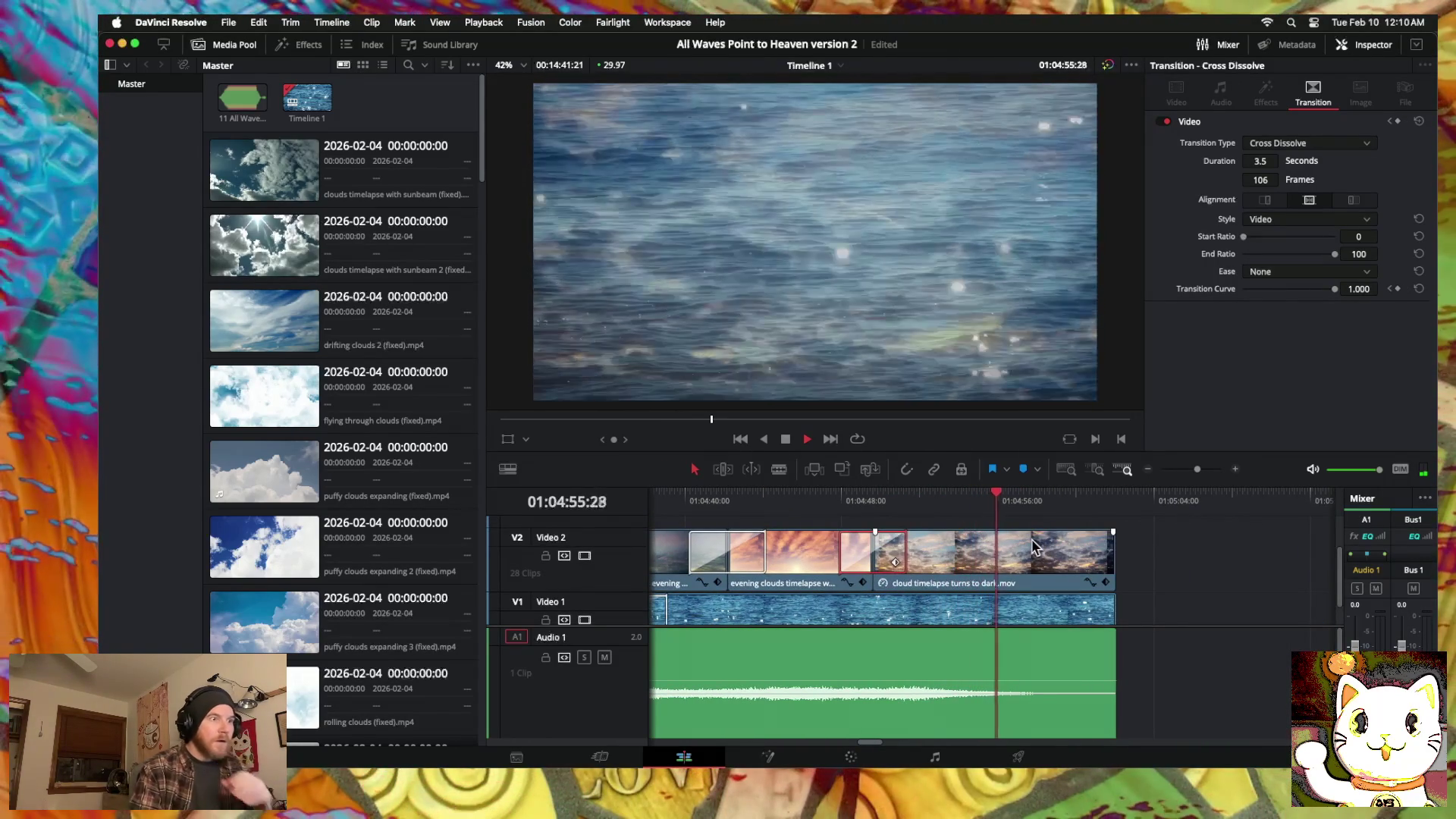
Step: Keyframe the 'cloud timelapse turns to dark' opacity down to 0 at the clip's end, then preview the fade
key(space)
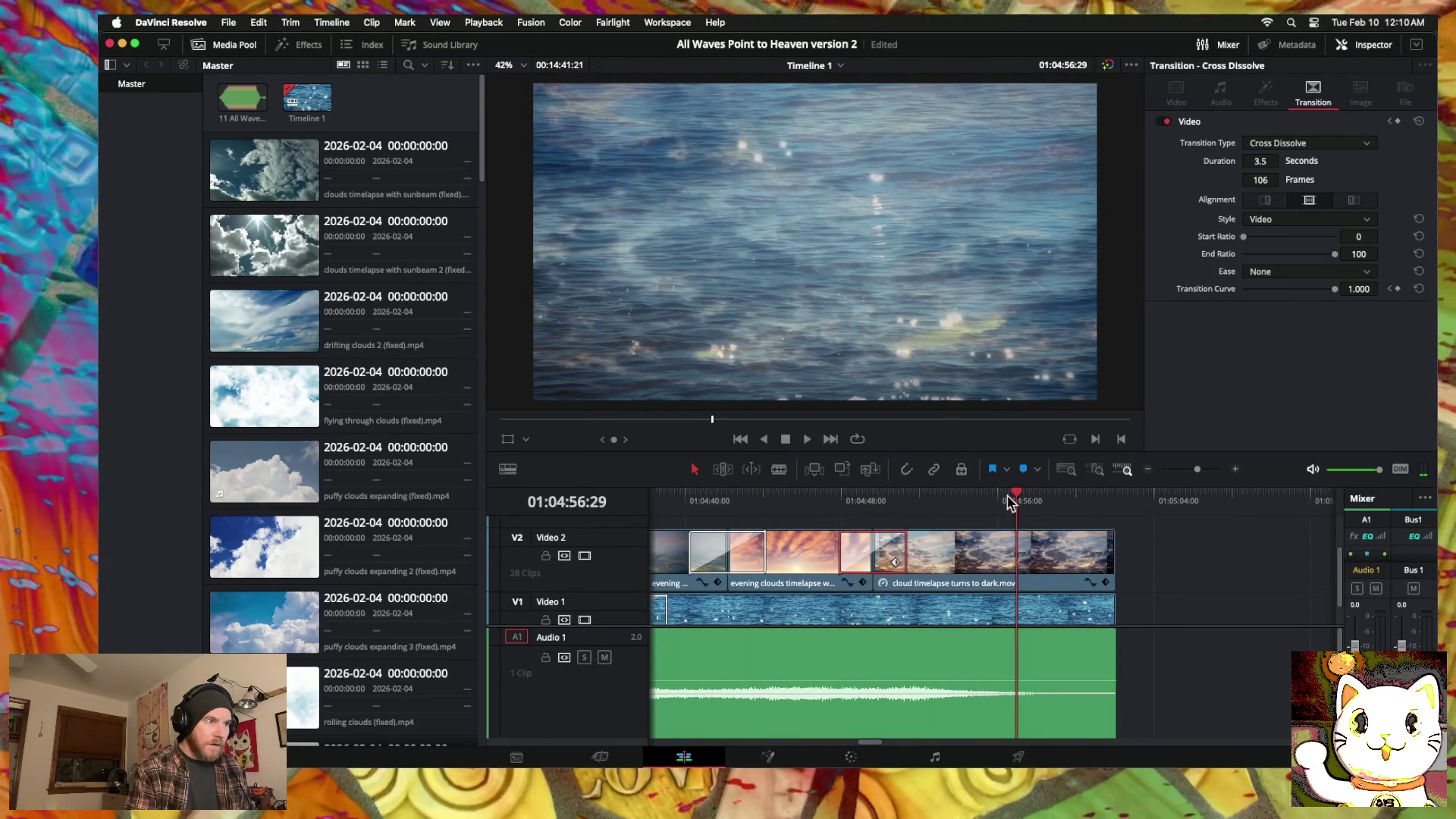
drag(1013, 486, 990, 494)
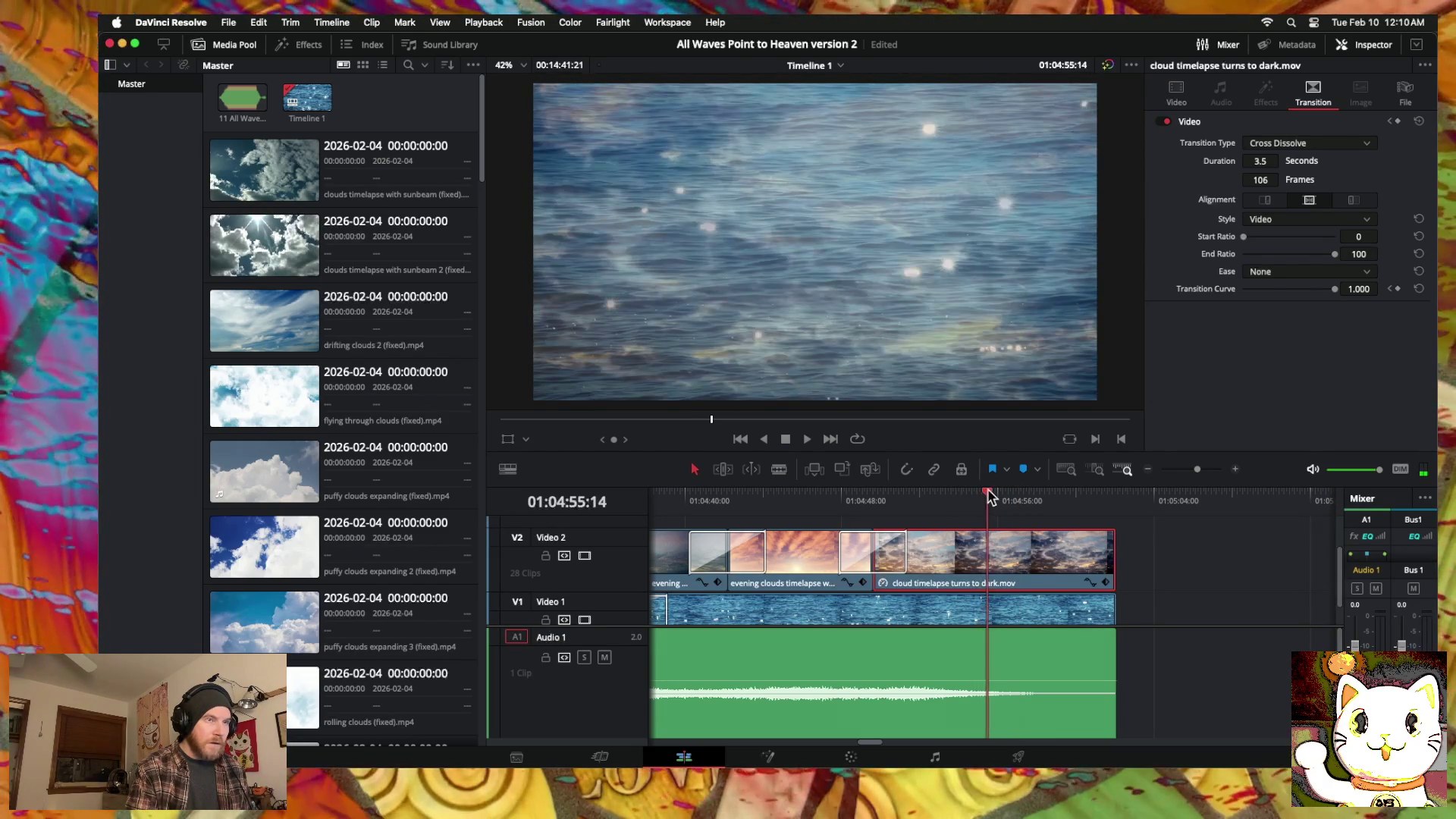
click(1175, 88)
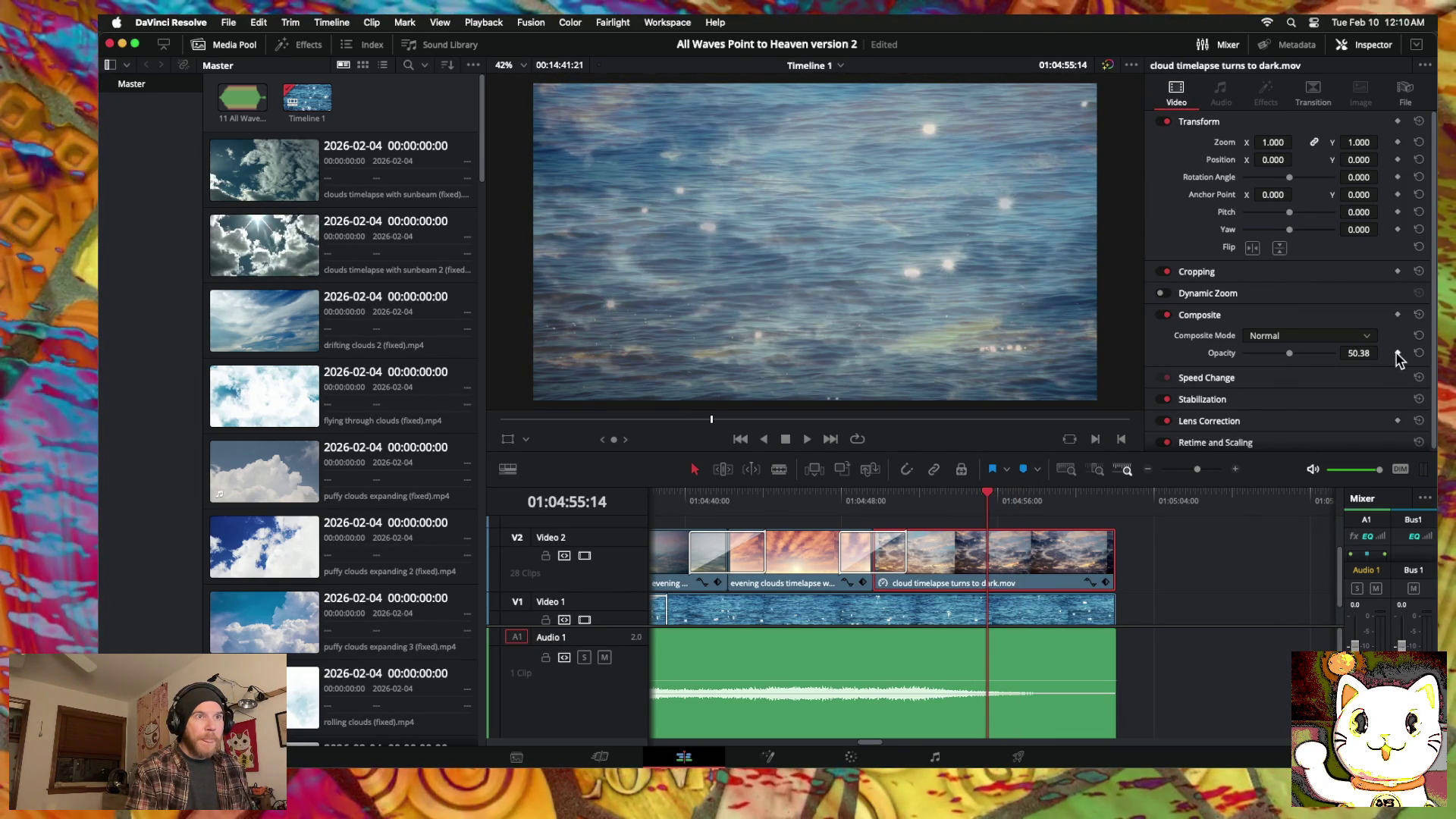
drag(988, 497, 1114, 498)
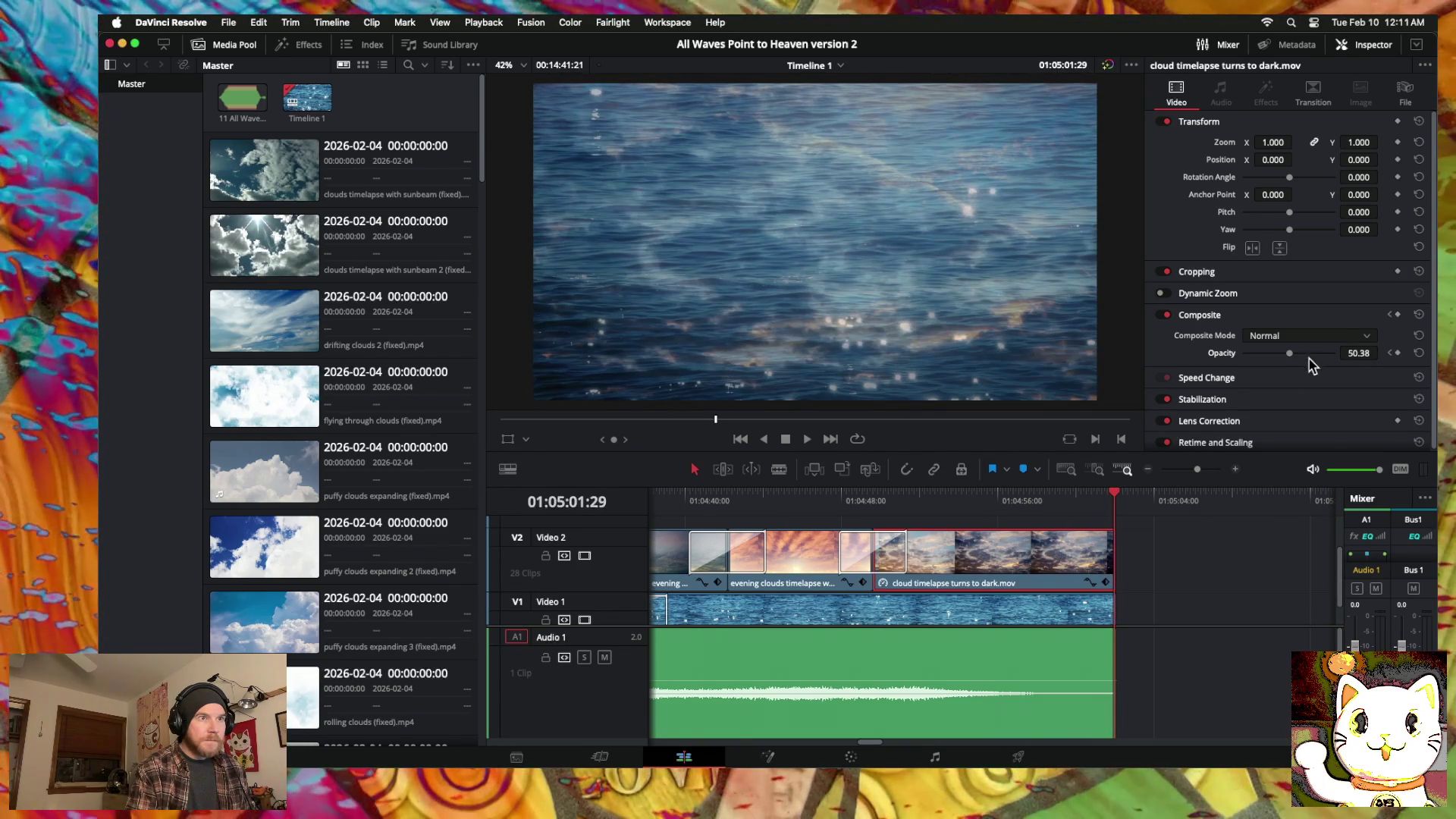
click(1397, 353)
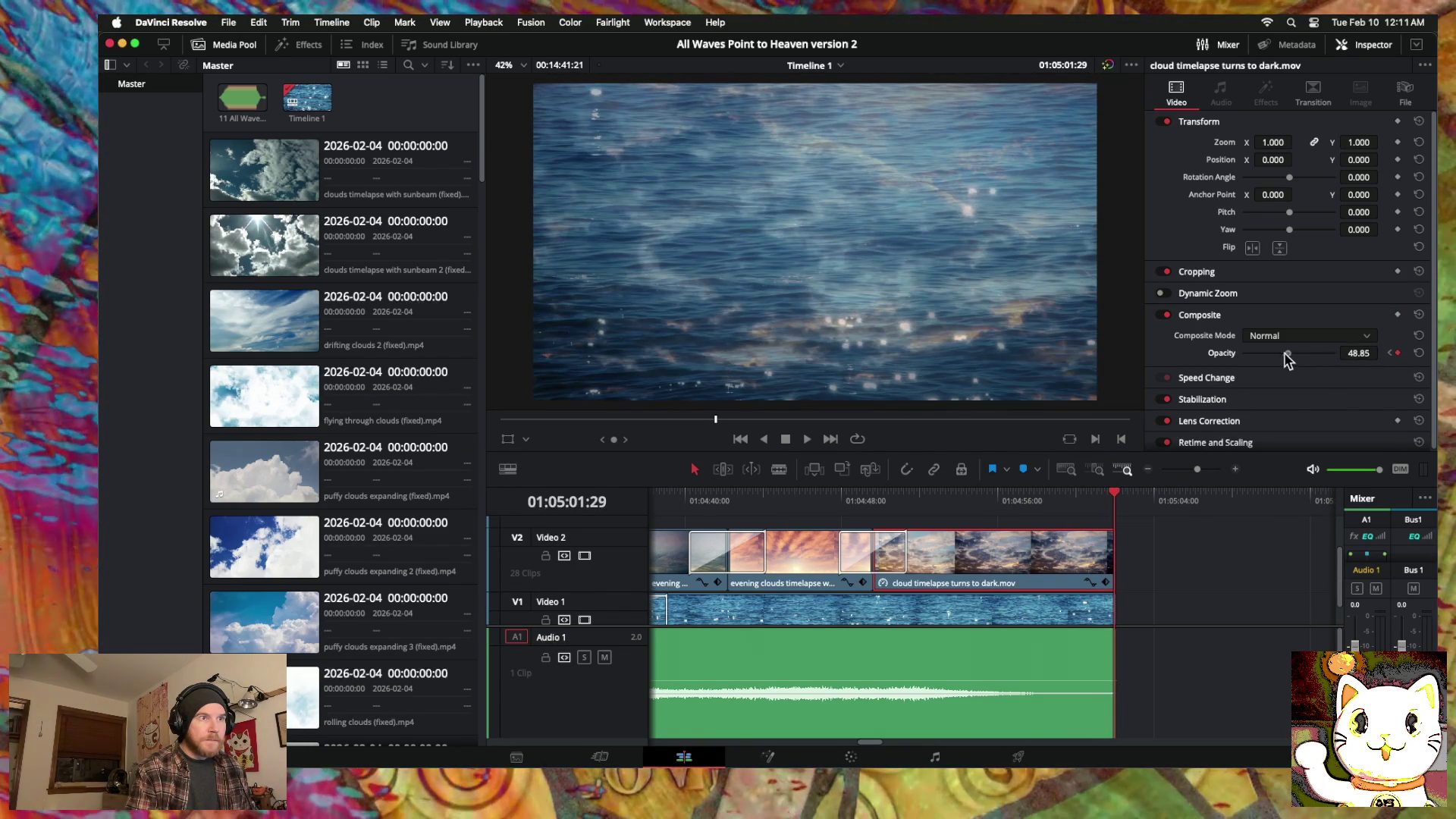
drag(1289, 354, 1243, 353)
drag(1115, 499, 806, 499)
key(space)
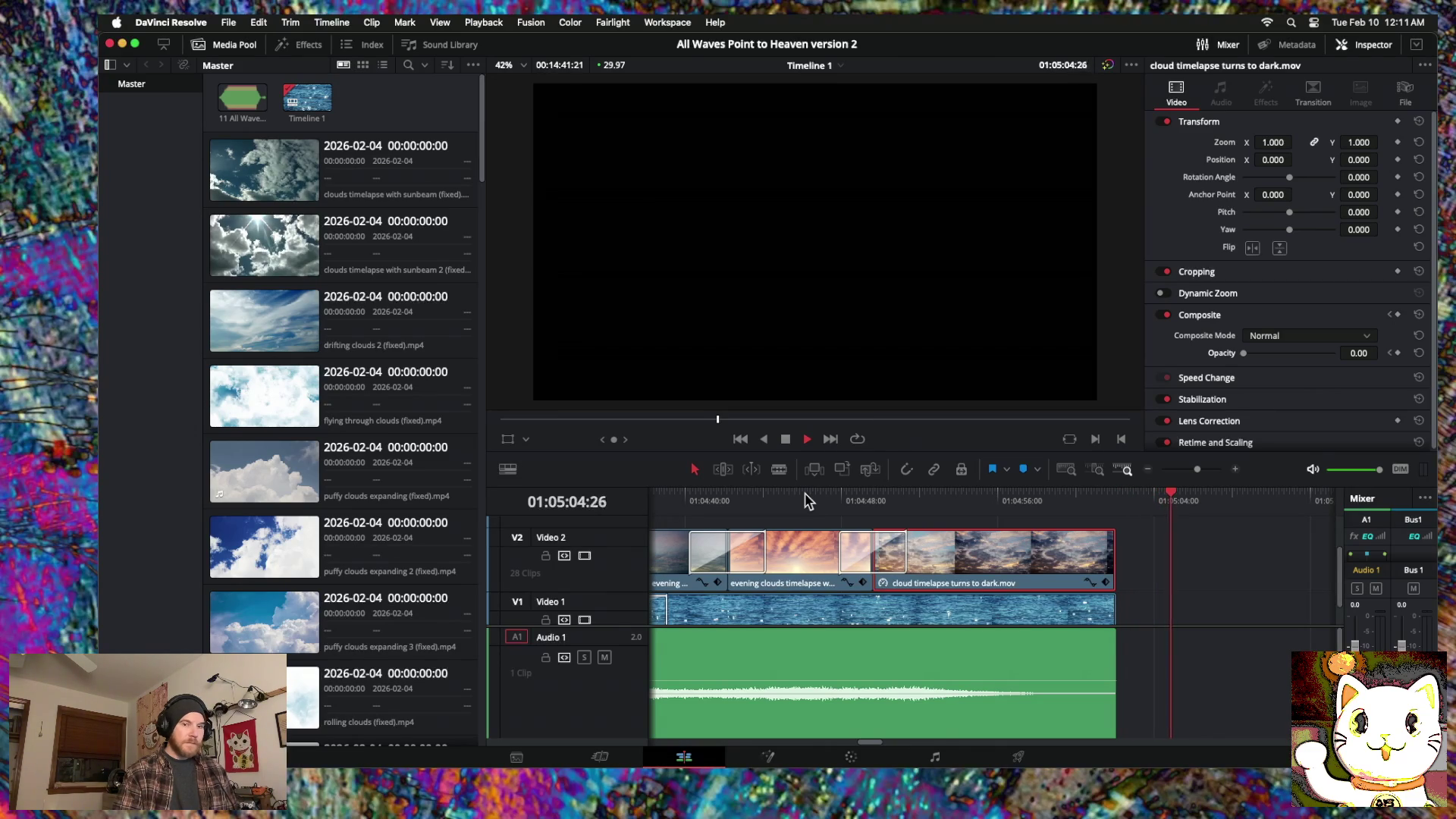
Step: At the timeline's opening, shift the first cloud-track dissolve and trim the end of 'clouds on water horizon'
click(1150, 471)
click(1149, 471)
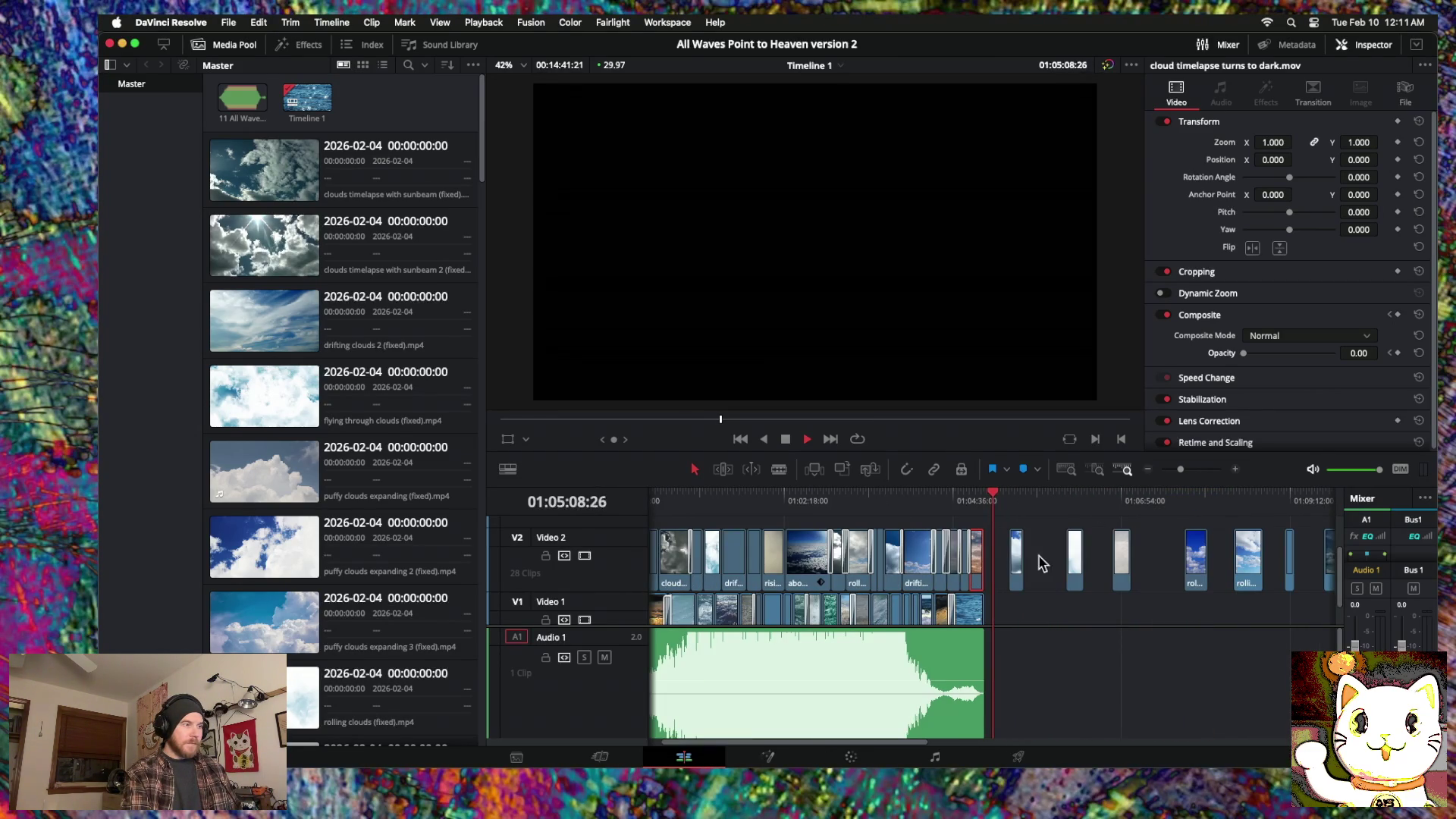
drag(995, 500, 496, 507)
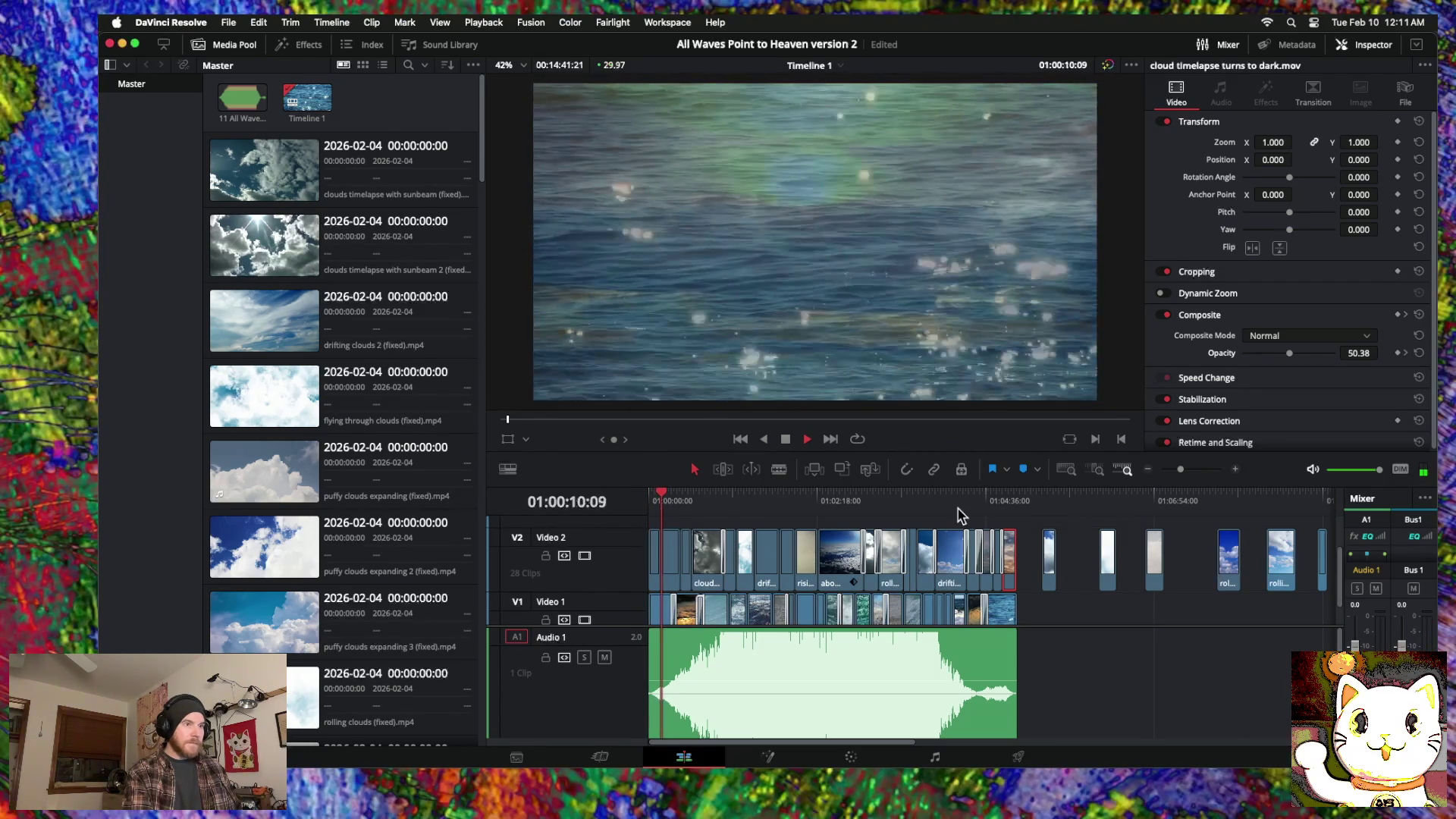
click(1236, 469)
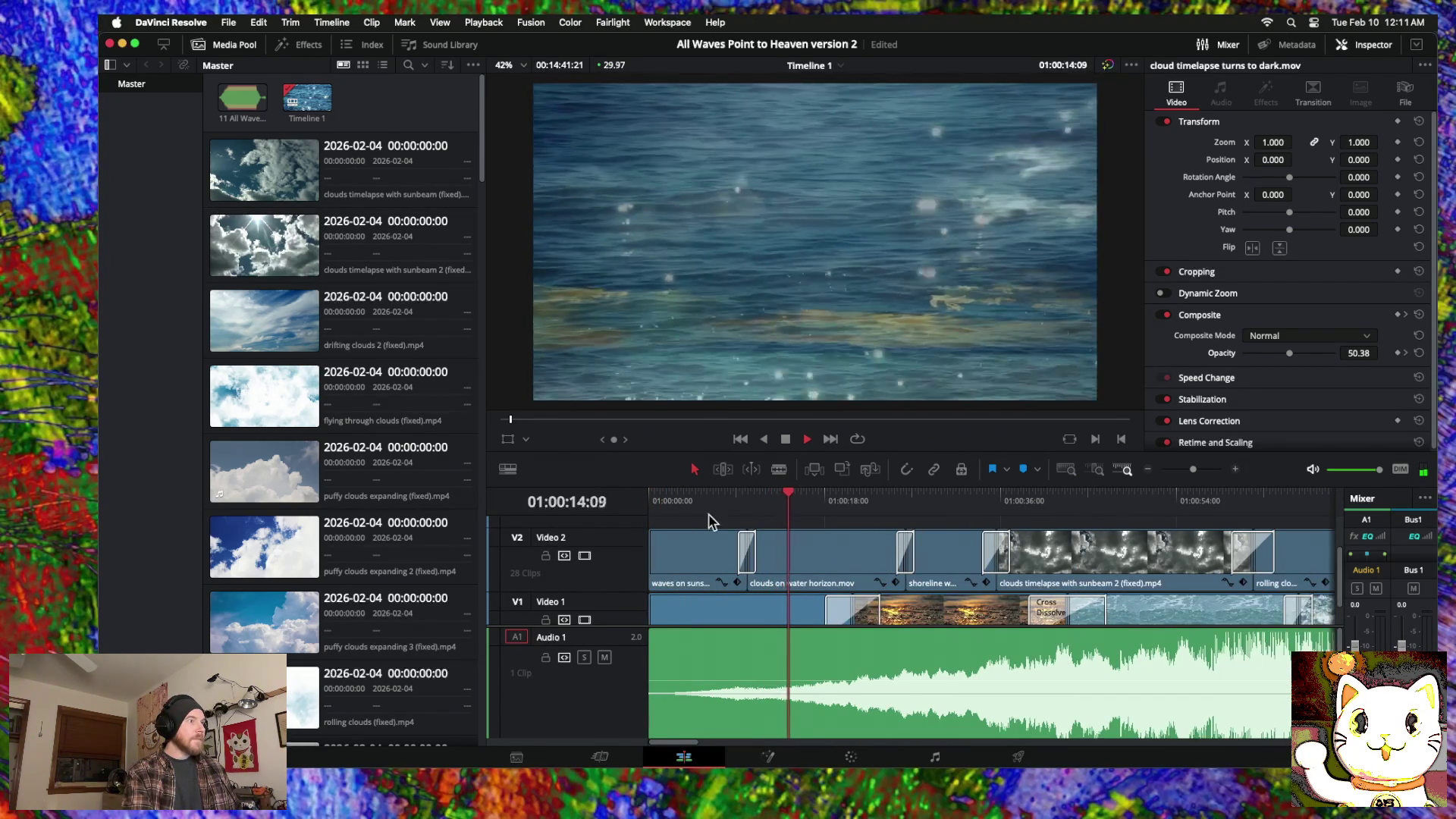
drag(747, 554, 726, 554)
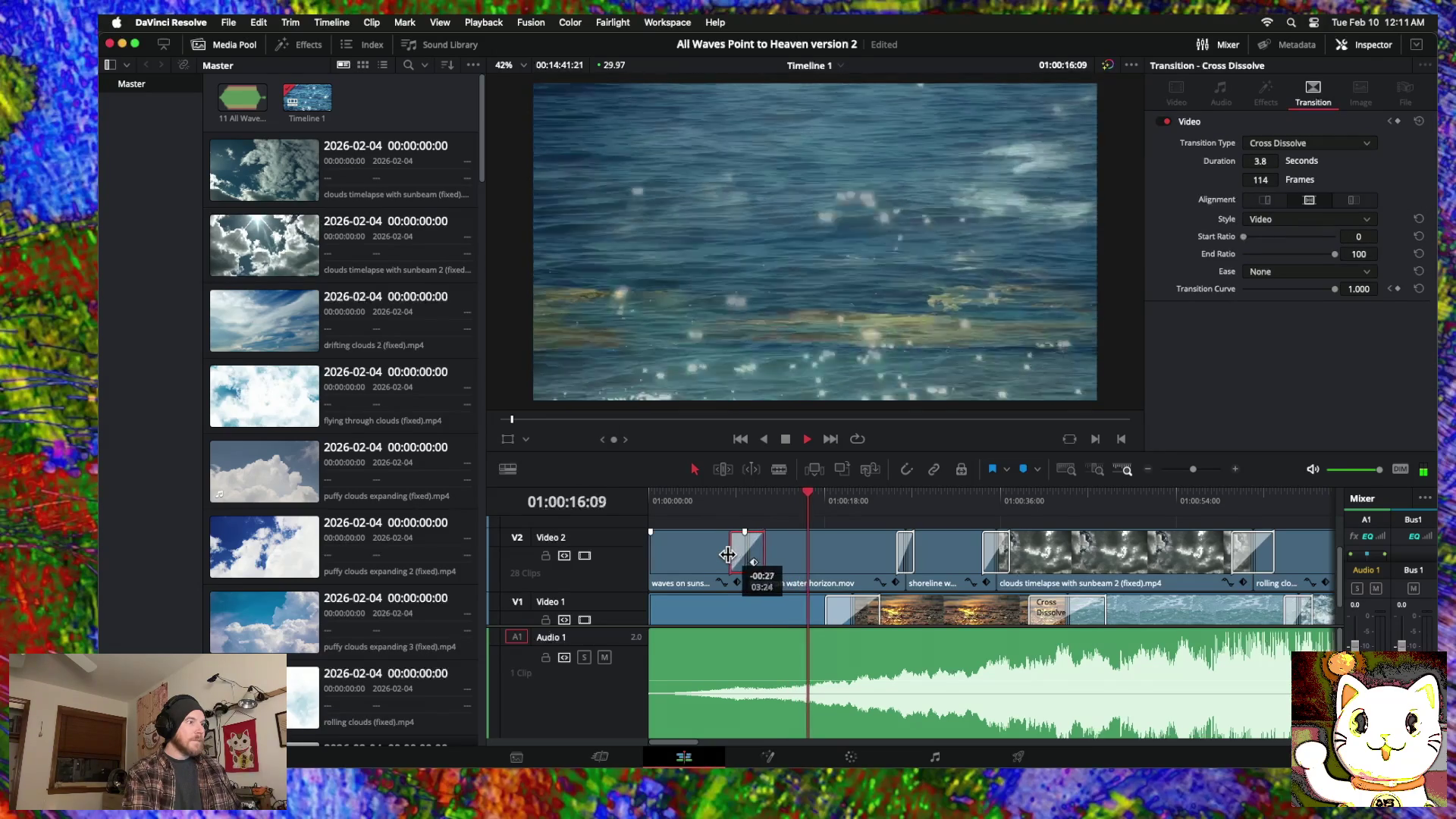
drag(897, 561, 927, 561)
click(897, 562)
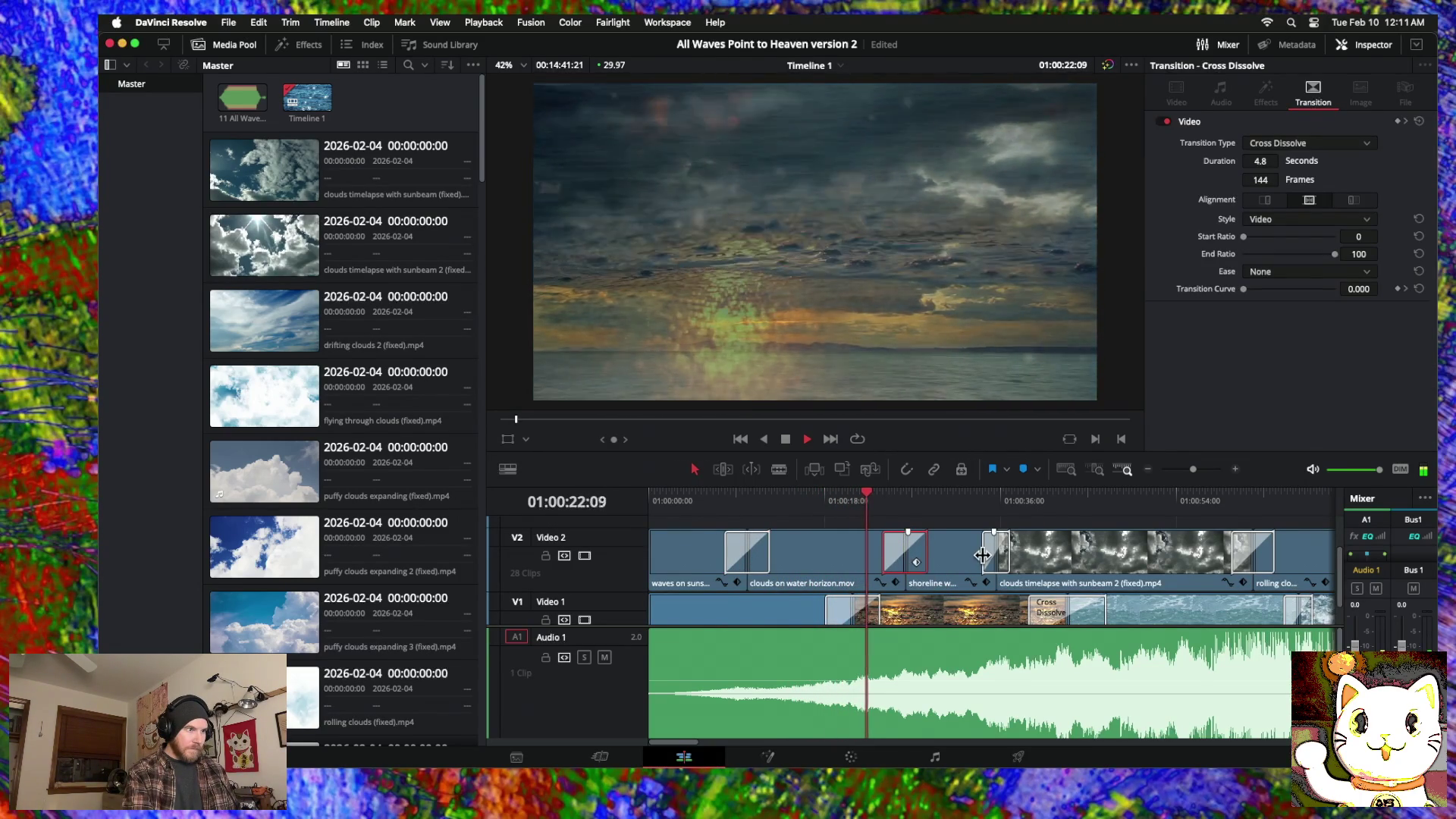
Step: Shorten the Video 1 dissolve from 4.1 seconds to 2.5 seconds
click(982, 558)
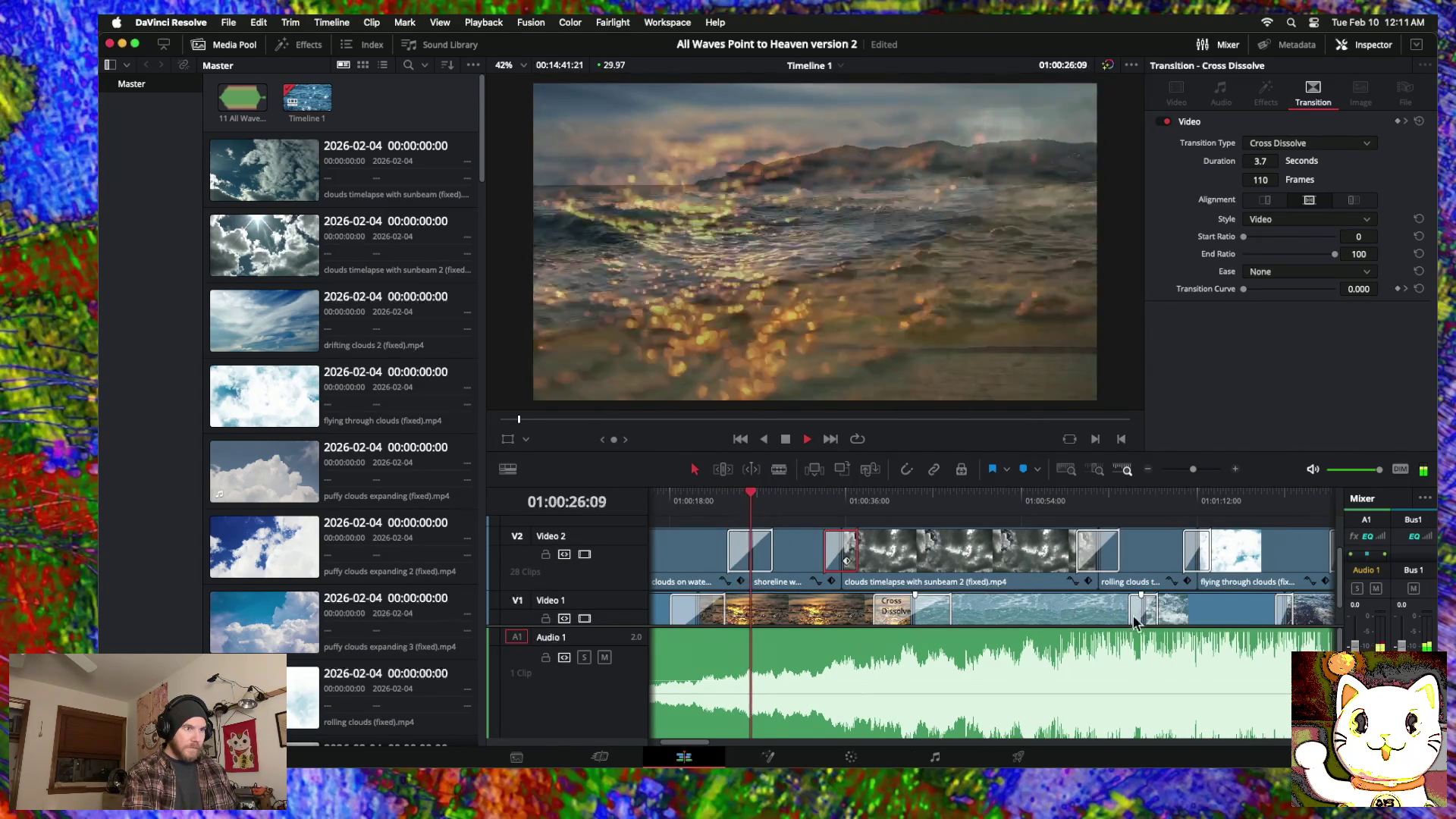
drag(1129, 611, 1122, 616)
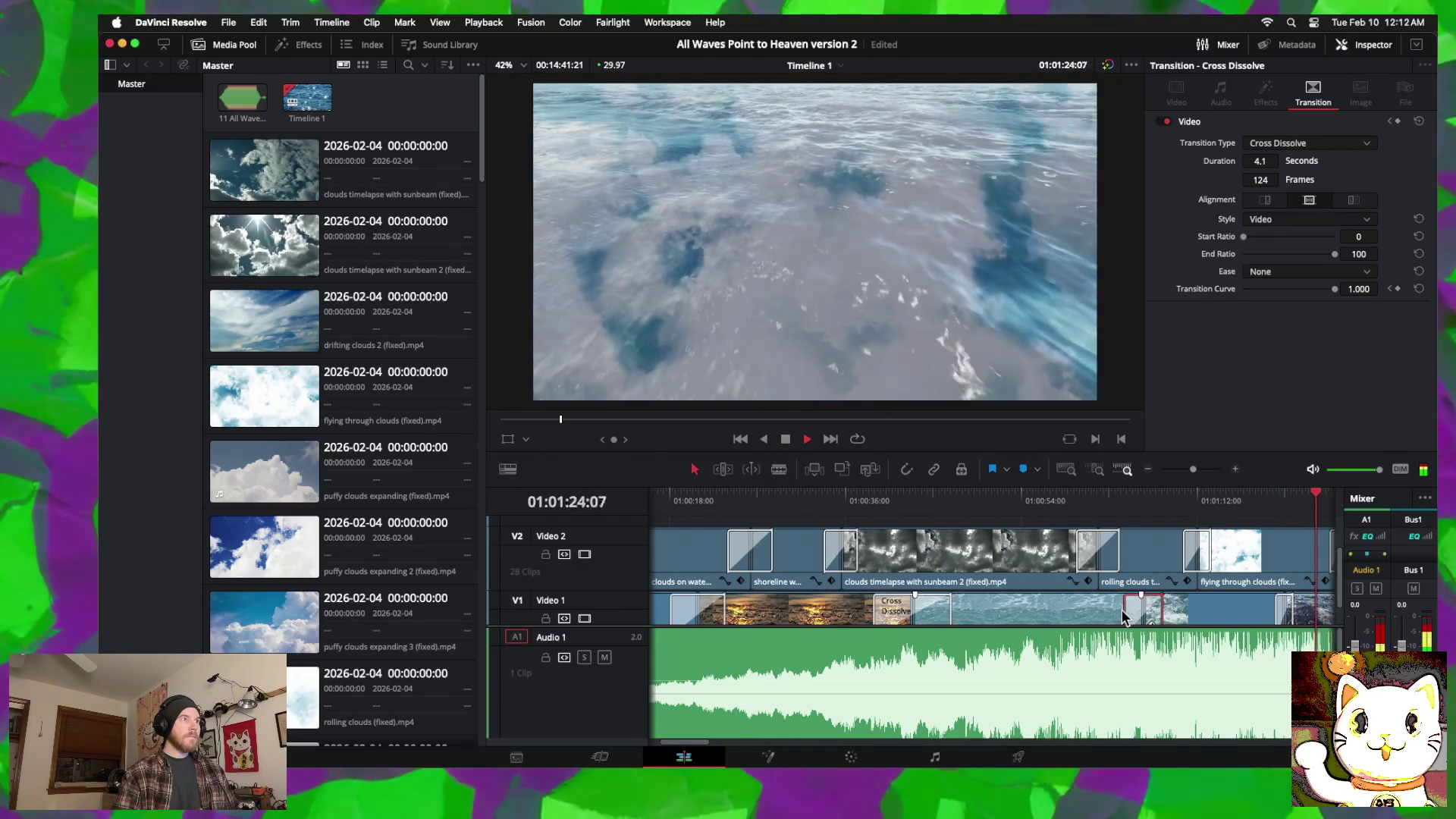
drag(1122, 608, 1085, 613)
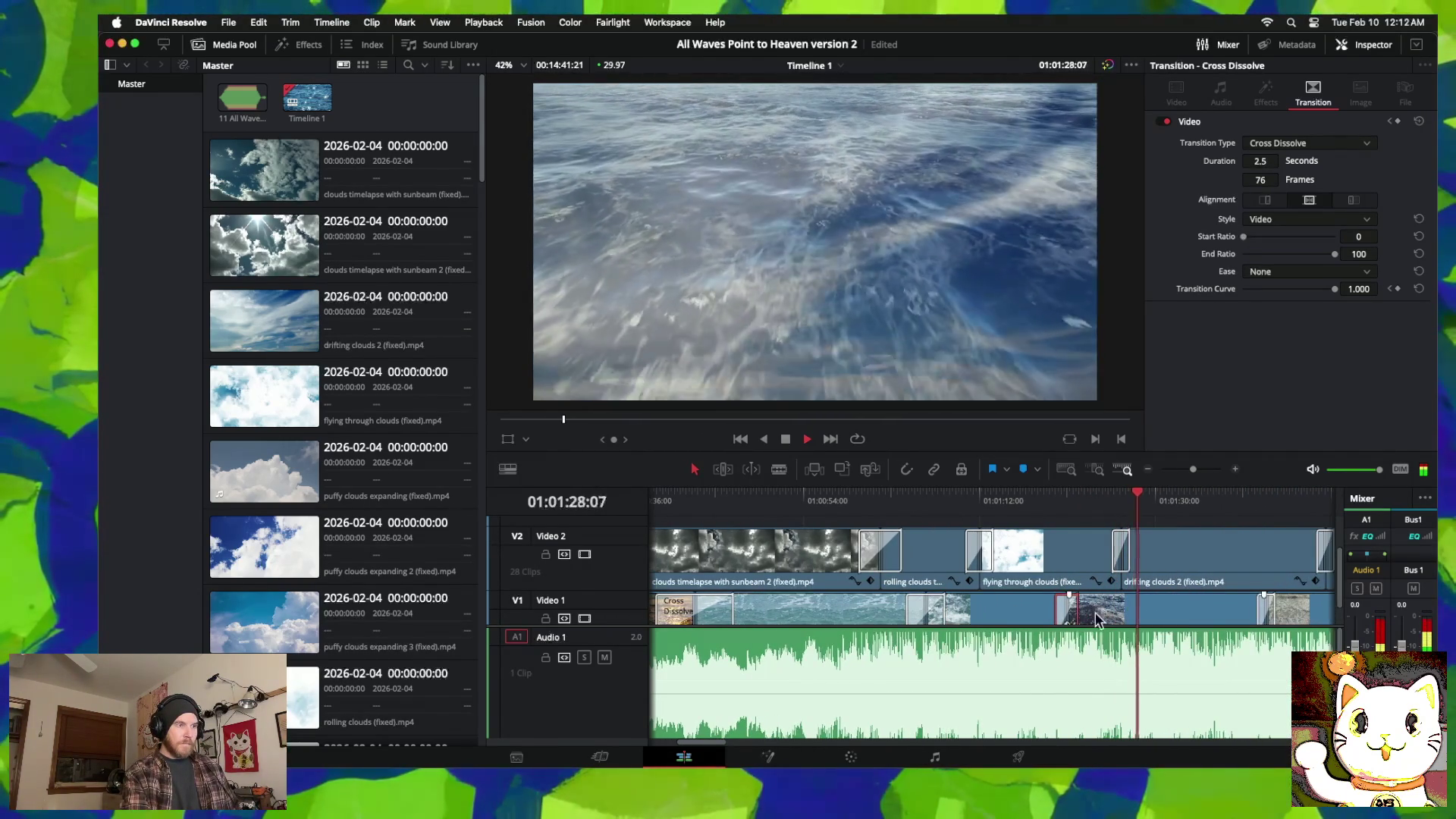
scroll(1095, 612, right, 3)
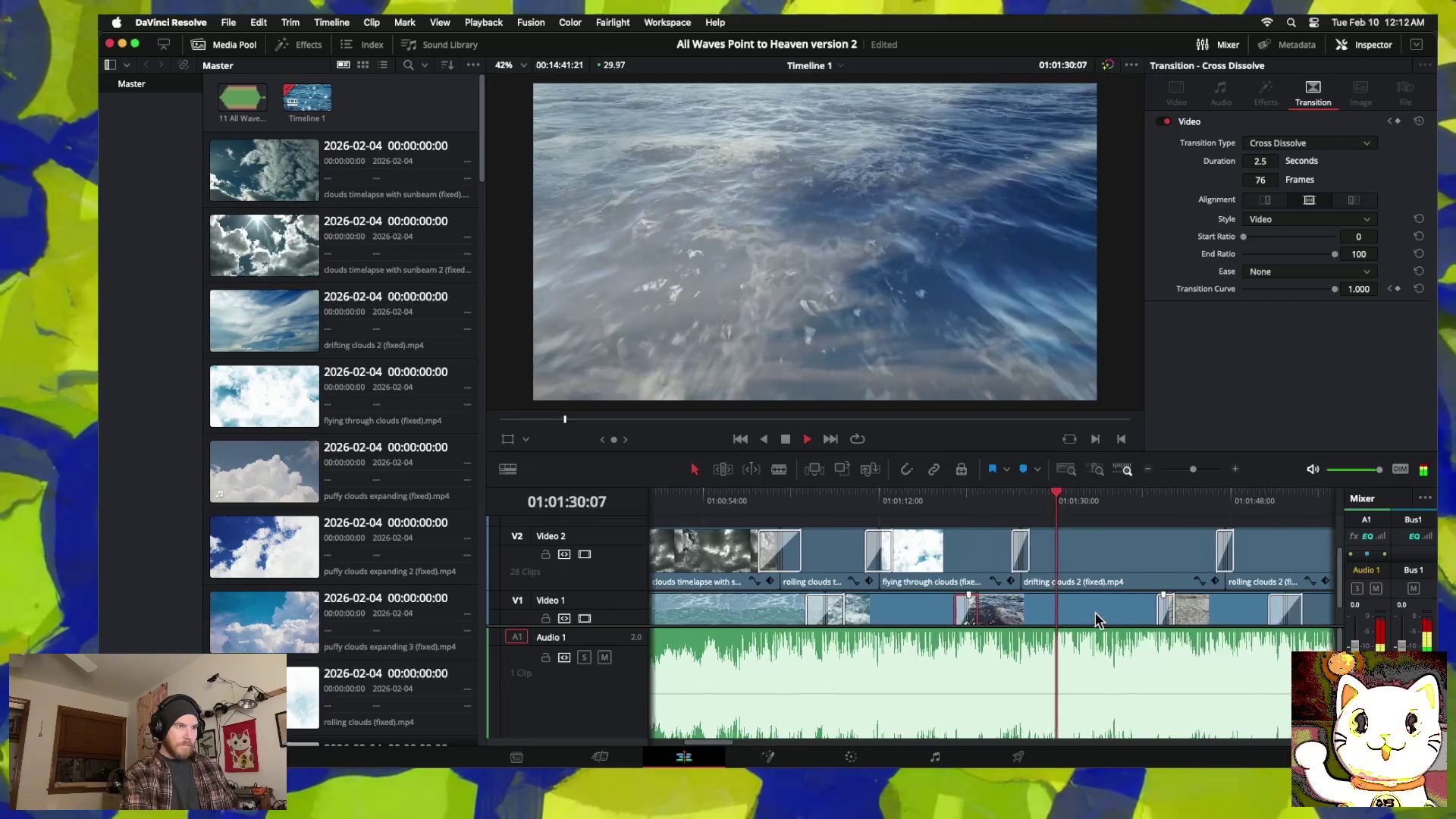